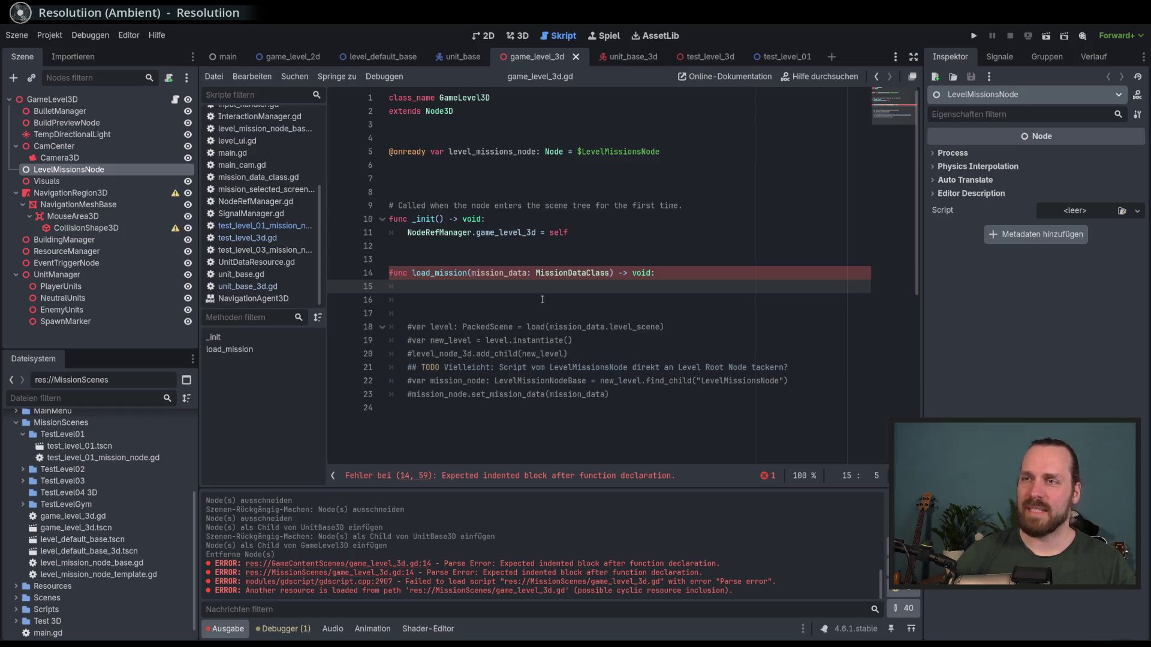
# - Give load_mission a pass body and select the unresolved game_level_3d reference
pyautogui.write('pass')
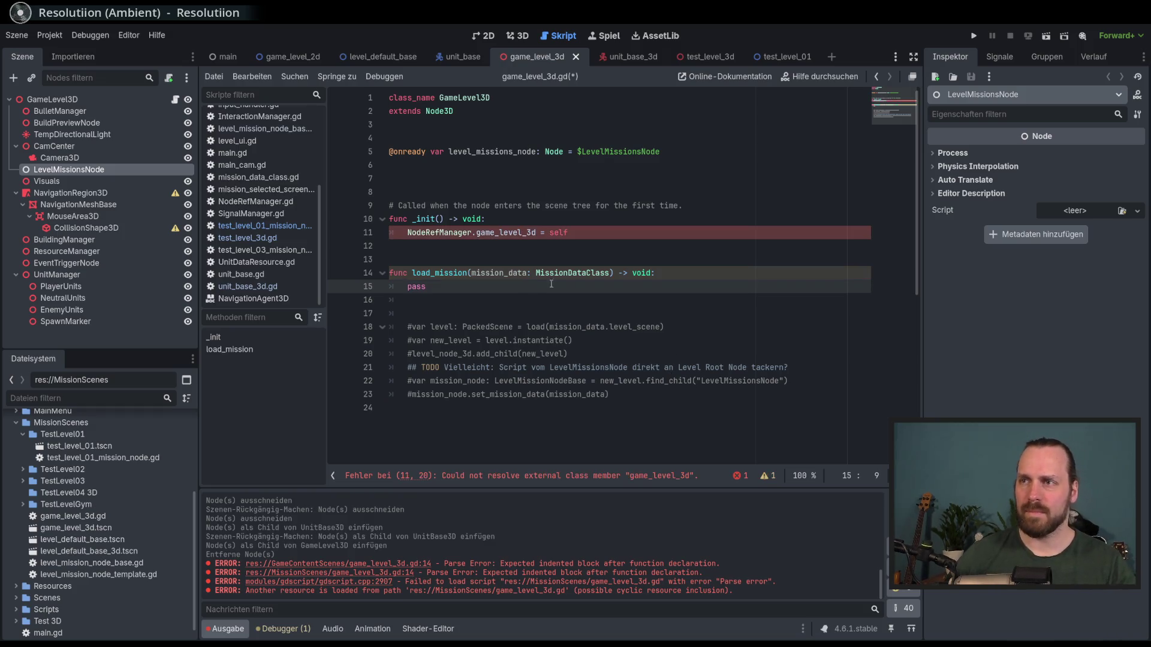
pyautogui.doubleClick(510, 233)
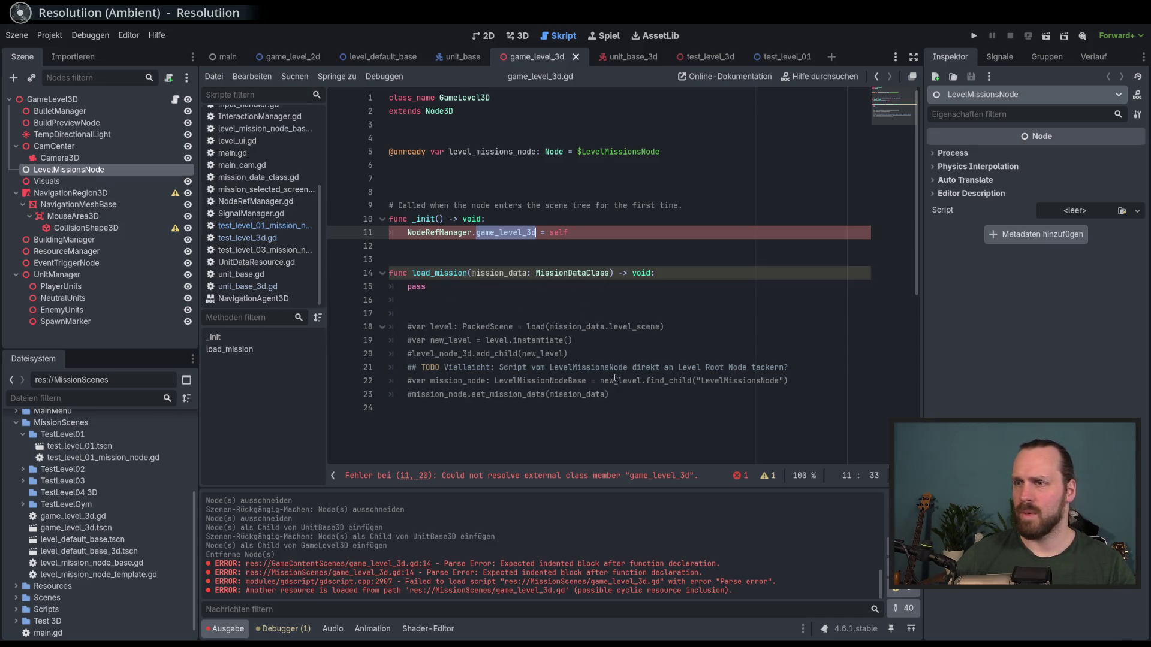
pyautogui.click(656, 478)
# - Jump to game_level_3d's definition in NodeRefManager.gd, then return to game_level_3d.gd
pyautogui.keyDown('ctrl'); pyautogui.click(513, 234); pyautogui.keyUp('ctrl')
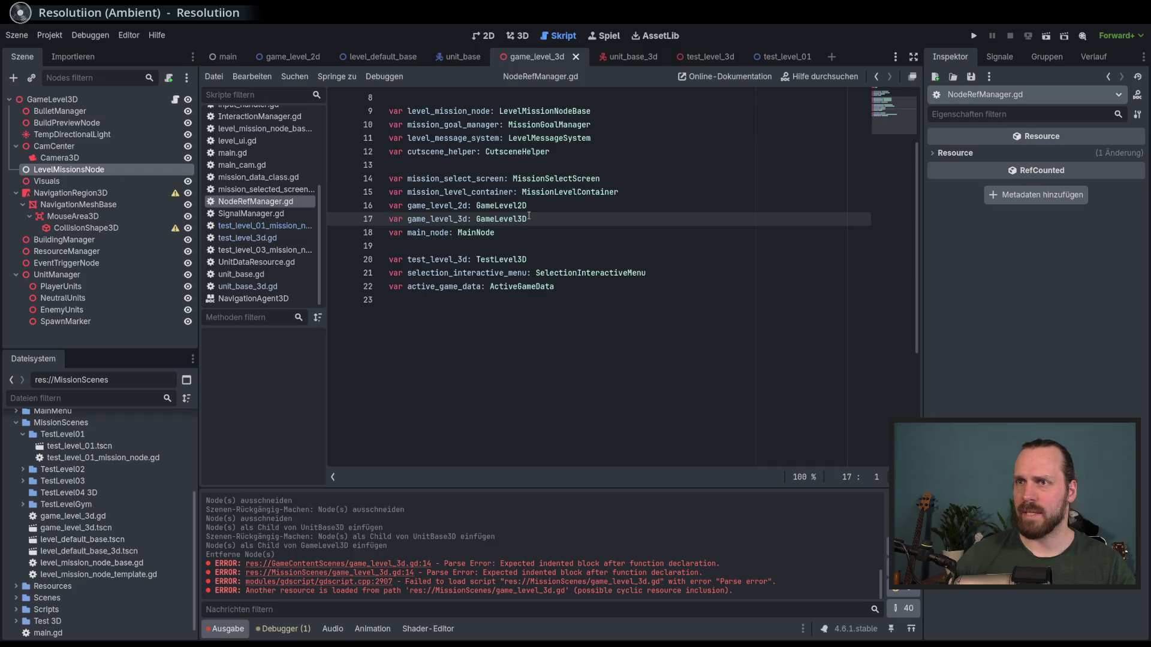
pyautogui.scroll(3, 504, 227)
pyautogui.hotkey('alt', 'Left')
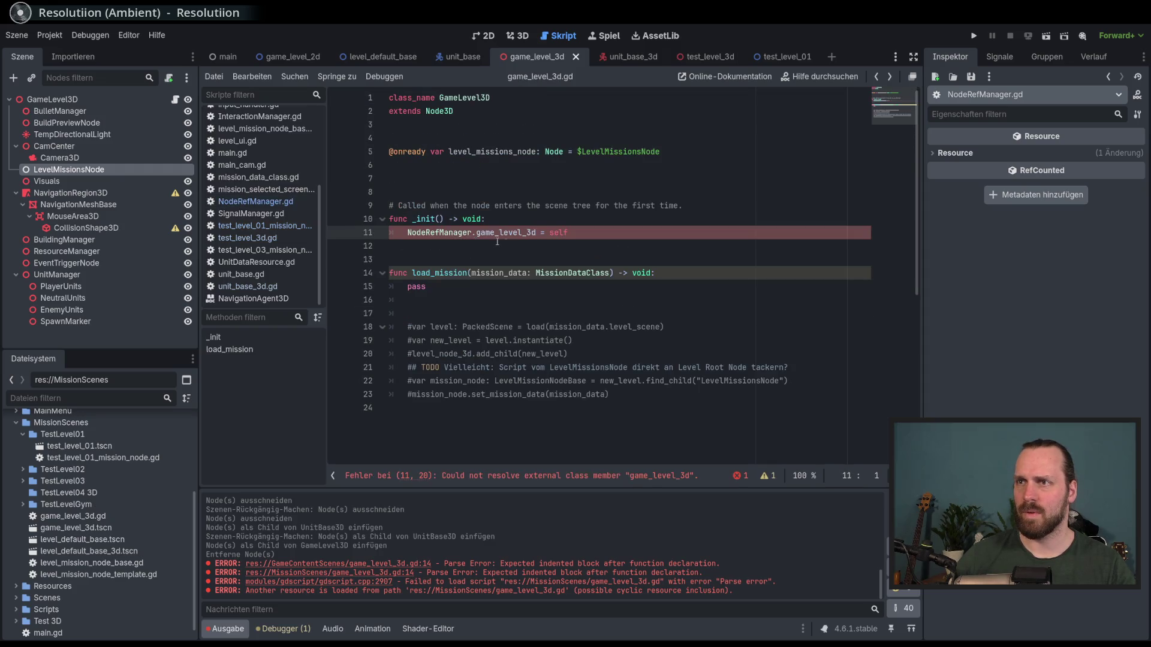
pyautogui.click(601, 233)
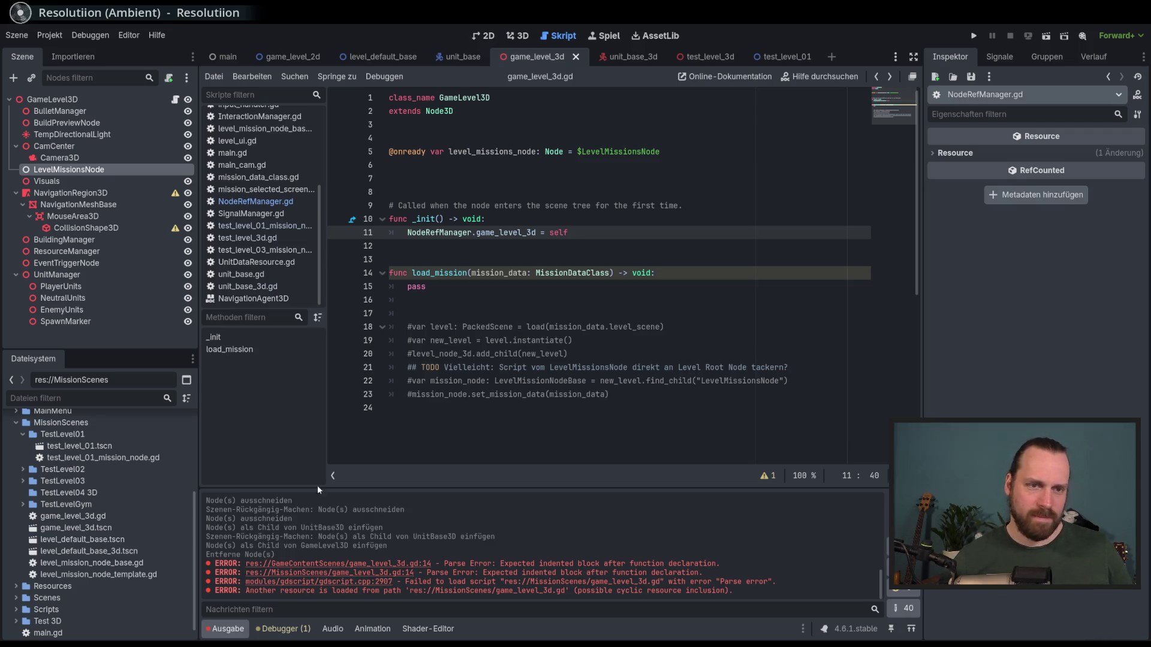
pyautogui.press('Down')
pyautogui.press('Up')
pyautogui.press('Down')
pyautogui.press('Up')
pyautogui.press('Down')
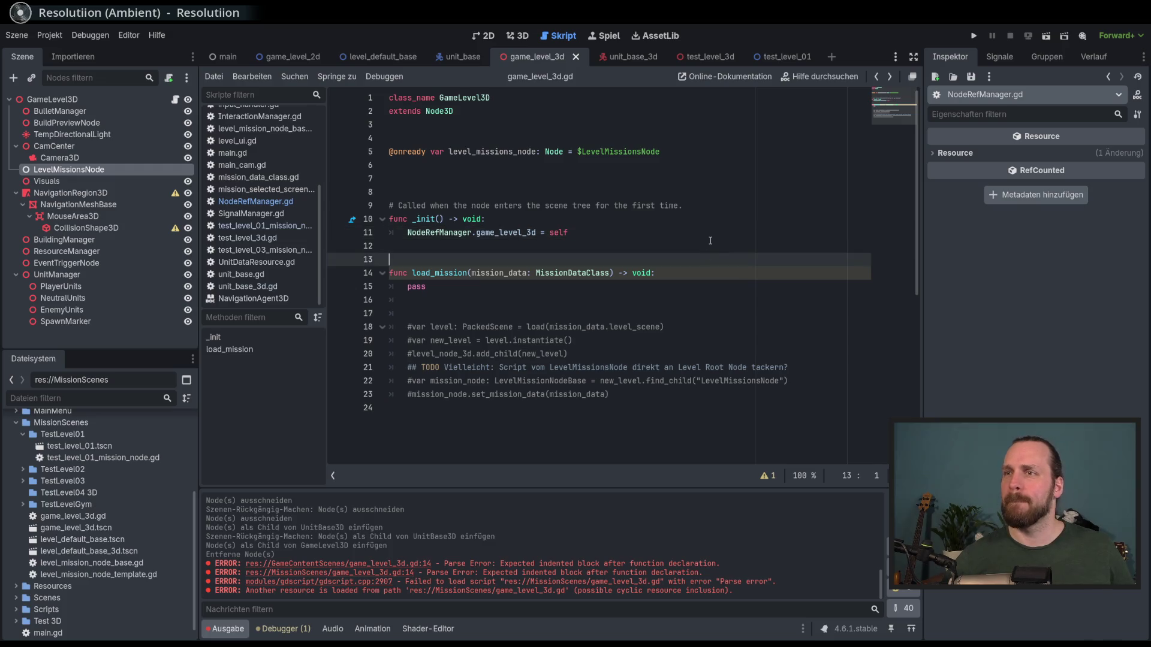
# - Replace pass on line 15 with 'level_missions_node.' using the autocomplete suggestion
pyautogui.press('Down')
pyautogui.press('Up')
pyautogui.press('Down')
pyautogui.press('Up')
pyautogui.press('Down')
pyautogui.press('Up')
pyautogui.press('Down')
pyautogui.press('Up')
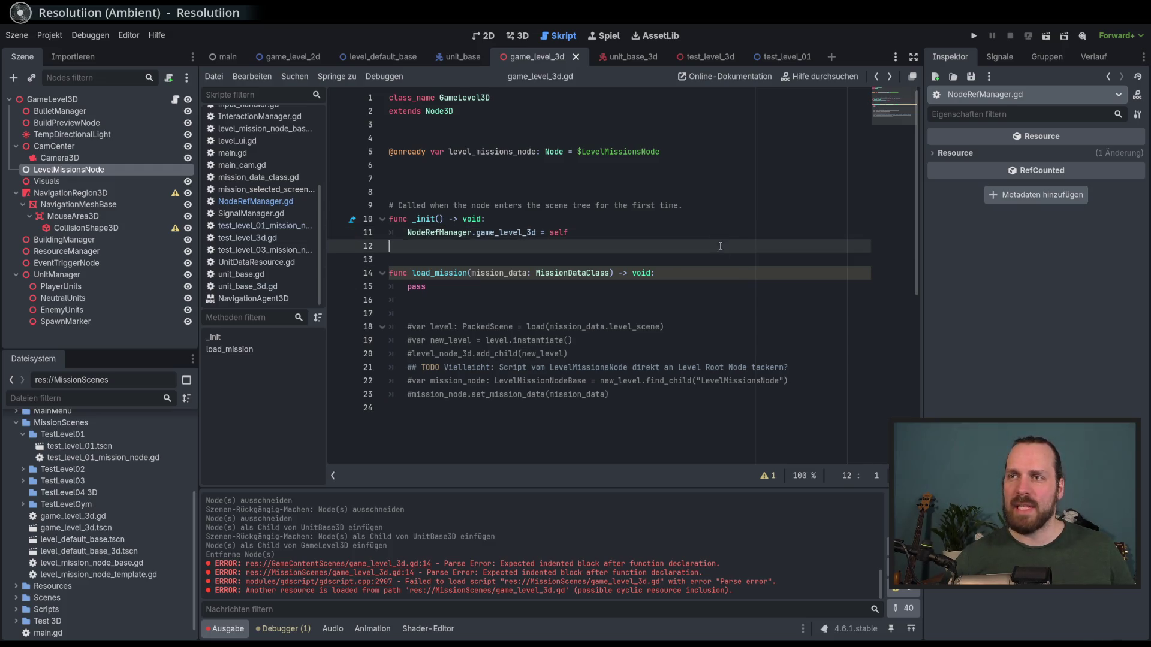
pyautogui.press('Down')
pyautogui.press('Up')
pyautogui.press('Down')
pyautogui.press('Up')
pyautogui.press('Down')
pyautogui.press('Up')
pyautogui.press('Down')
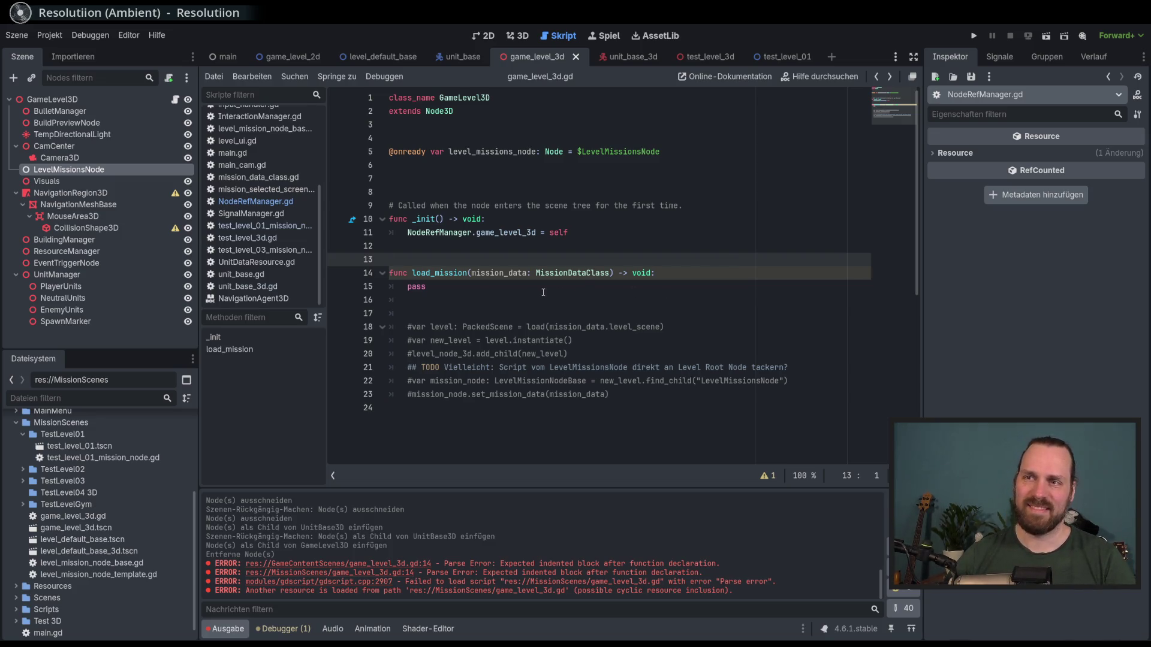
pyautogui.click(436, 285)
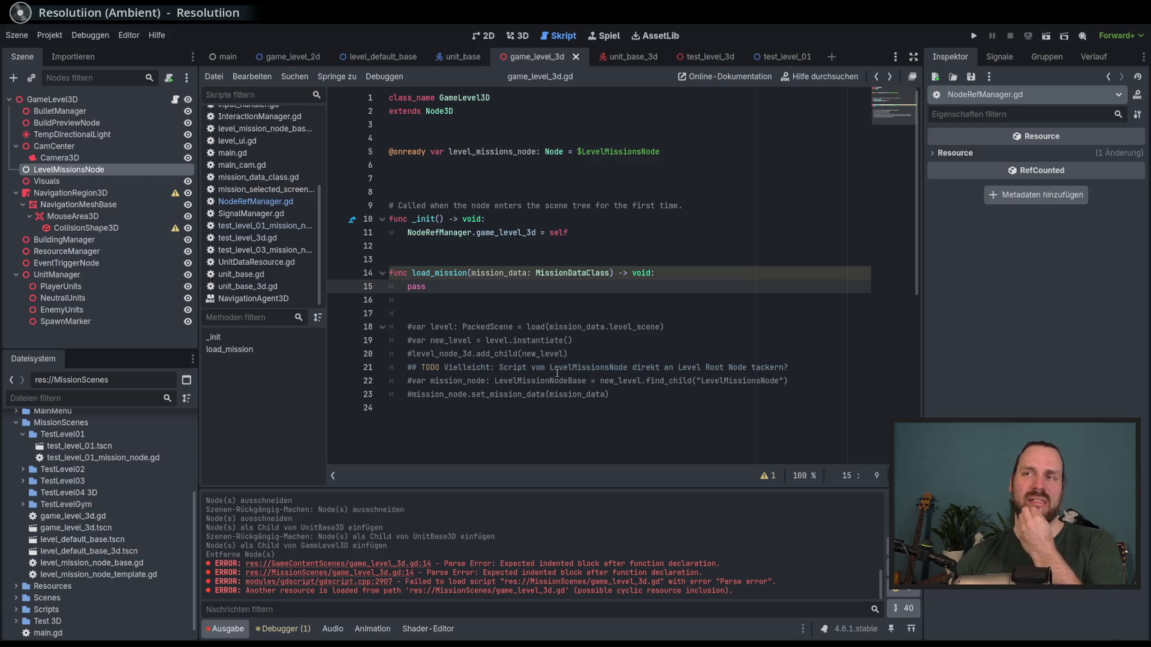
pyautogui.moveTo(609, 393); pyautogui.dragTo(481, 394)
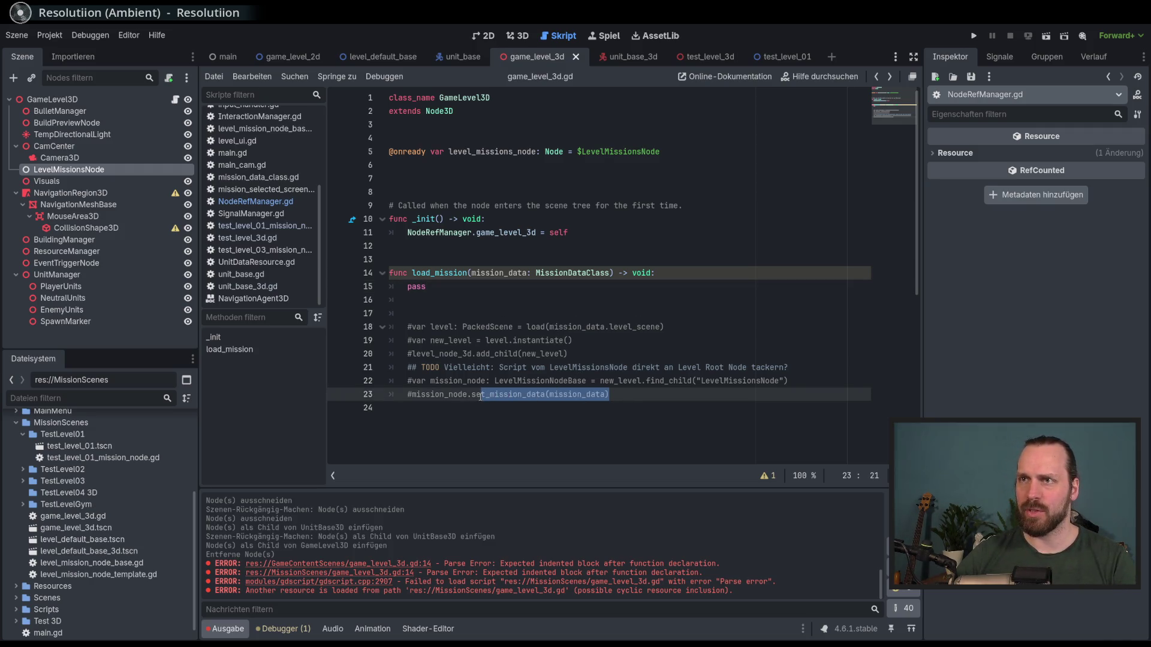
pyautogui.click(471, 286)
pyautogui.press('BackSpace')
pyautogui.press('BackSpace')
pyautogui.press('BackSpace')
pyautogui.press('BackSpace')
pyautogui.write('level')
pyautogui.press('Return')
pyautogui.write('.')
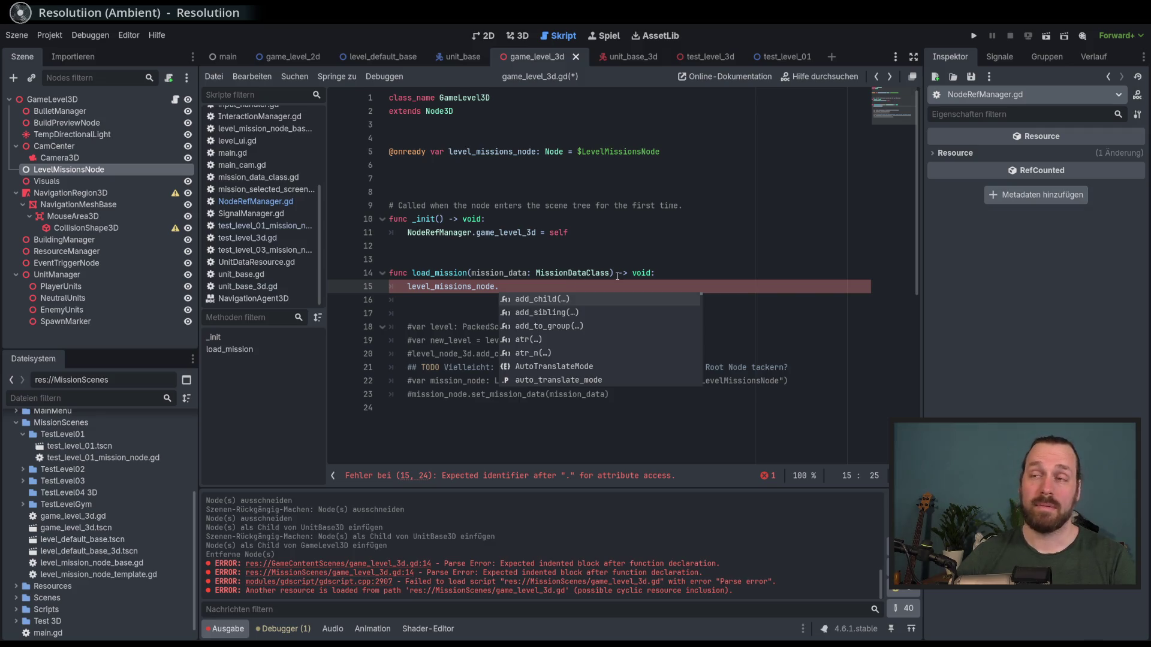
# - Copy set_mission_data(mission_data) from line 23 after level_missions_node. on line 15, and save
pyautogui.click(665, 273)
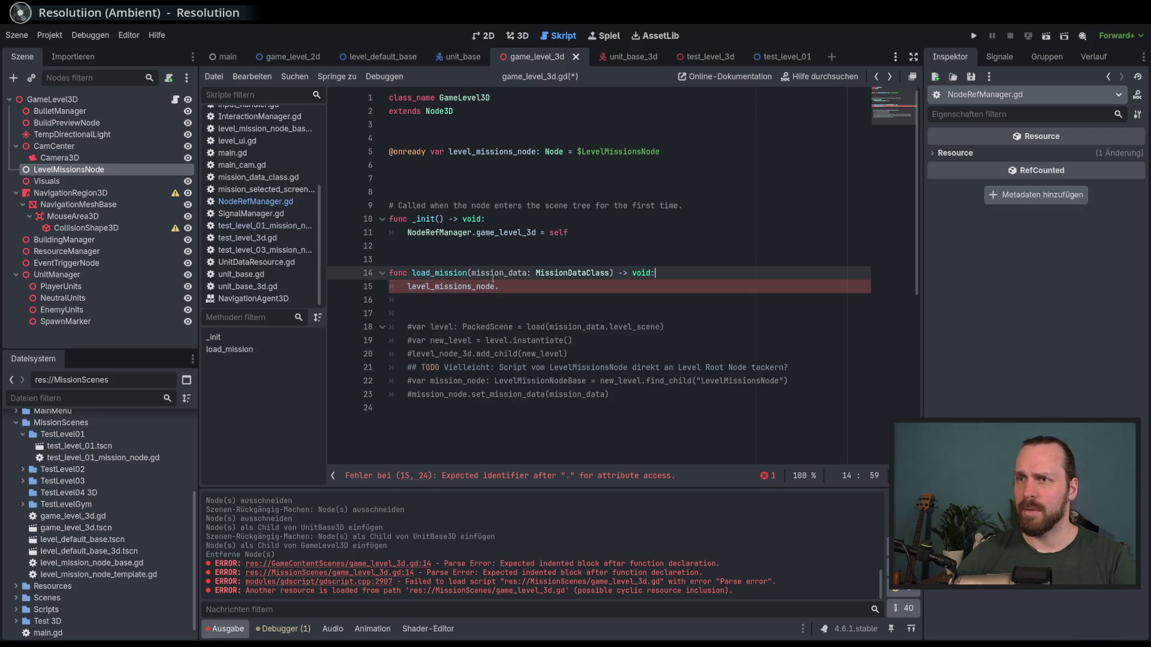
pyautogui.press('Down')
pyautogui.press('Down')
pyautogui.press('Down')
pyautogui.hotkey('ctrl', 'shift', 'Left')
pyautogui.hotkey('ctrl', 'shift', 'Left')
pyautogui.hotkey('ctrl', 'shift', 'Left')
pyautogui.hotkey('ctrl', 'c')
pyautogui.click(701, 283)
pyautogui.hotkey('ctrl', 'v')
pyautogui.hotkey('ctrl', 's')
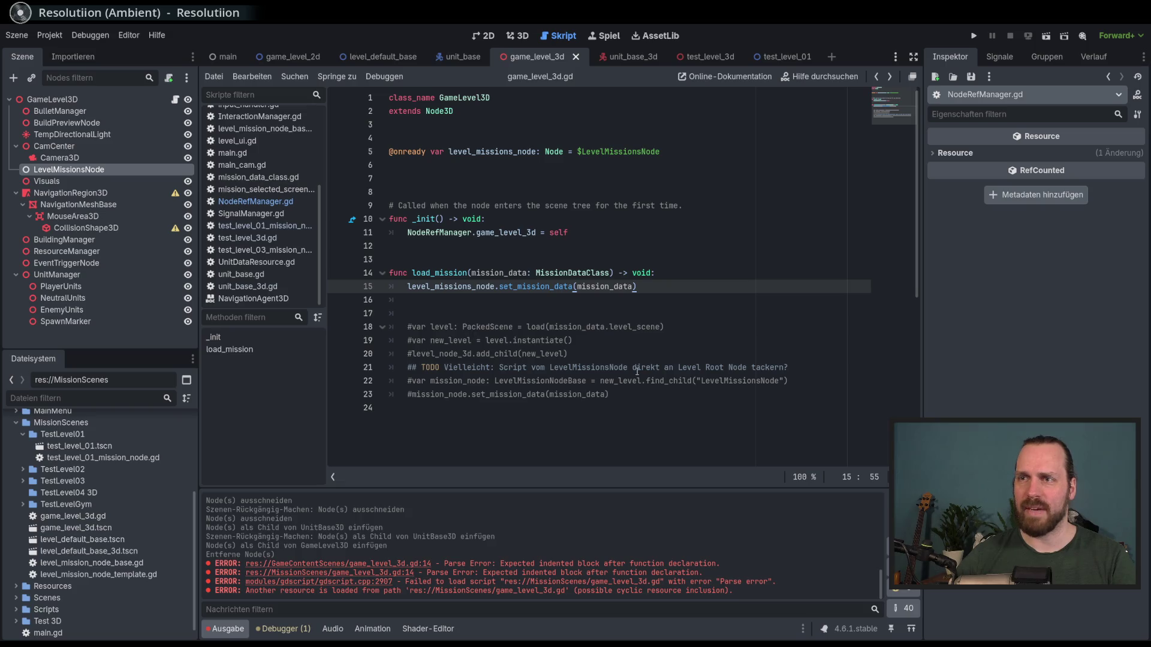
# - Delete the leftover commented-out lines 16–23 and switch to the test_level_01 scene
pyautogui.moveTo(632, 395)
pyautogui.mouseDown()
pyautogui.moveTo(659, 303)
pyautogui.moveTo(676, 290)
pyautogui.mouseUp()
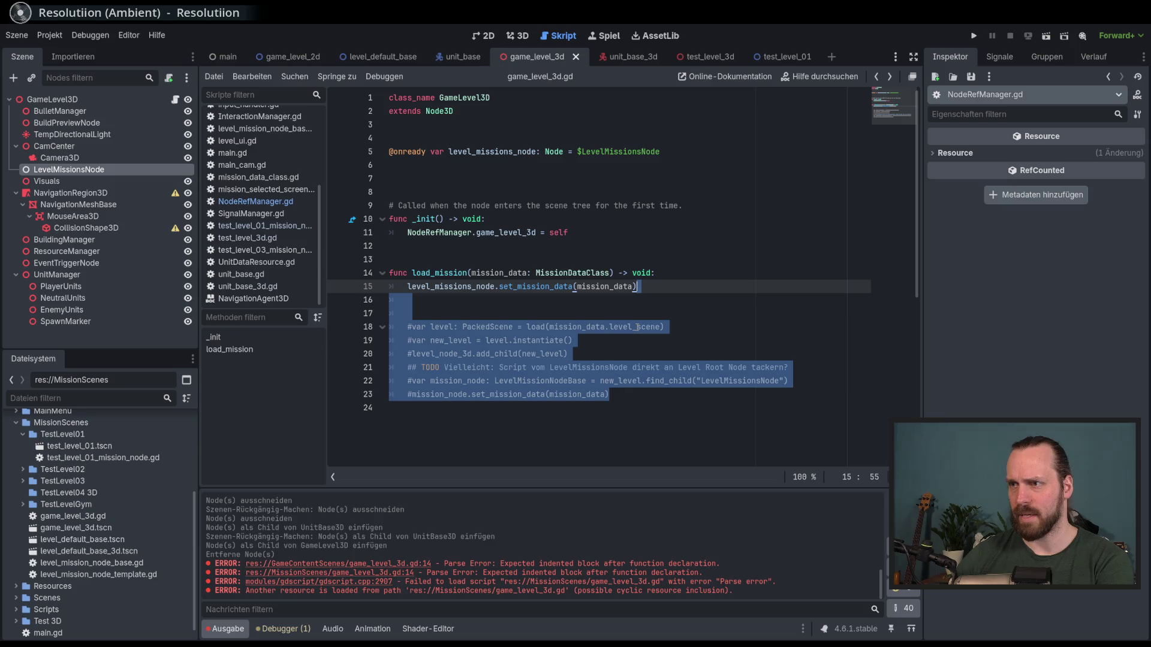
pyautogui.press('BackSpace')
pyautogui.press('Up')
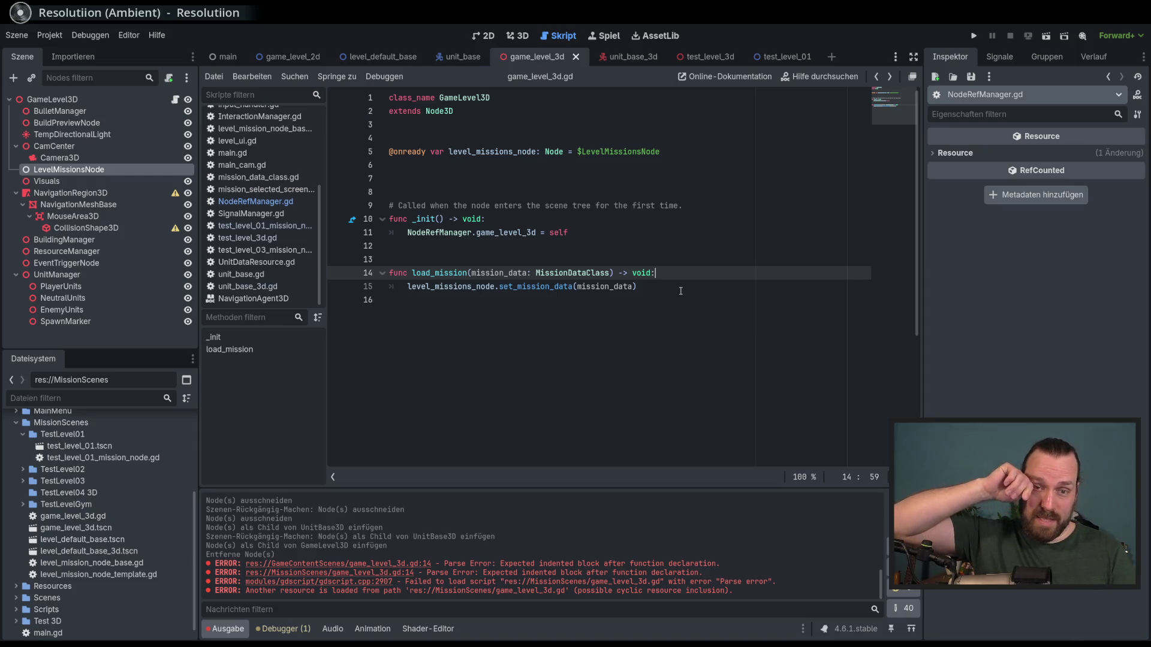
pyautogui.scroll(-1, 686, 310)
pyautogui.scroll(1, 686, 310)
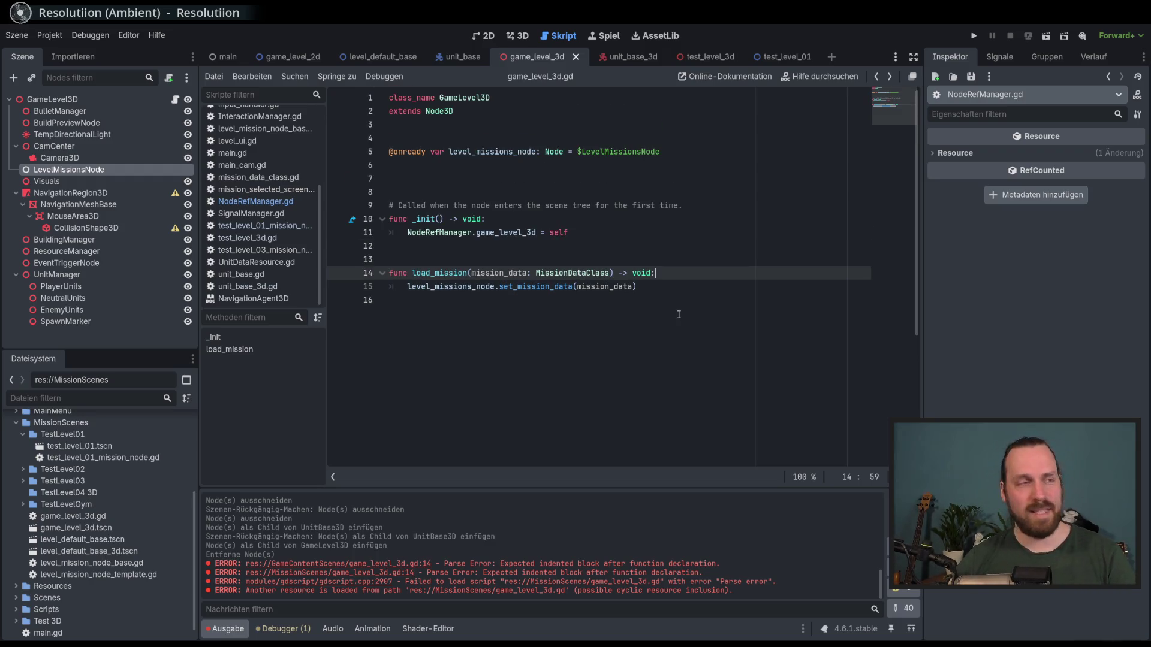
pyautogui.click(784, 58)
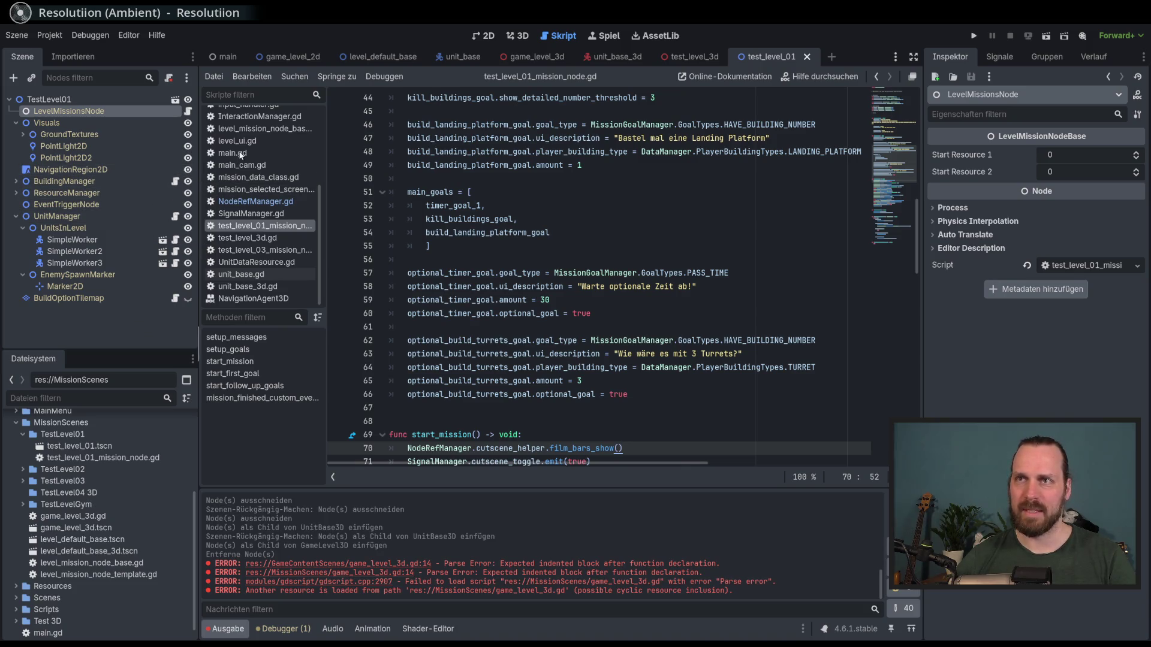
# - In test_level_3d.gd, search all project files for uses of screen_resolution
pyautogui.click(691, 57)
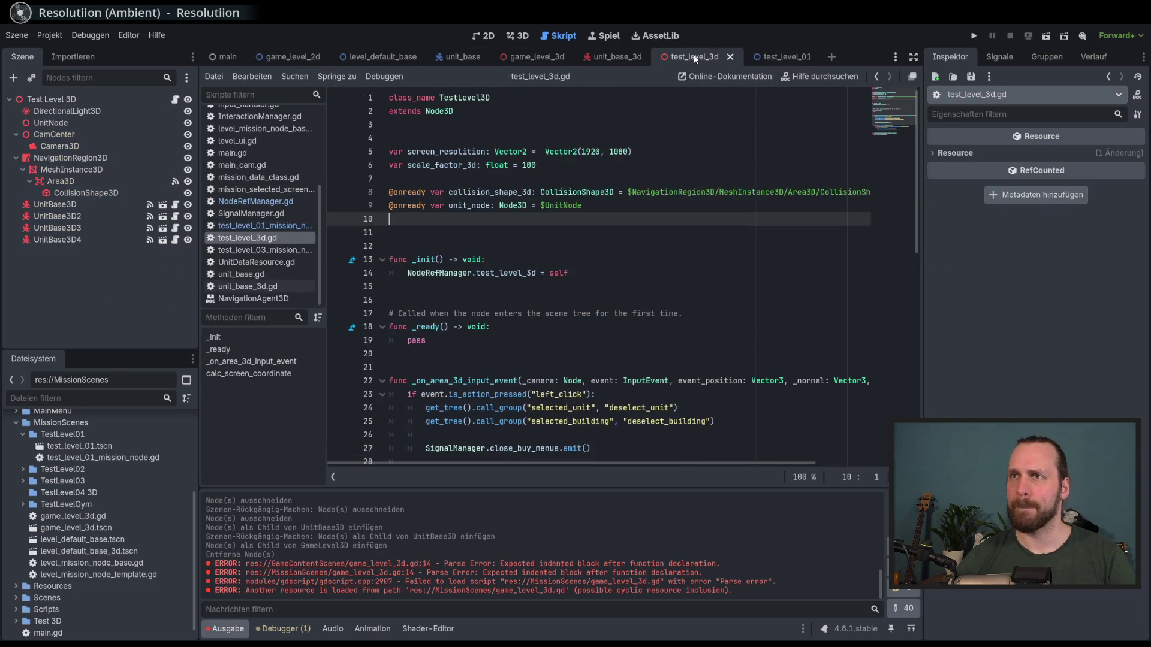
pyautogui.click(702, 262)
pyautogui.scroll(-2, 703, 265)
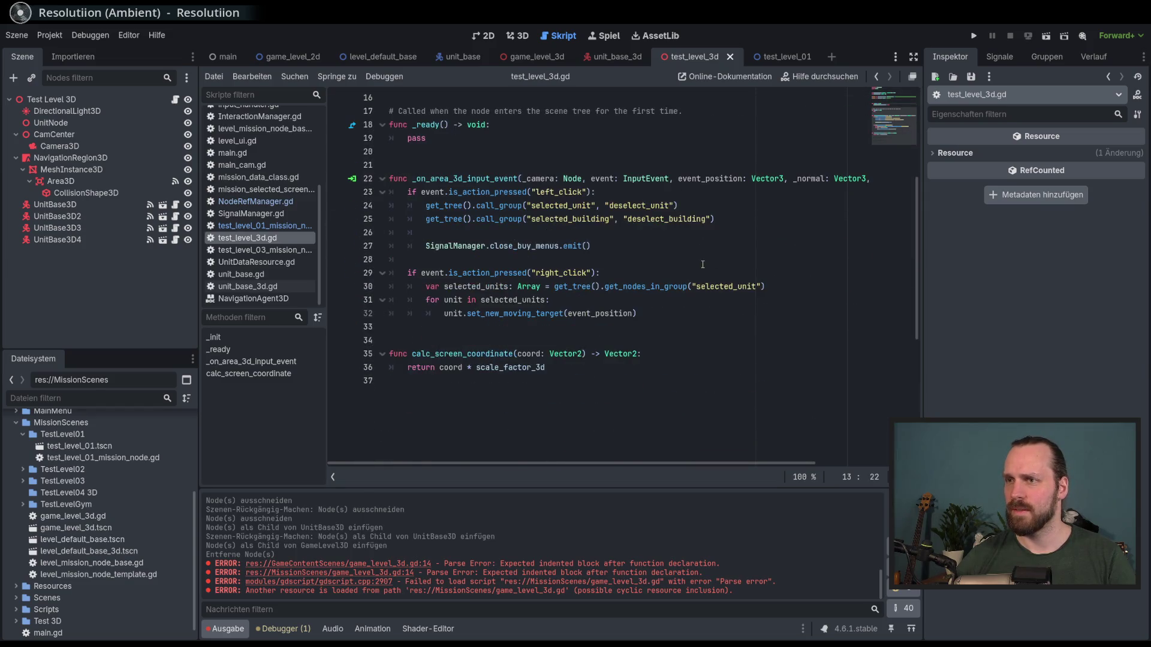
pyautogui.scroll(2, 703, 265)
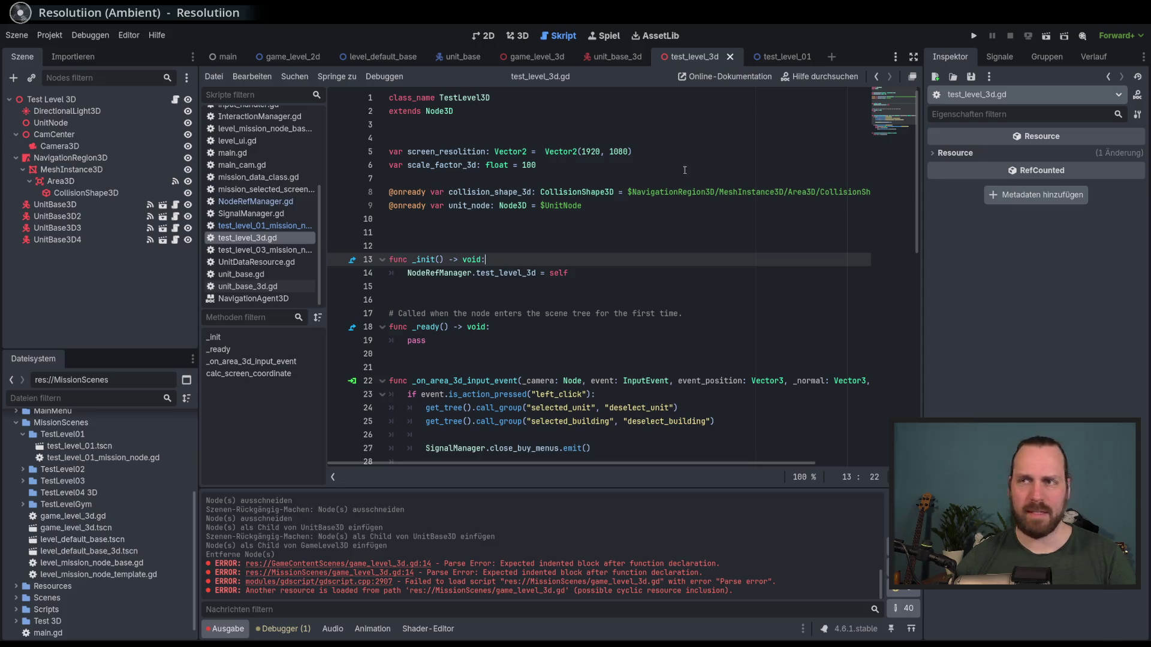
pyautogui.click(627, 167)
pyautogui.doubleClick(448, 152)
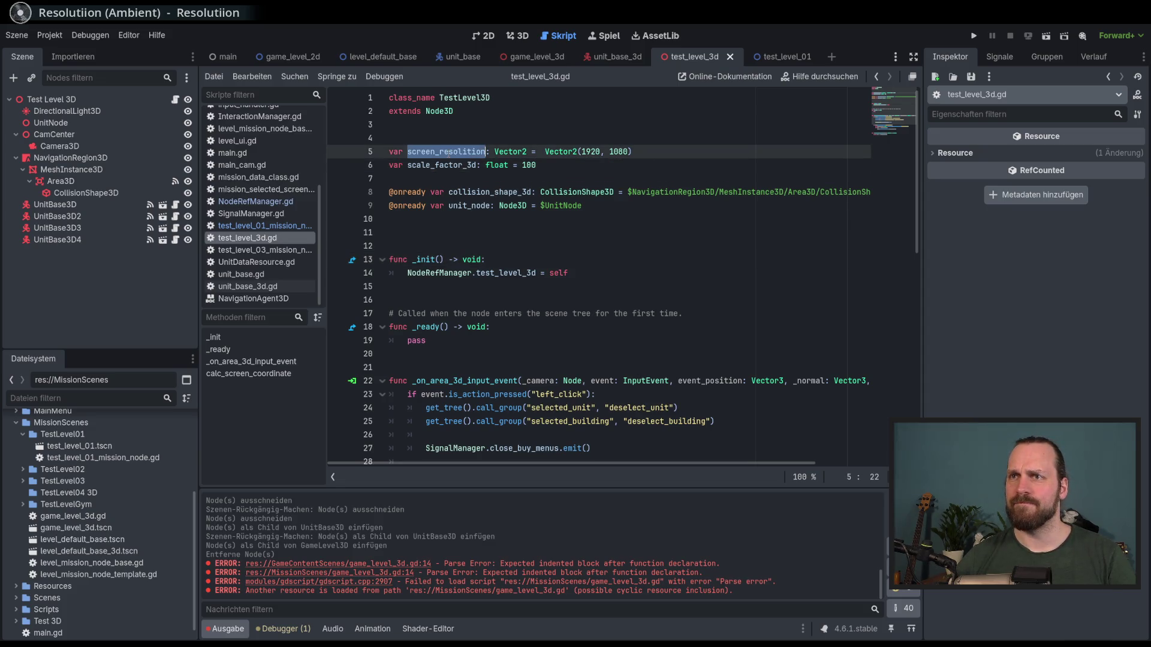
pyautogui.scroll(-5, 487, 160)
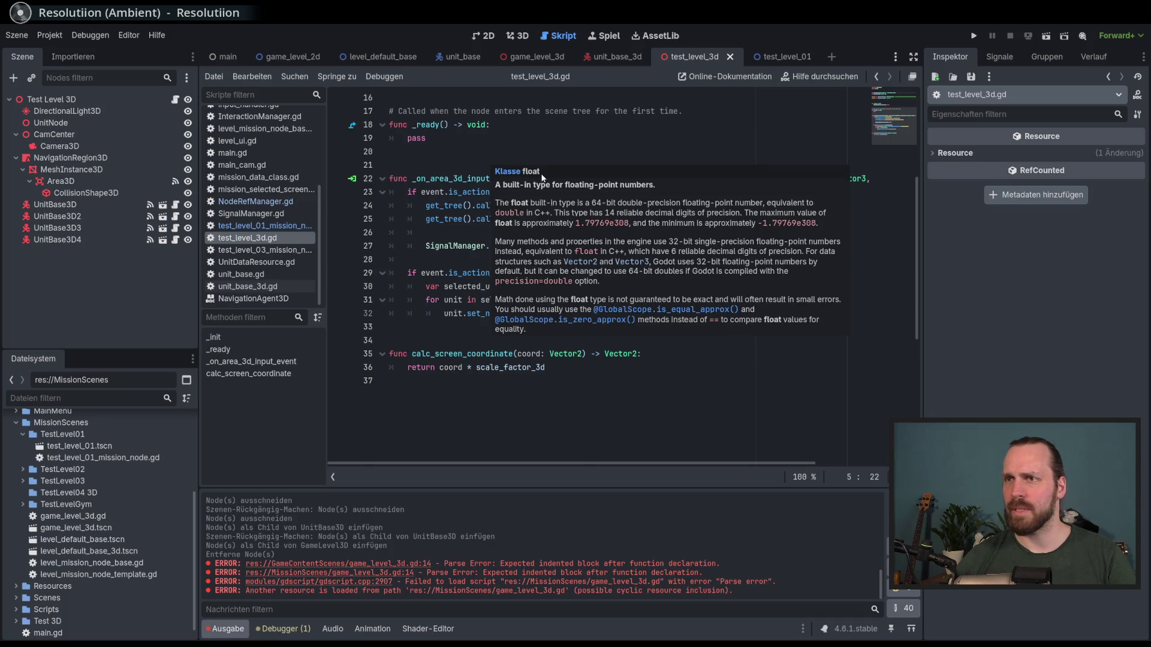
pyautogui.scroll(5, 542, 177)
pyautogui.click(464, 151)
pyautogui.doubleClick(465, 151)
pyautogui.hotkey('ctrl', 'shift', 'f')
pyautogui.click(576, 393)
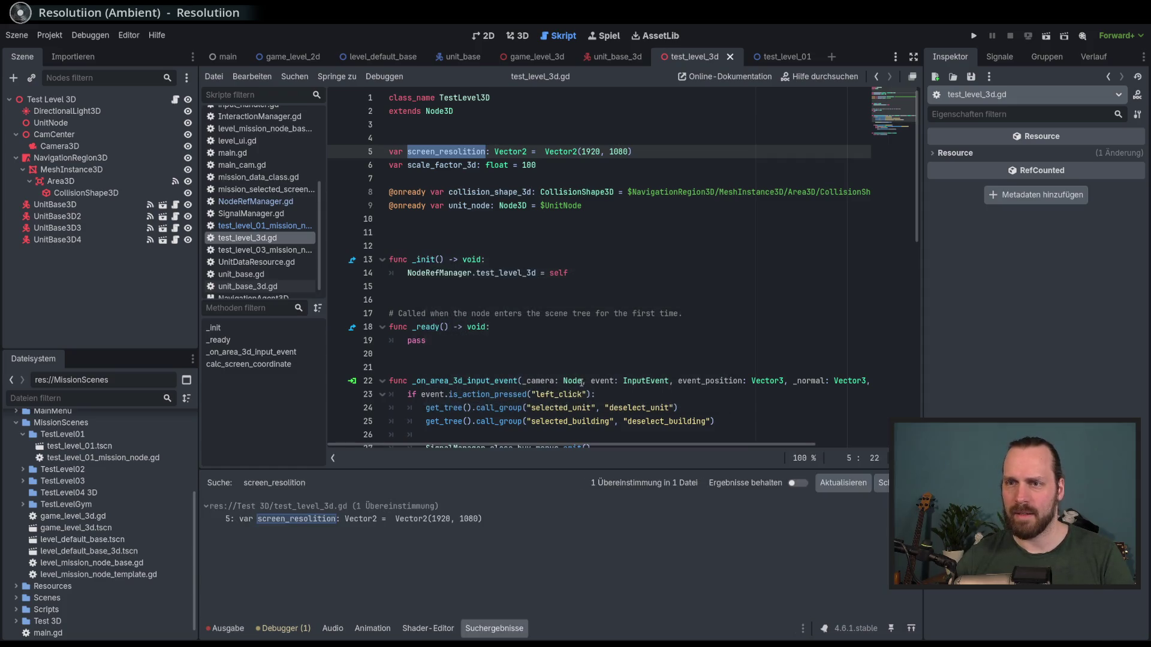
# - Delete the screen_resolution declaration and search the project for scale_factor_3d
pyautogui.moveTo(632, 151); pyautogui.dragTo(394, 141)
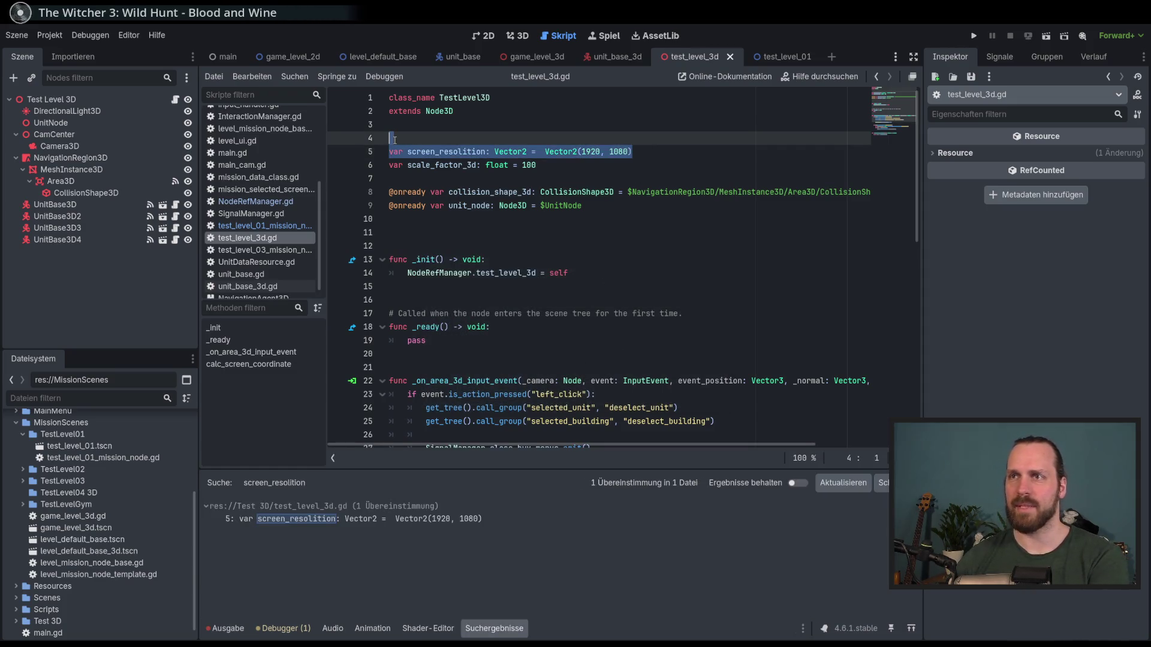
pyautogui.press('BackSpace')
pyautogui.doubleClick(442, 153)
pyautogui.hotkey('ctrl', 'shift', 'f')
pyautogui.click(577, 393)
pyautogui.scroll(-5, 588, 335)
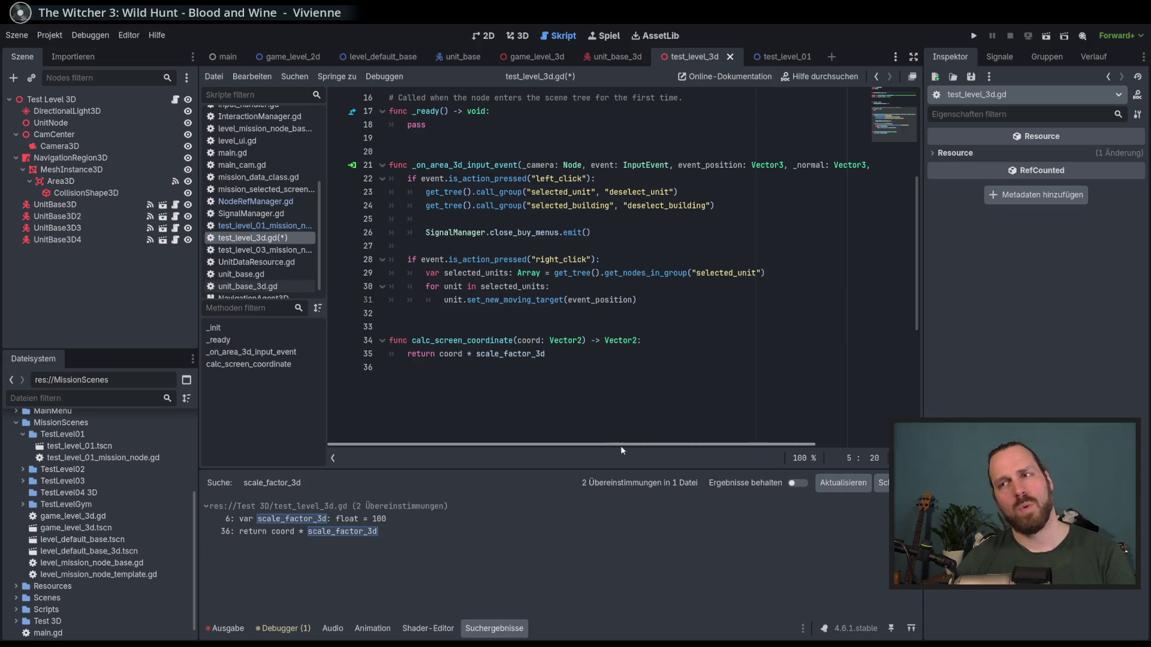
# - Search all project files for uses of calc_screen_coordinate
pyautogui.moveTo(619, 469); pyautogui.dragTo(618, 500)
pyautogui.doubleClick(461, 340)
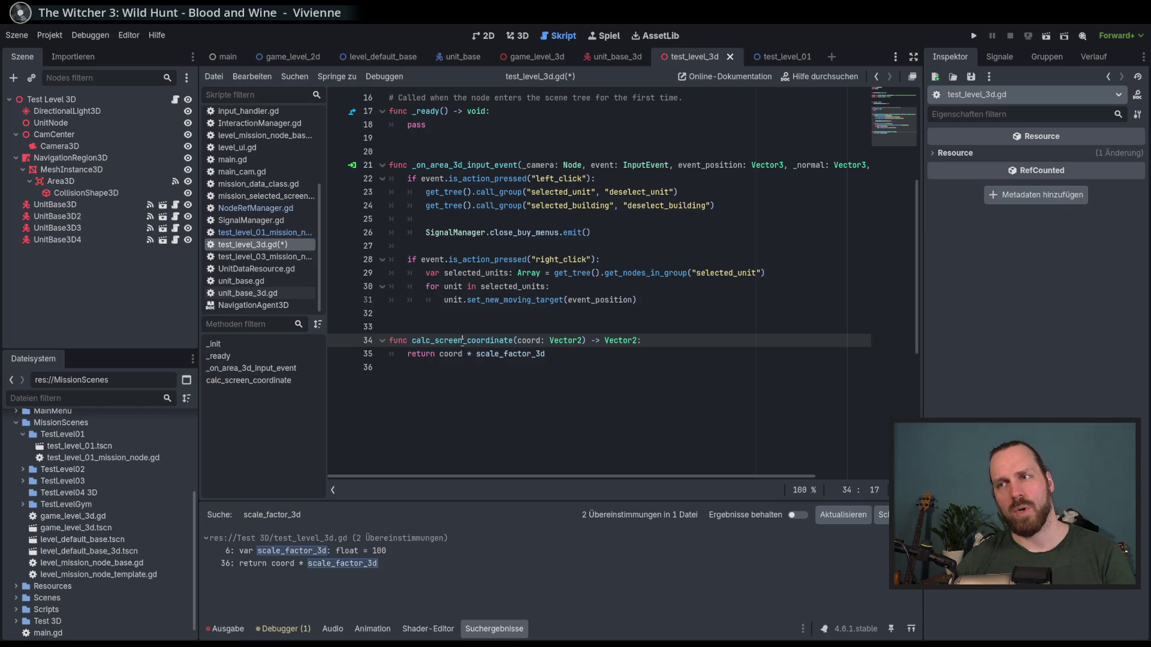
pyautogui.scroll(3, 472, 364)
pyautogui.scroll(-3, 490, 350)
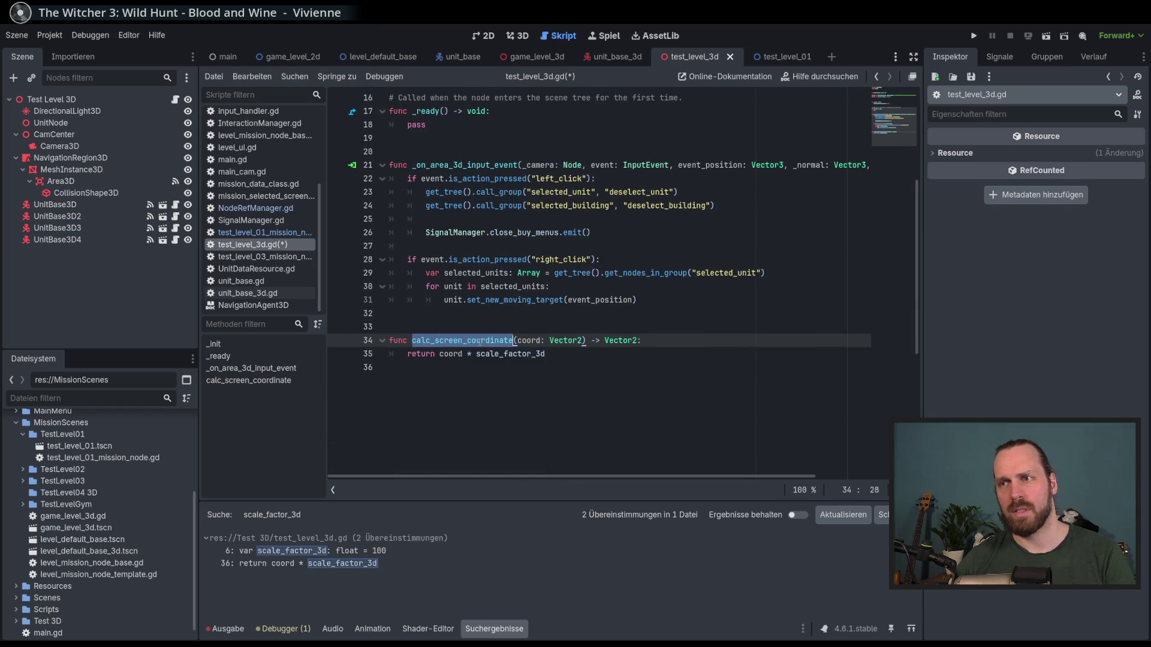
pyautogui.hotkey('ctrl', 'shift', 'f')
pyautogui.click(582, 391)
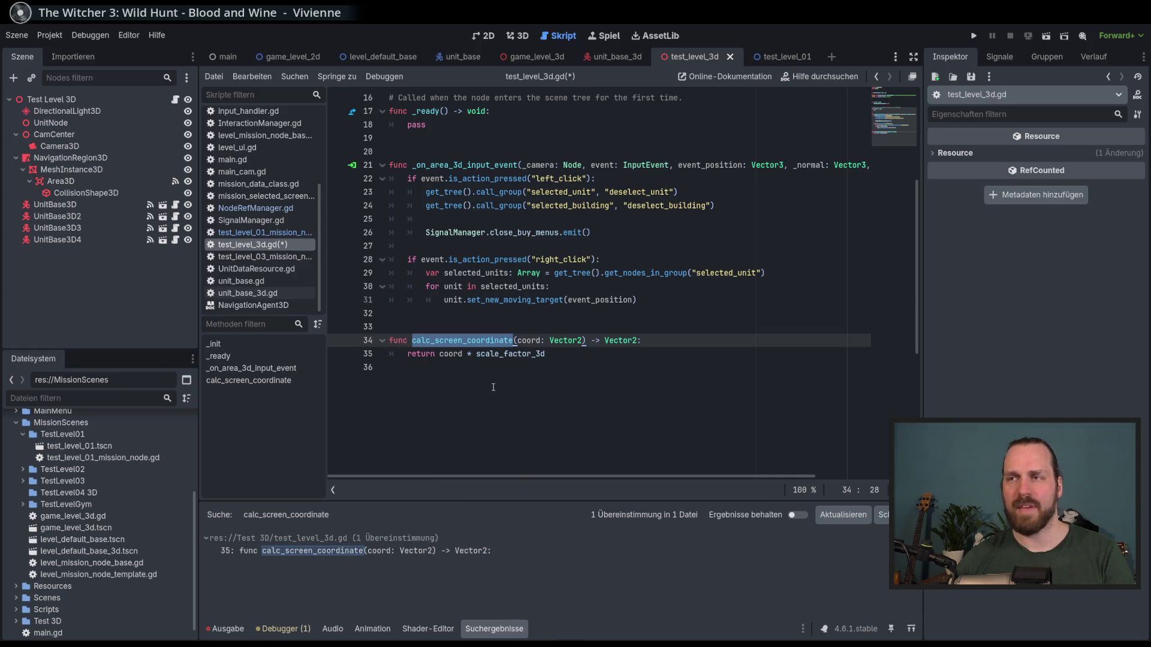
pyautogui.scroll(4, 493, 384)
# - Comment out the unused calc_screen_coordinate function in test_level_3d.gd
pyautogui.click(499, 340)
pyautogui.scroll(1, 489, 270)
pyautogui.click(476, 151)
pyautogui.scroll(-4, 529, 327)
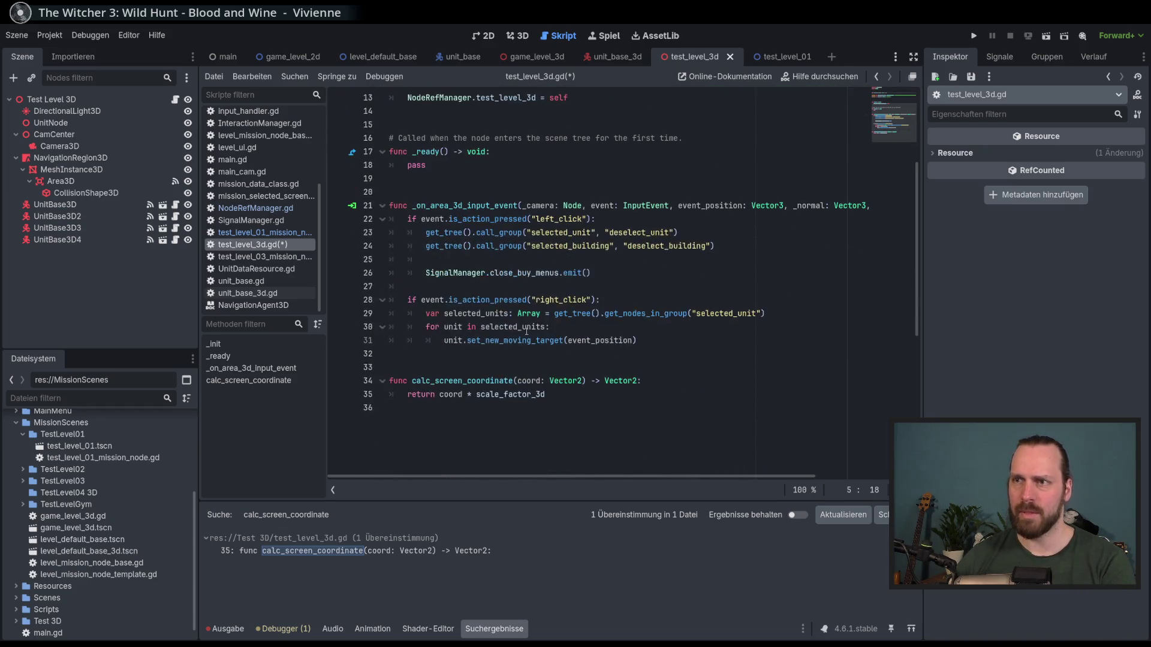
pyautogui.moveTo(390, 380); pyautogui.dragTo(601, 396)
pyautogui.hotkey('ctrl', 'k')
# - Run the scene with F6, send the selected units to two spots, then stop the game
pyautogui.press('F6')
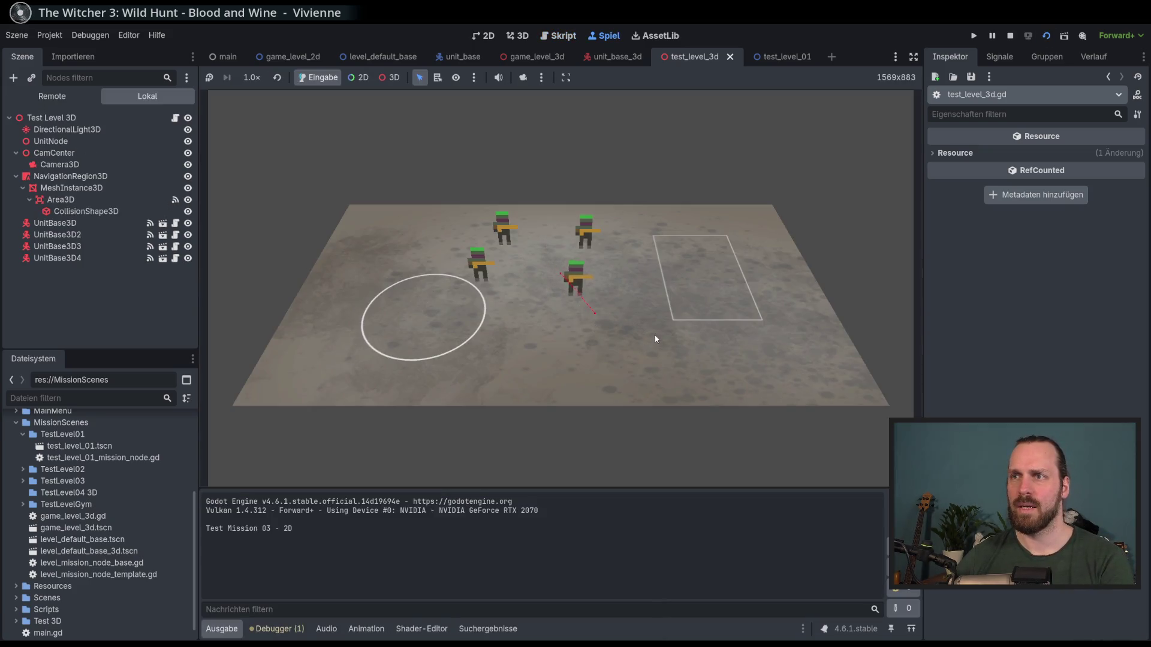
pyautogui.rightClick(690, 348)
pyautogui.rightClick(527, 367)
pyautogui.press('F8')
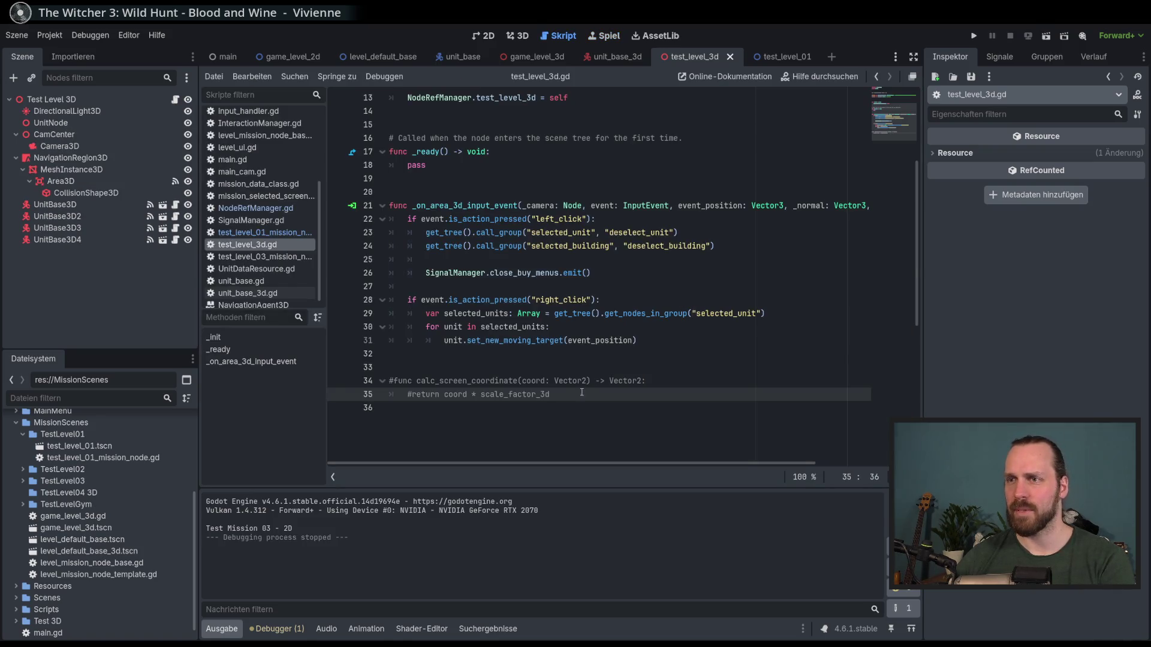
# - Delete the commented calc_screen_coordinate and scale_factor_3d lines plus a blank line, and save
pyautogui.moveTo(580, 392); pyautogui.dragTo(357, 359)
pyautogui.press('BackSpace')
pyautogui.scroll(3, 506, 219)
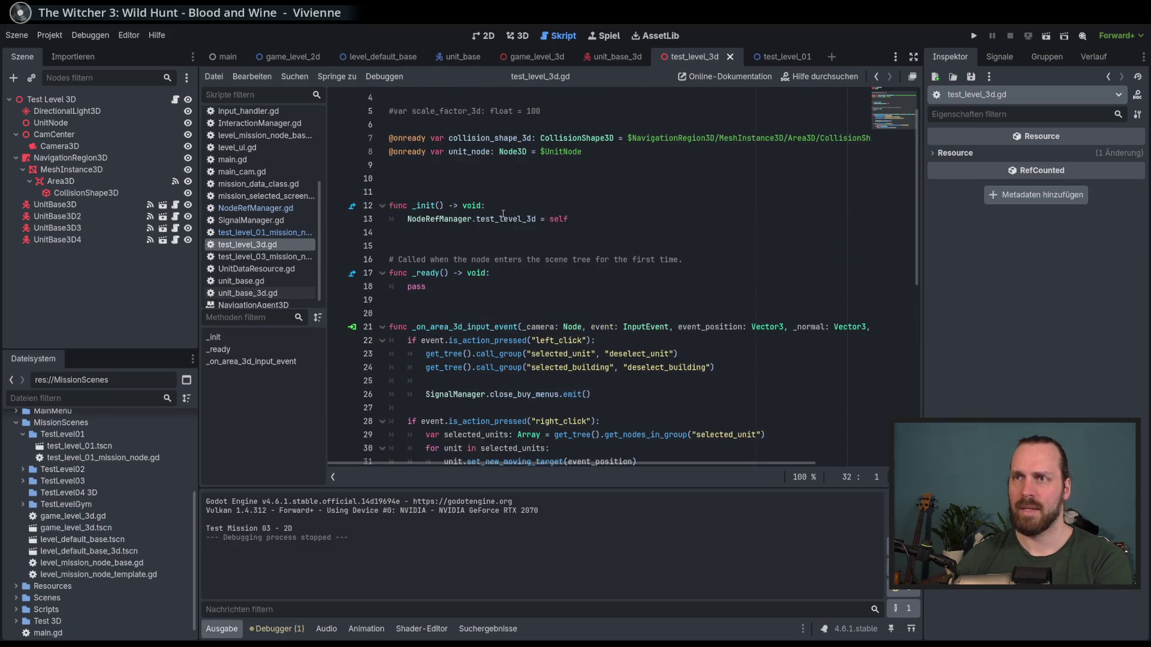
pyautogui.scroll(3, 507, 220)
pyautogui.moveTo(546, 151); pyautogui.dragTo(389, 138)
pyautogui.press('BackSpace')
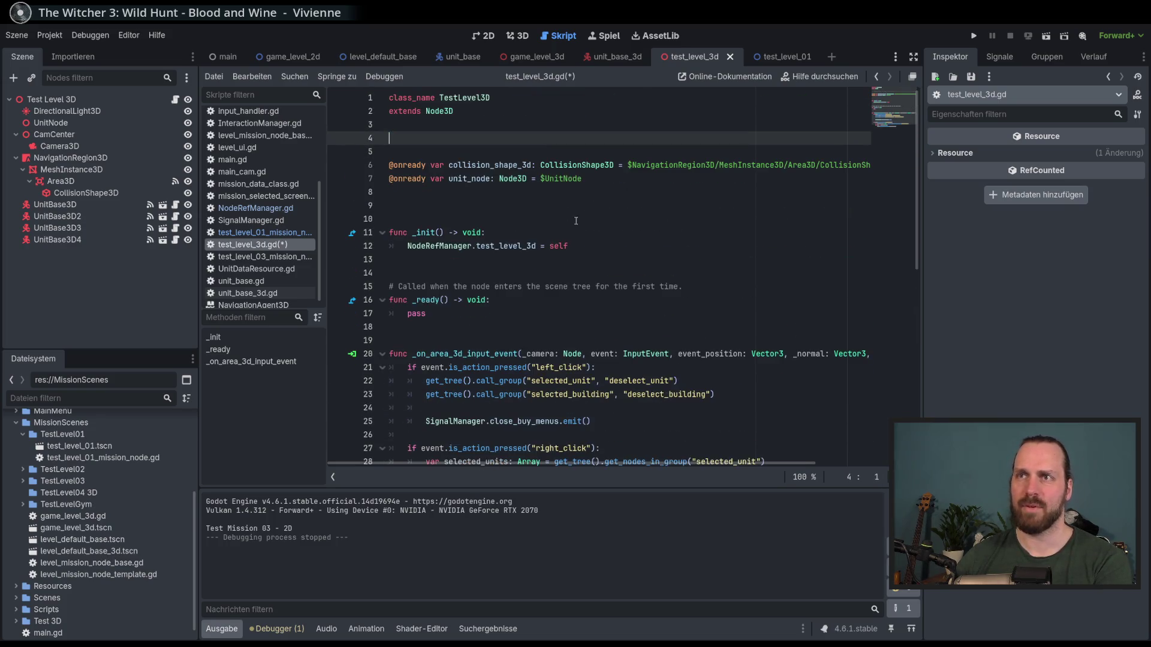
pyautogui.press('Delete')
pyautogui.click(591, 205)
pyautogui.hotkey('ctrl', 's')
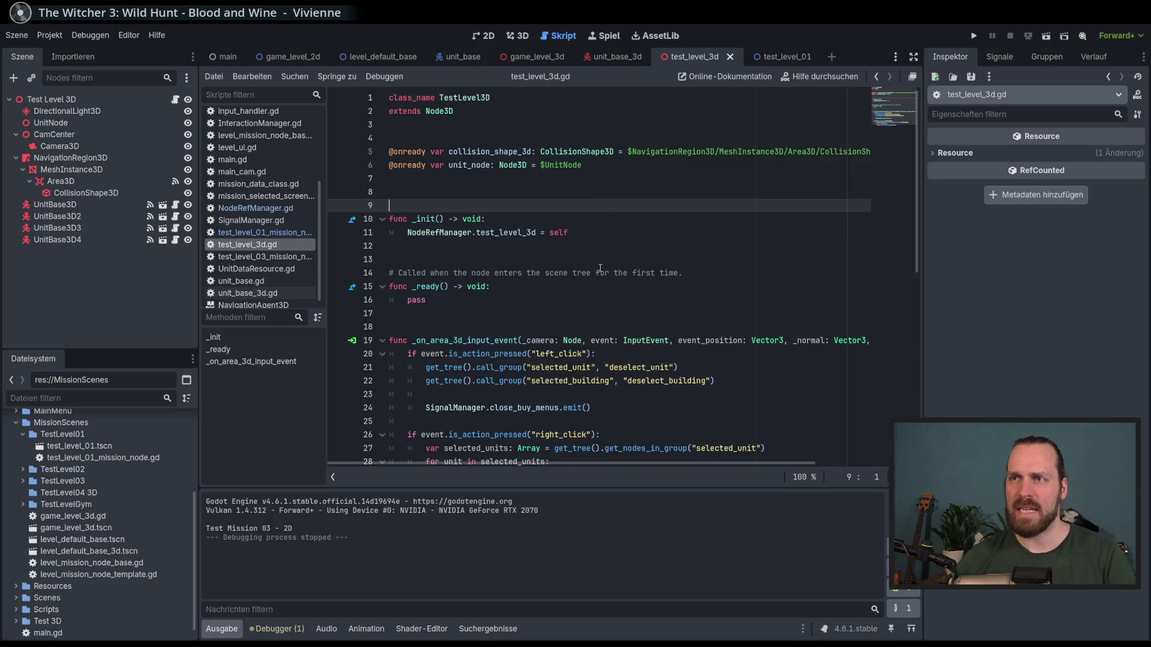
pyautogui.scroll(-3, 600, 269)
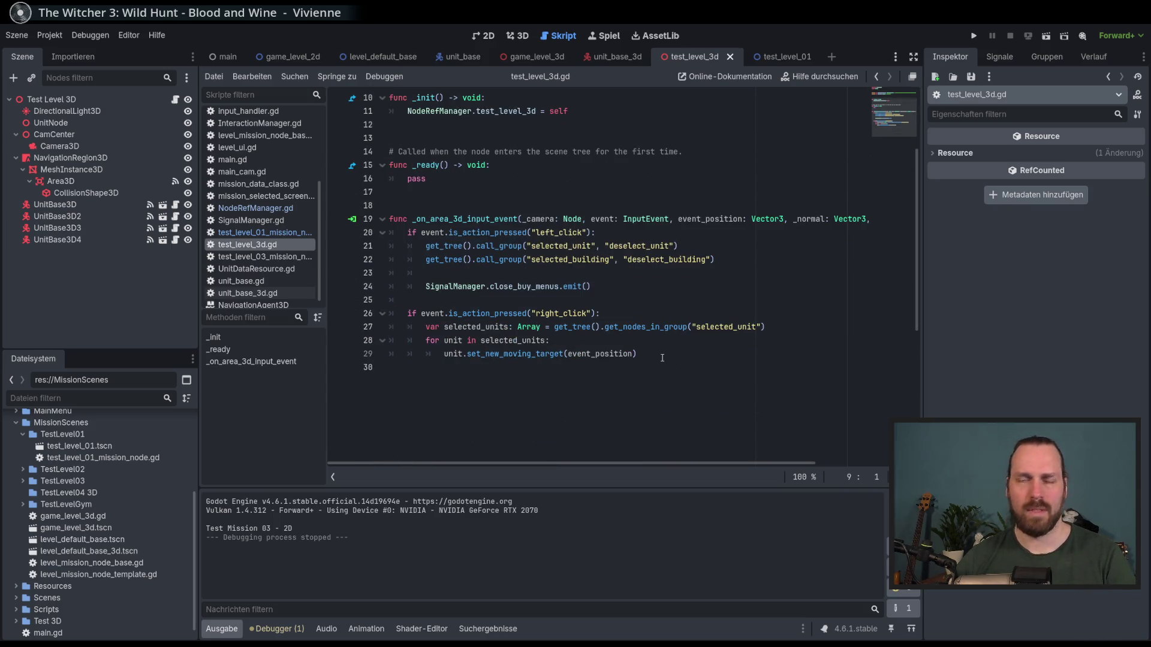
pyautogui.scroll(2, 662, 358)
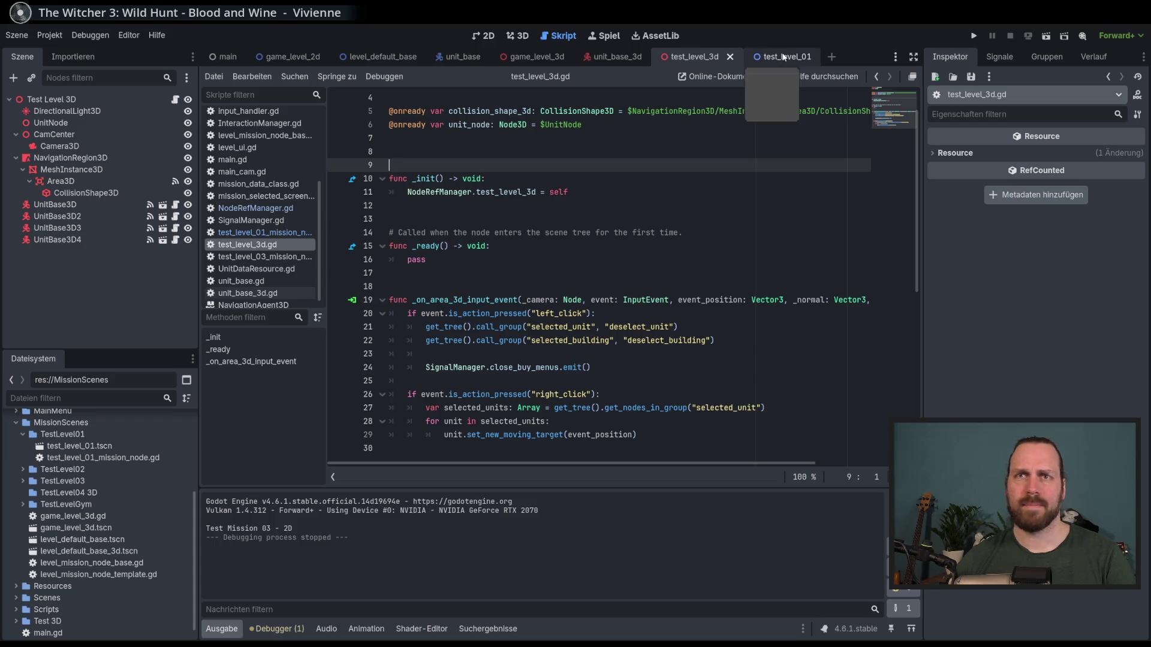
pyautogui.click(539, 56)
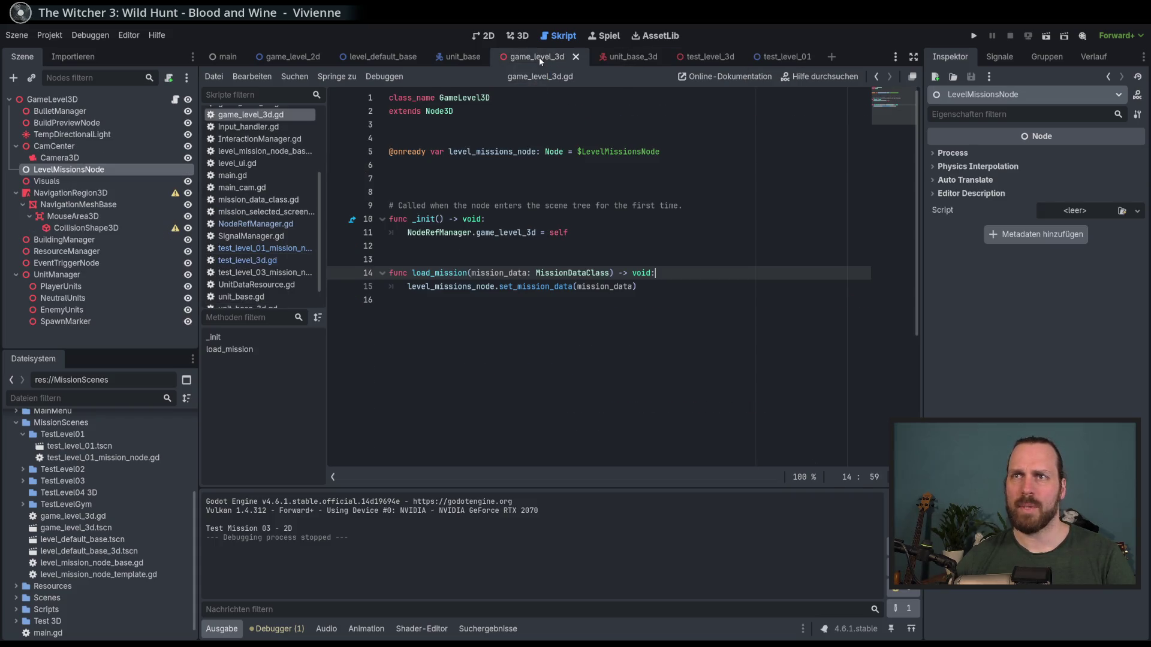
# - Inspect MouseArea3D and compare it with the signals on test_level_3d's Area3D
pyautogui.click(114, 181)
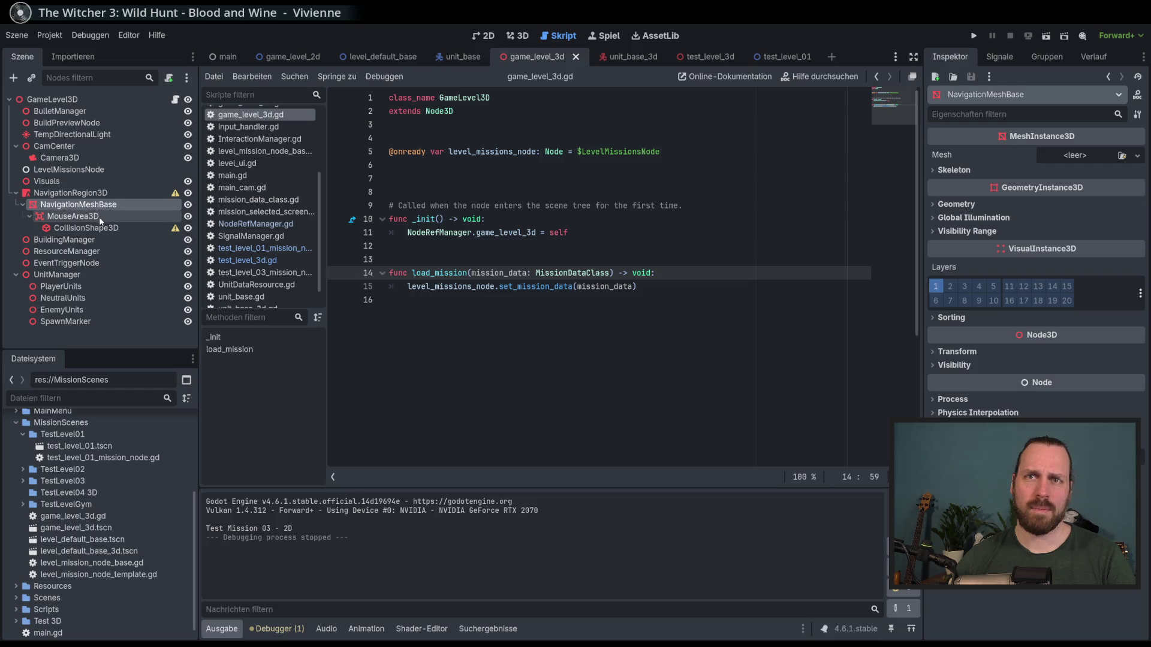
pyautogui.click(100, 217)
pyautogui.click(711, 56)
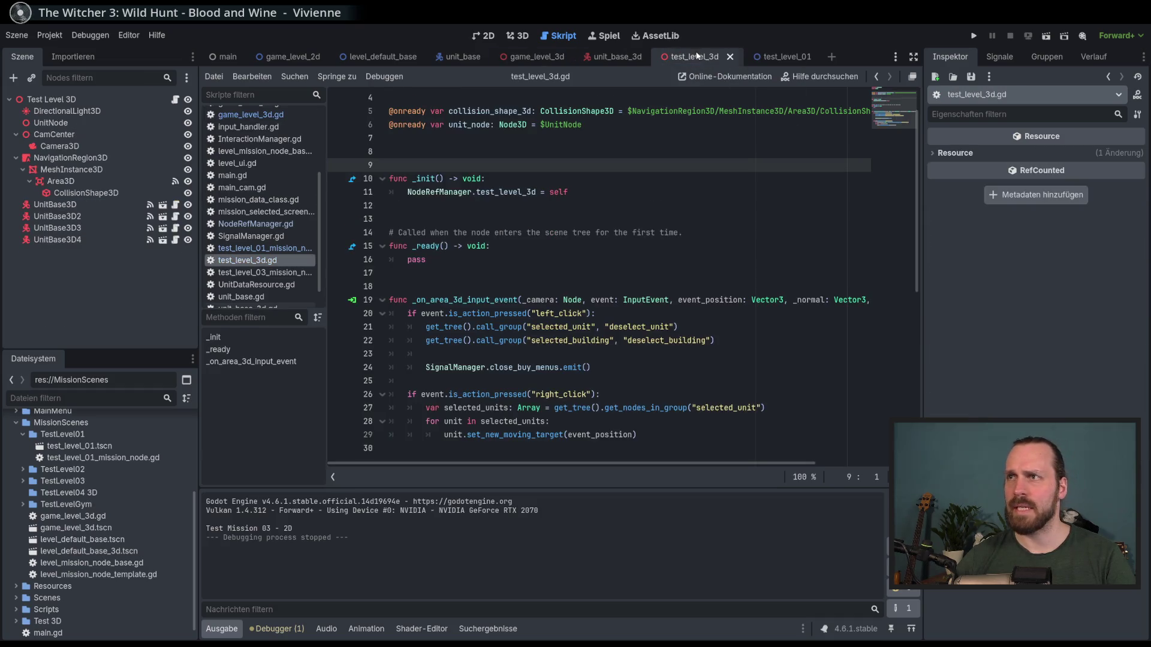
pyautogui.click(95, 181)
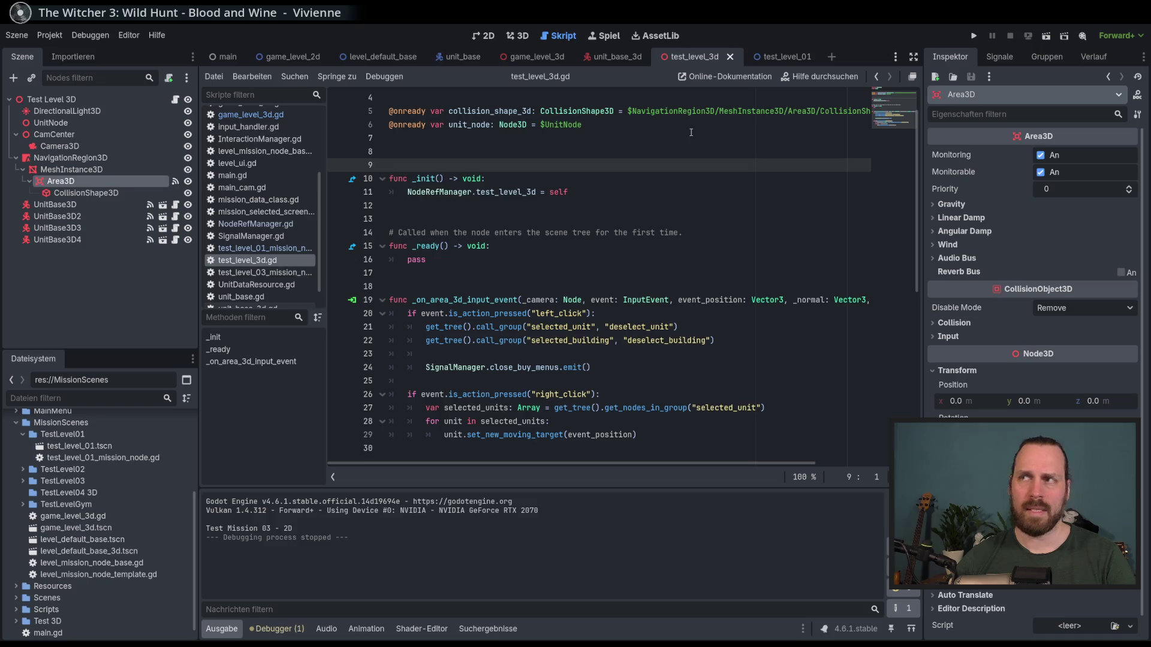
pyautogui.click(1007, 60)
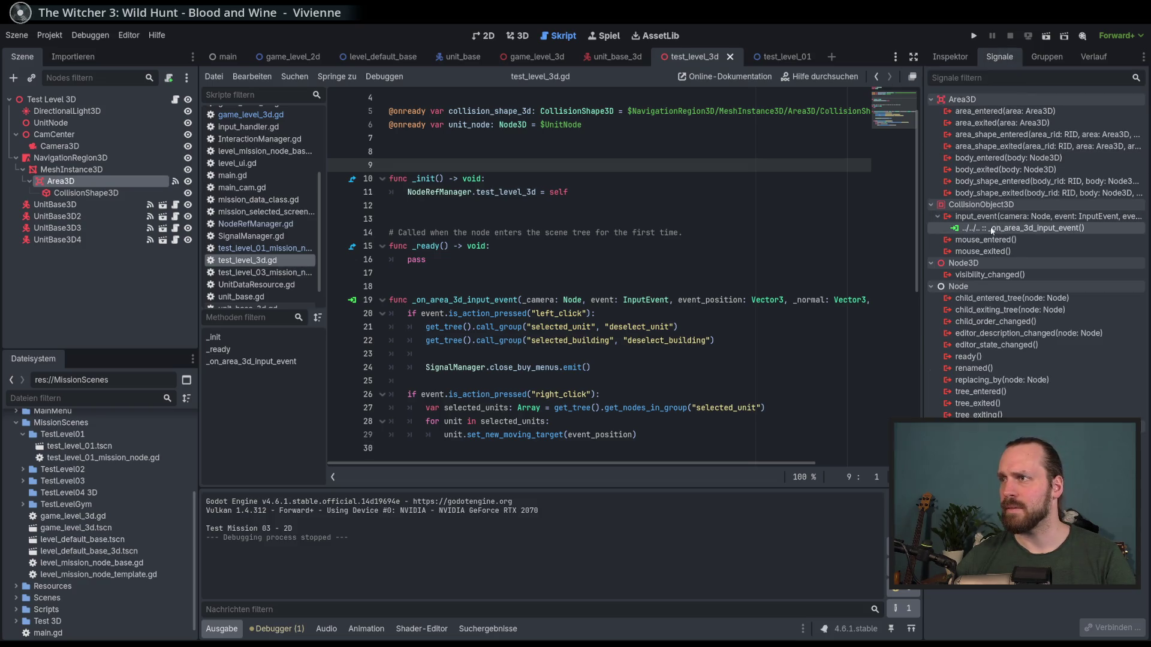
pyautogui.click(555, 59)
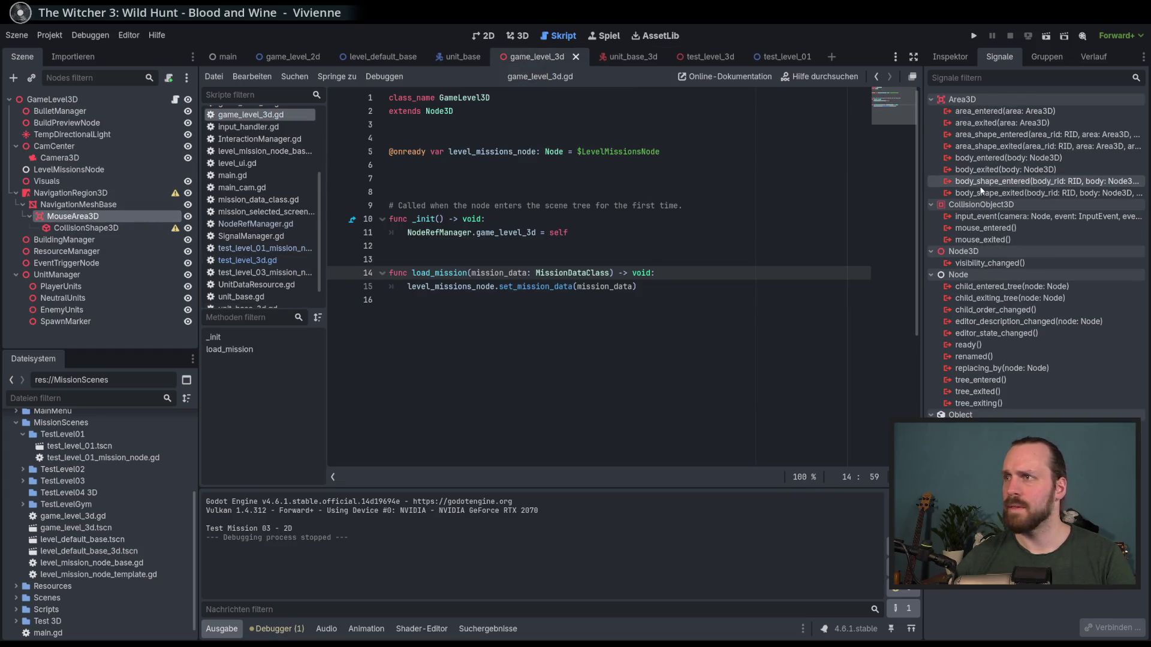
pyautogui.moveTo(983, 228)
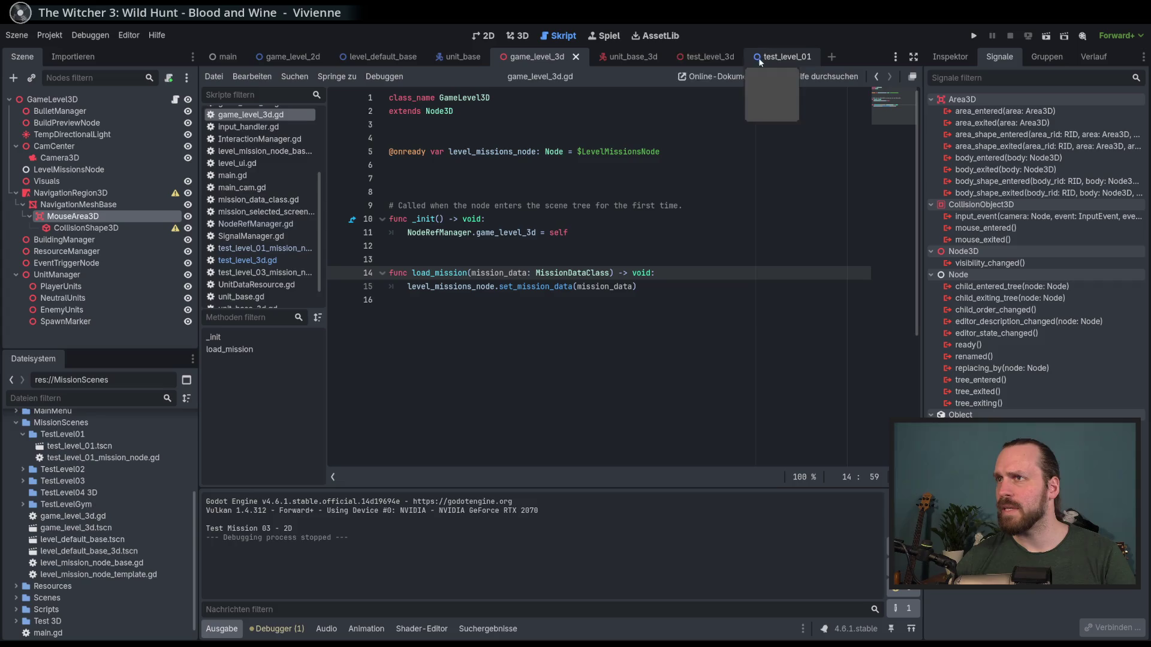
pyautogui.click(705, 56)
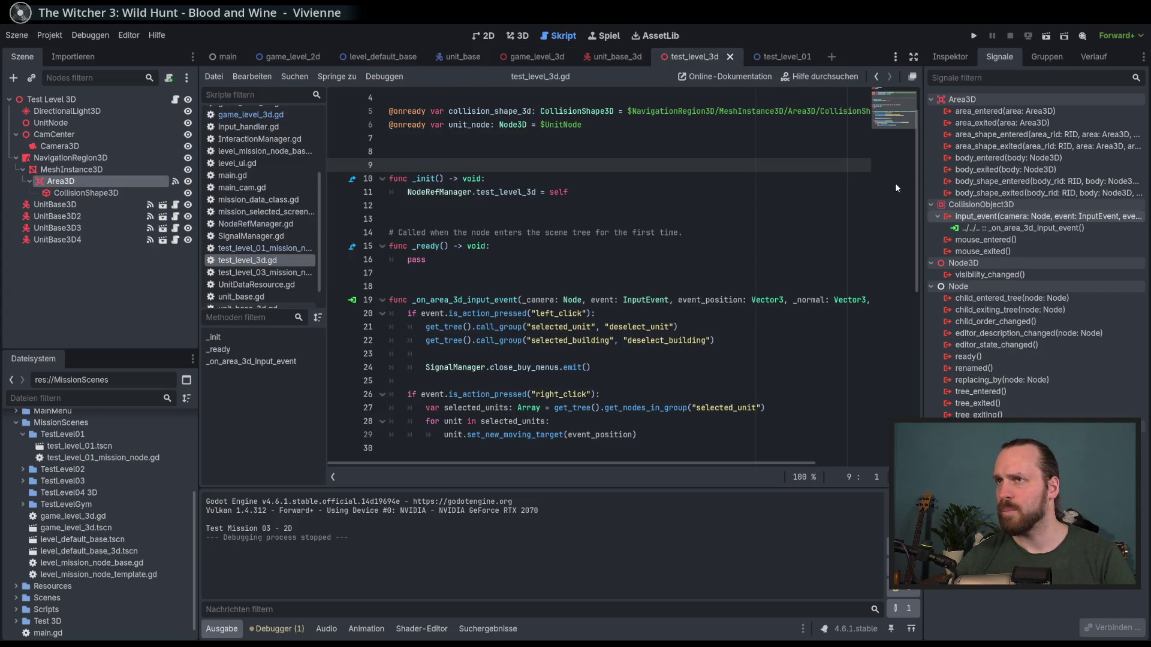
# - Connect MouseArea3D's input_event signal to a new _on_mouse_area_3d_input_event handler
pyautogui.click(532, 57)
pyautogui.click(157, 226)
pyautogui.click(119, 215)
pyautogui.doubleClick(986, 218)
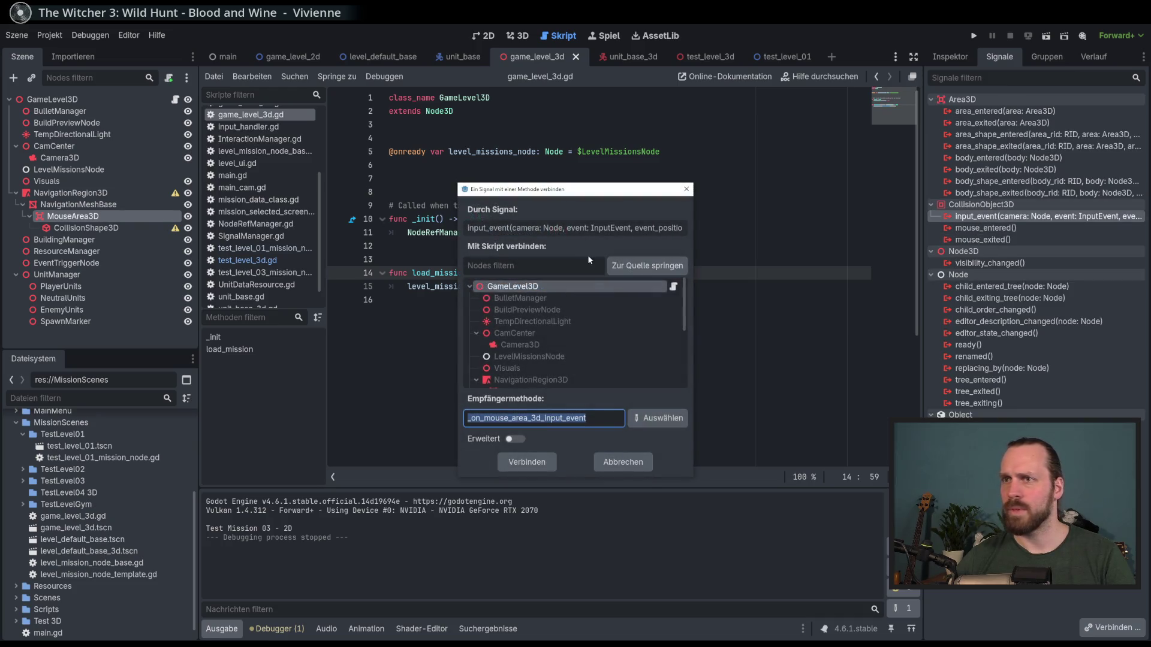
pyautogui.click(527, 462)
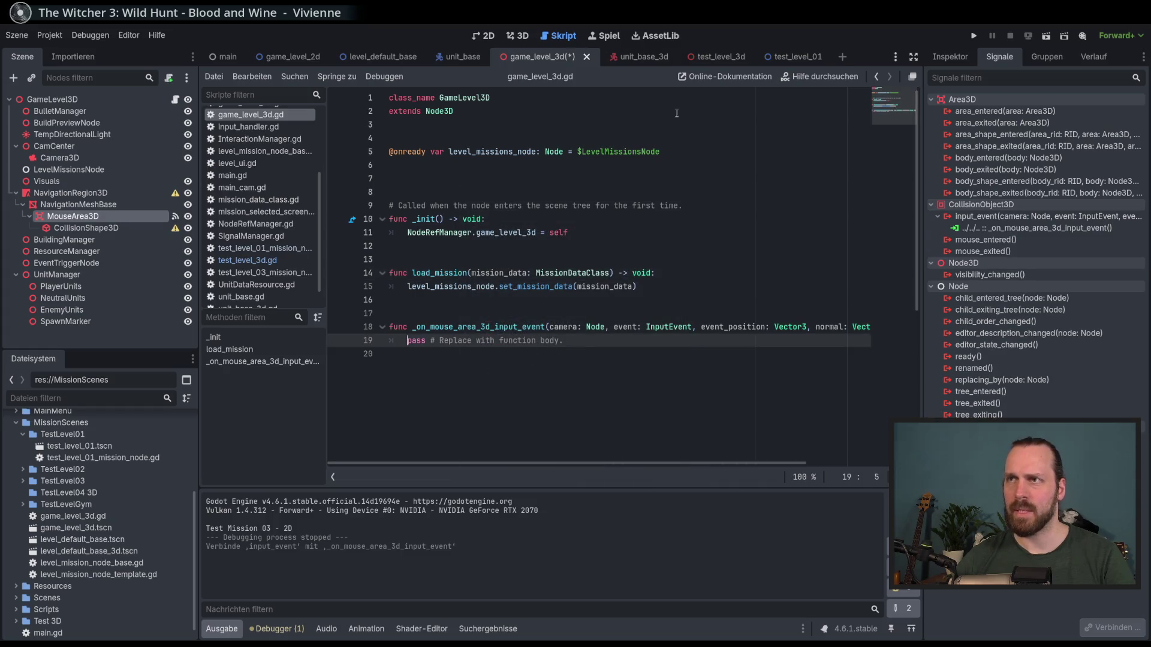
pyautogui.click(705, 56)
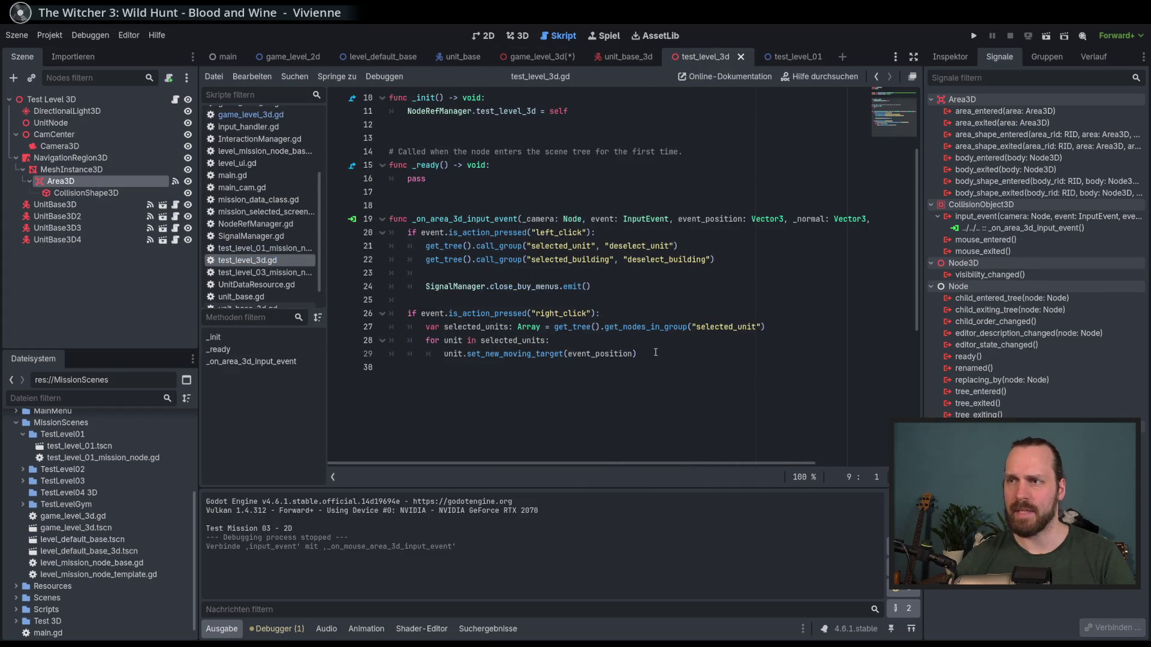
# - Paste test_level_3d.gd's click-handling code over pass in the new handler and fix its indentation
pyautogui.moveTo(656, 355); pyautogui.dragTo(338, 234)
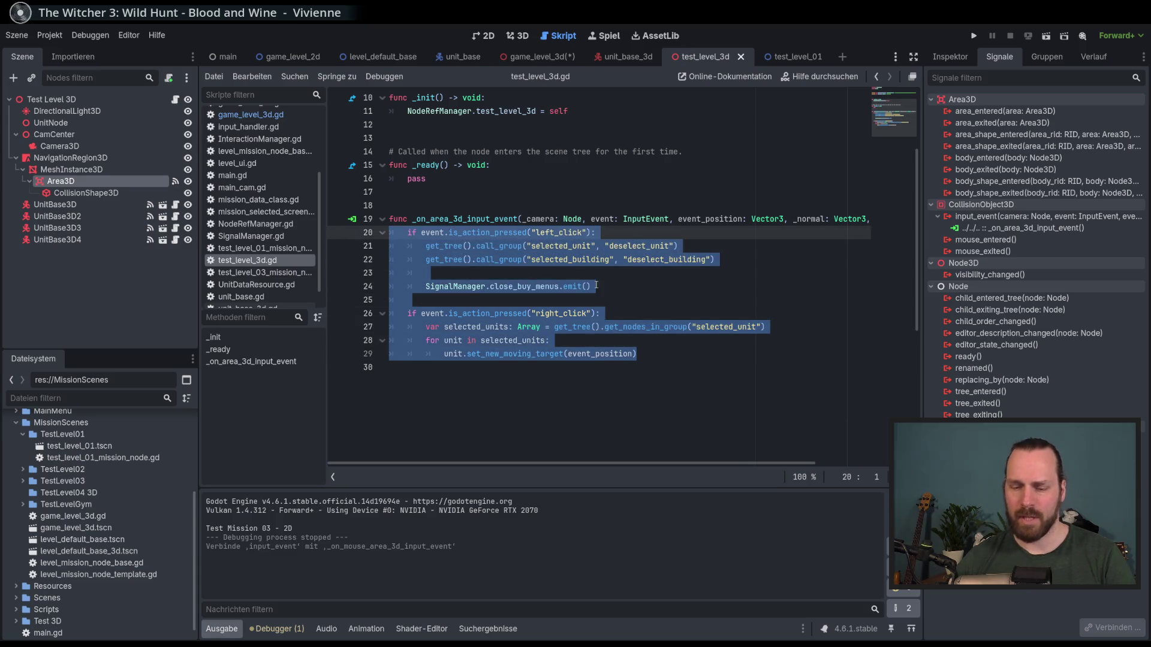
pyautogui.click(553, 60)
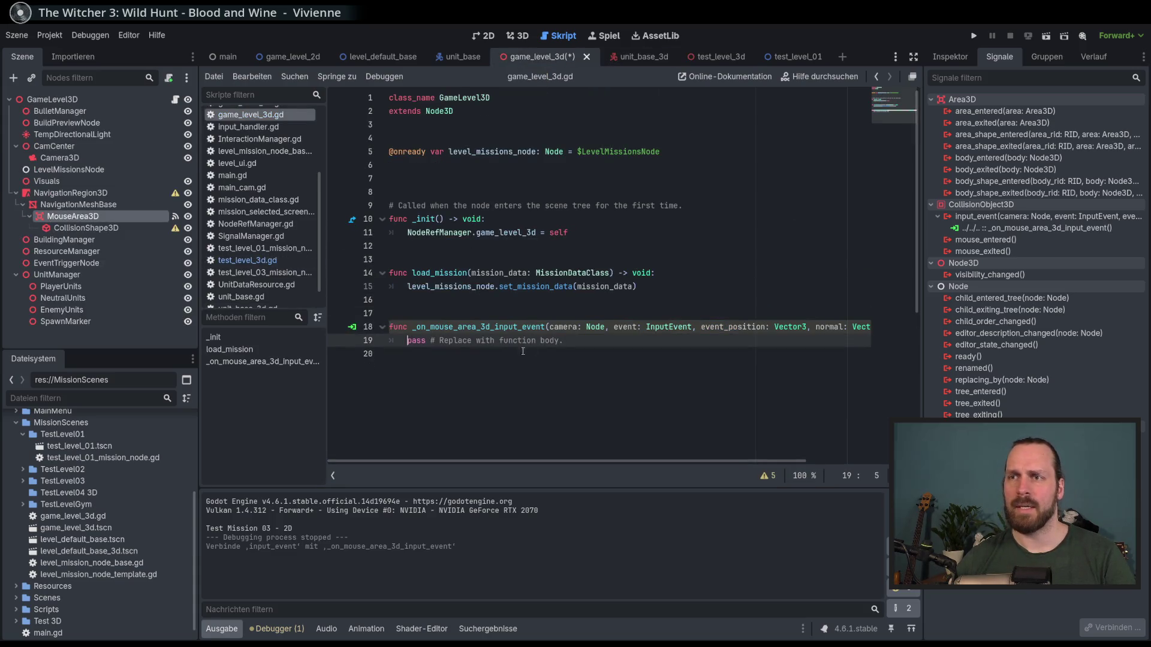
pyautogui.click(562, 341)
pyautogui.hotkey('shift', 'Home')
pyautogui.write('if event.is_action_pressed("left_click"): \t\tget_tree().call_group("selected_unit", "deselect_unit") \t\tget_tree().call_group("selected_building", "deselect_building")  \t\tSignalManager.close_buy_menus.emit()  \tif event.is_action_pressed("right_click"): \t\tvar selected_units: Array = get_tree().get_nodes_in_group("selected_unit") \t\tfor unit in selected_units: \t\t\tunit.set_new_moving_target(event_position)')
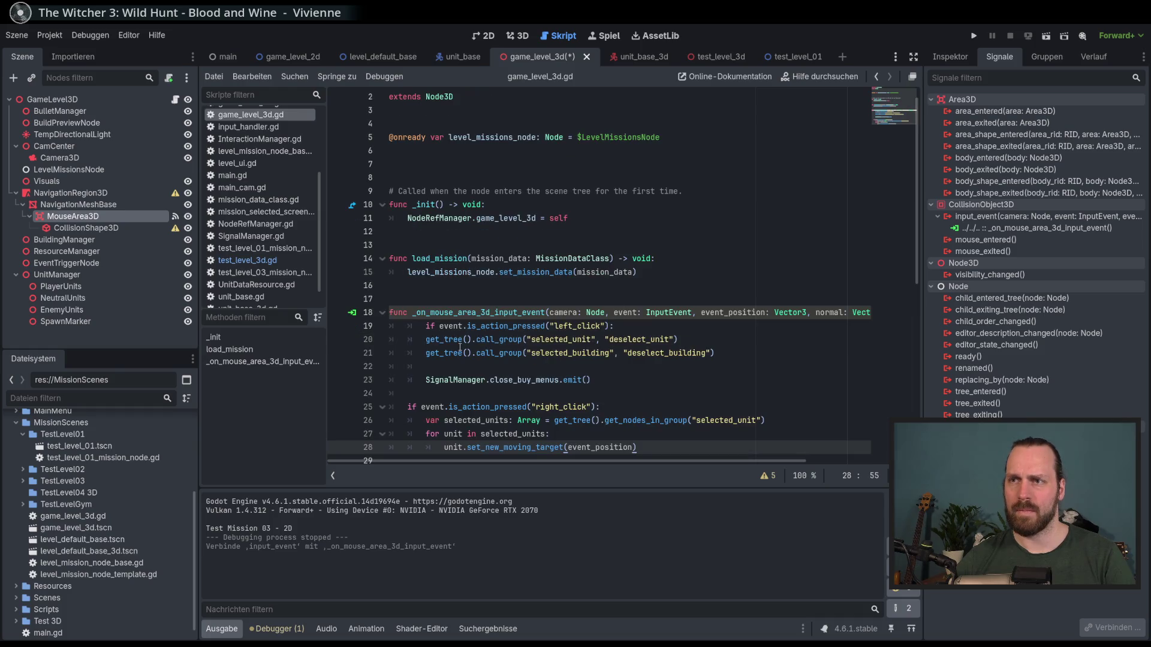
pyautogui.click(568, 329)
pyautogui.hotkey('shift', 'Tab')
# - Prefix the unused camera, normal and shape_idx parameters with underscores and save game_level_3d.gd
pyautogui.press('Up')
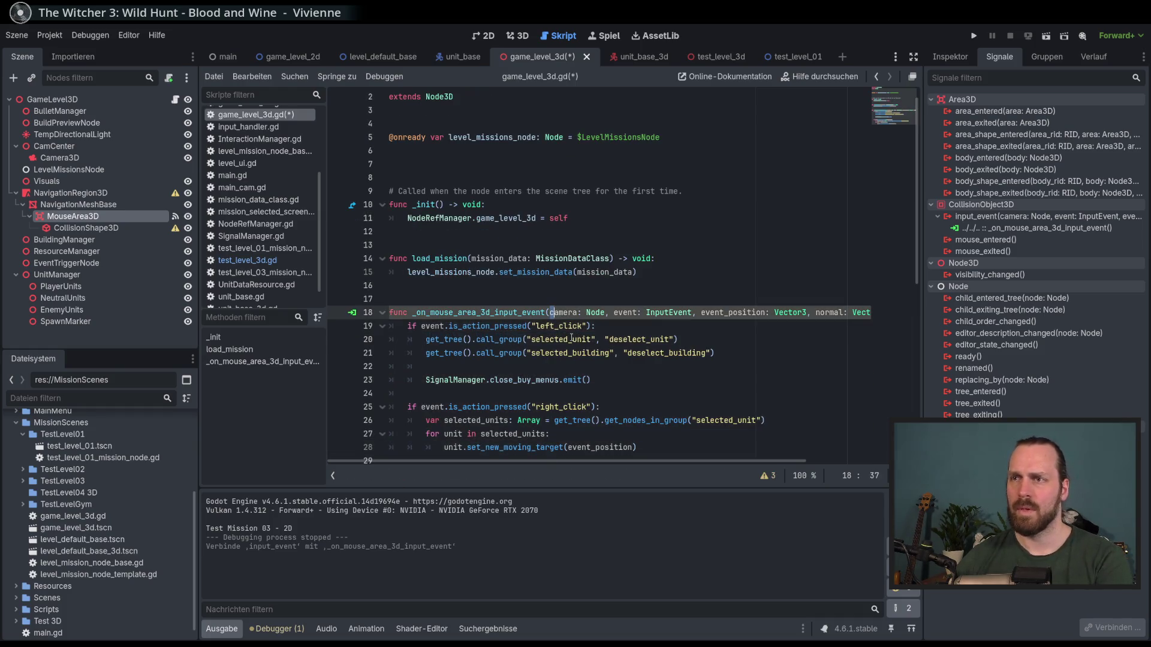
pyautogui.write('_')
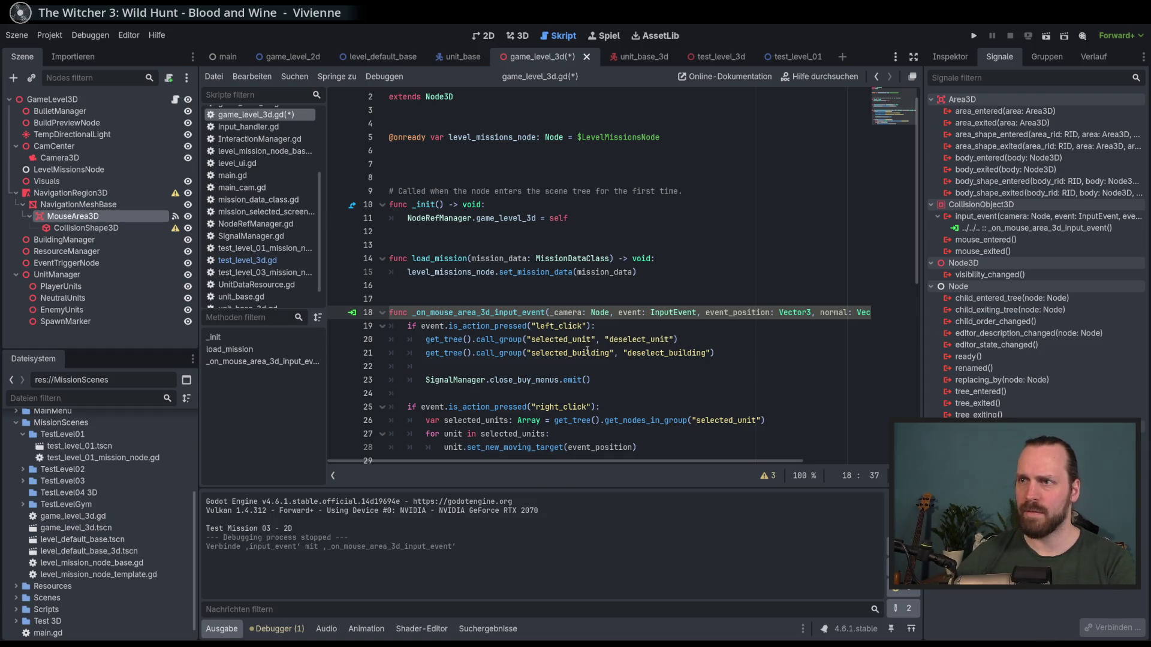
pyautogui.press('Right')
pyautogui.press('Right')
pyautogui.press('Right')
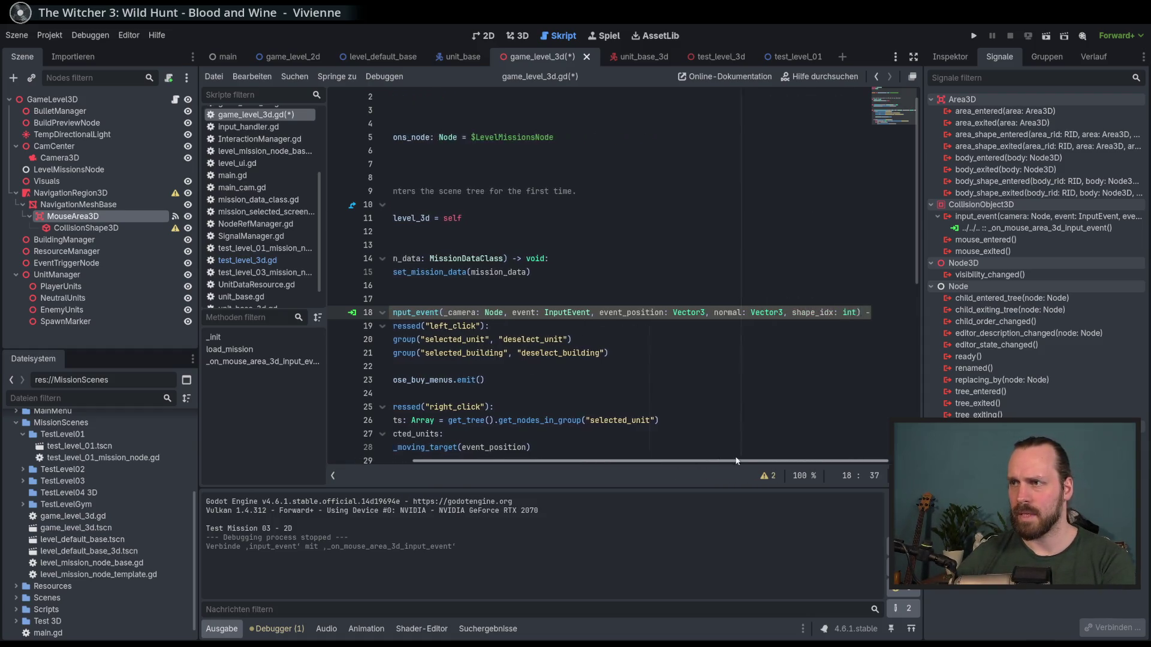
pyautogui.write('_')
pyautogui.click(778, 313)
pyautogui.write('_')
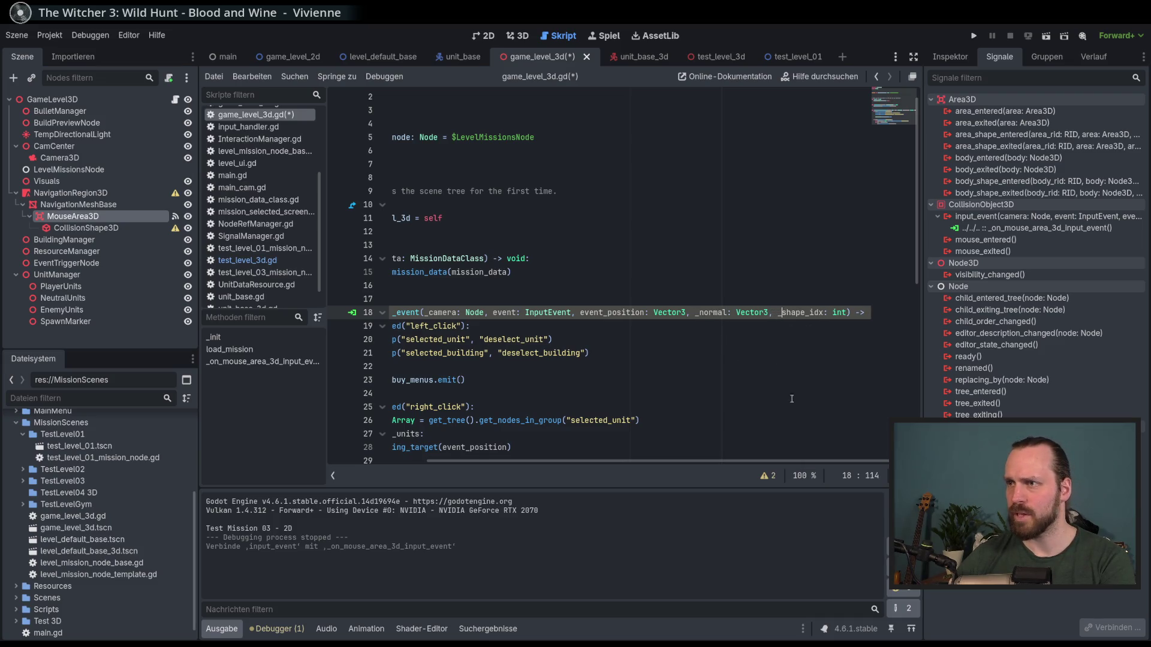
pyautogui.moveTo(778, 461); pyautogui.dragTo(638, 477)
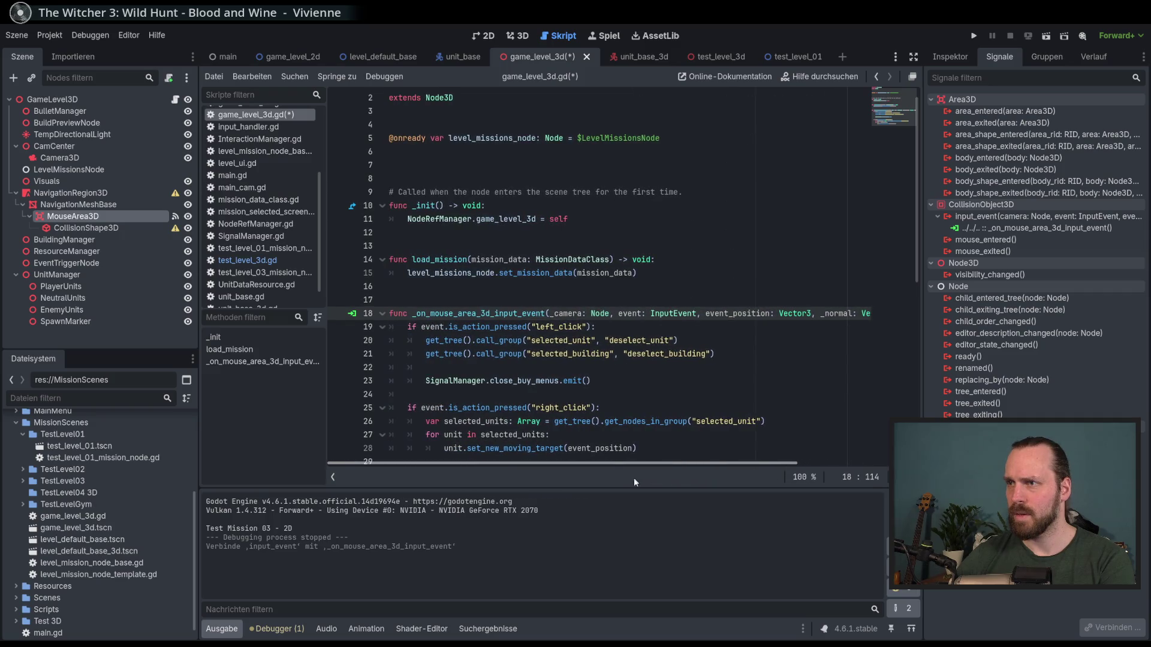
pyautogui.scroll(-3, 339, 336)
pyautogui.click(539, 341)
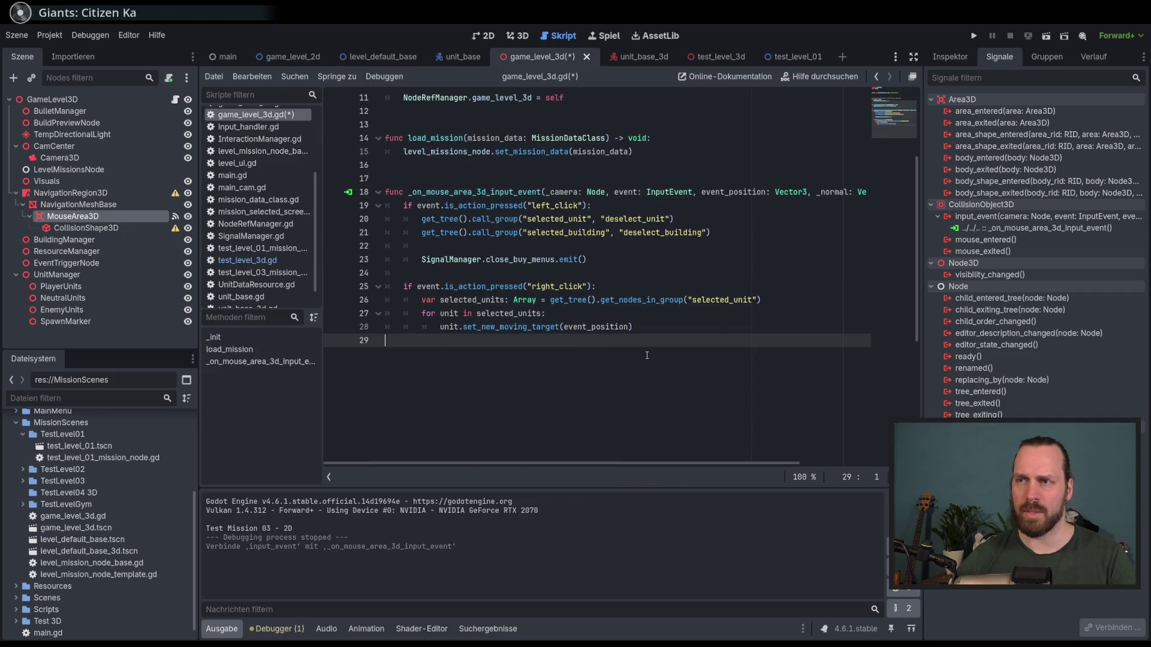
pyautogui.scroll(3, 680, 348)
pyautogui.hotkey('ctrl', 's')
pyautogui.scroll(-3, 677, 342)
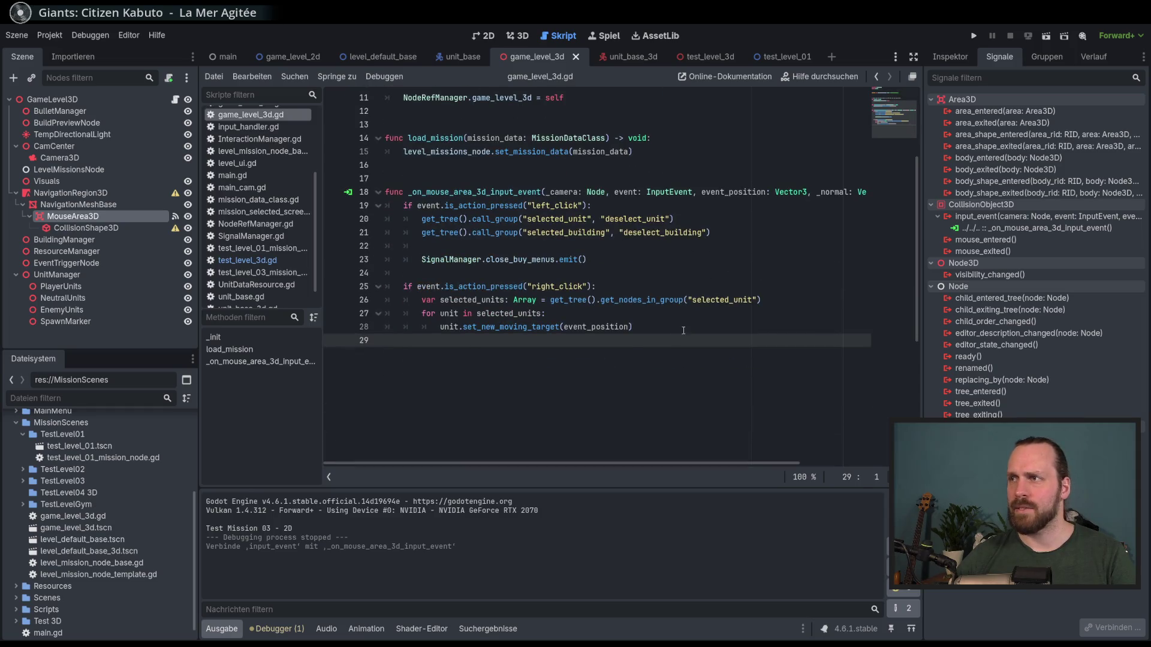
pyautogui.click(684, 329)
pyautogui.scroll(3, 767, 162)
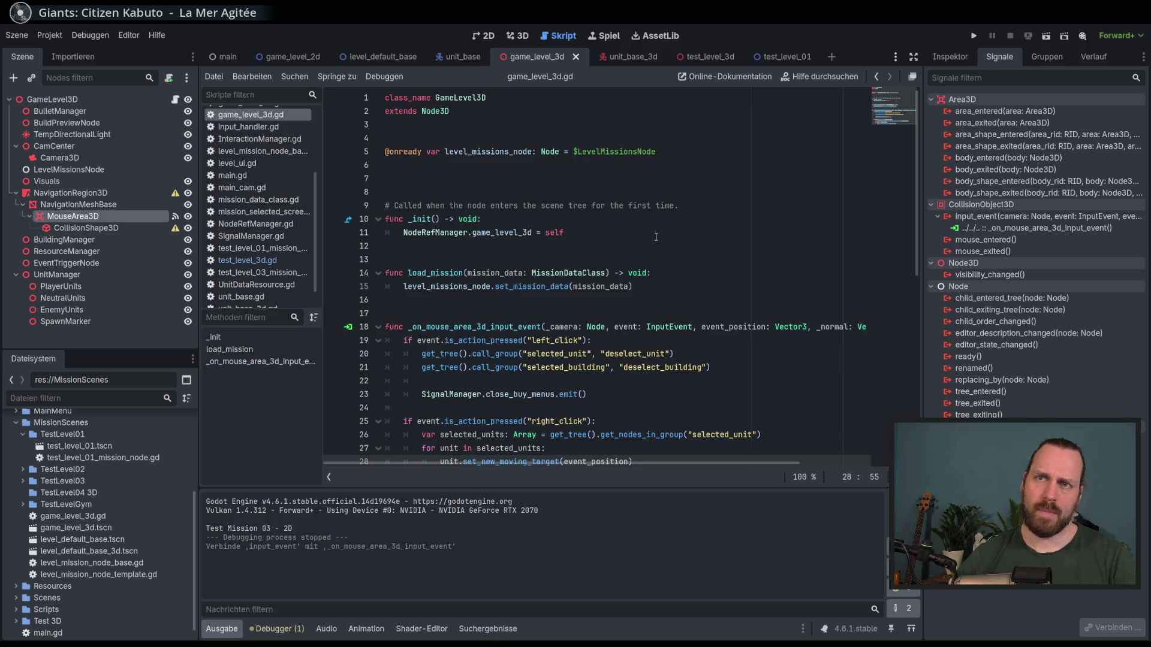
# - Select NavigationMeshBase and open the documentation for its Mesh property
pyautogui.click(120, 228)
pyautogui.click(960, 56)
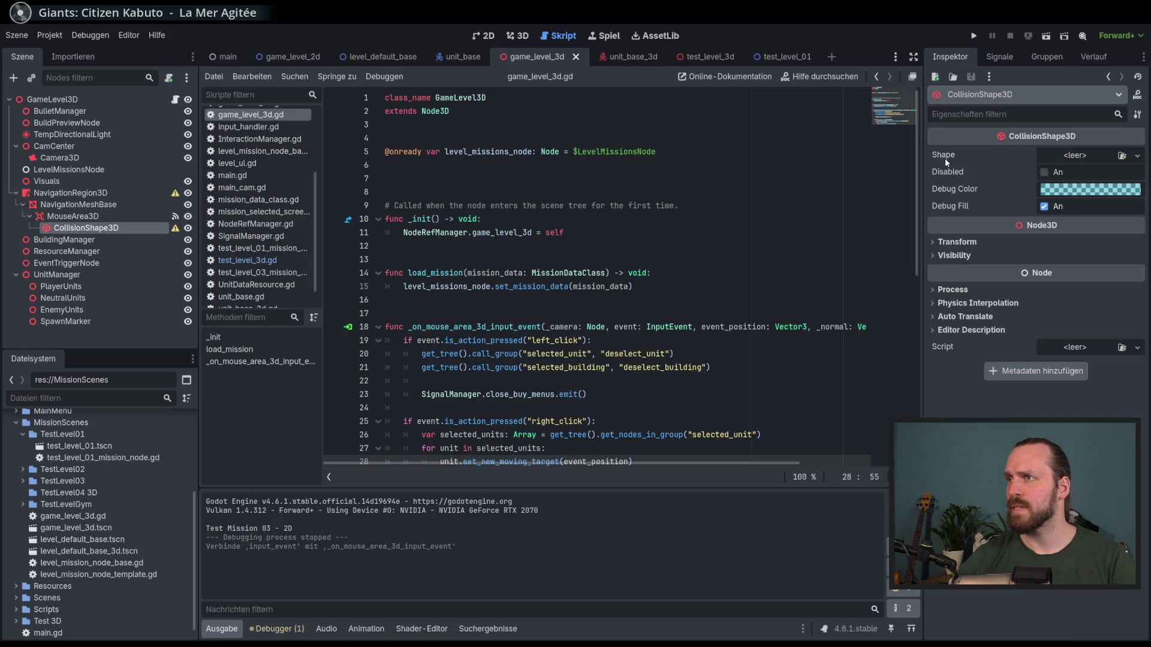
pyautogui.moveTo(944, 157)
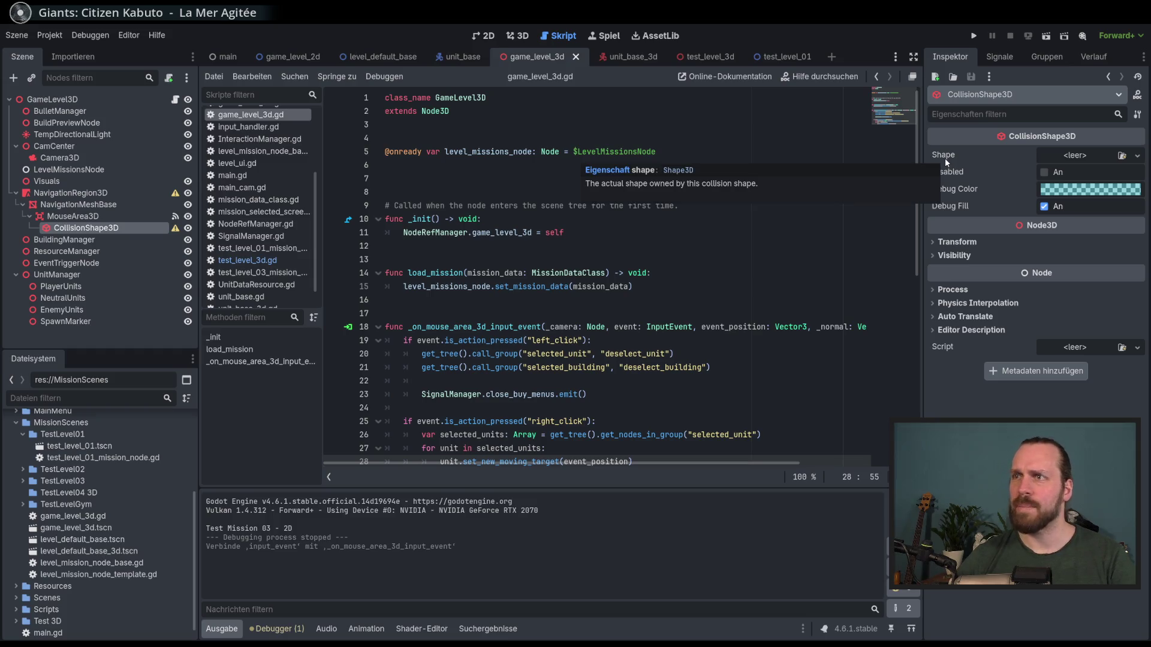
pyautogui.click(127, 205)
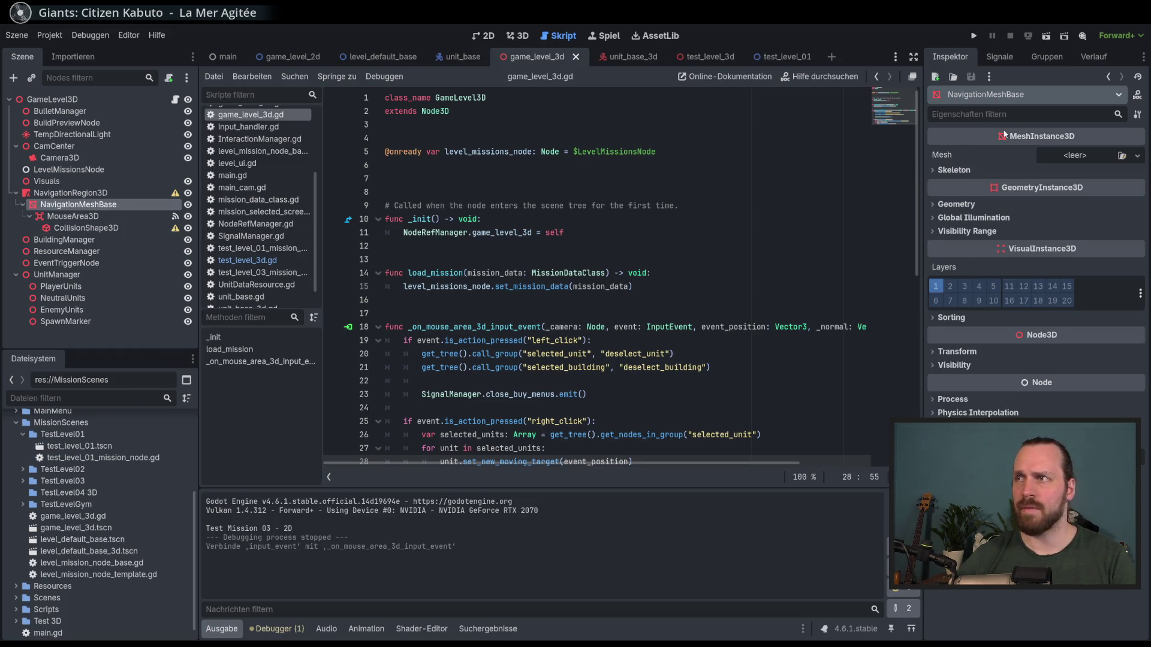
pyautogui.moveTo(944, 157)
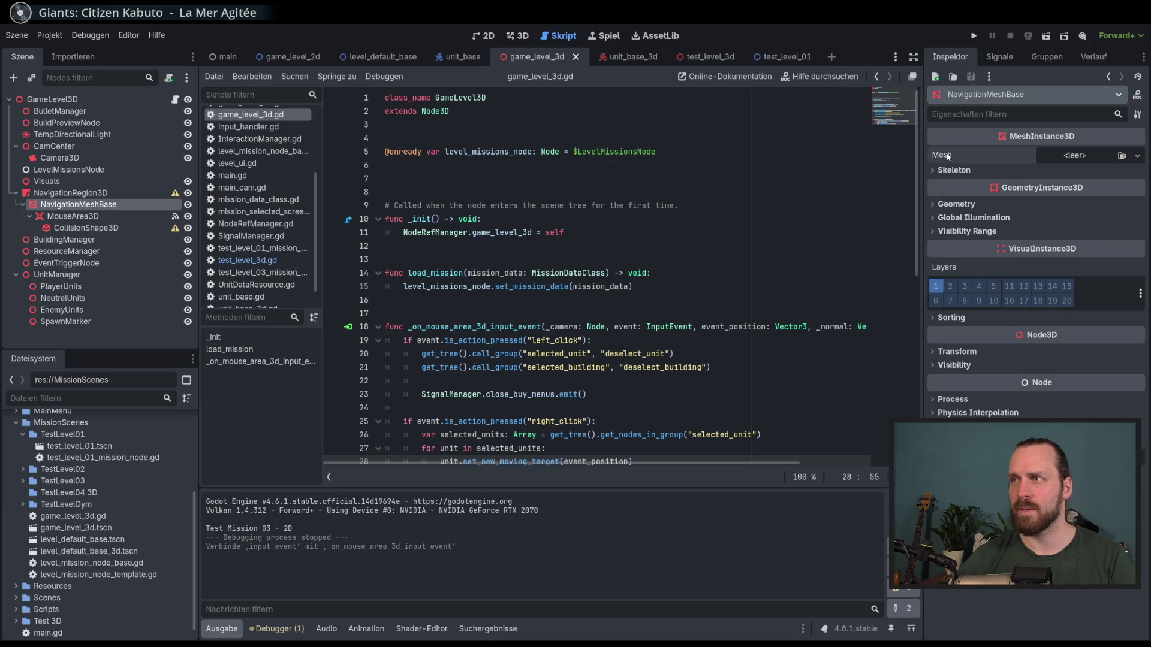
pyautogui.rightClick(947, 155)
pyautogui.click(1009, 225)
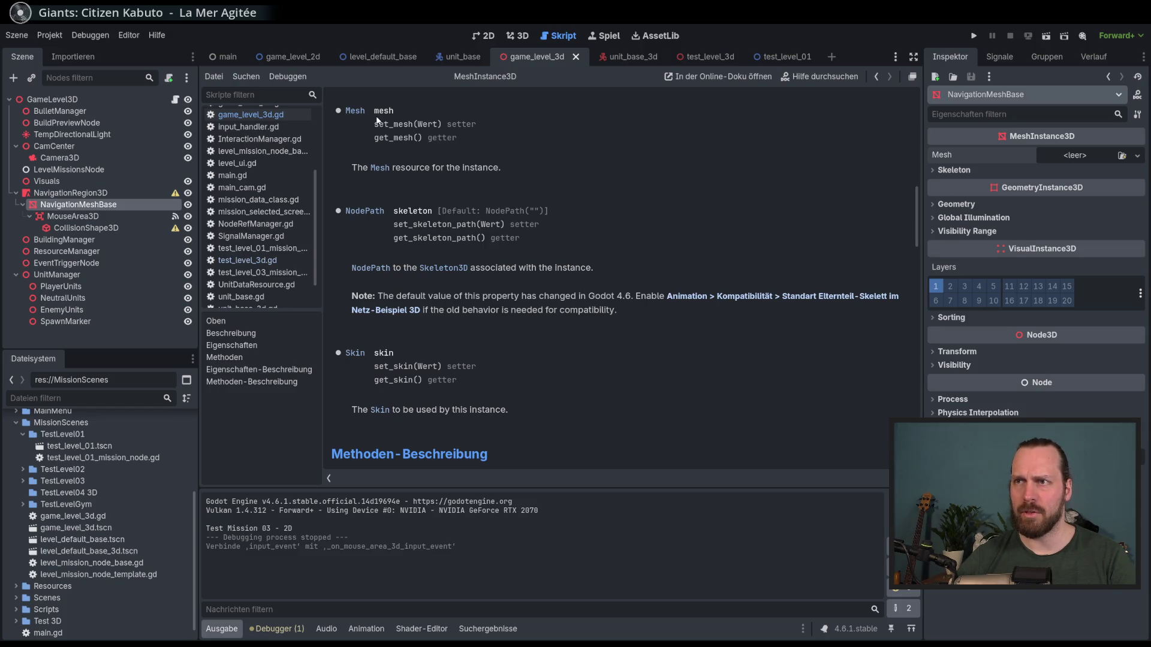
# - Read the Mesh class documentation, go back to MeshInstance3D, and return to the 3D workspace
pyautogui.scroll(3, 388, 150)
pyautogui.click(354, 251)
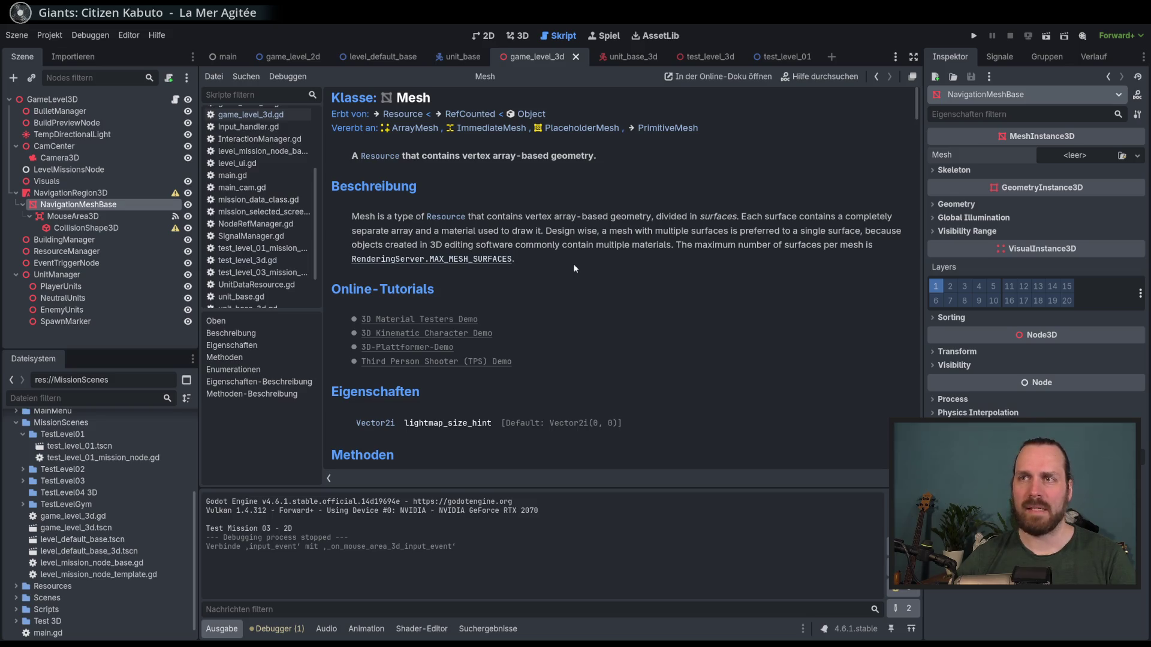
pyautogui.scroll(-2, 574, 268)
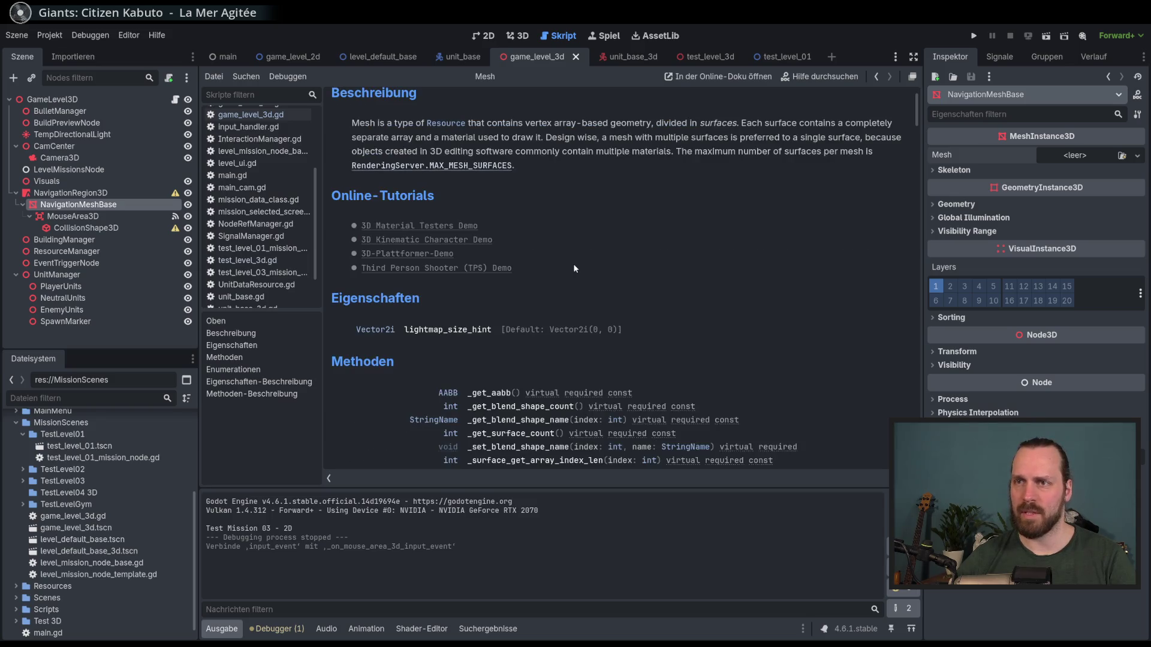
pyautogui.scroll(-2, 574, 268)
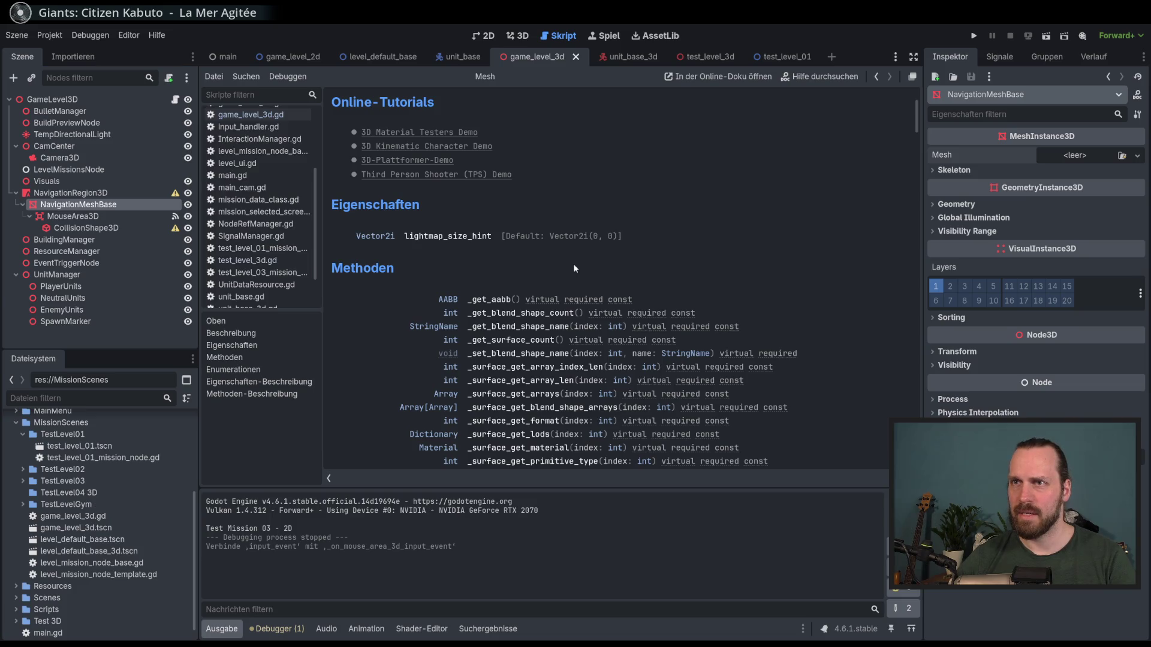
pyautogui.scroll(-6, 573, 269)
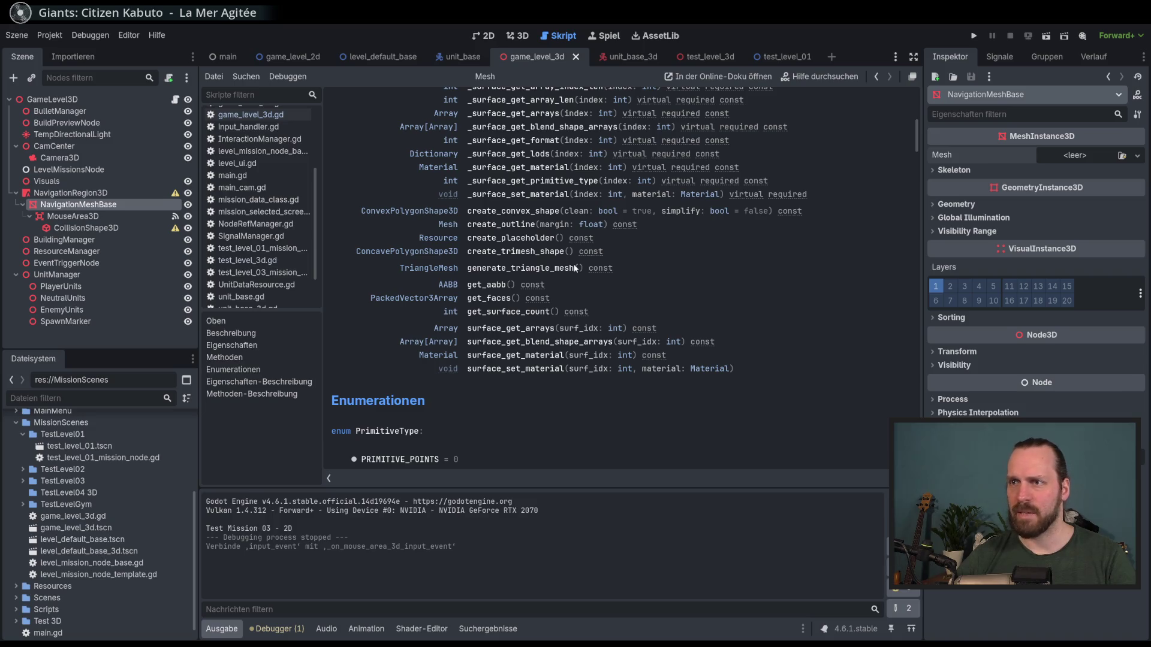
pyautogui.hotkey('alt', 'Left')
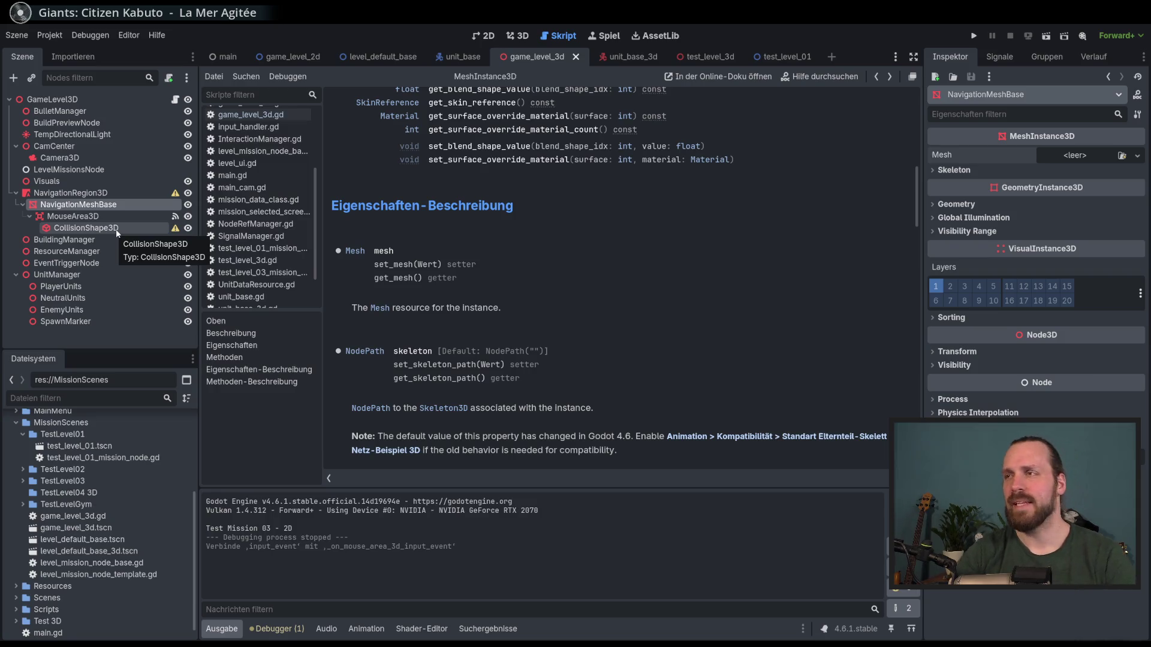
pyautogui.scroll(10, 539, 286)
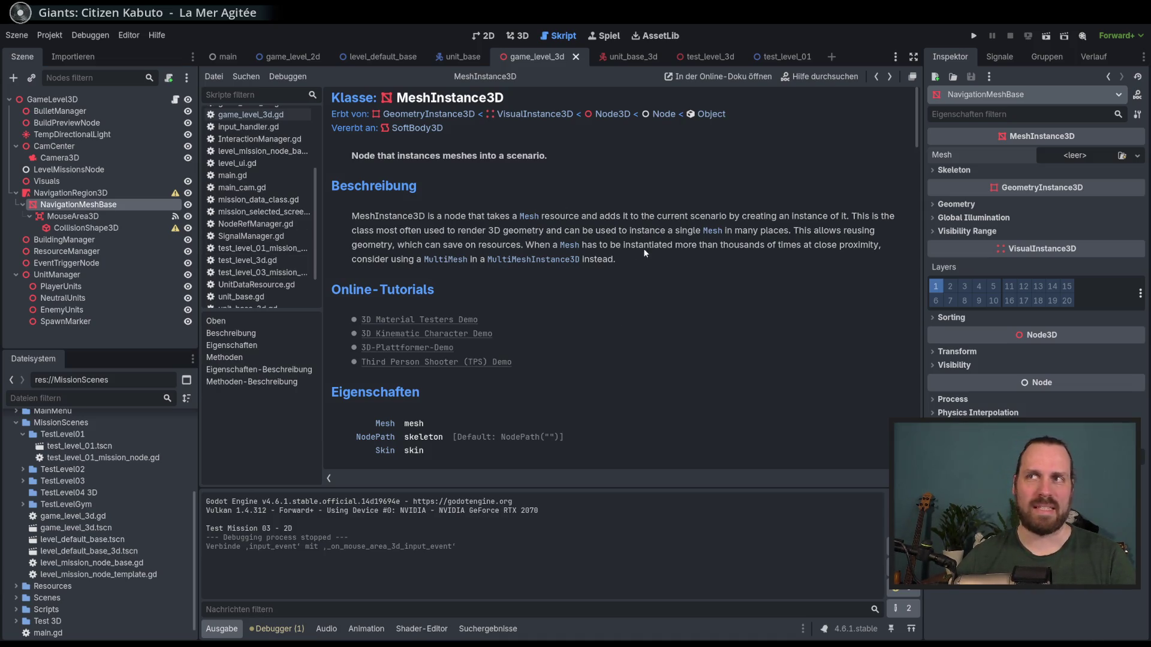
pyautogui.click(516, 36)
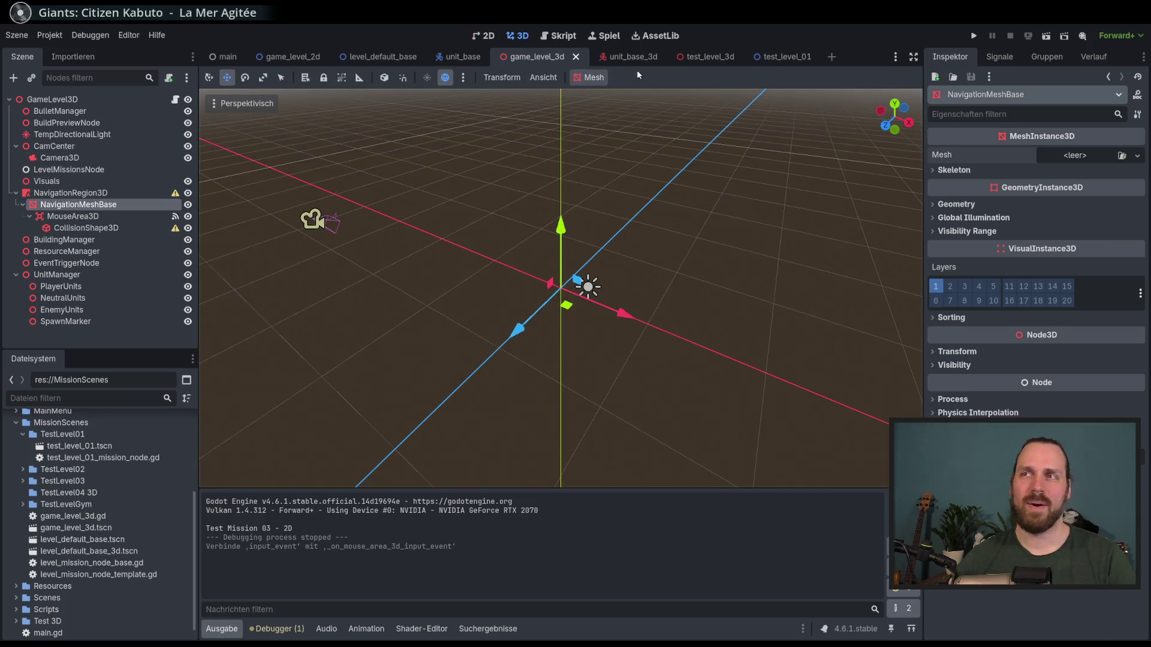
# - Look over the scene tree and the other open scenes, including level_default_base and unit_base_3d
pyautogui.press('Up')
pyautogui.press('Down')
pyautogui.press('Down')
pyautogui.press('Down')
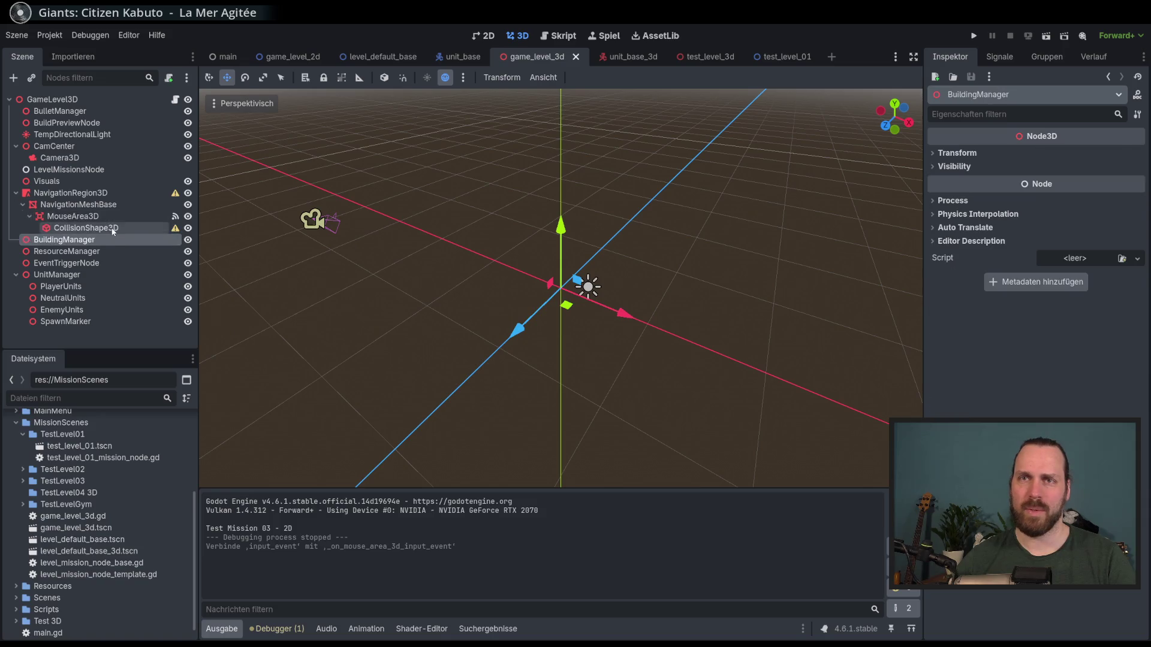
pyautogui.click(102, 205)
pyautogui.click(102, 192)
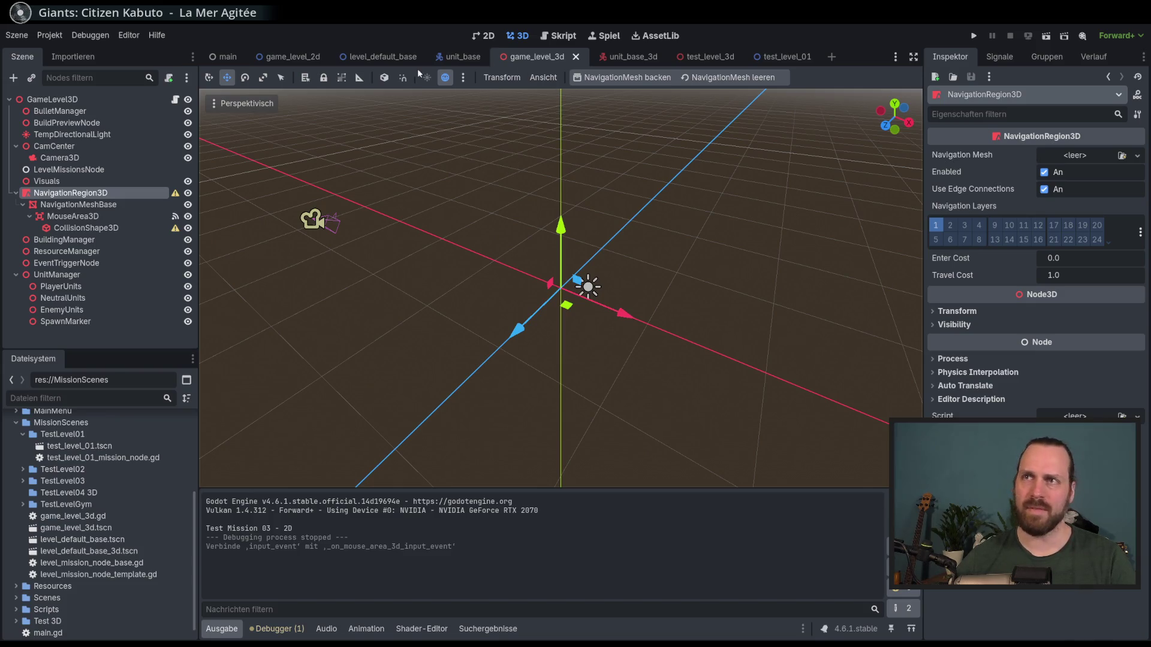
pyautogui.click(372, 57)
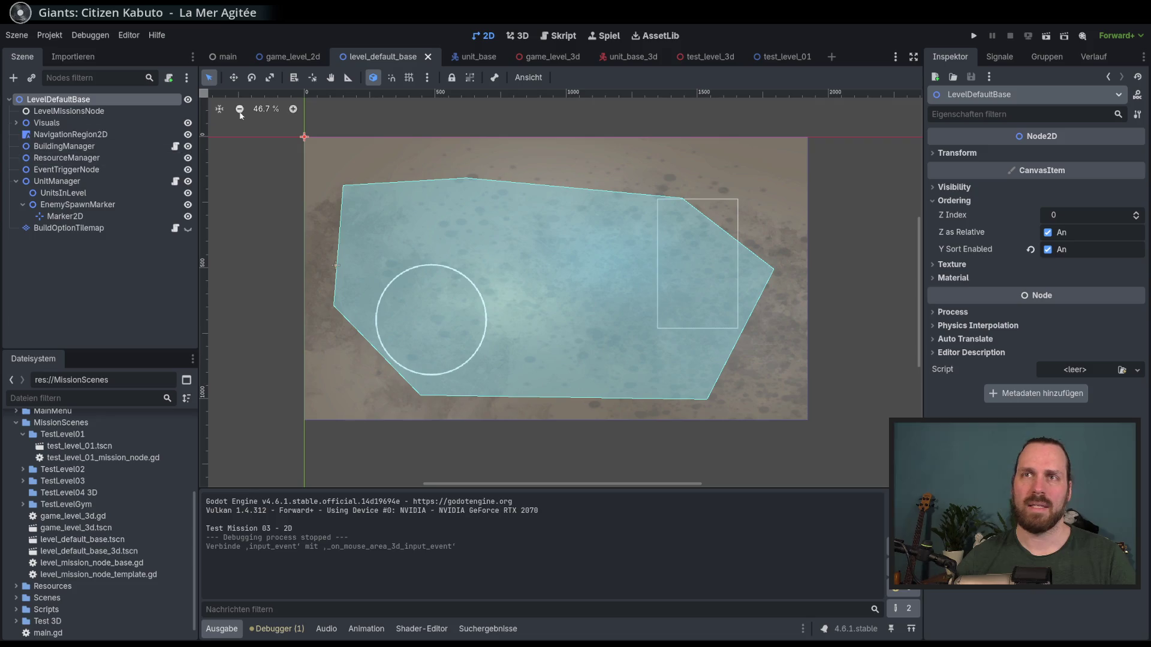
pyautogui.click(294, 57)
pyautogui.click(378, 57)
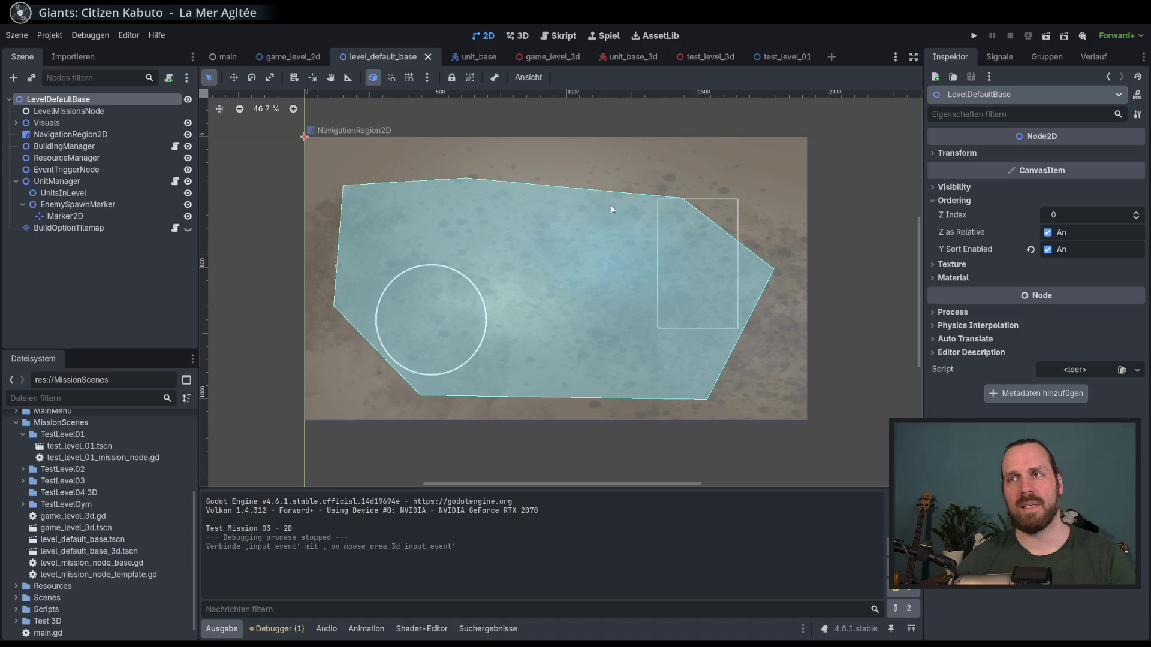
pyautogui.click(642, 59)
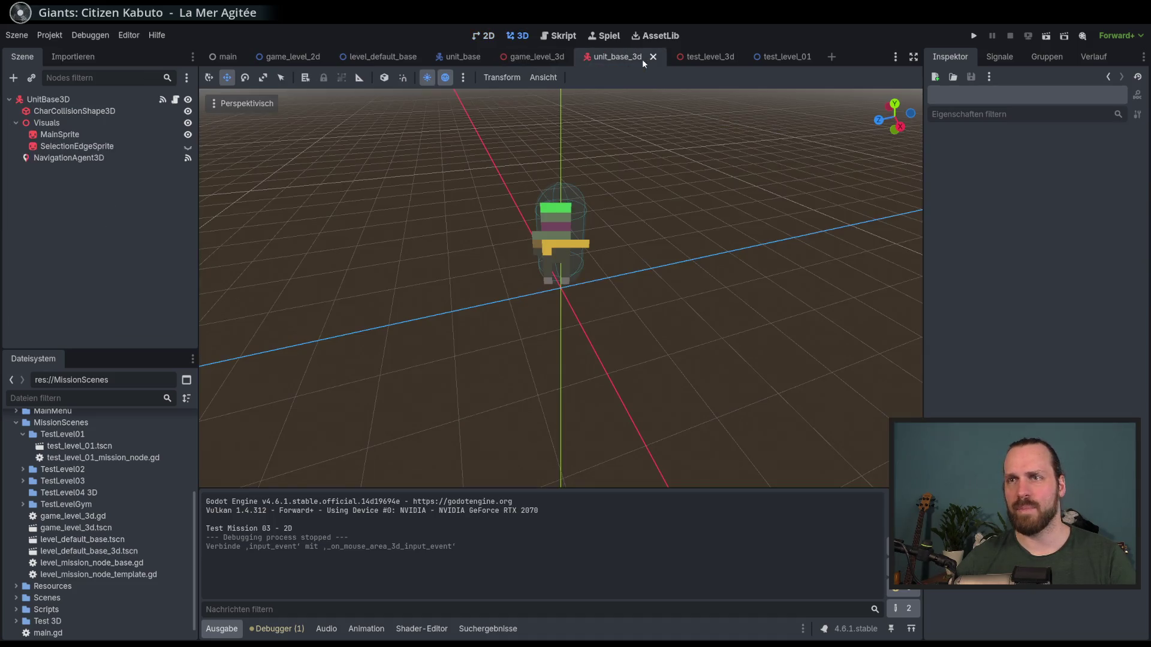
pyautogui.click(534, 58)
# - Copy the 19.2 × 10.8 m plane mesh from test_level_3d's MeshInstance3D
pyautogui.click(699, 57)
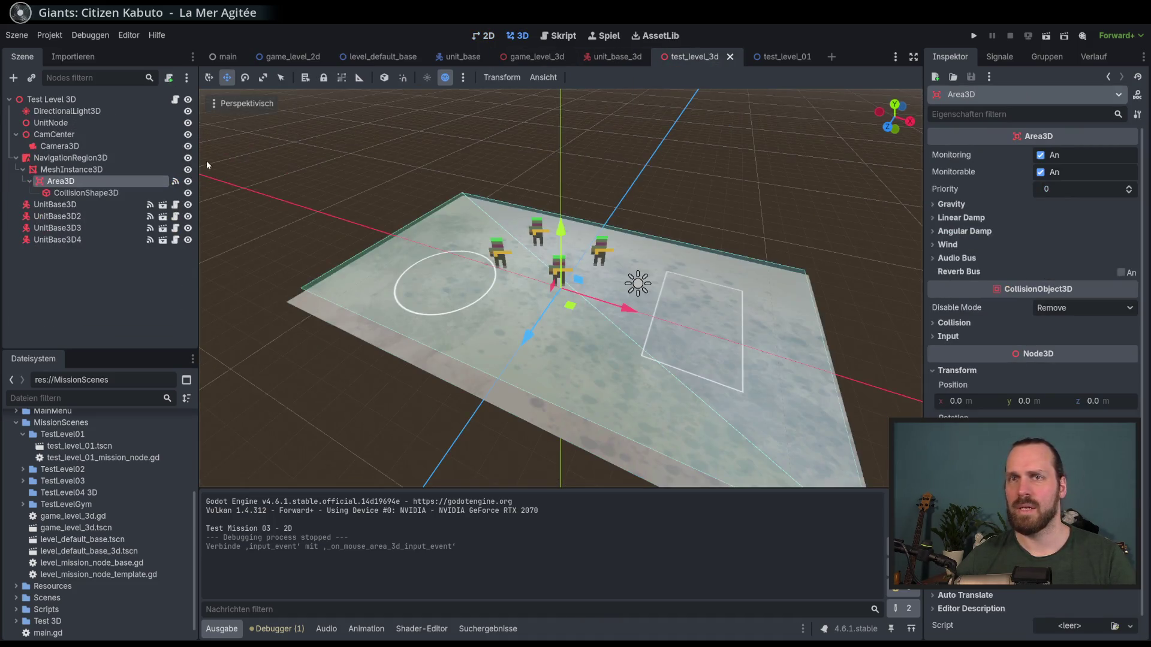
pyautogui.click(95, 171)
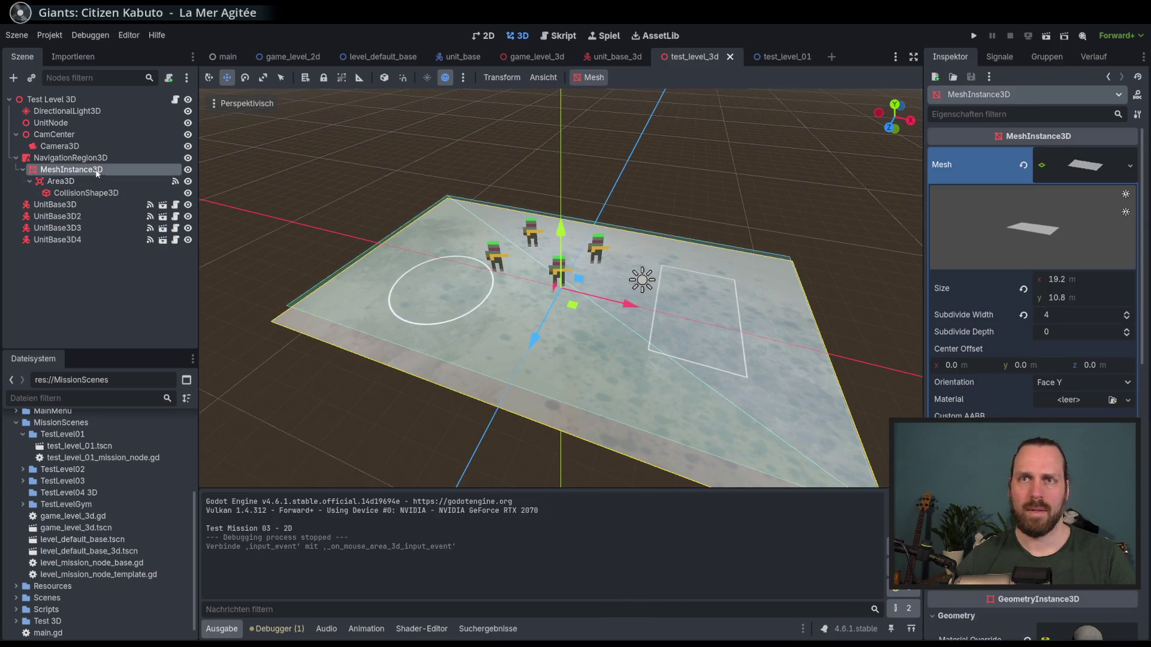
pyautogui.rightClick(1001, 164)
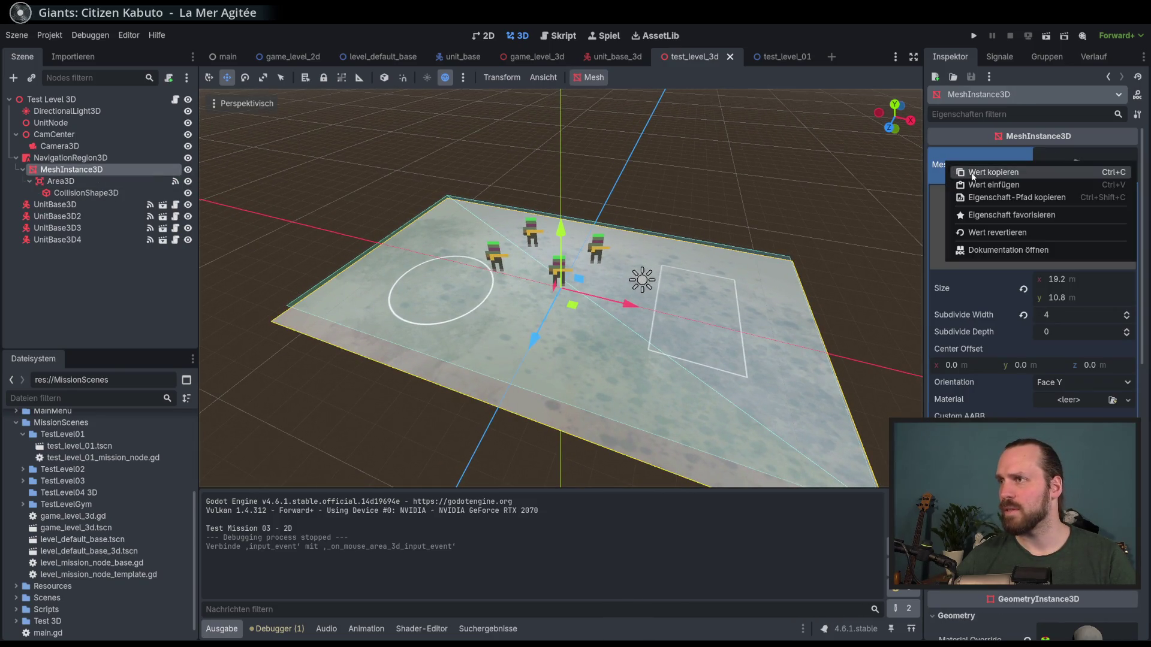
pyautogui.click(993, 173)
# - Paste the copied plane mesh into the Mesh property of game_level_3d's NavigationMeshBase
pyautogui.click(780, 57)
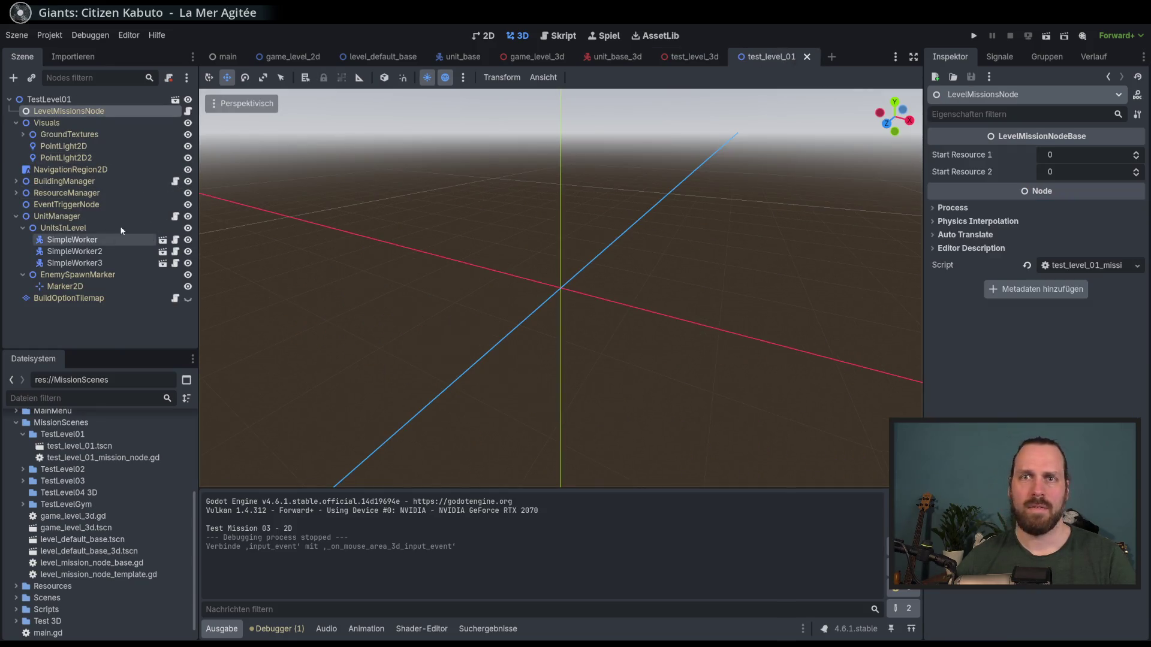
pyautogui.click(623, 58)
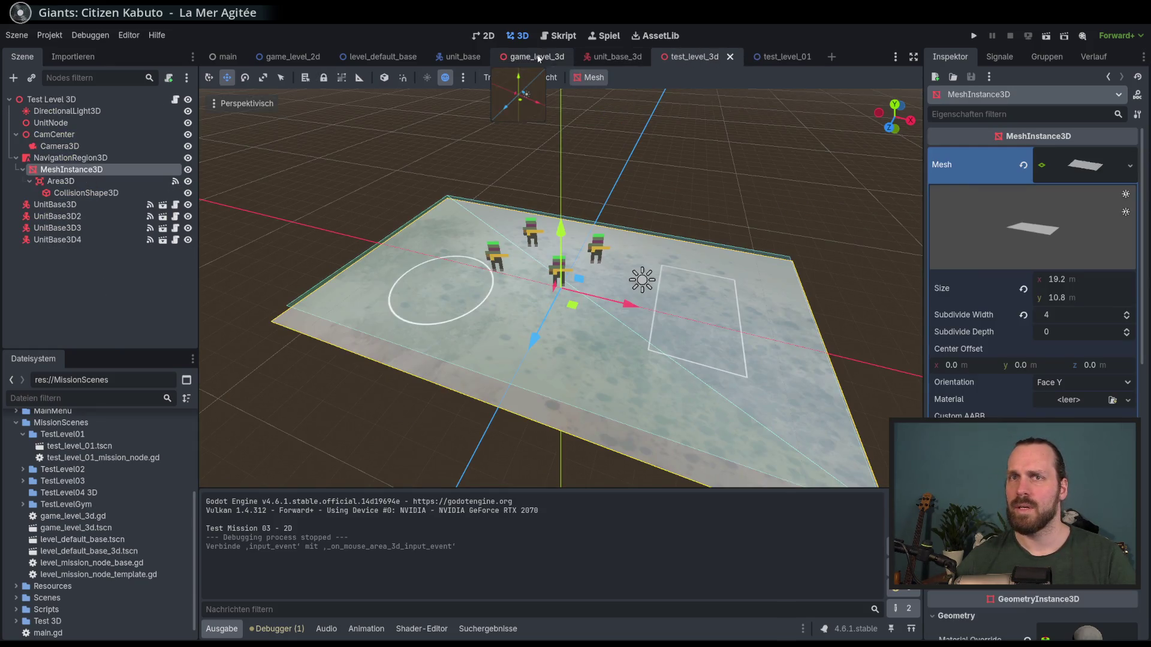
pyautogui.click(535, 57)
pyautogui.click(78, 205)
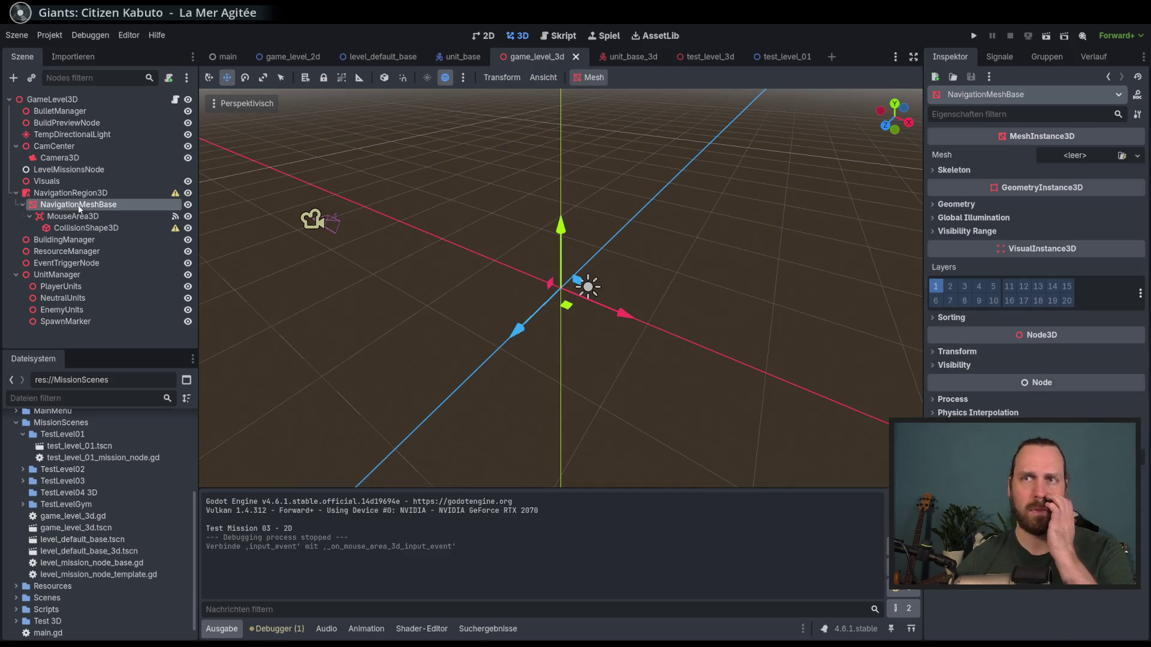
pyautogui.rightClick(940, 153)
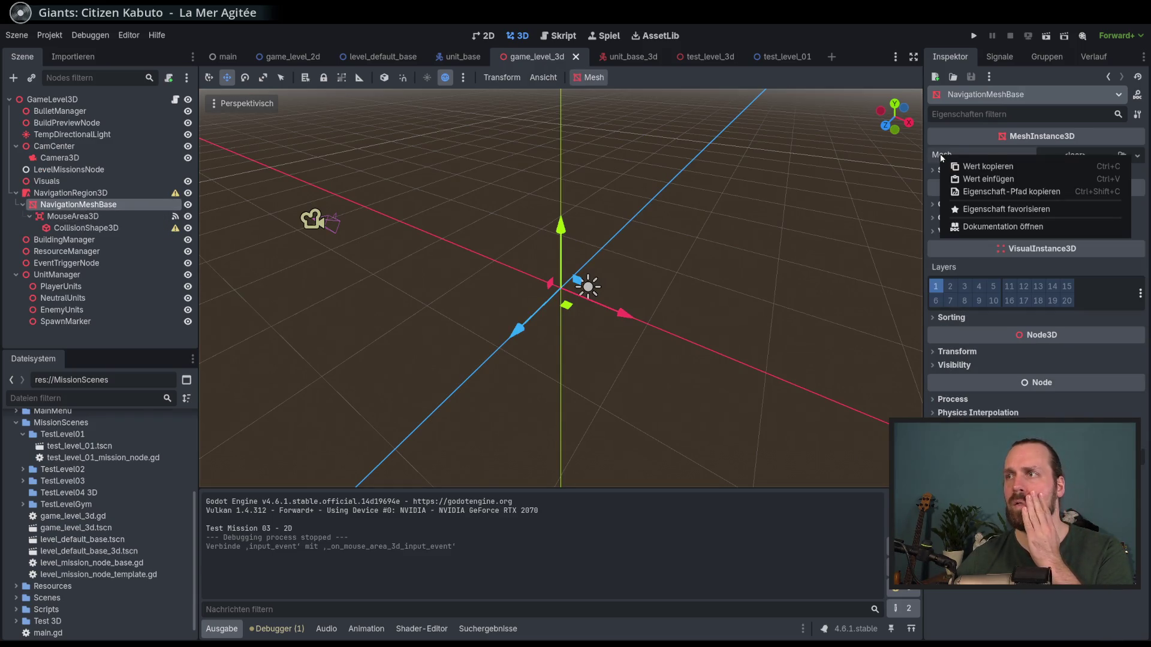
pyautogui.click(974, 179)
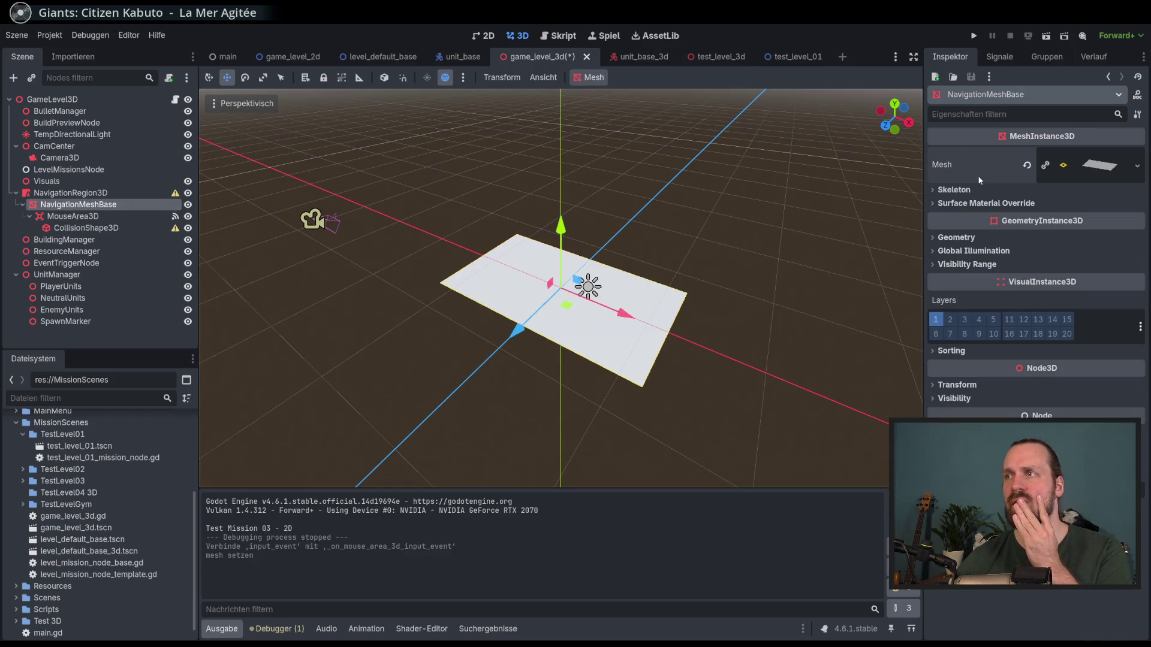
# - Reselect test_level_3d's MeshInstance3D ground plane to reuse its material
pyautogui.scroll(3, 621, 294)
pyautogui.click(790, 56)
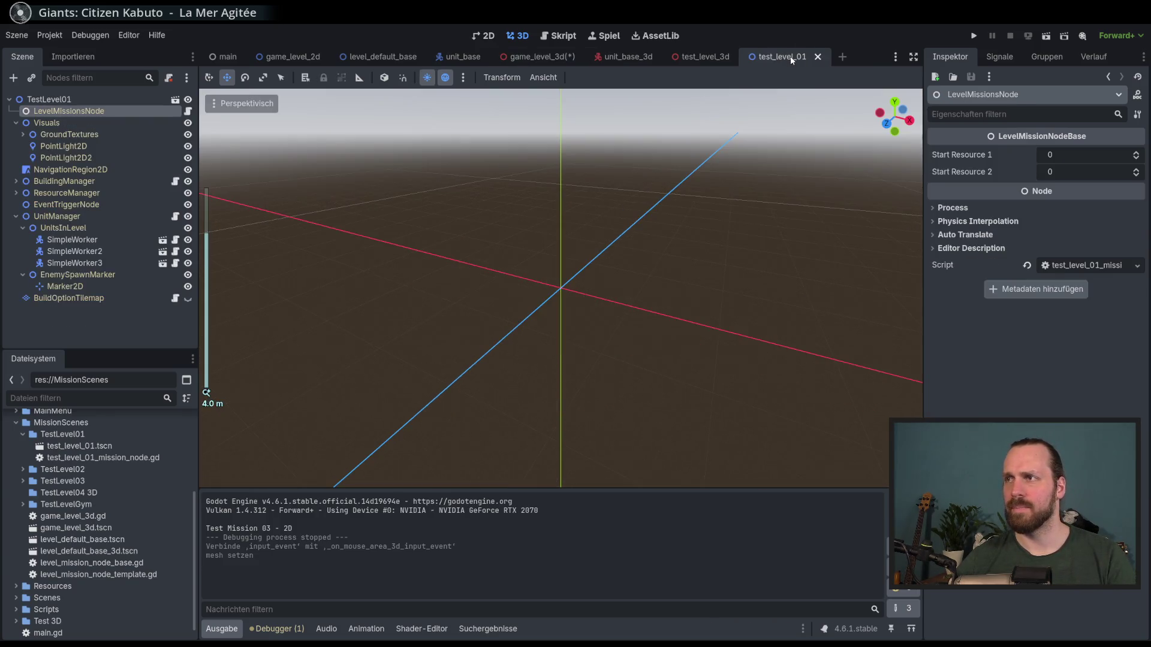
pyautogui.click(695, 56)
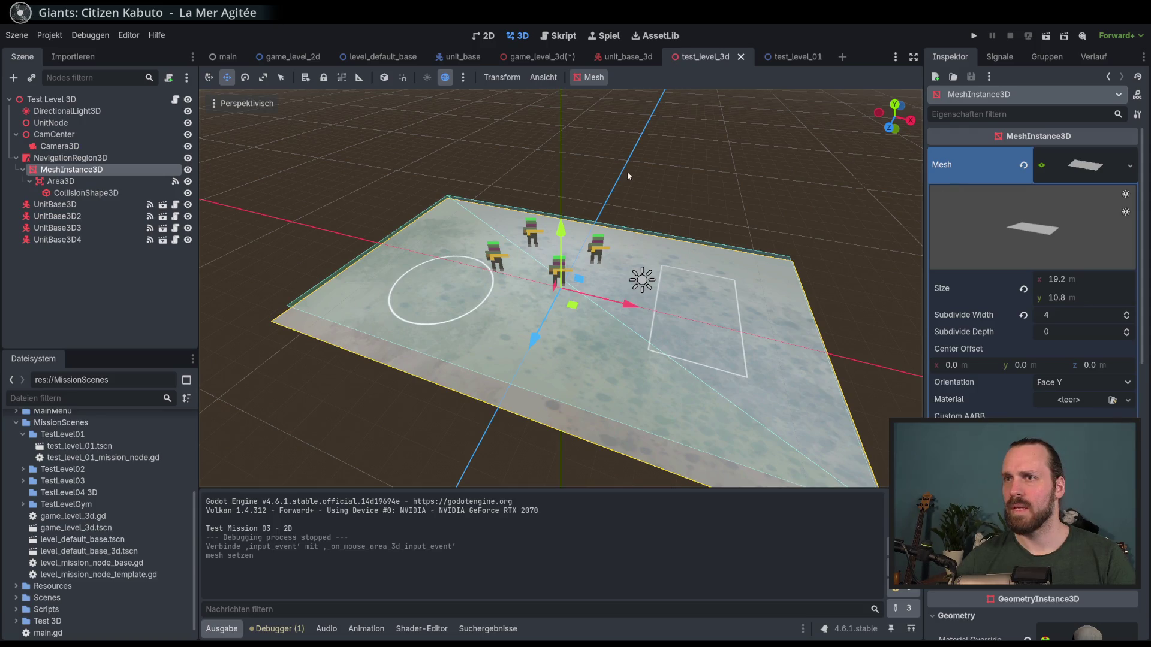
pyautogui.click(85, 171)
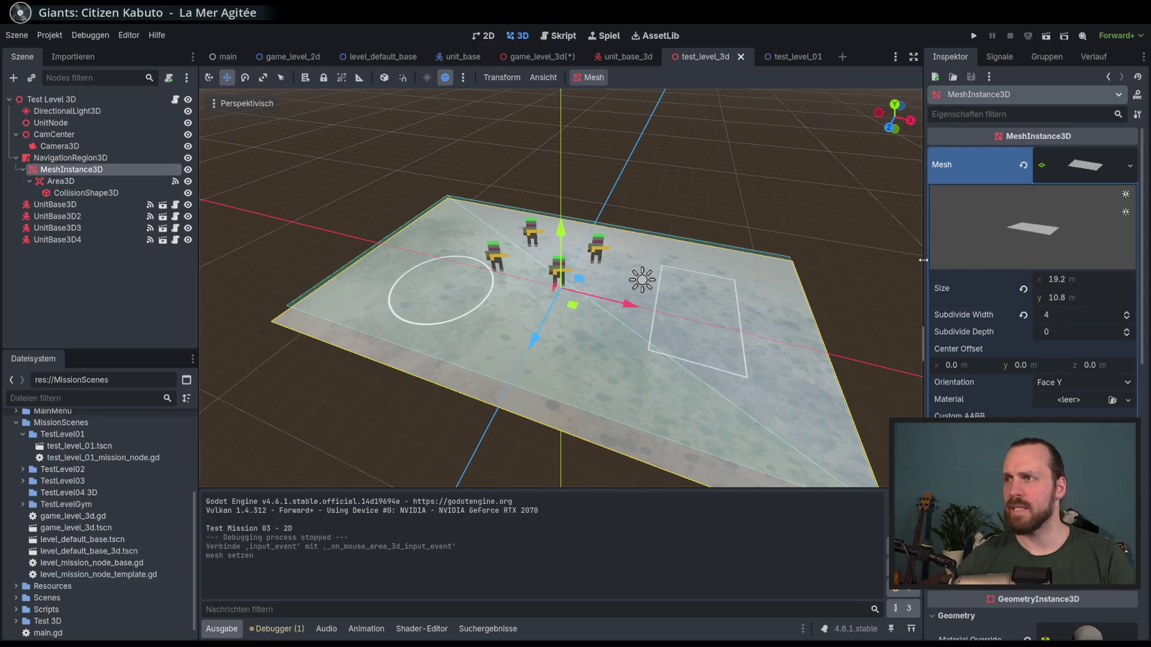
pyautogui.scroll(-3, 1023, 311)
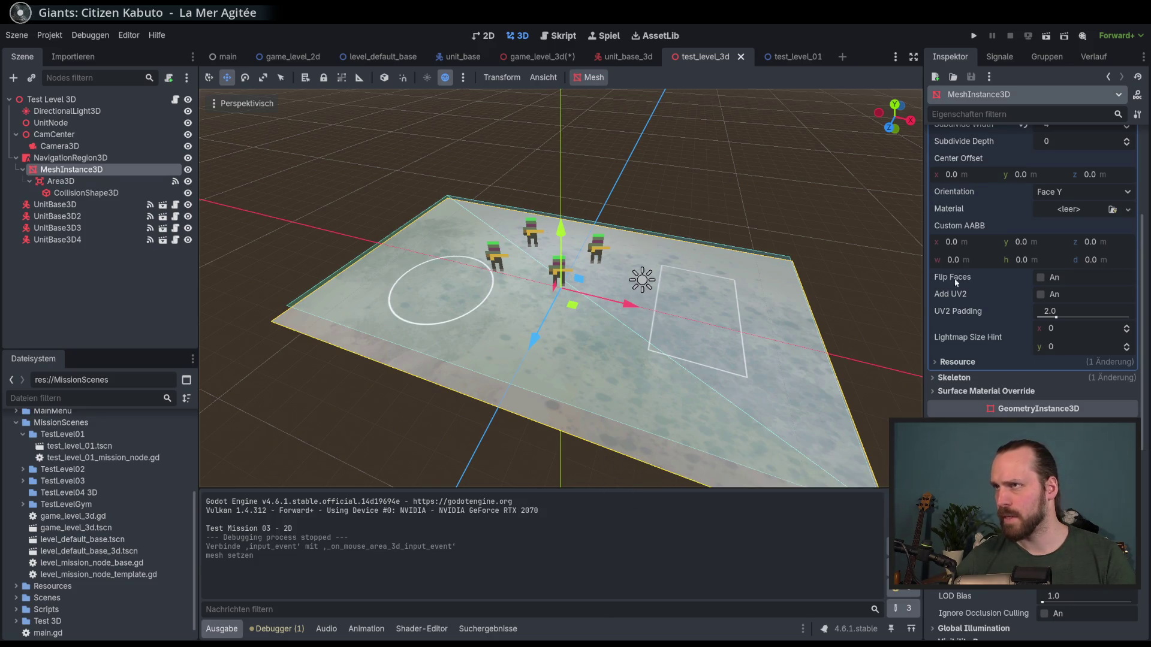
# - Paste the textured ground material into NavigationMeshBase's Geometry > Material Override in game_level_3d
pyautogui.click(537, 57)
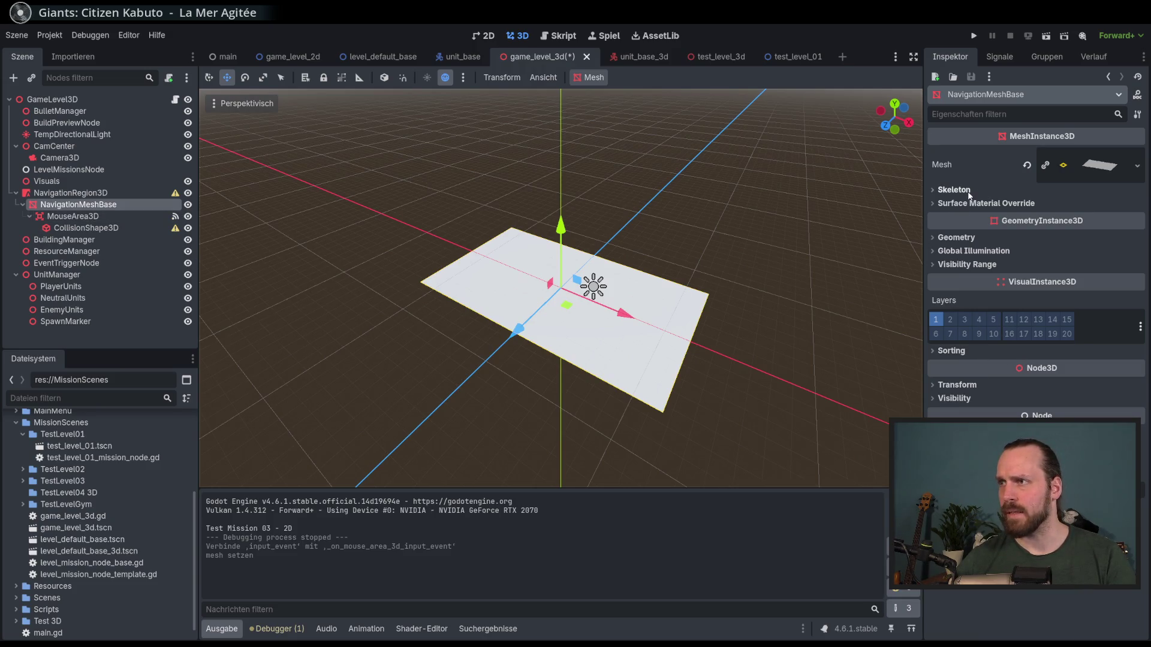
pyautogui.click(967, 238)
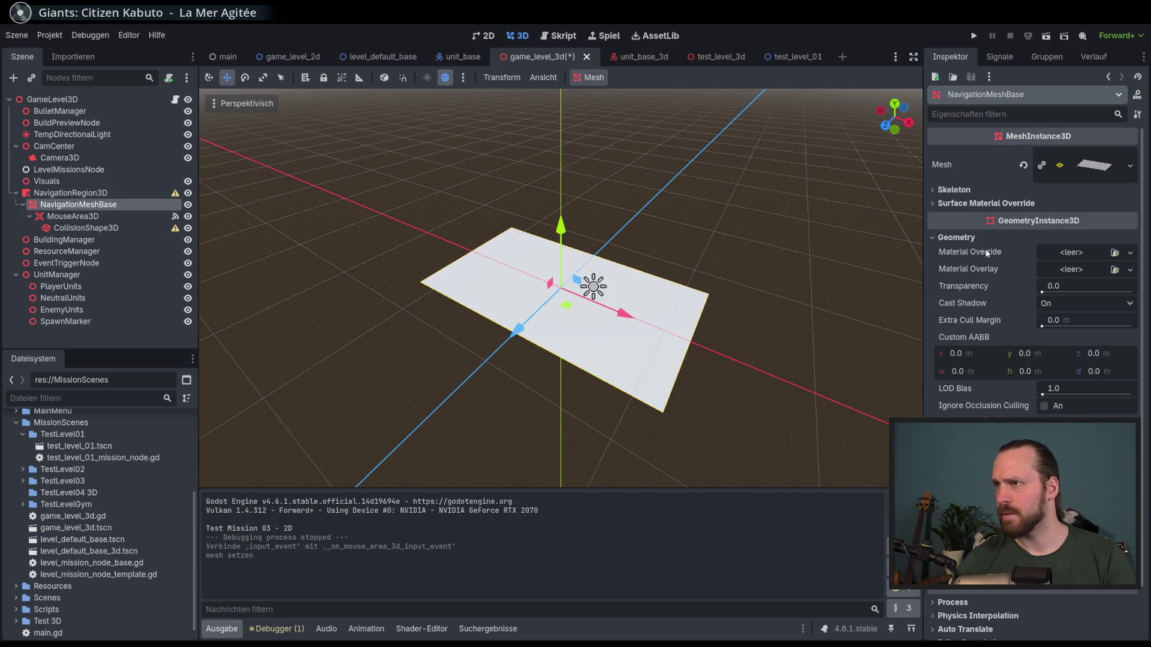
pyautogui.rightClick(968, 256)
pyautogui.click(993, 277)
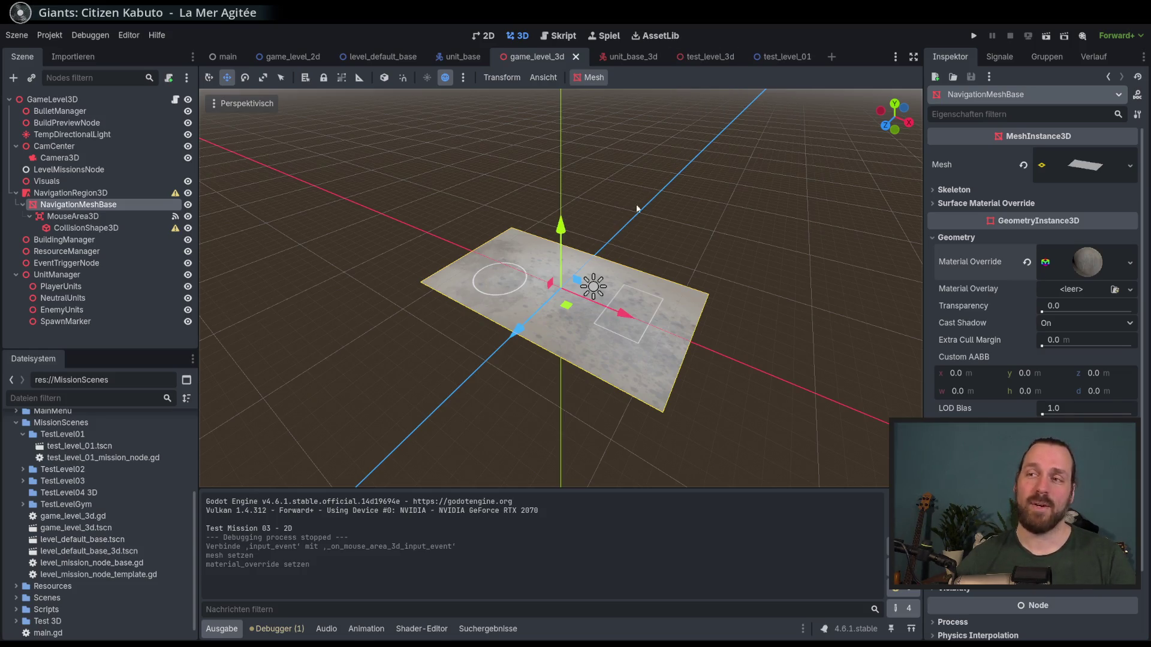
pyautogui.click(708, 56)
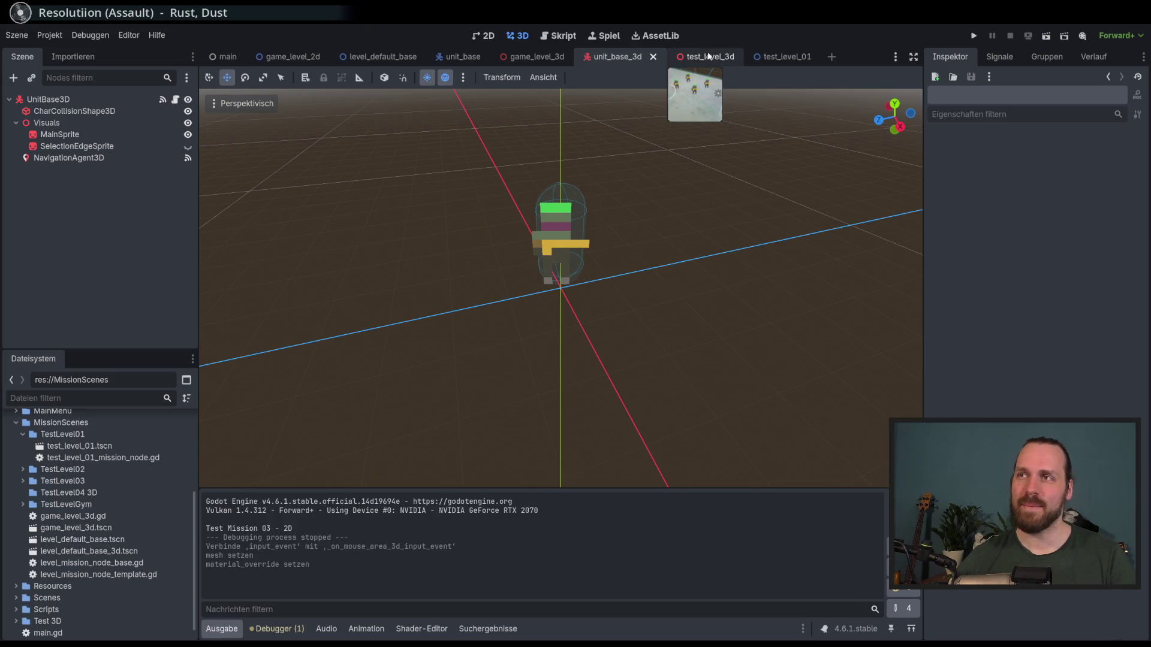
# - Copy the 19.2 × 0 × 10.8 m BoxShape3D from the Shape of test_level_3d's Area3D CollisionShape3D
pyautogui.click(91, 193)
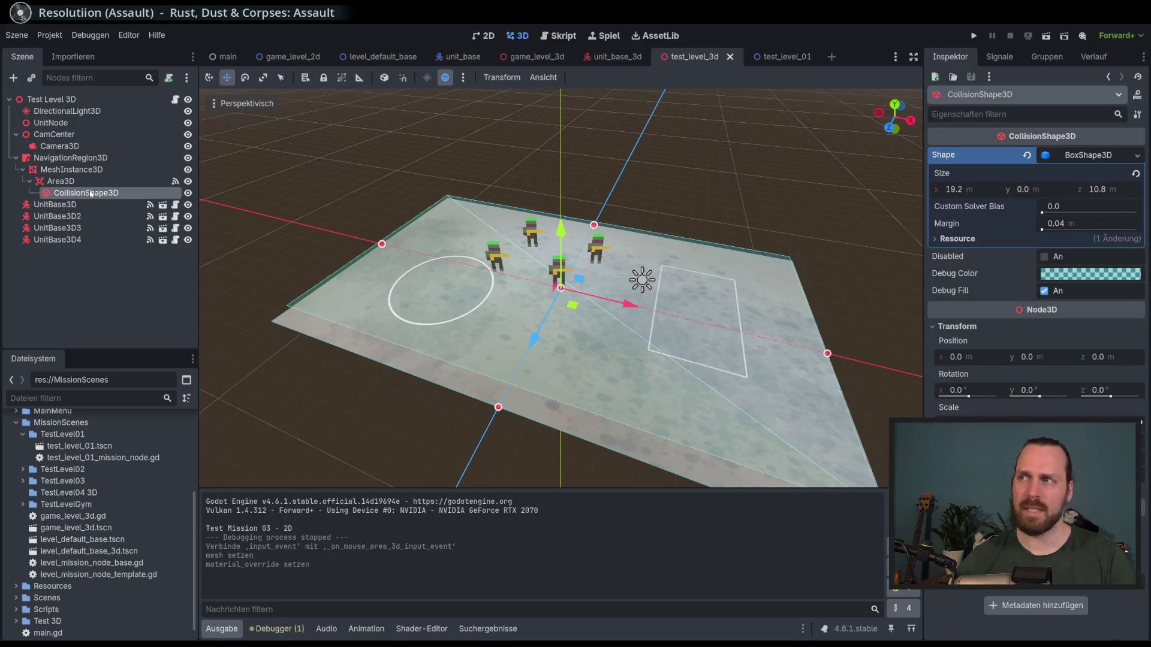
pyautogui.click(62, 181)
pyautogui.click(75, 193)
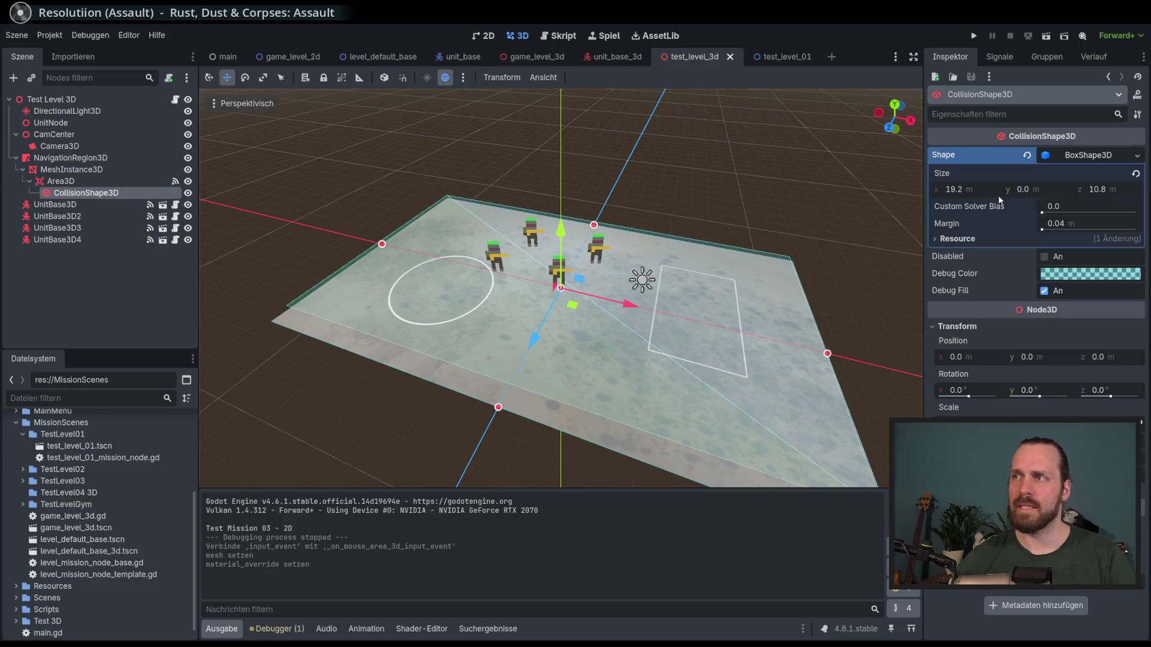
pyautogui.click(91, 170)
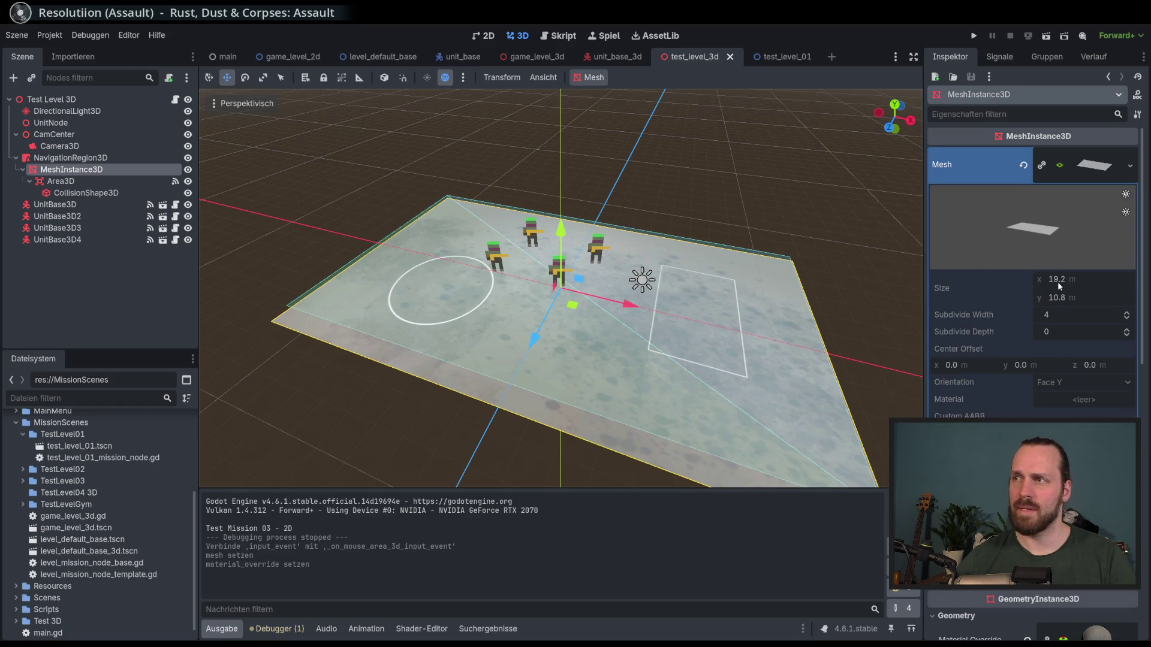
pyautogui.click(103, 195)
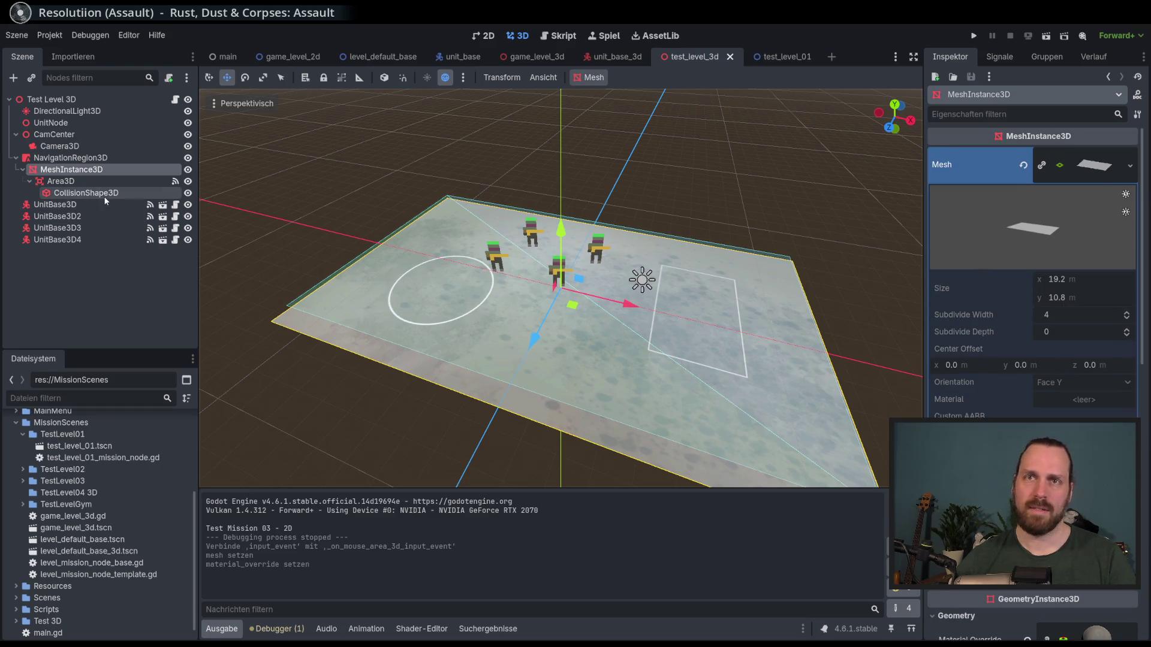
pyautogui.click(60, 181)
pyautogui.rightClick(84, 195)
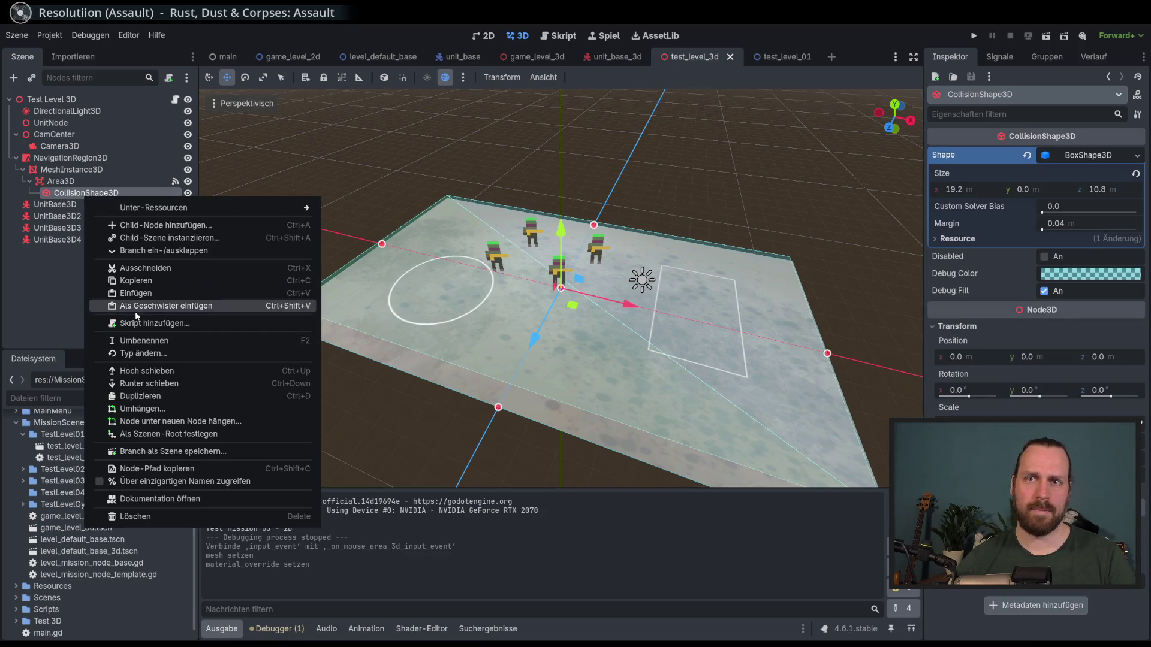
pyautogui.rightClick(953, 155)
pyautogui.rightClick(952, 154)
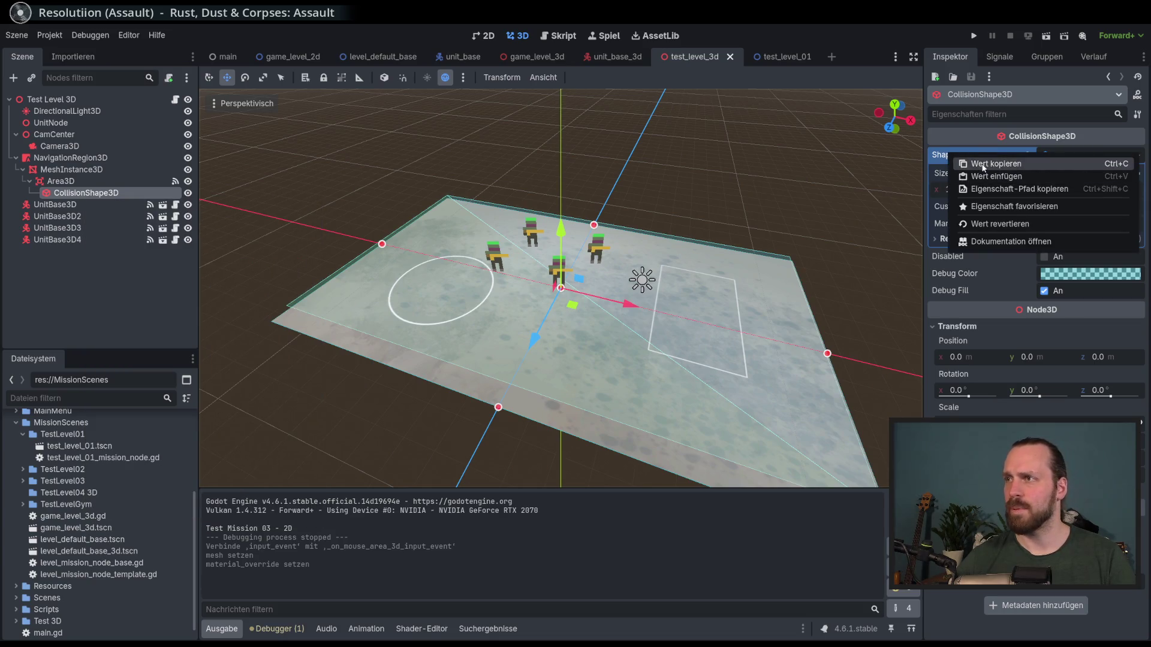
pyautogui.click(982, 163)
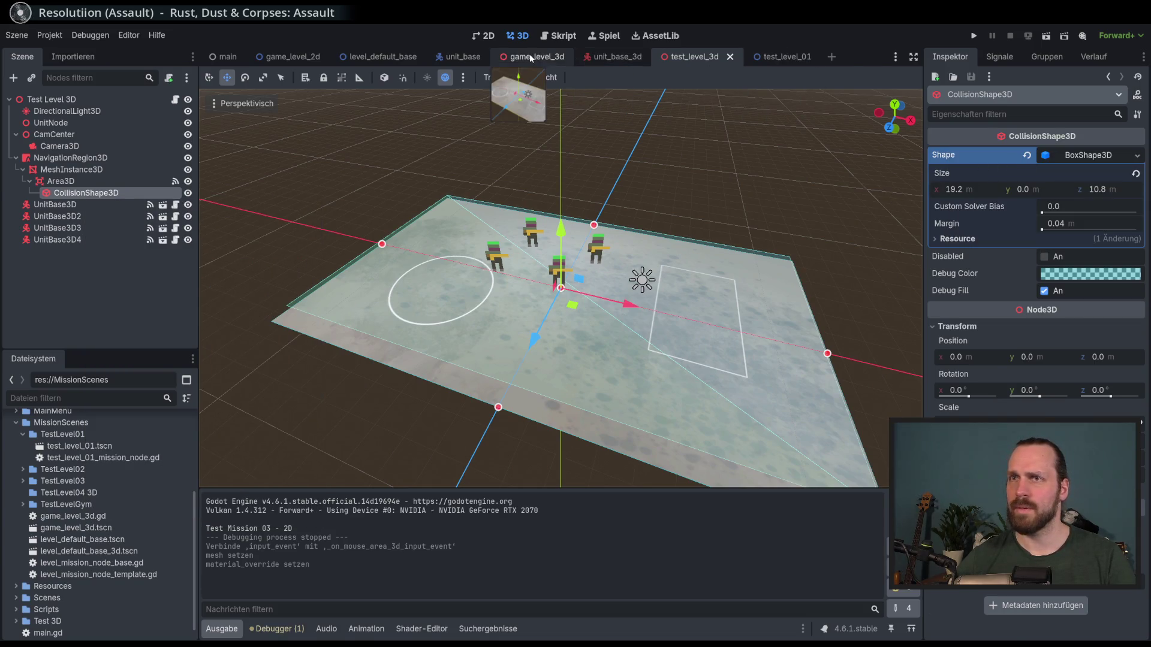
# - Paste the BoxShape3D into MouseArea3D's CollisionShape3D Shape and save game_level_3d
pyautogui.click(535, 57)
pyautogui.click(90, 232)
pyautogui.rightClick(948, 154)
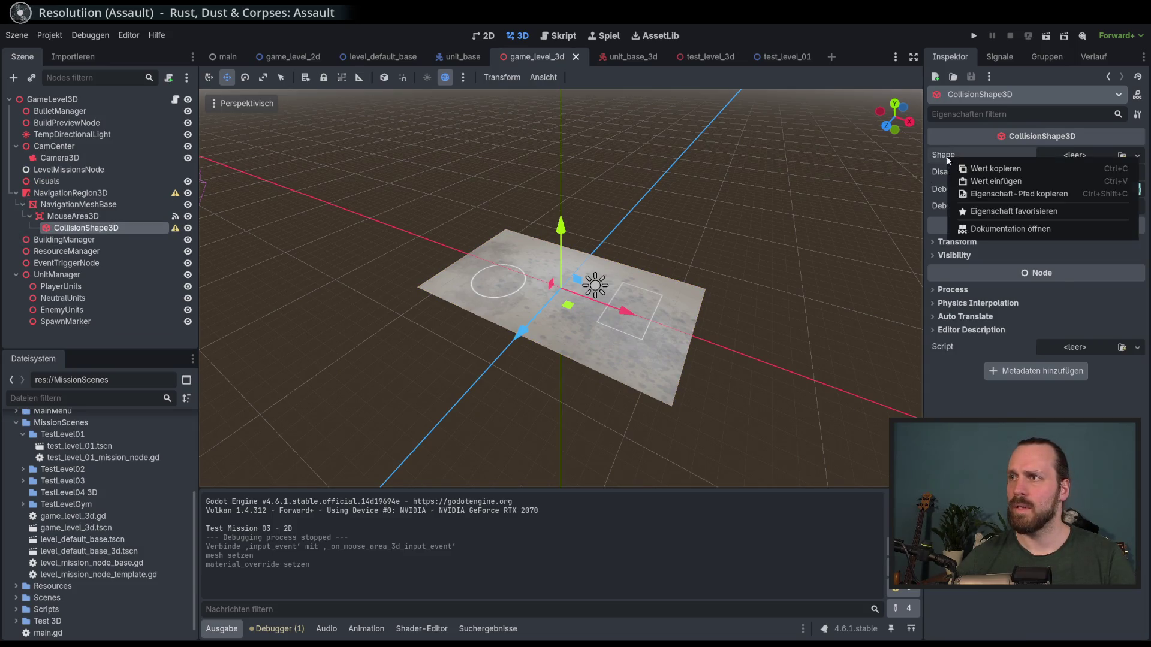
pyautogui.click(976, 181)
pyautogui.scroll(4, 631, 263)
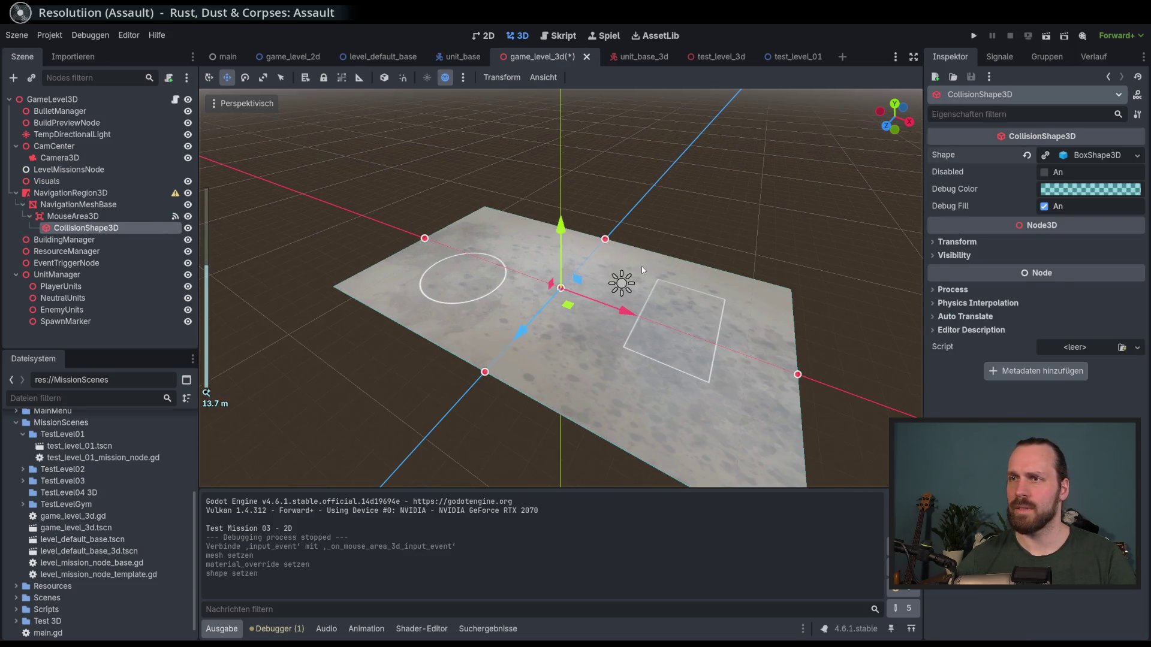
pyautogui.click(187, 229)
pyautogui.click(188, 228)
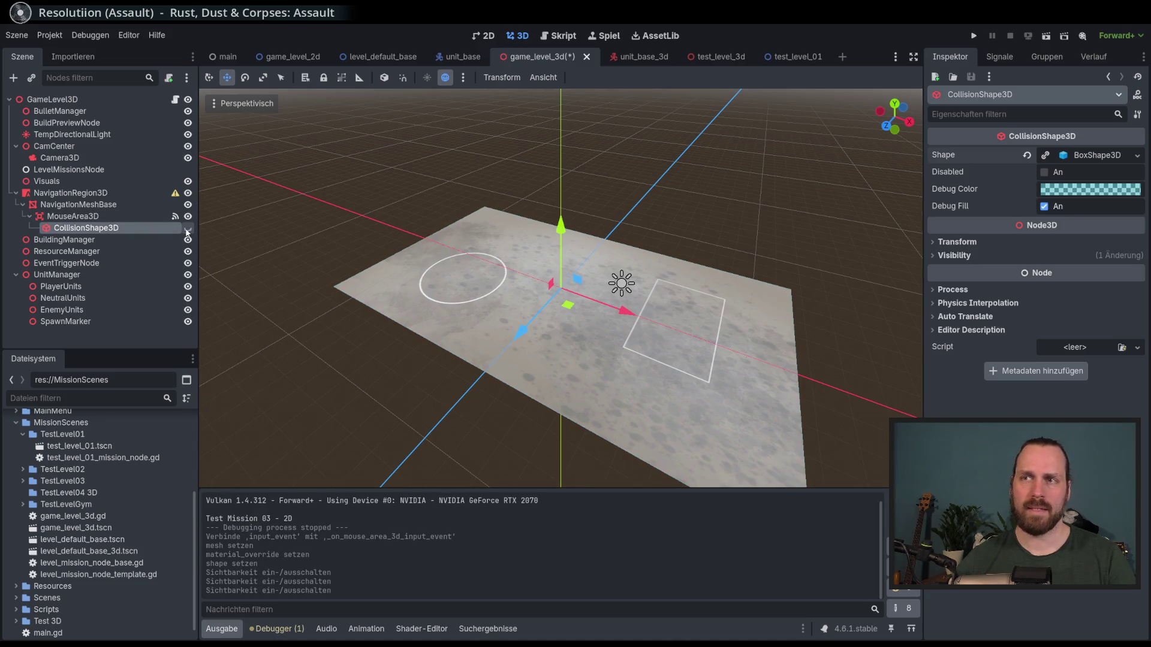
pyautogui.click(187, 228)
pyautogui.click(188, 229)
pyautogui.hotkey('ctrl', 's')
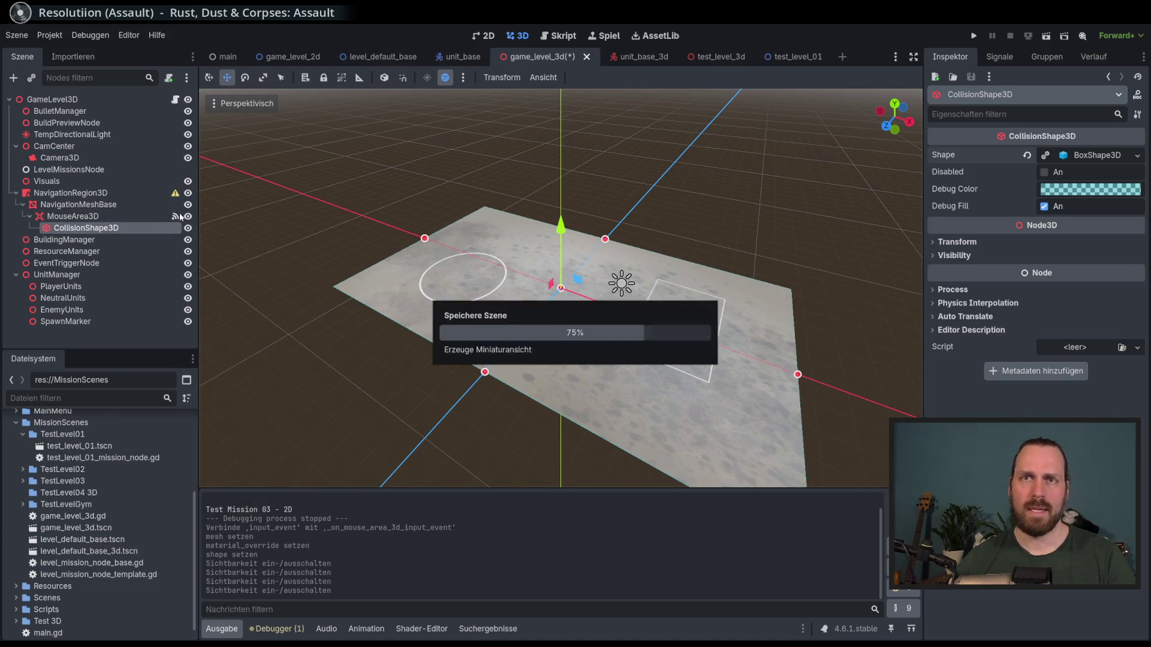
pyautogui.click(71, 193)
pyautogui.click(78, 204)
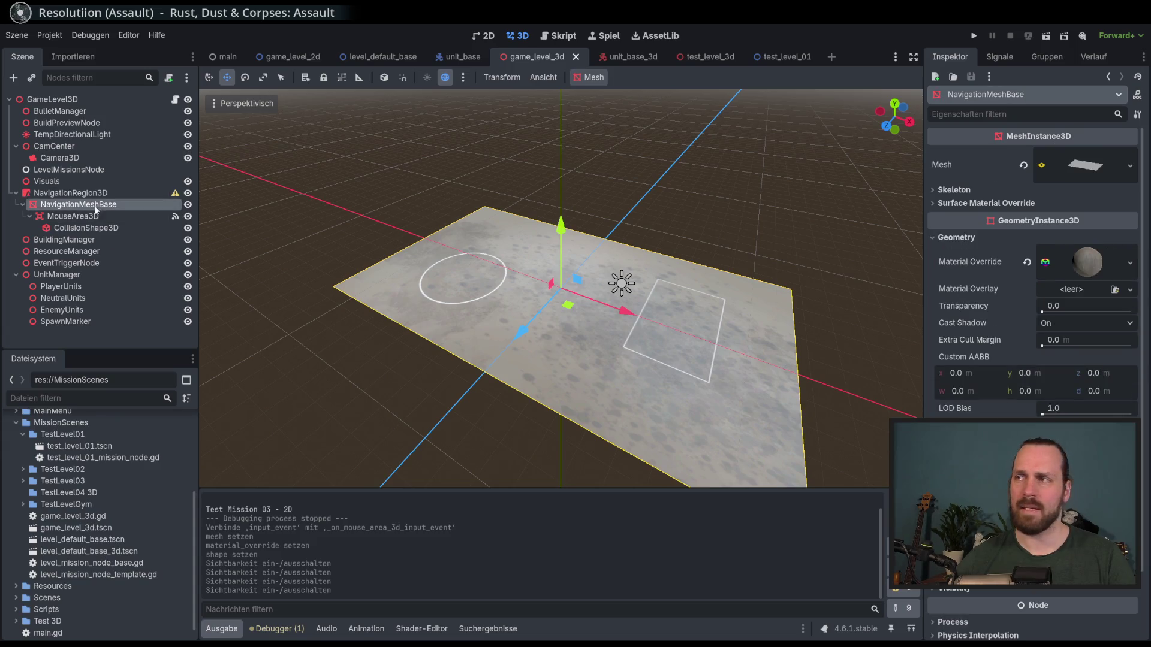
# - Give NavigationRegion3D a new NavigationMesh resource and save the scene
pyautogui.click(71, 193)
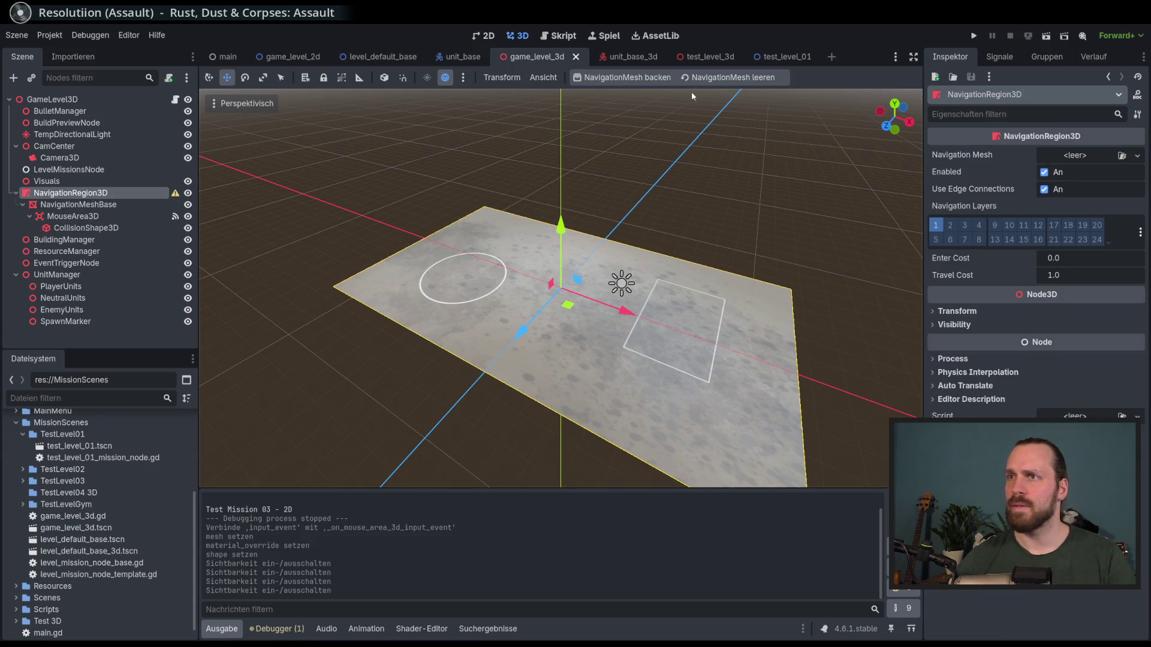
pyautogui.click(645, 79)
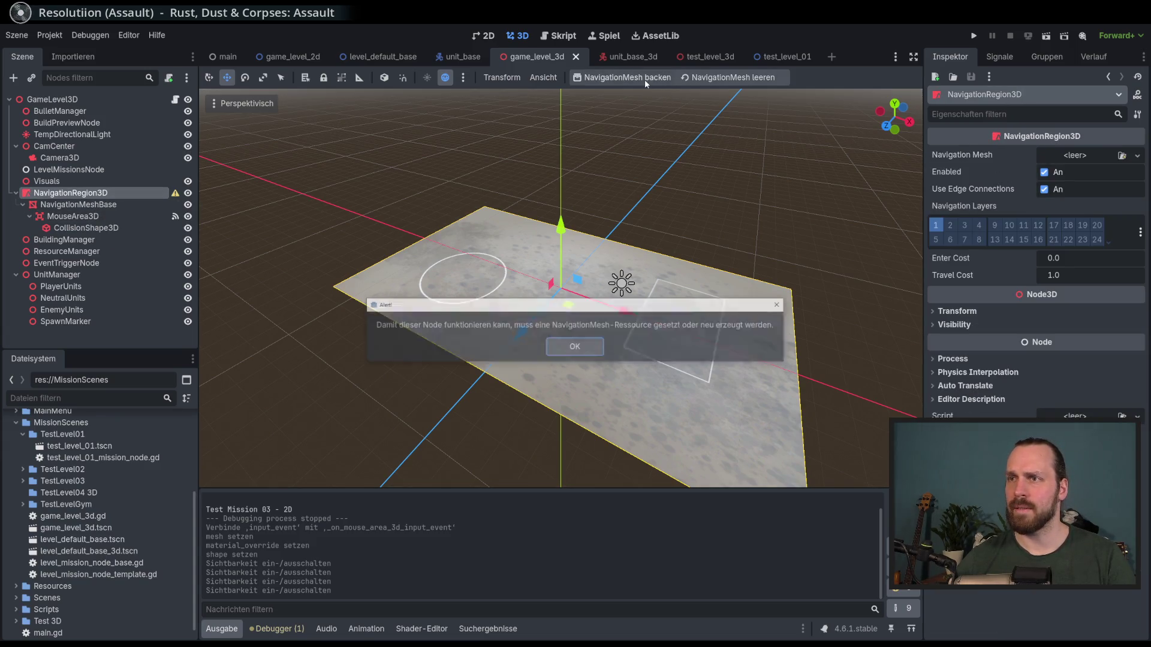
pyautogui.click(588, 349)
pyautogui.click(1138, 155)
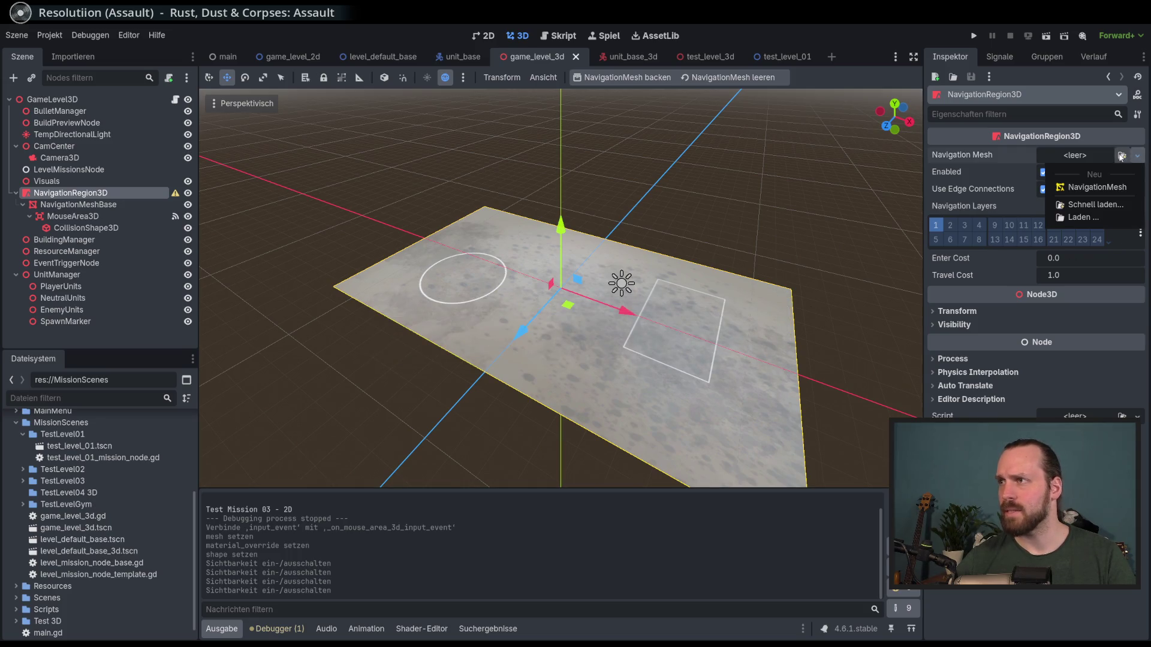
pyautogui.click(1102, 187)
pyautogui.hotkey('ctrl', 's')
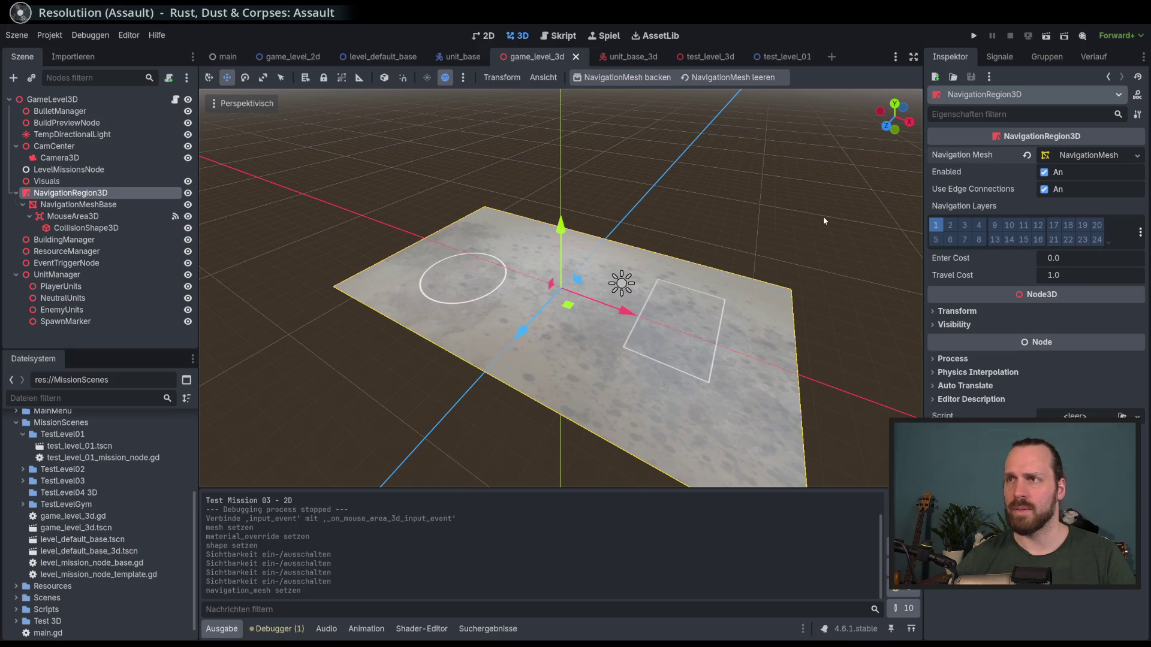
# - Bake the navigation mesh and hide the ground mesh to inspect the cyan navmesh
pyautogui.moveTo(496, 189); pyautogui.dragTo(526, 135)
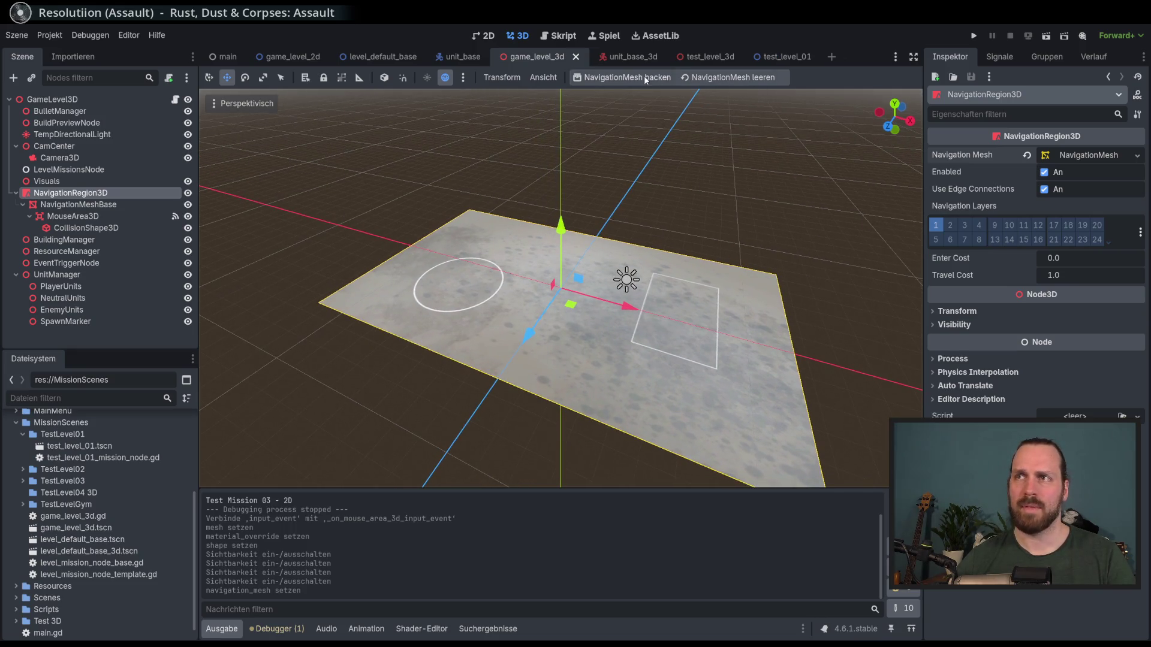
pyautogui.click(646, 80)
pyautogui.click(83, 204)
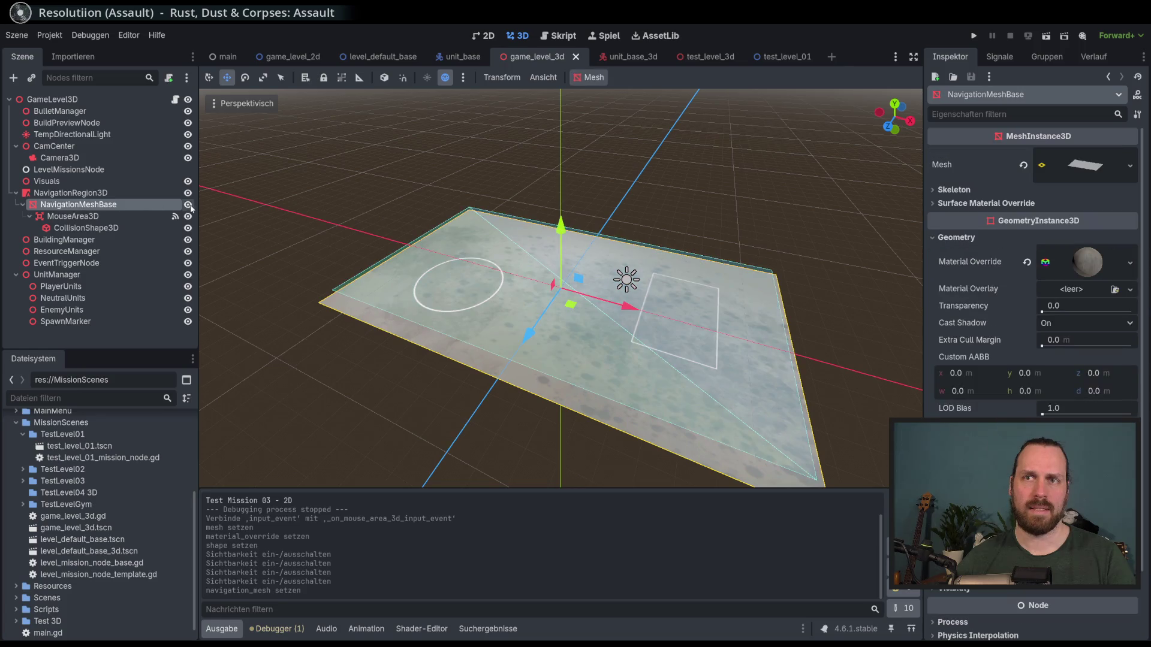
pyautogui.click(188, 205)
pyautogui.click(188, 205)
pyautogui.click(188, 205)
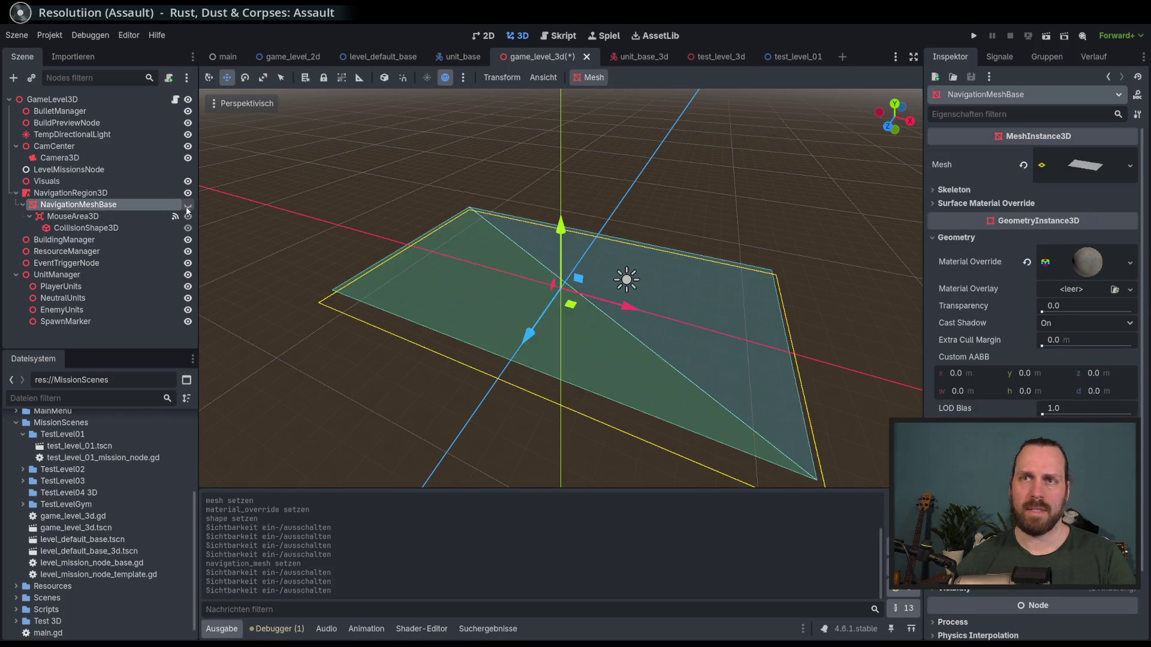
pyautogui.click(188, 206)
pyautogui.click(125, 195)
pyautogui.moveTo(480, 200)
pyautogui.mouseDown()
pyautogui.moveTo(518, 201)
pyautogui.moveTo(527, 154)
pyautogui.moveTo(512, 148)
pyautogui.moveTo(504, 174)
pyautogui.mouseUp()
pyautogui.click(134, 214)
pyautogui.click(127, 196)
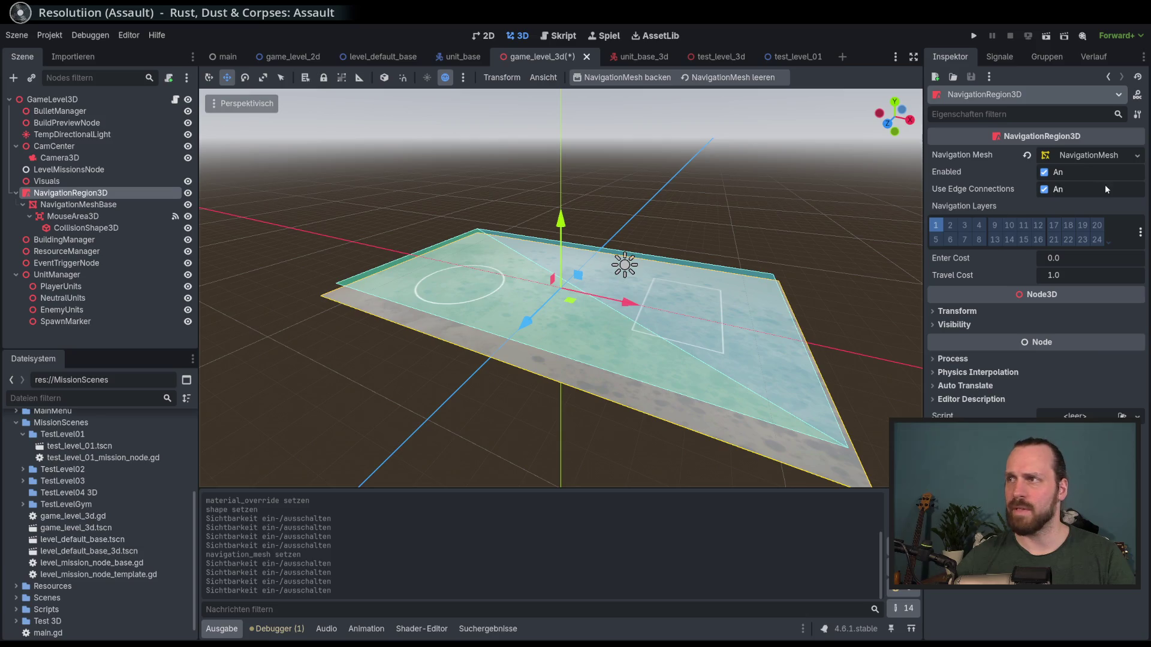
# - Try a 0.01 m navmesh Cell Size bake, then restore Cell Size to 0.25 m and rebake
pyautogui.click(1073, 155)
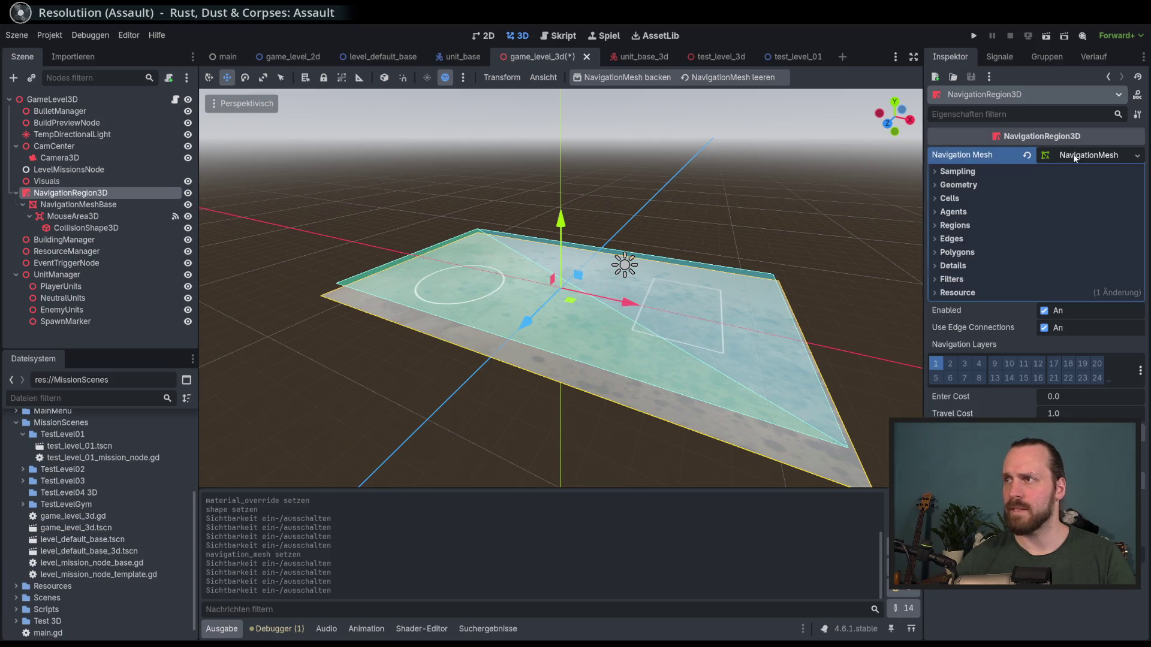
pyautogui.click(957, 172)
pyautogui.click(959, 201)
pyautogui.click(959, 201)
pyautogui.click(969, 173)
pyautogui.click(972, 187)
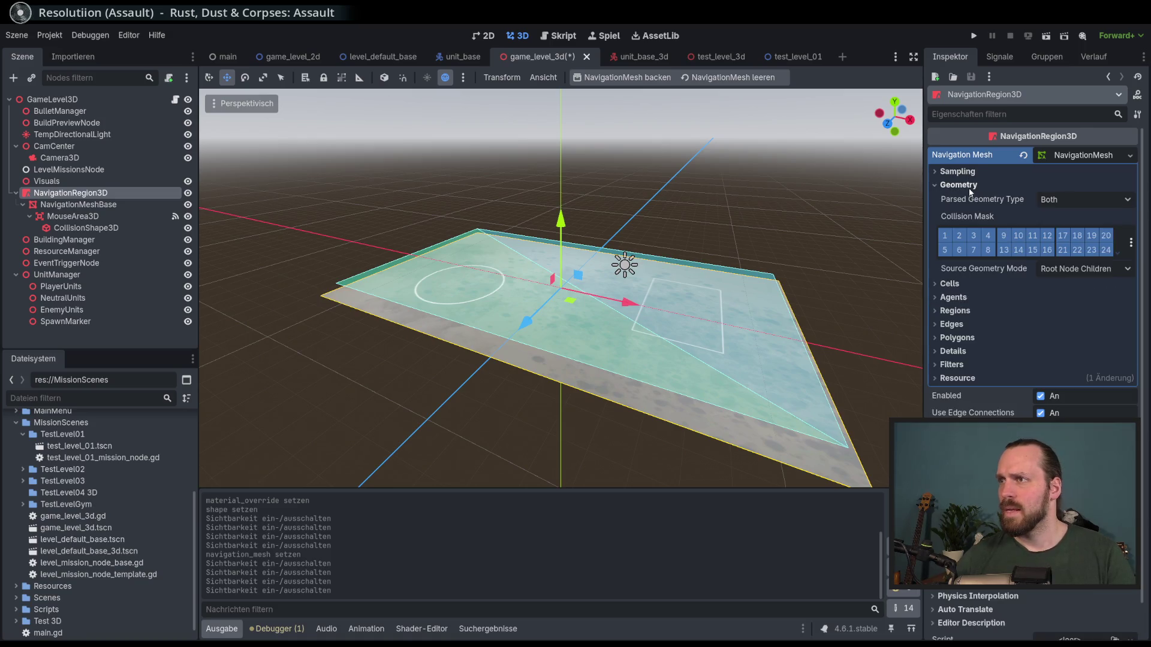
pyautogui.click(969, 186)
pyautogui.click(965, 199)
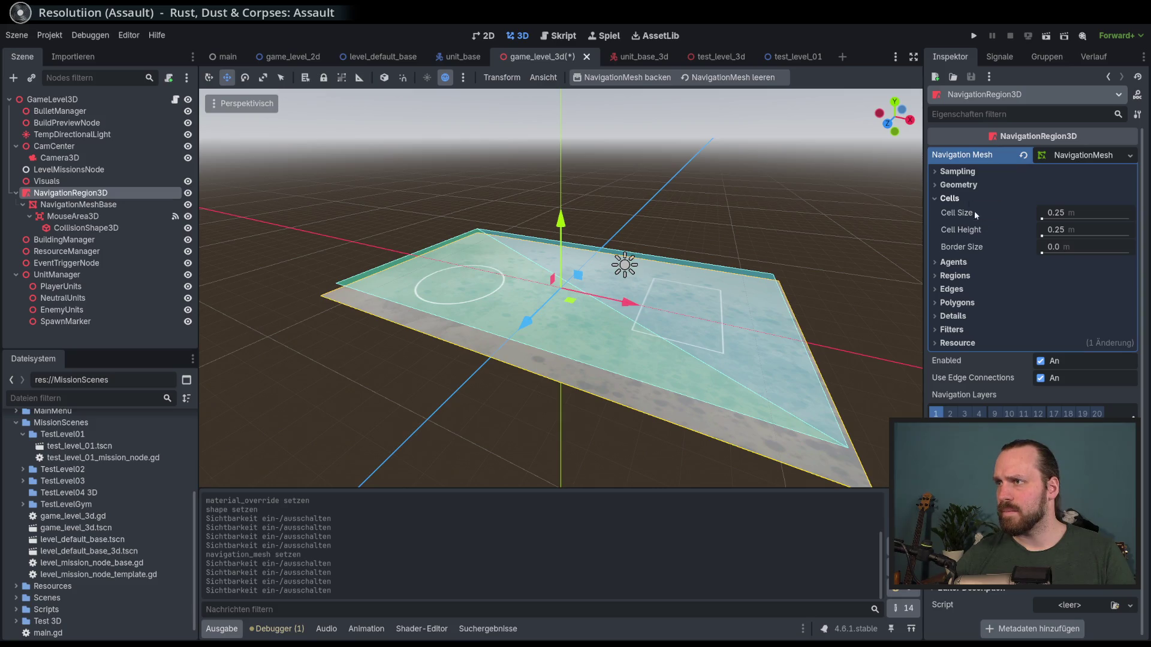
pyautogui.moveTo(1054, 217)
pyautogui.mouseDown()
pyautogui.moveTo(1079, 217)
pyautogui.moveTo(1042, 221)
pyautogui.mouseUp()
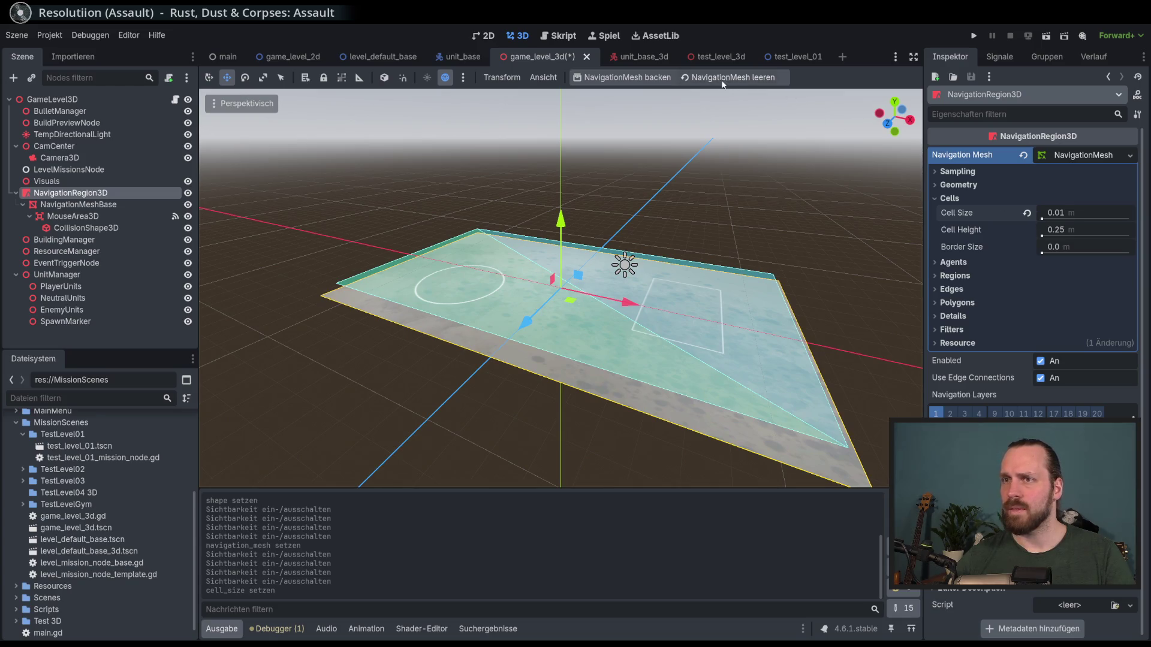
pyautogui.click(652, 82)
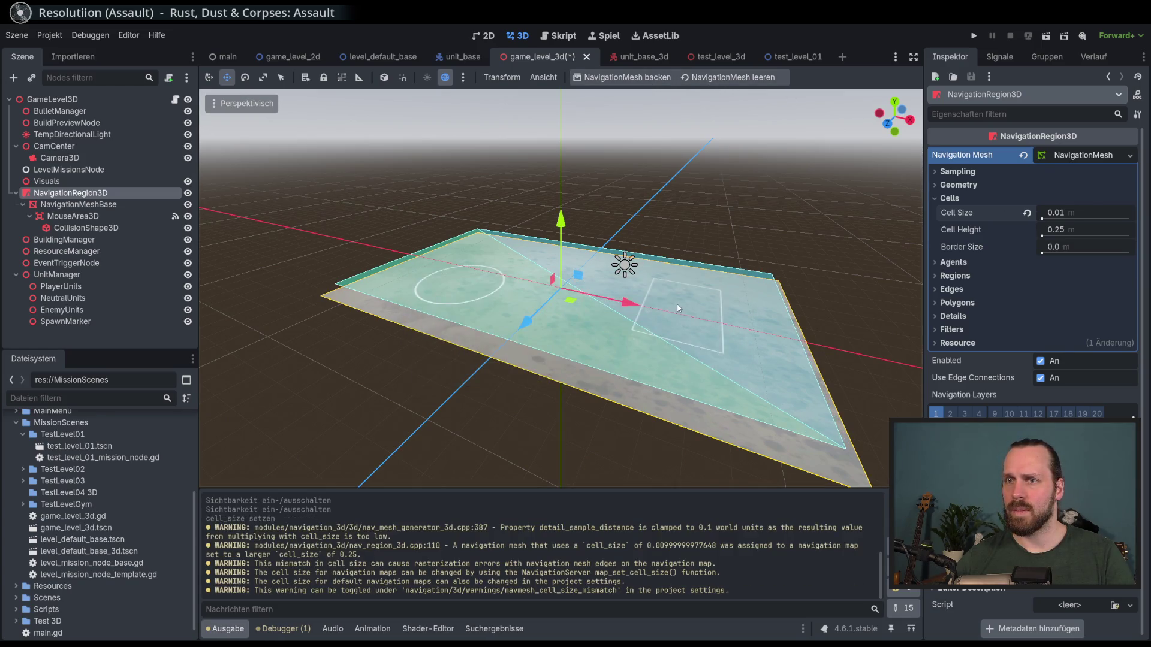
pyautogui.click(1027, 212)
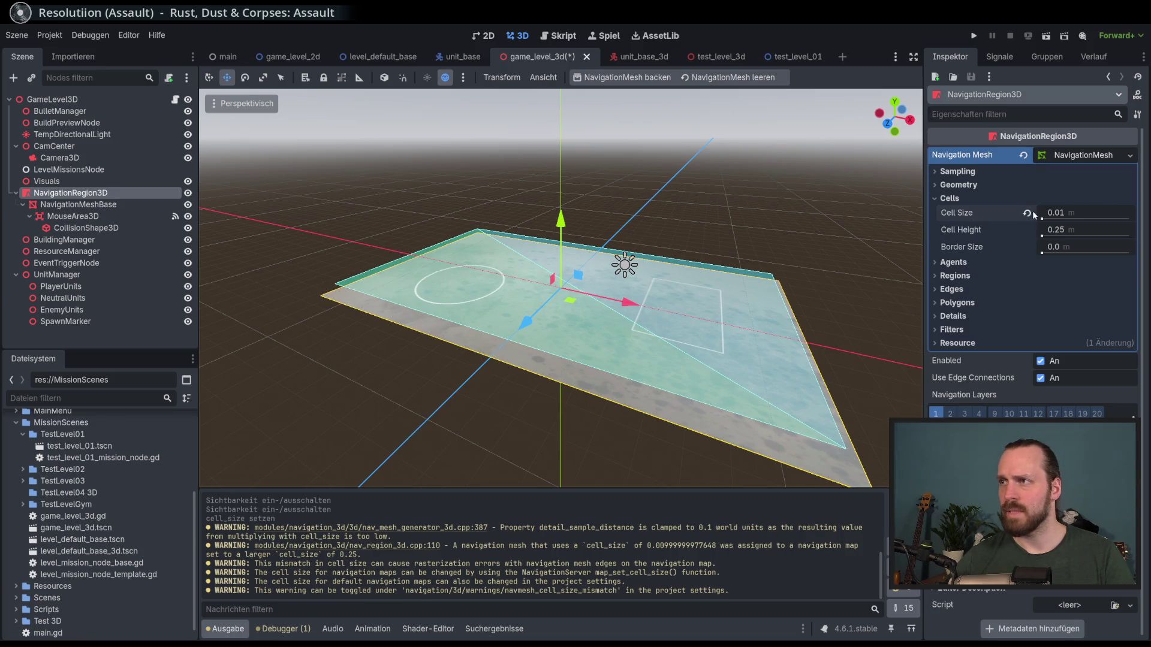
pyautogui.click(637, 78)
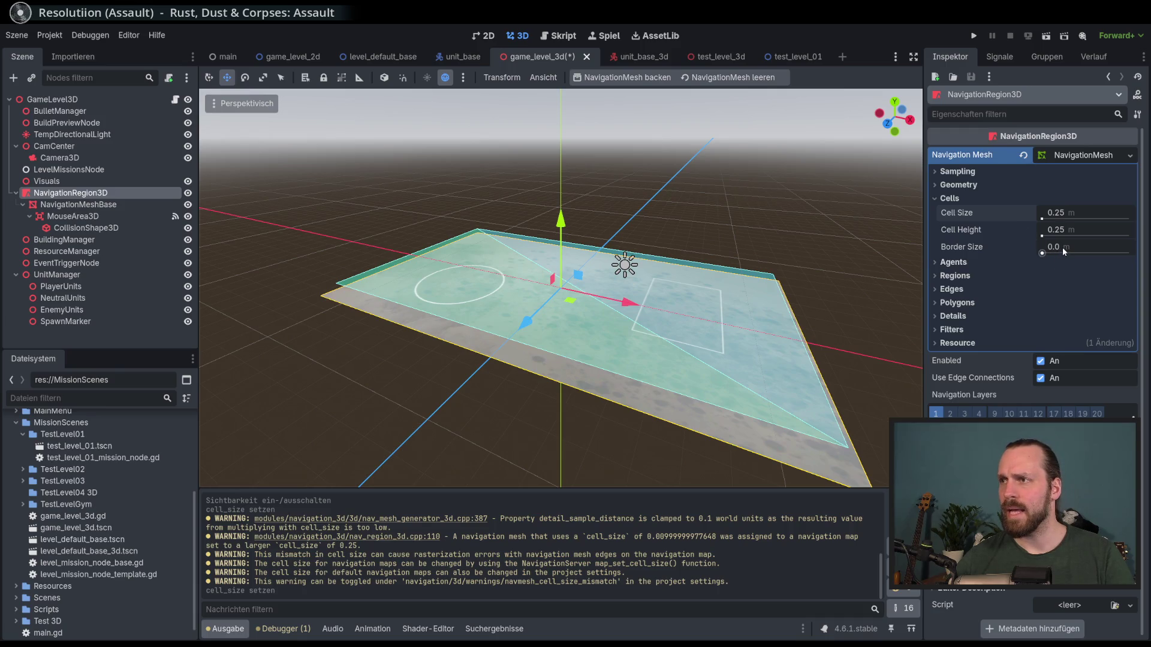
# - Test Border Size at 2.55 m, then set it to 0 and rebake the navmesh
pyautogui.moveTo(1045, 249)
pyautogui.mouseDown()
pyautogui.moveTo(1073, 249)
pyautogui.moveTo(1041, 254)
pyautogui.mouseUp()
pyautogui.click(611, 80)
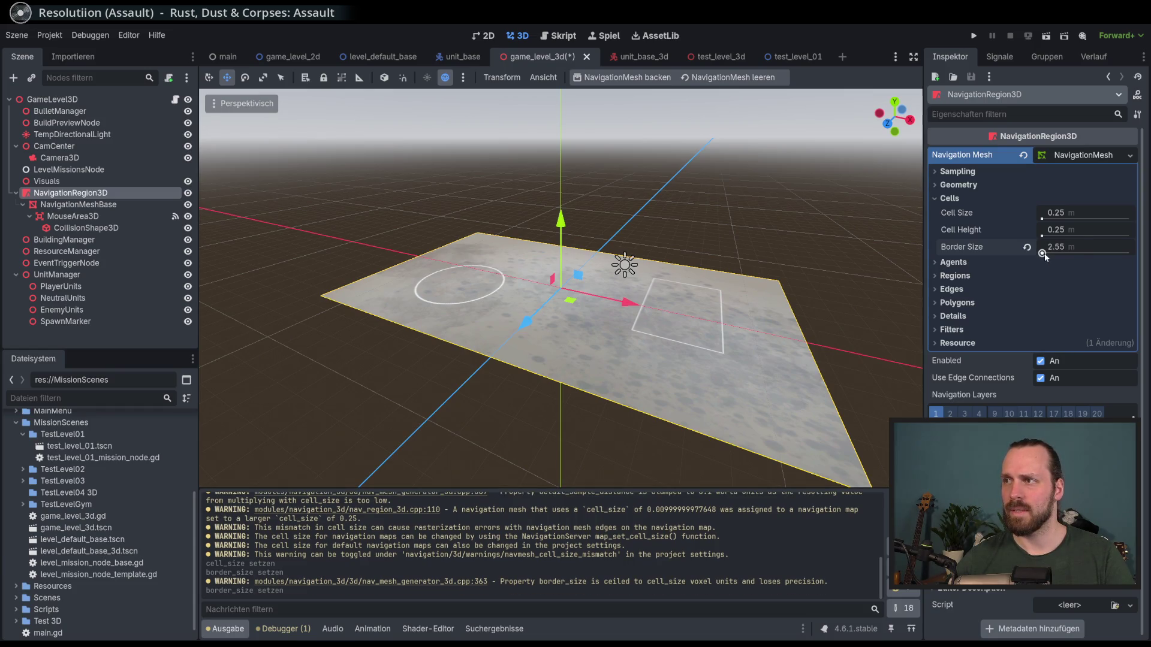
pyautogui.click(634, 78)
pyautogui.moveTo(644, 158); pyautogui.dragTo(659, 174)
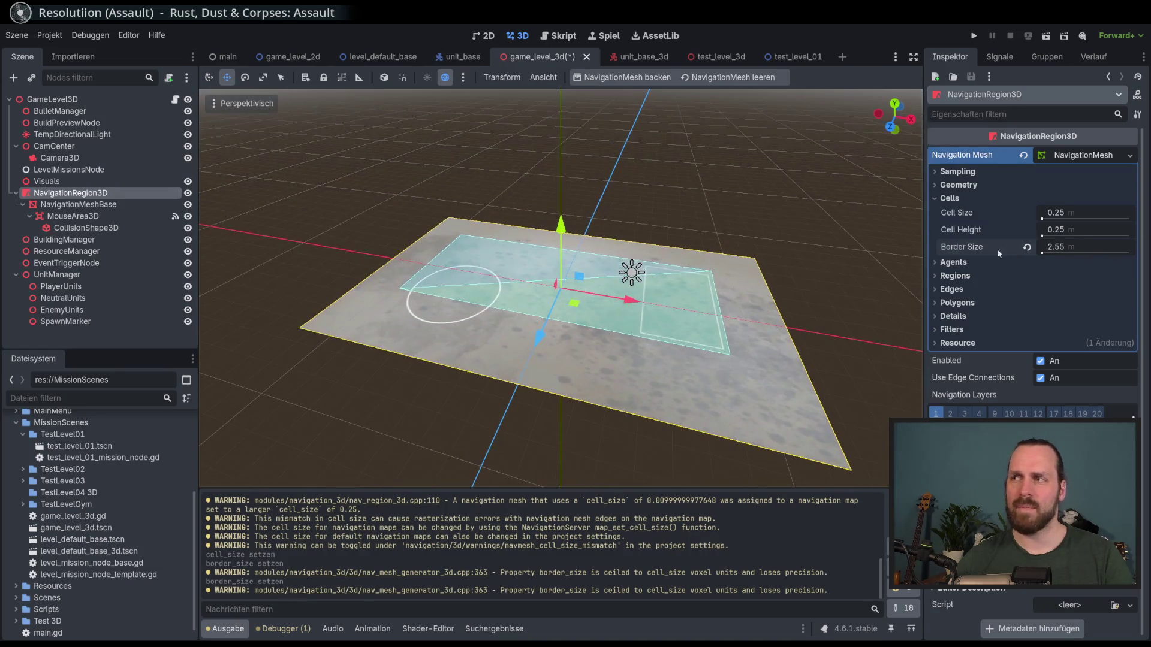
pyautogui.moveTo(1043, 254); pyautogui.dragTo(1030, 251)
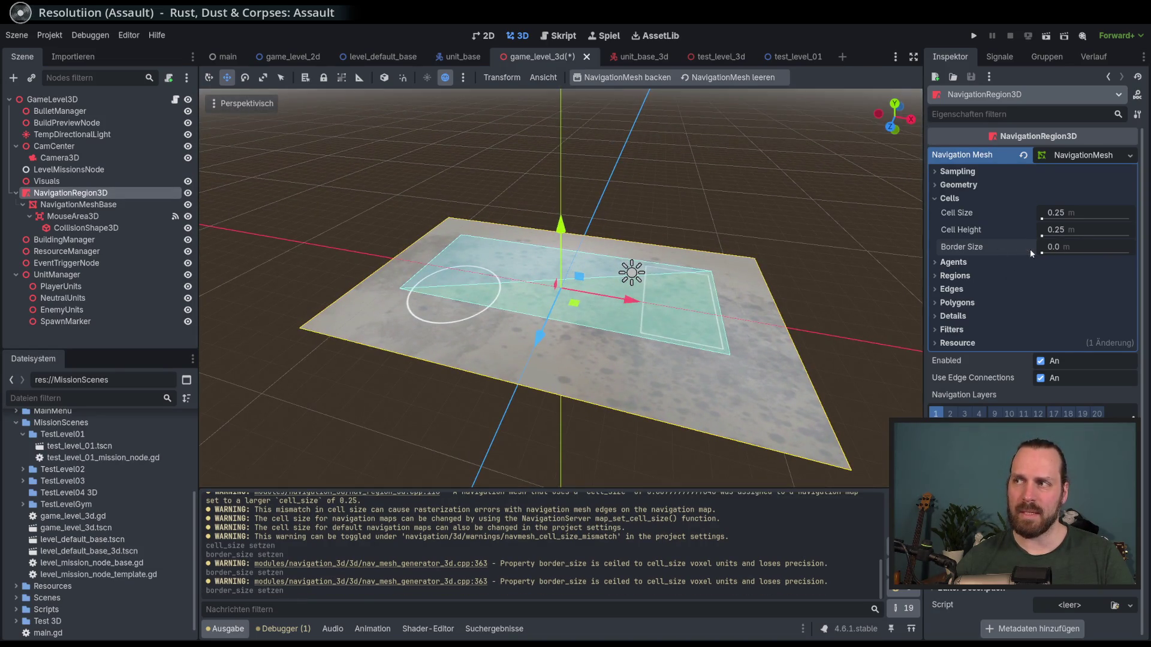
pyautogui.click(656, 81)
pyautogui.click(1073, 230)
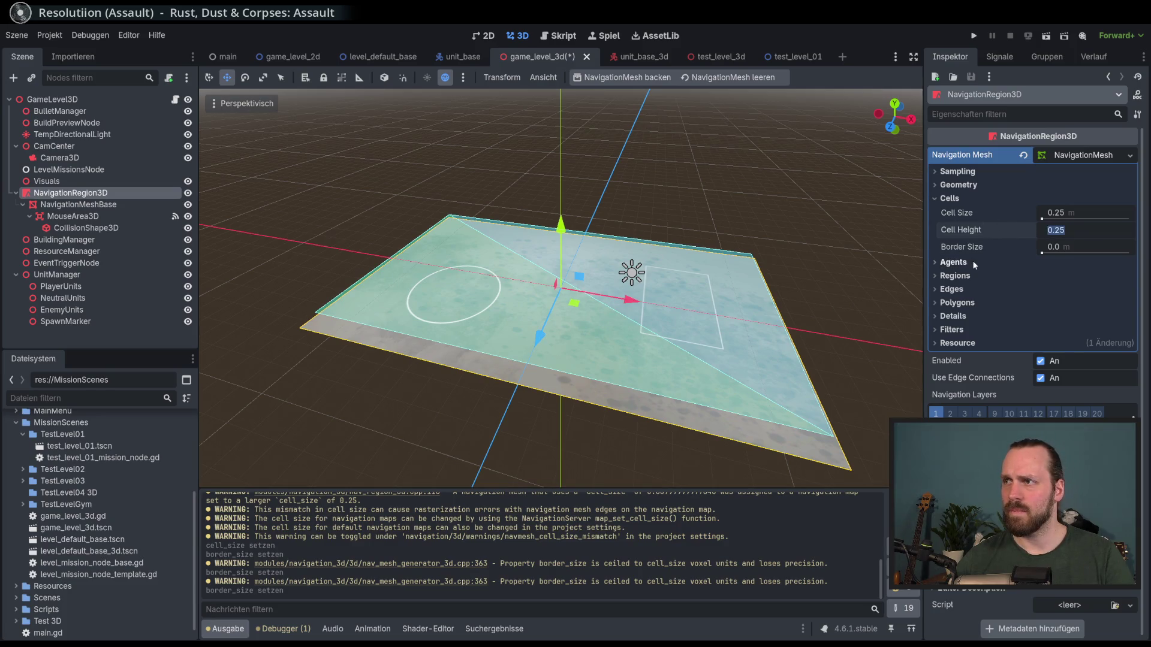
pyautogui.click(1073, 214)
pyautogui.click(950, 199)
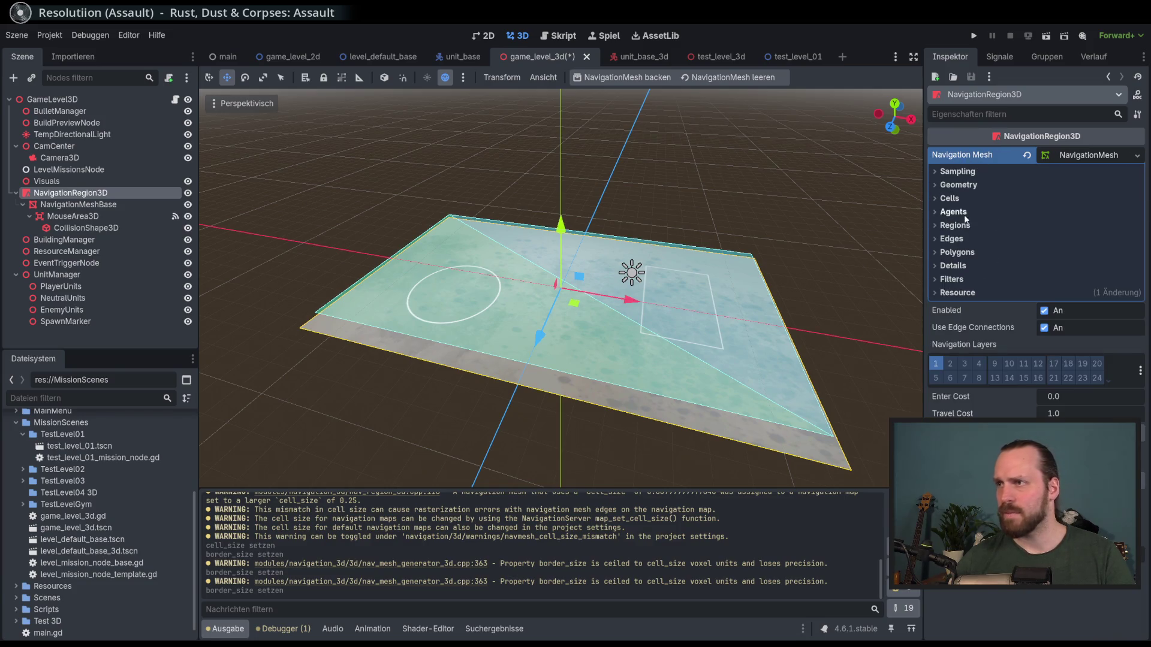
# - Inspect the NavigationMesh Agents and Regions settings and save game_level_3d
pyautogui.click(958, 212)
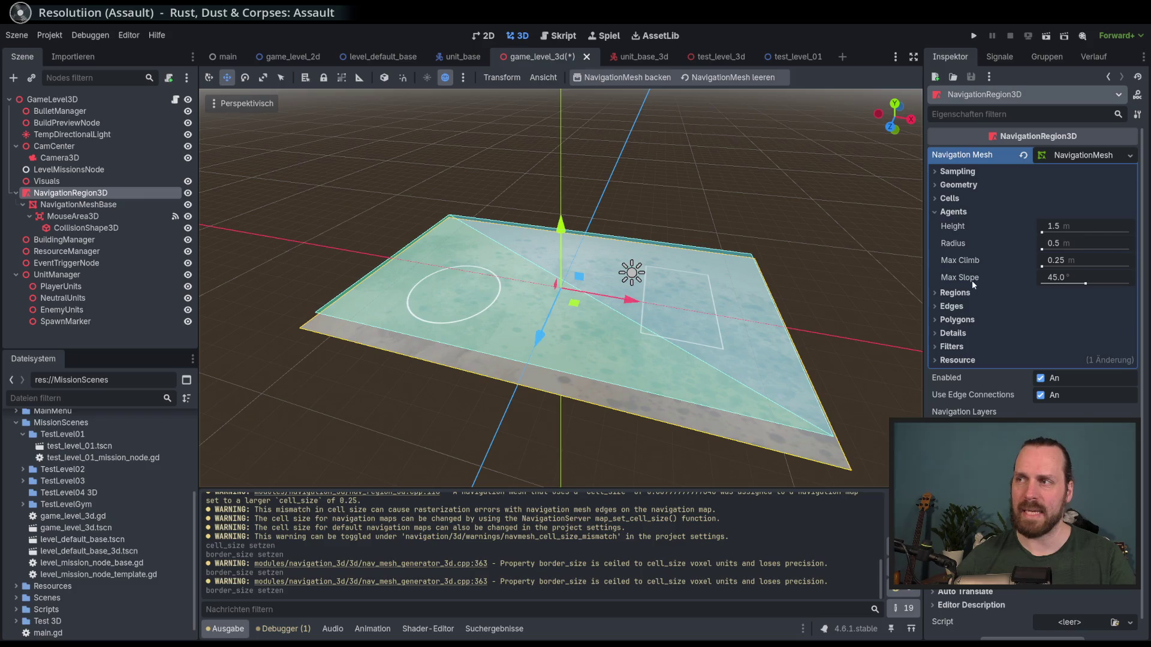
pyautogui.moveTo(972, 281)
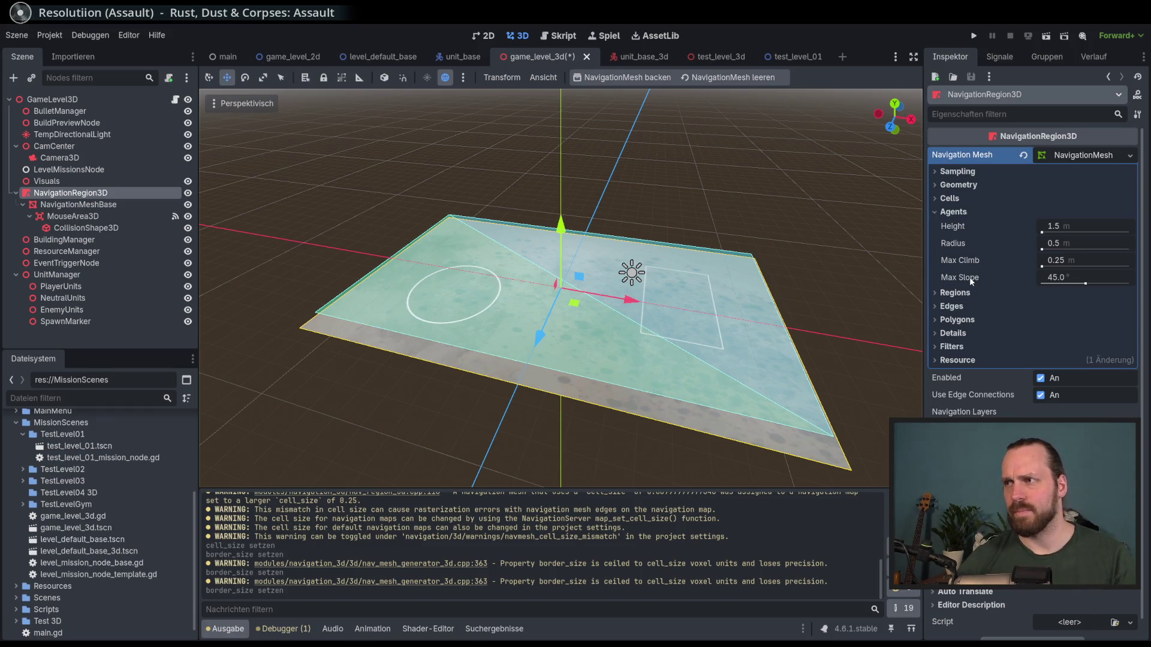
pyautogui.moveTo(739, 295); pyautogui.dragTo(730, 273)
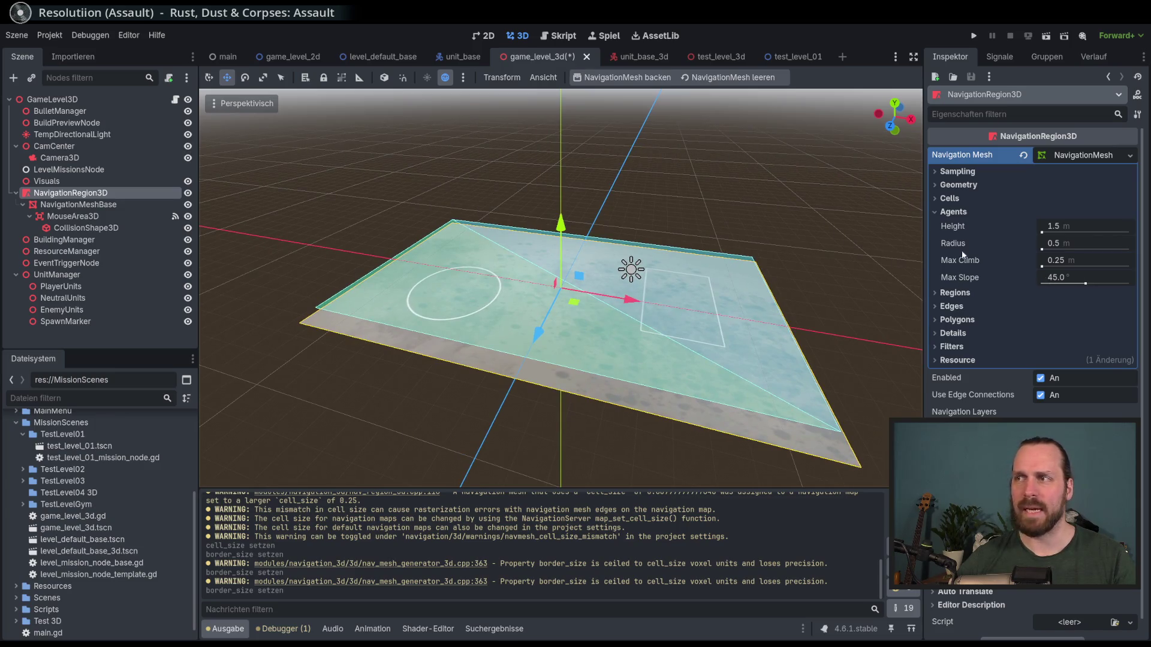
pyautogui.click(933, 212)
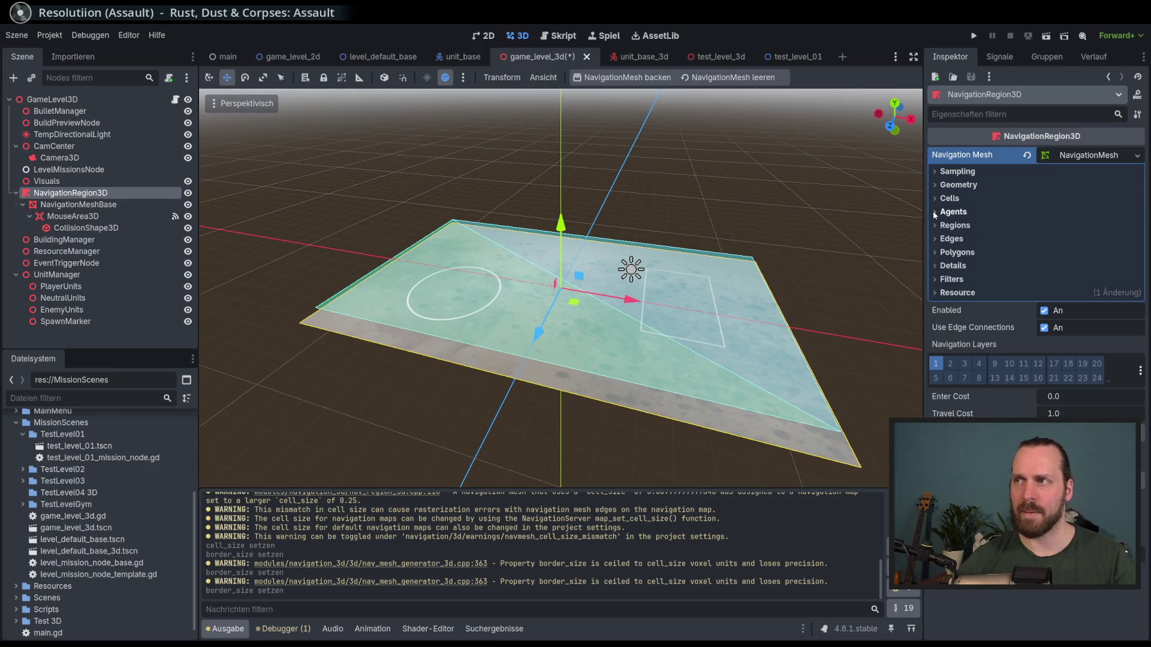
pyautogui.click(933, 225)
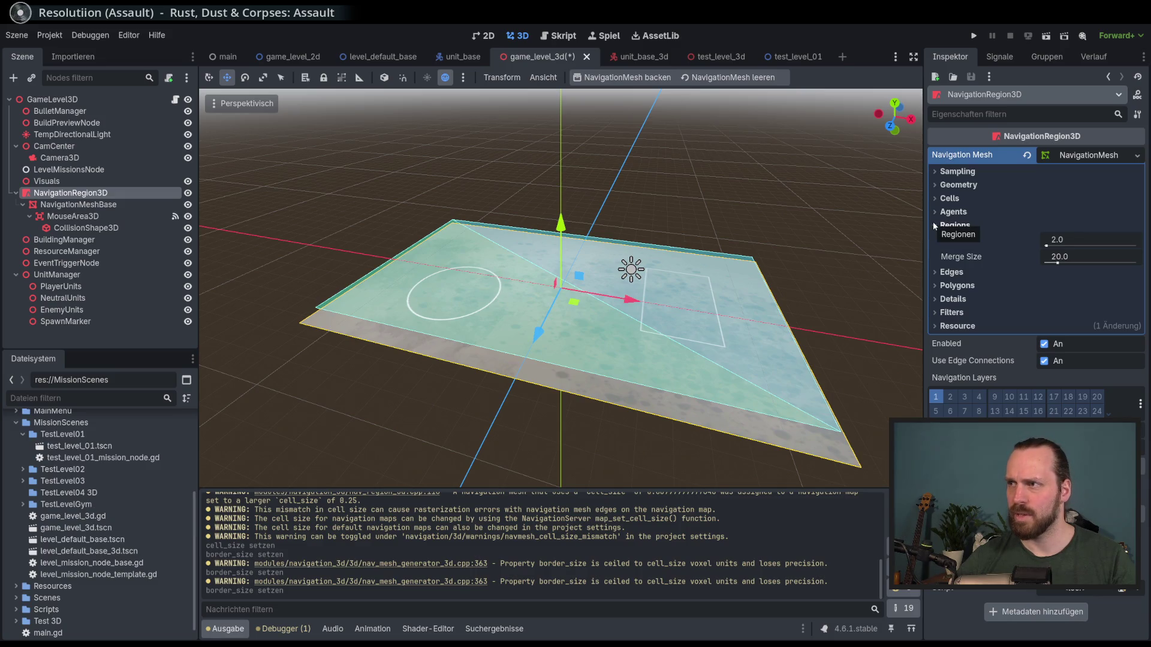
pyautogui.click(934, 223)
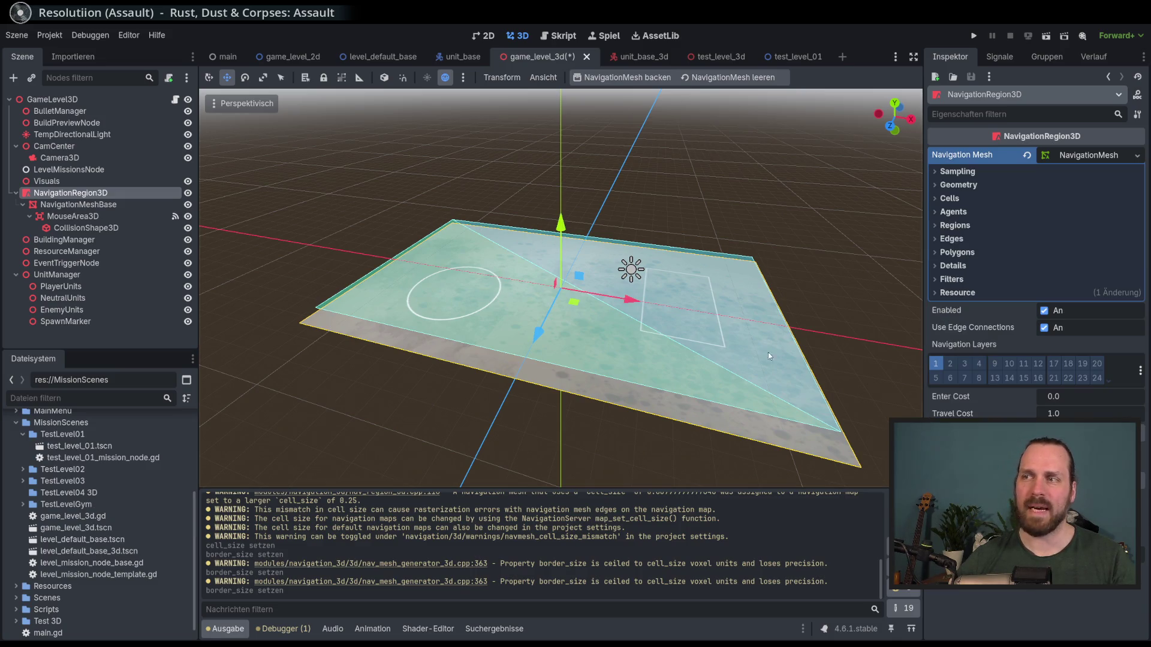
pyautogui.moveTo(398, 281)
pyautogui.mouseDown()
pyautogui.moveTo(487, 285)
pyautogui.moveTo(498, 299)
pyautogui.moveTo(438, 268)
pyautogui.mouseUp()
pyautogui.hotkey('ctrl', 's')
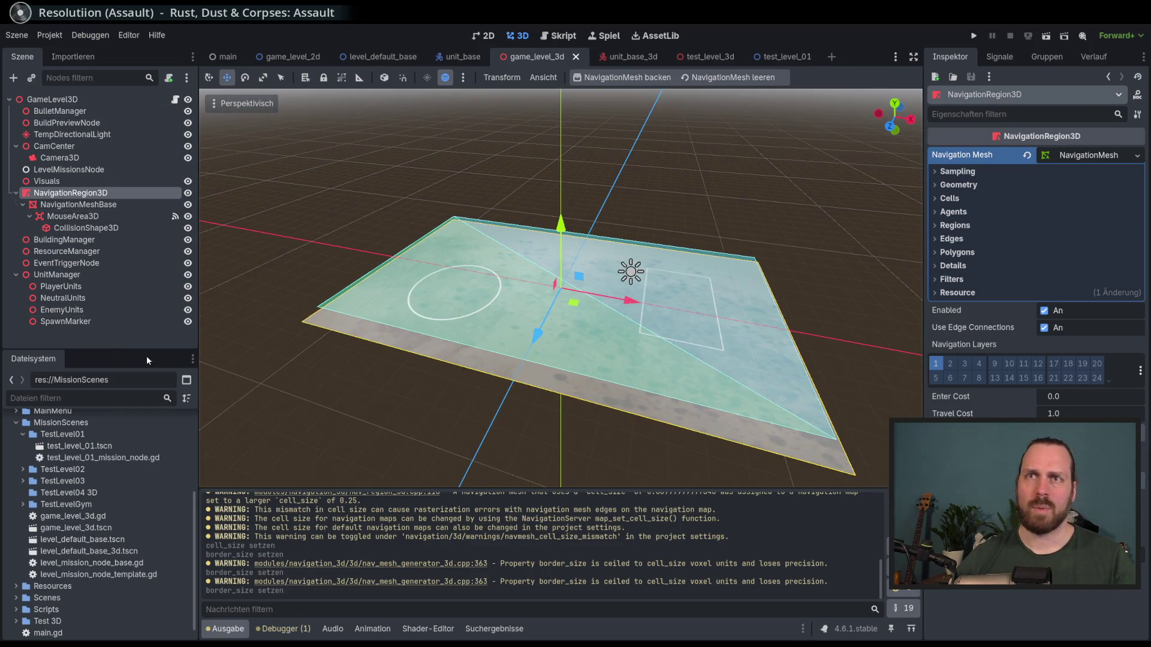
# - Check the test_level_3d and unit_base_3d scenes, then return to game_level_3d
pyautogui.click(678, 60)
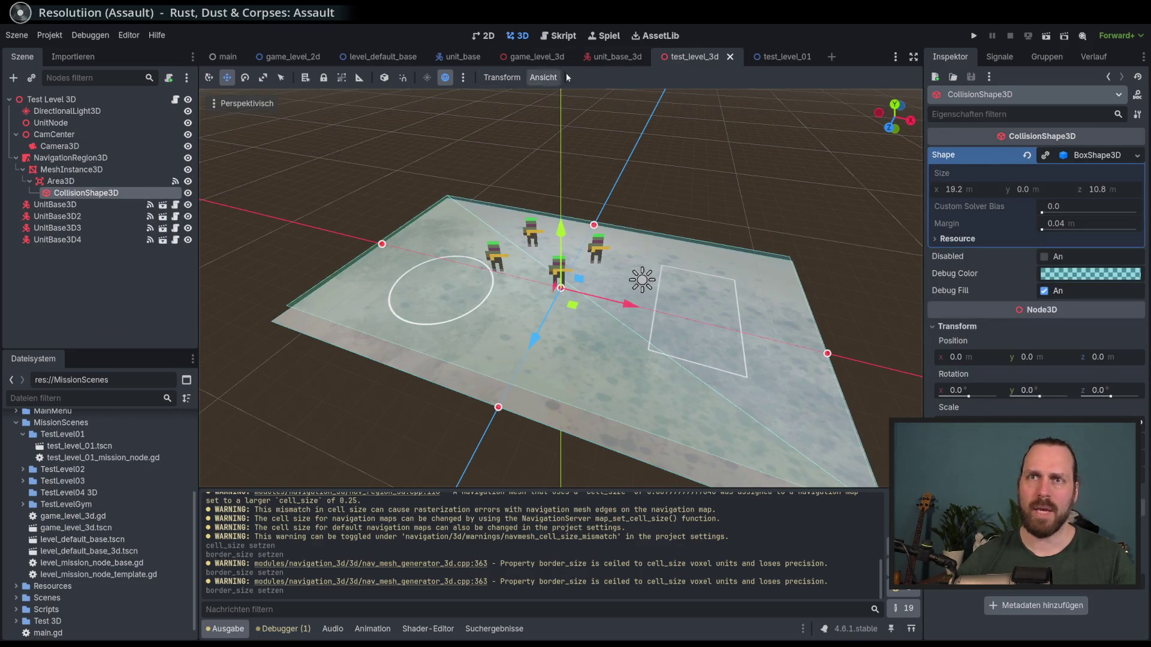
pyautogui.click(609, 56)
pyautogui.click(538, 61)
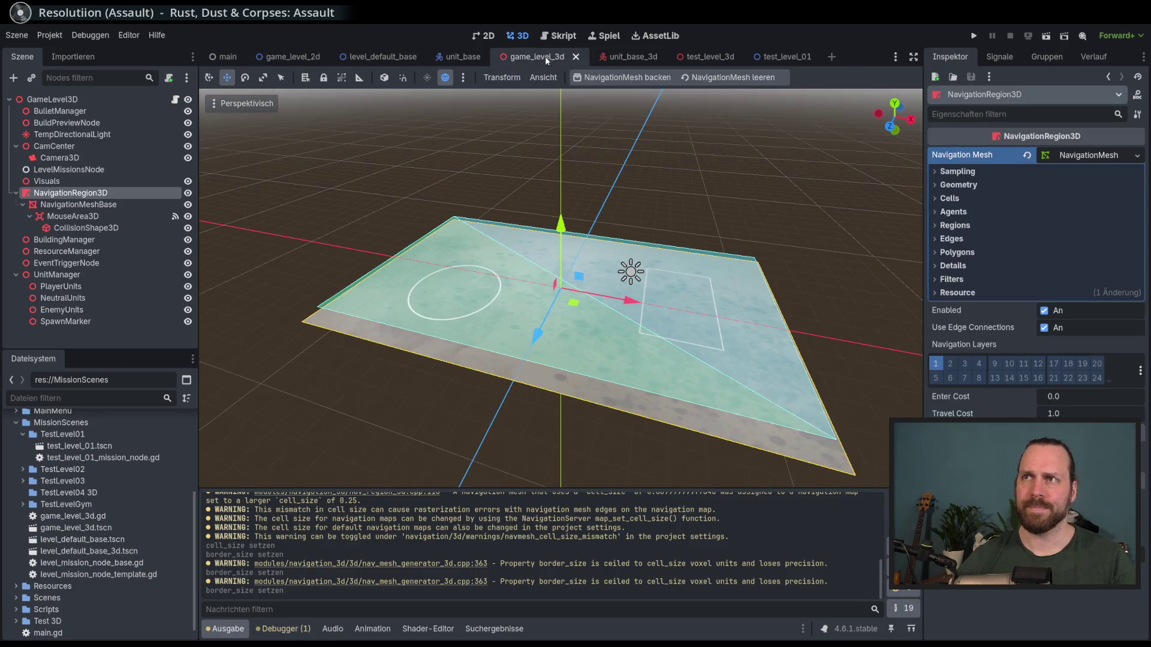
pyautogui.click(610, 58)
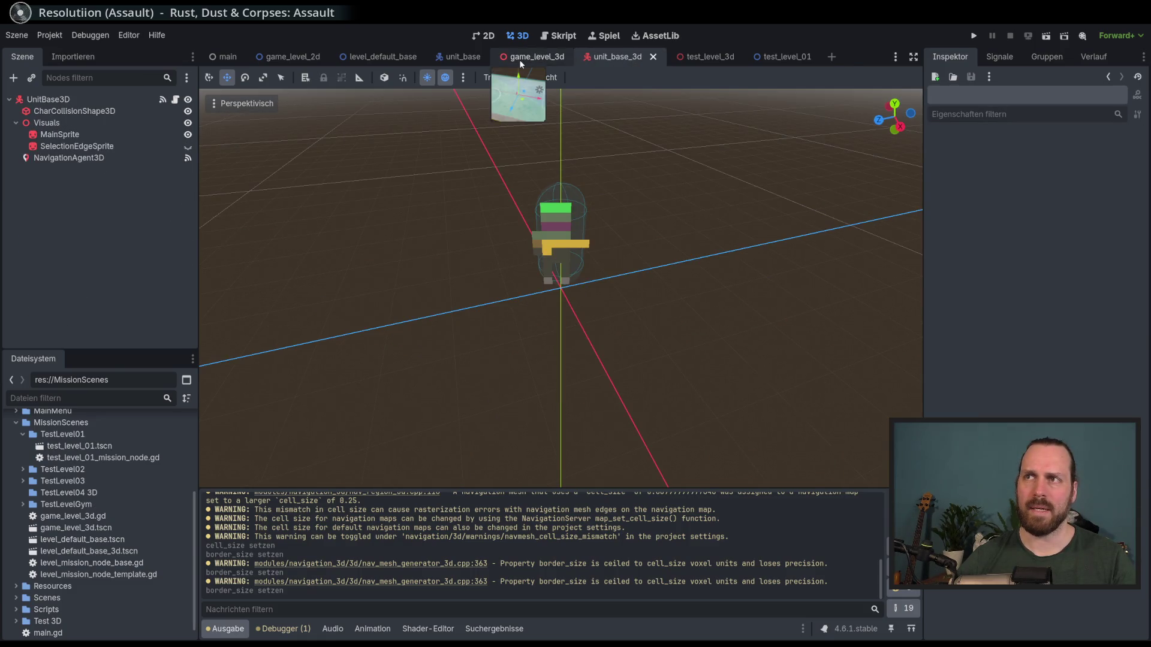
pyautogui.click(520, 60)
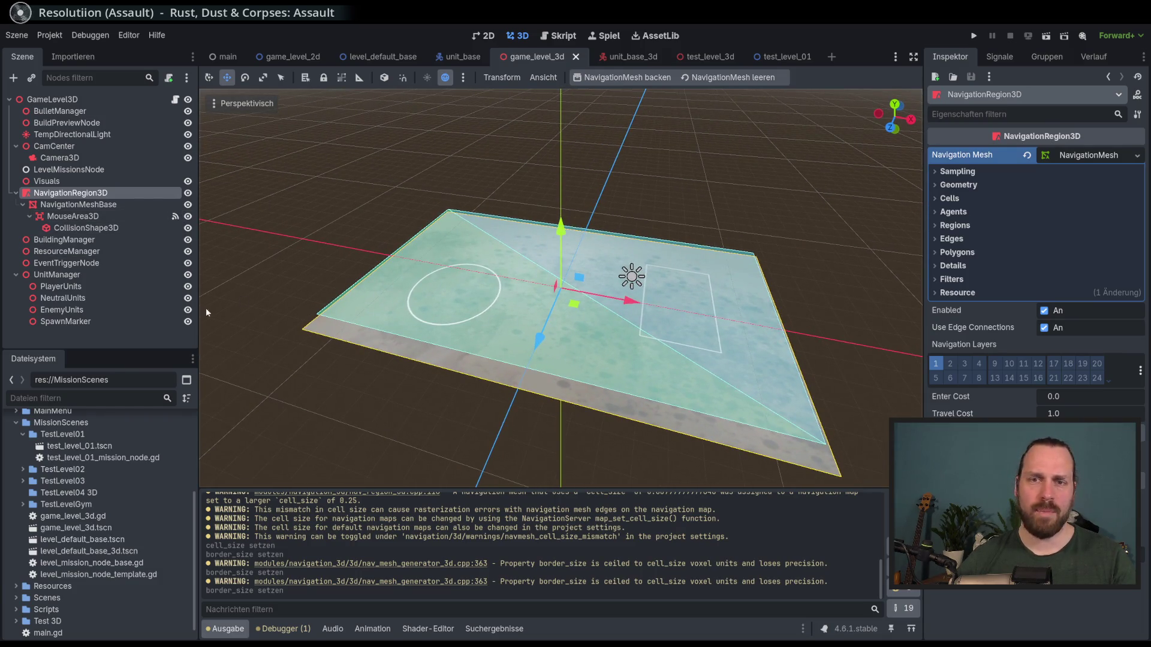
# - Rename the root node to GameLevel3DBase and save the scene
pyautogui.doubleClick(91, 99)
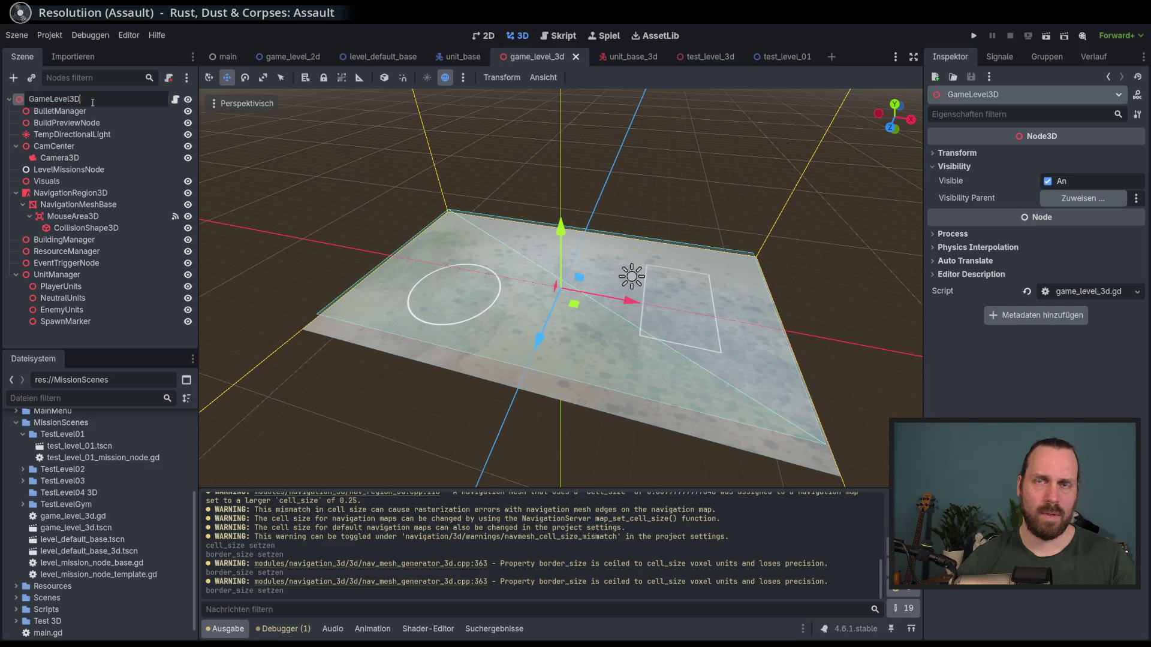
pyautogui.write('Base')
pyautogui.press('Return')
pyautogui.hotkey('ctrl', 's')
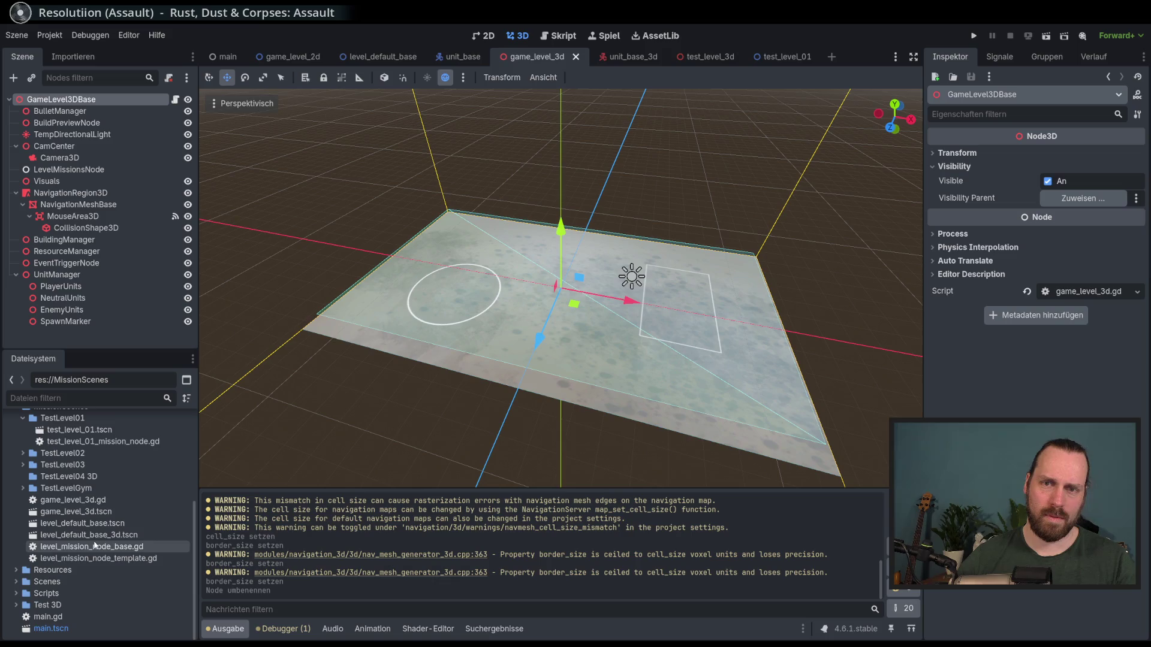
# - Rename the script file game_level_3d.gd to game_level_3d_base.gd
pyautogui.click(86, 501)
pyautogui.rightClick(86, 501)
pyautogui.click(119, 532)
pyautogui.click(97, 500)
pyautogui.write('_bas')
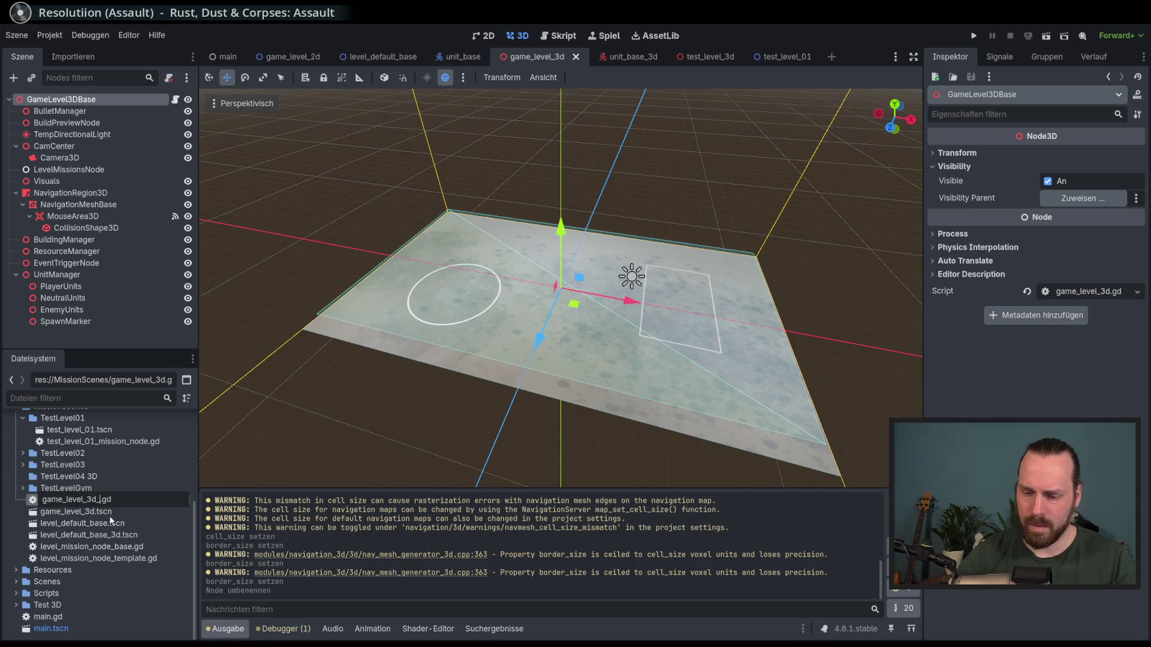
pyautogui.press('BackSpace')
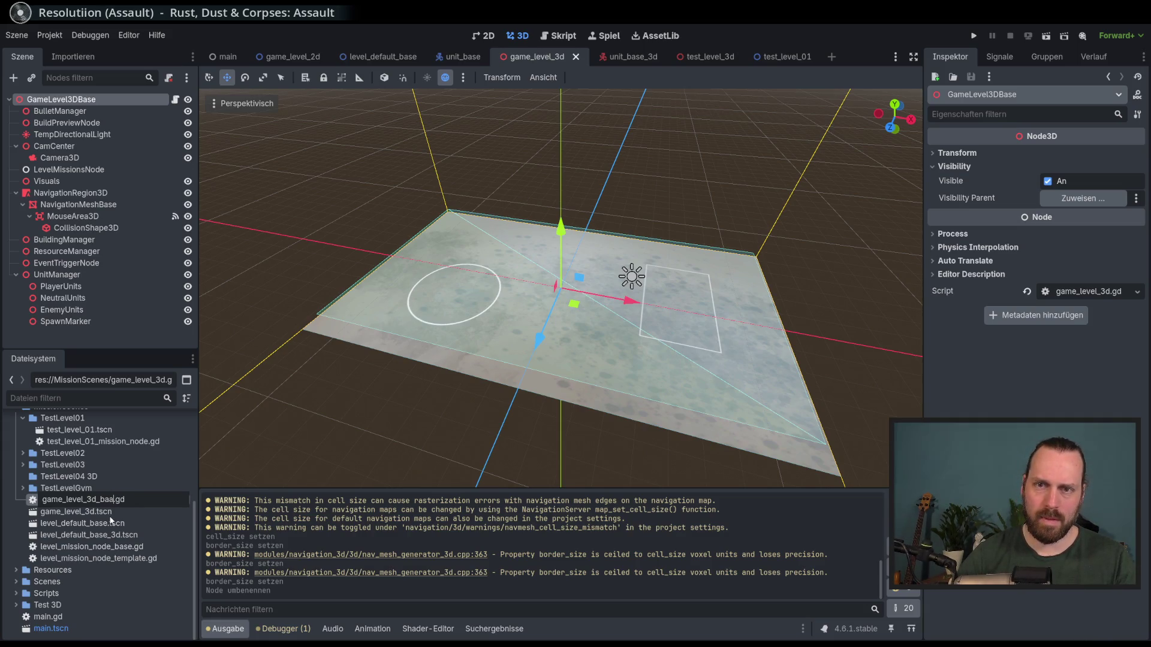
pyautogui.press('Return')
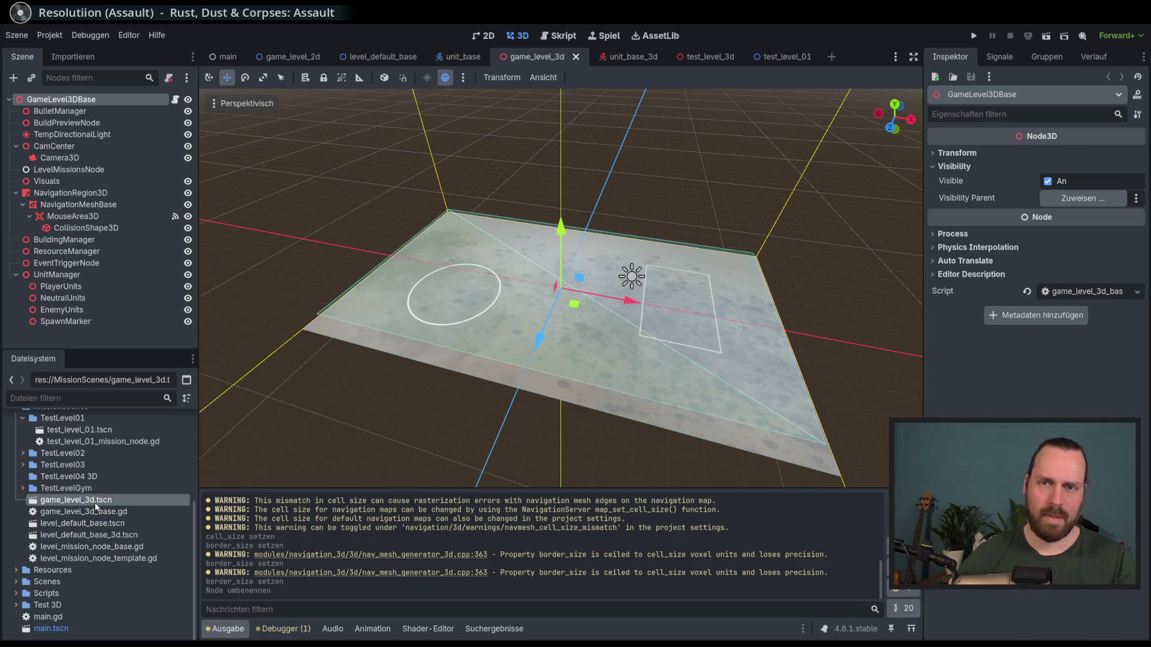
# - Rename the scene file game_level_3d.tscn to game_level_3d_base.tscn
pyautogui.rightClick(110, 502)
pyautogui.click(133, 533)
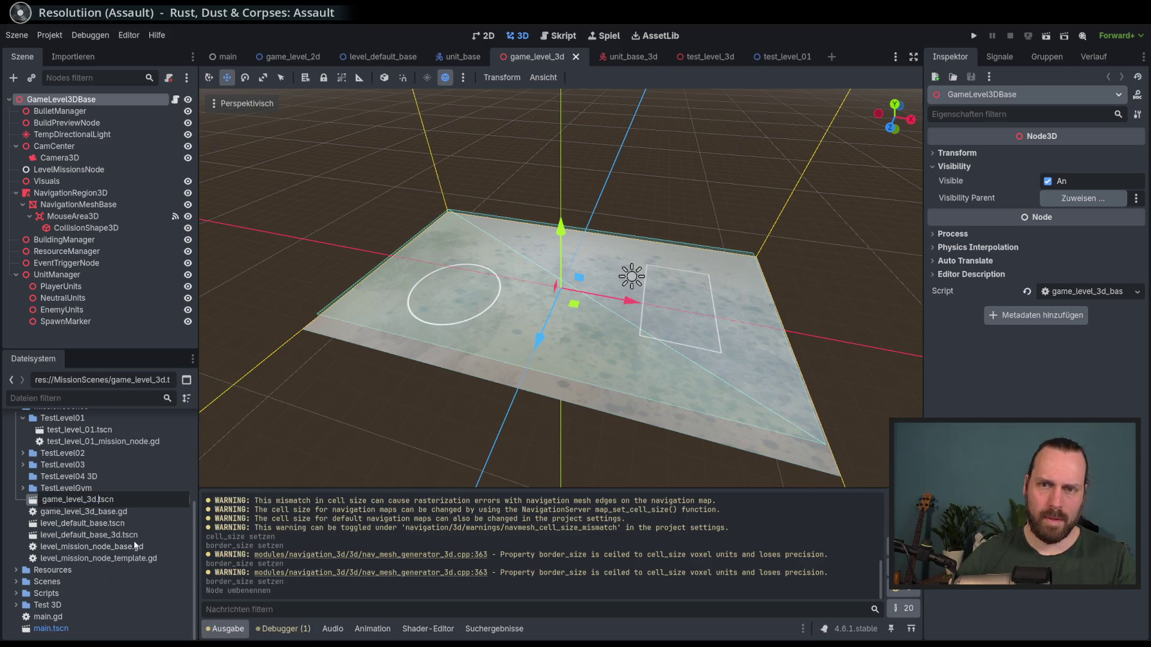
pyautogui.write('_base')
pyautogui.press('Return')
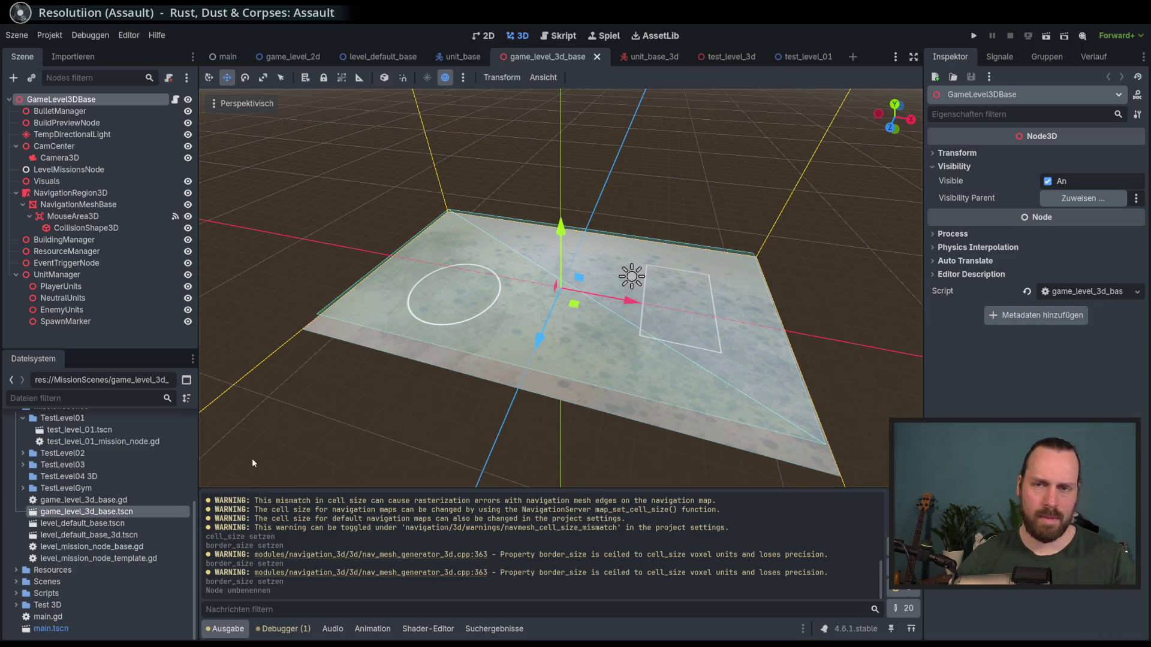
# - Rename the script's class to GameLevel3DBase and update its reference to game_level_3d_base
pyautogui.click(175, 99)
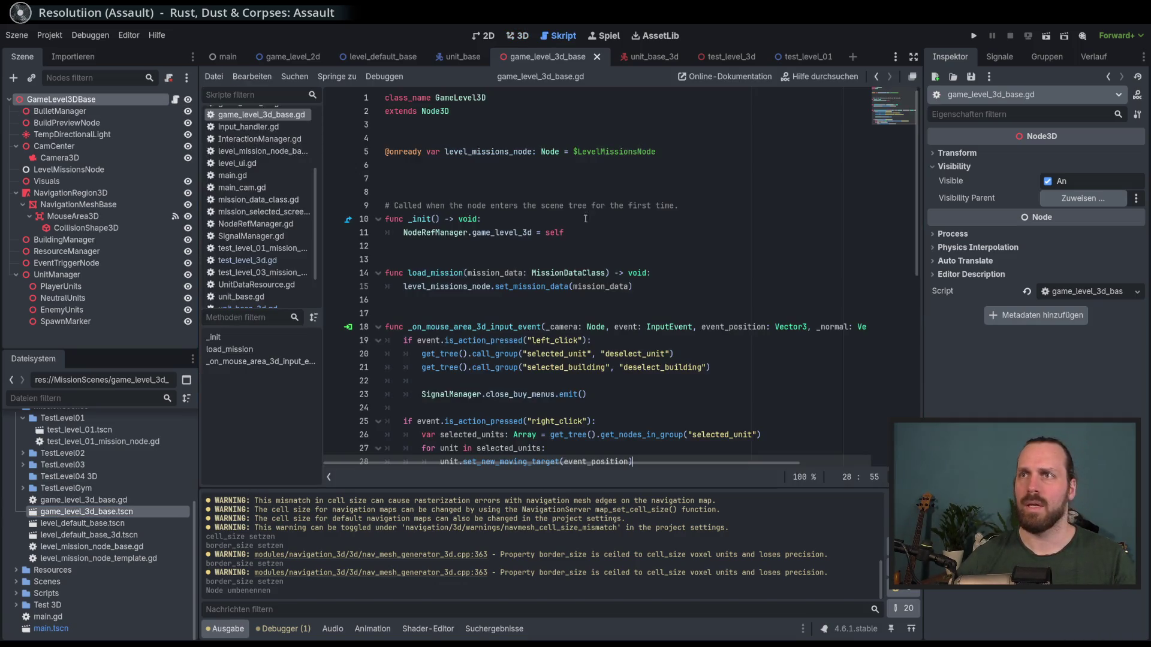
pyautogui.click(501, 97)
pyautogui.write('Base')
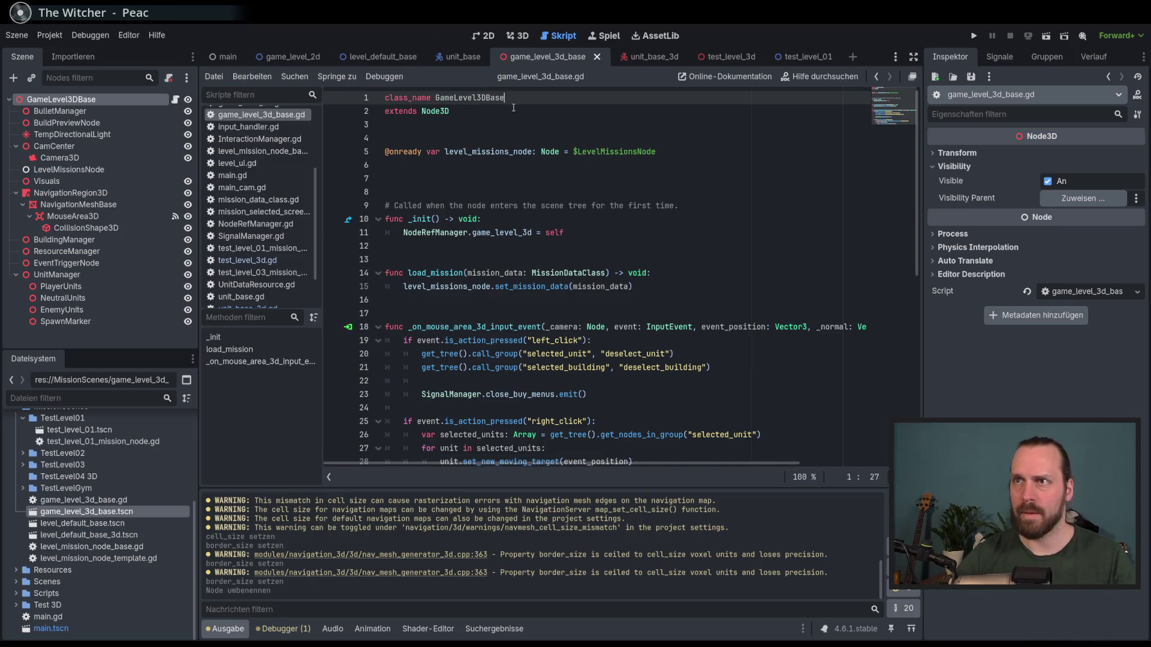
pyautogui.click(535, 234)
pyautogui.write('_base')
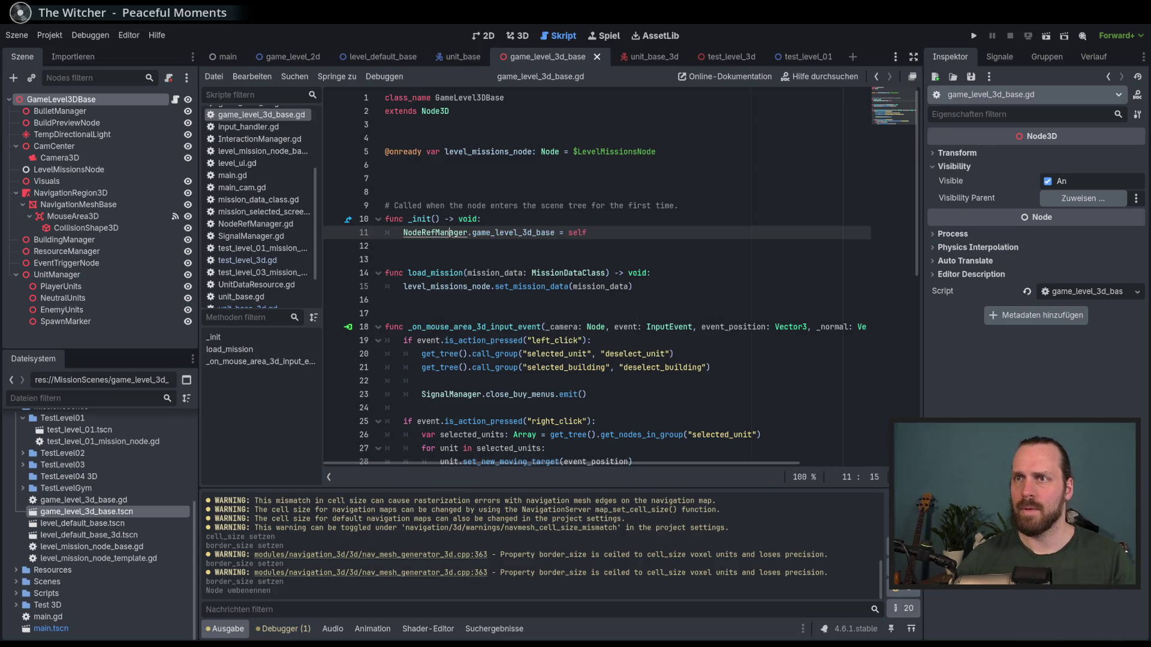
# - Rename NodeRefManager's game_level_3d variable to game_level_3d_base and save that script
pyautogui.keyDown('ctrl'); pyautogui.click(437, 232); pyautogui.keyUp('ctrl')
pyautogui.click(466, 313)
pyautogui.write('_base: GameLevel3D')
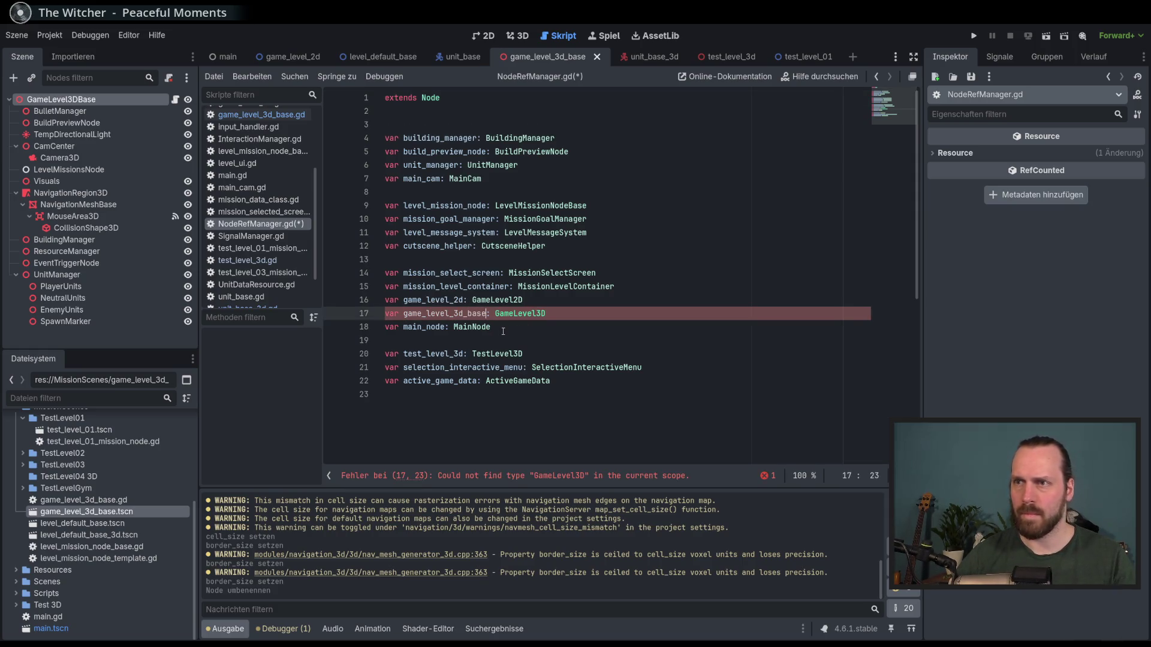
pyautogui.write('Base')
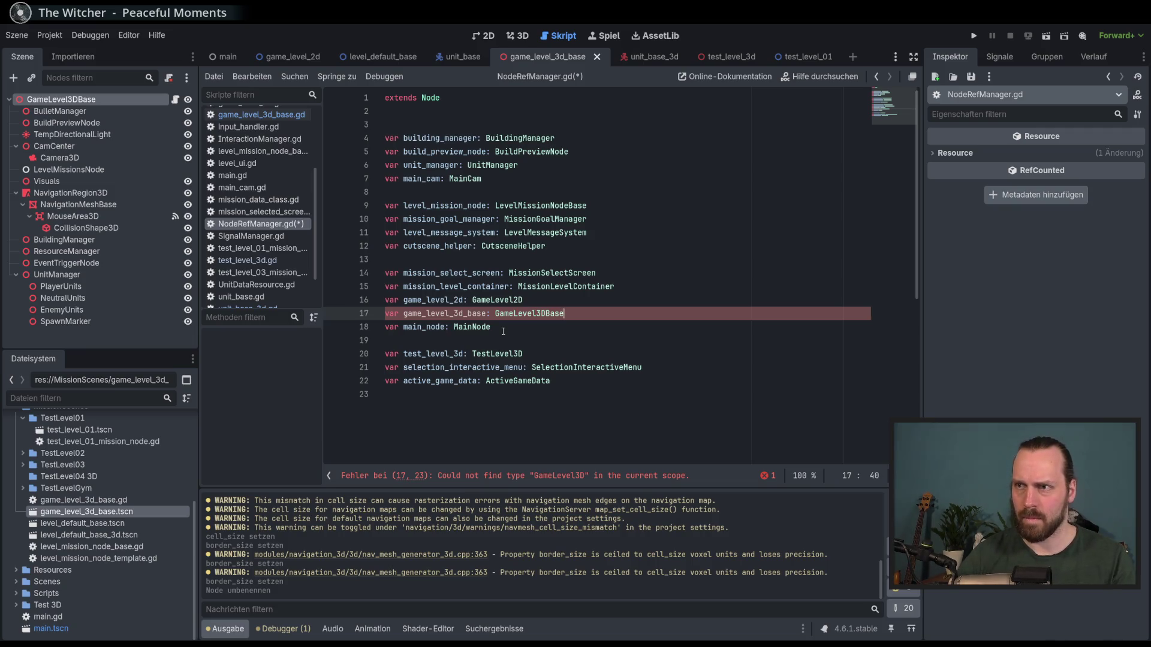
pyautogui.hotkey('ctrl', 's')
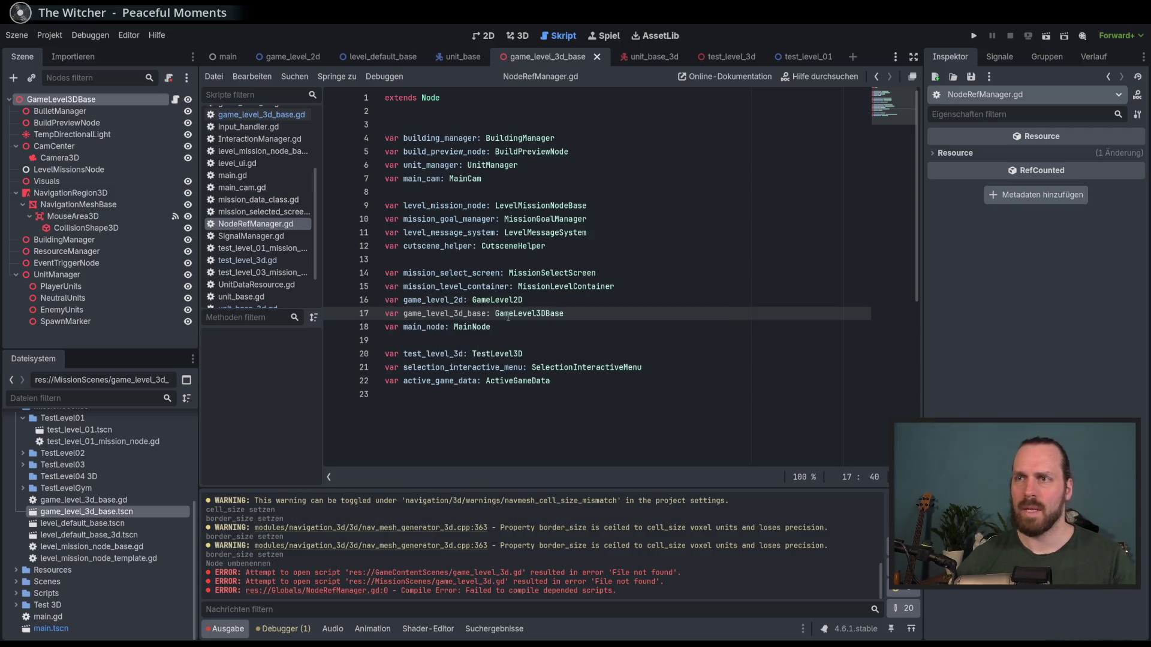
# - Review game_level_3d_base.gd once more, then show the level's 3D view
pyautogui.click(258, 114)
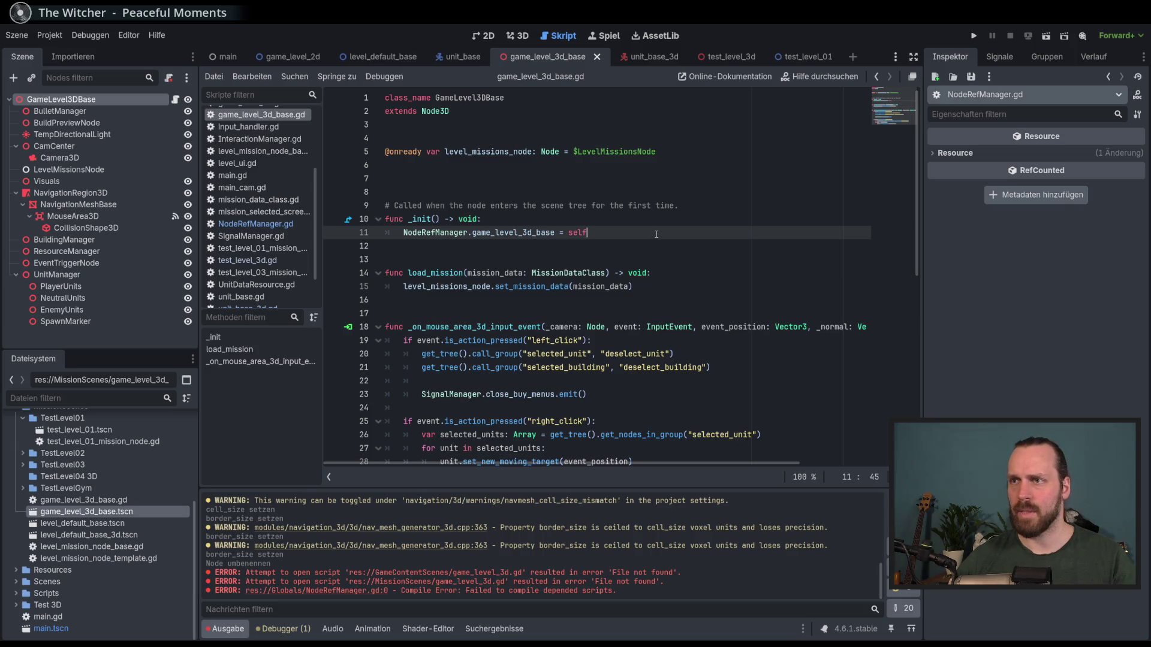
pyautogui.scroll(-1, 618, 321)
pyautogui.scroll(1, 602, 330)
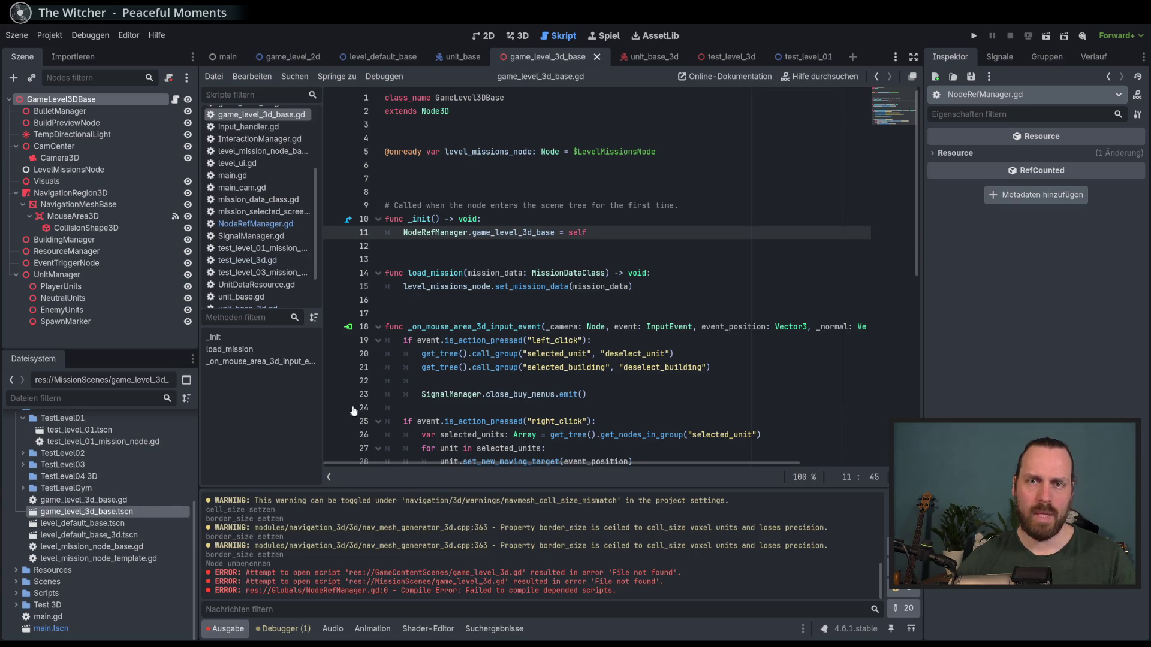
pyautogui.scroll(-4, 568, 359)
pyautogui.scroll(4, 567, 360)
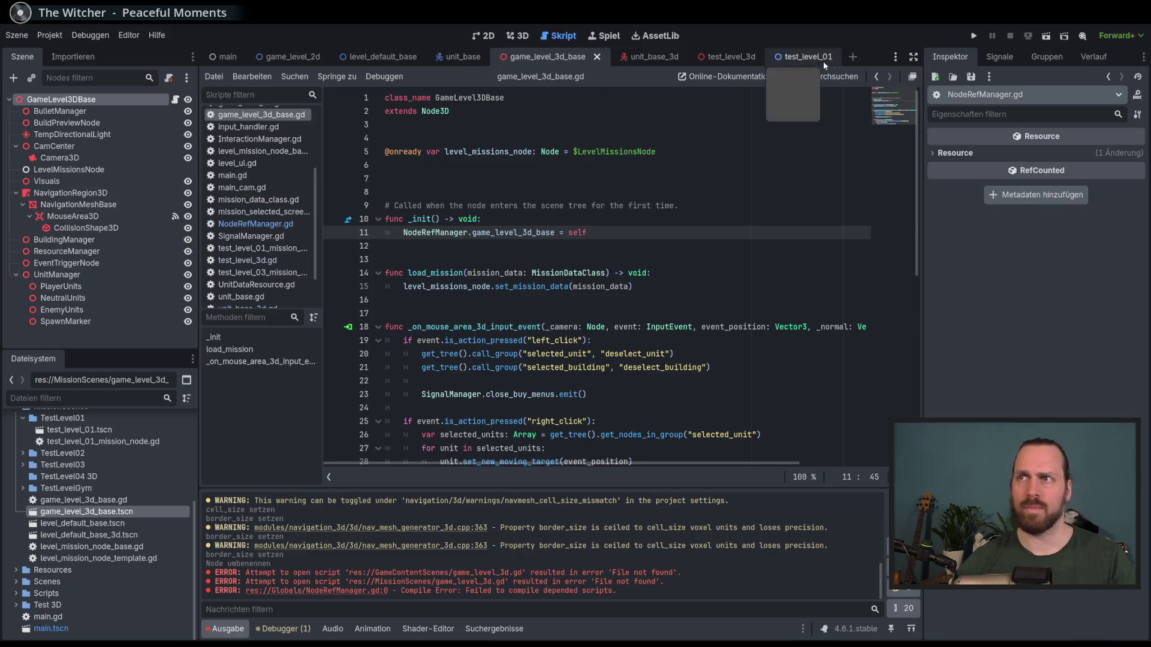
pyautogui.click(518, 36)
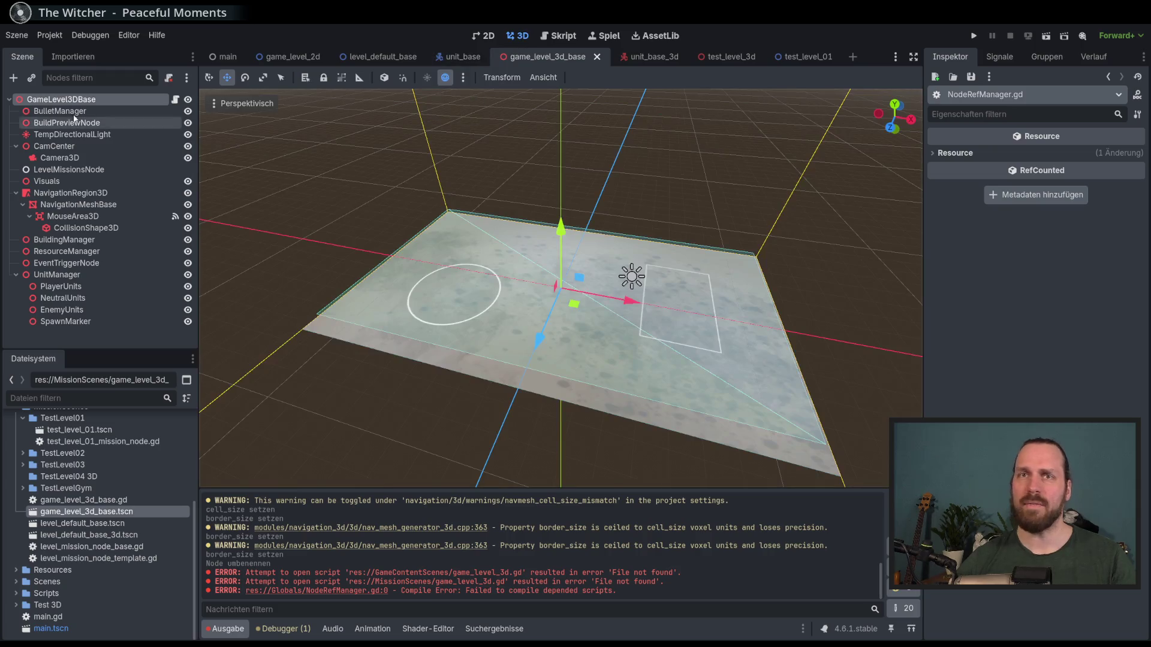
# - Start a new inherited scene and browse the TestLevel03 and TestLevel04 3D folders
pyautogui.click(60, 99)
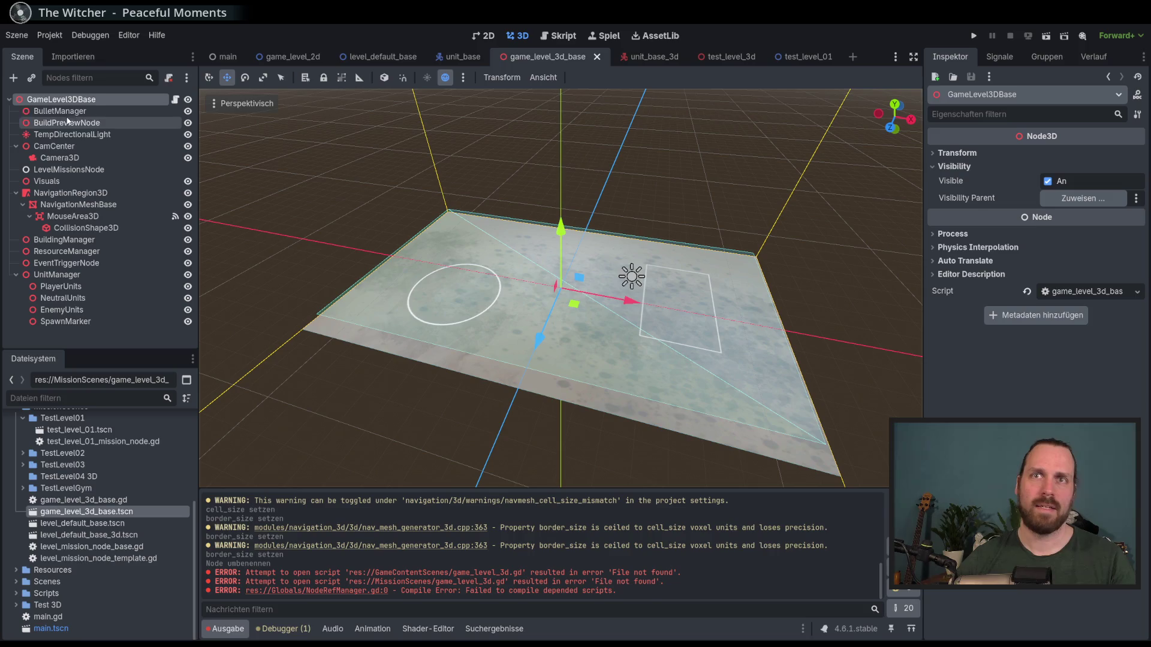
pyautogui.click(17, 40)
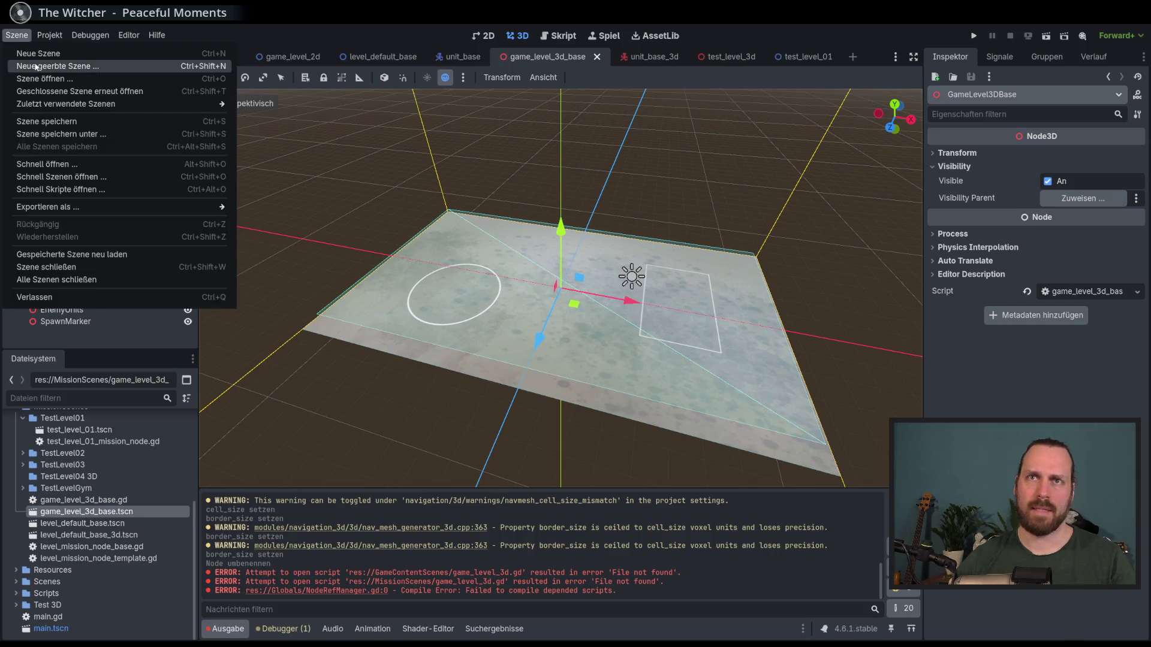
pyautogui.click(48, 67)
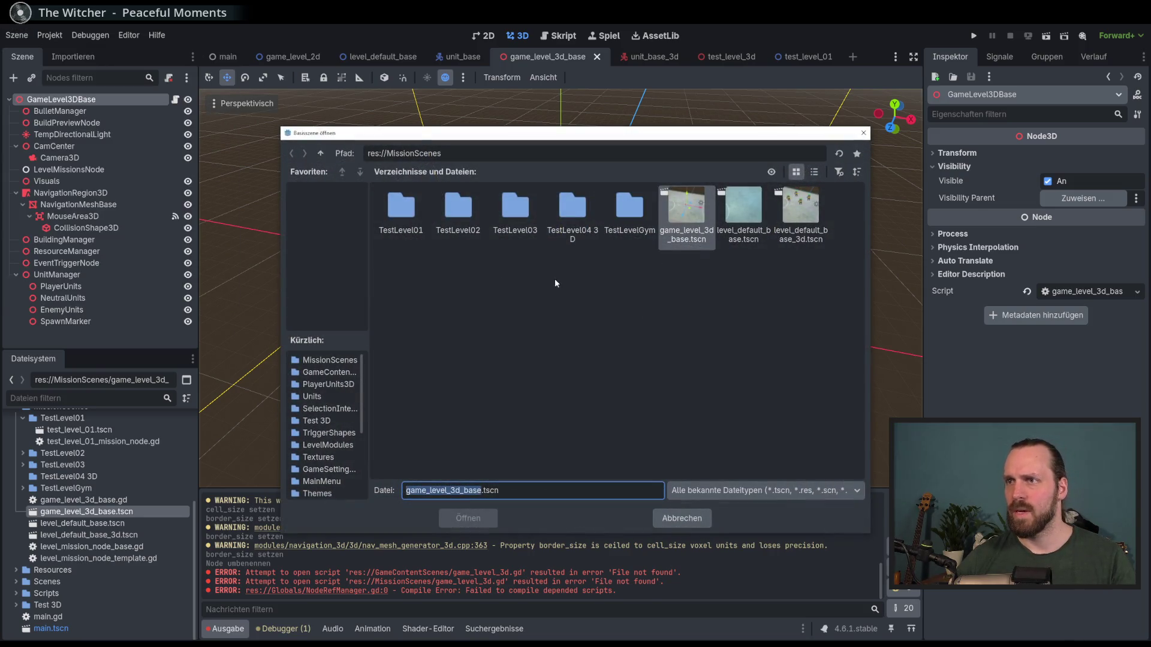
pyautogui.doubleClick(572, 209)
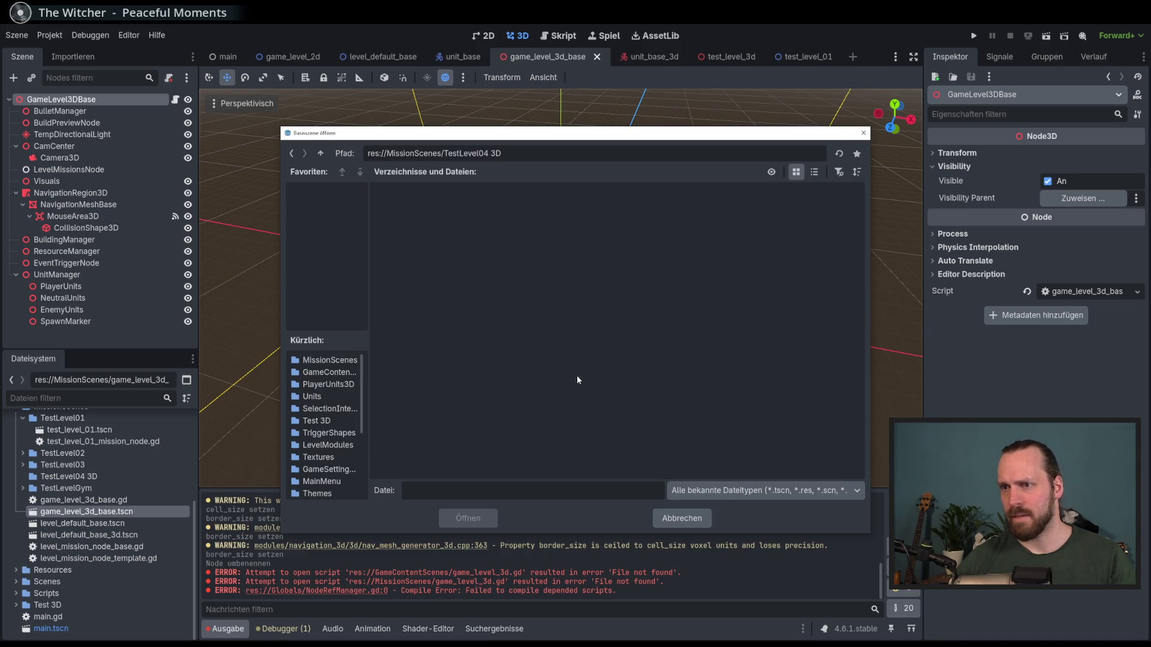
pyautogui.click(320, 153)
pyautogui.doubleClick(516, 213)
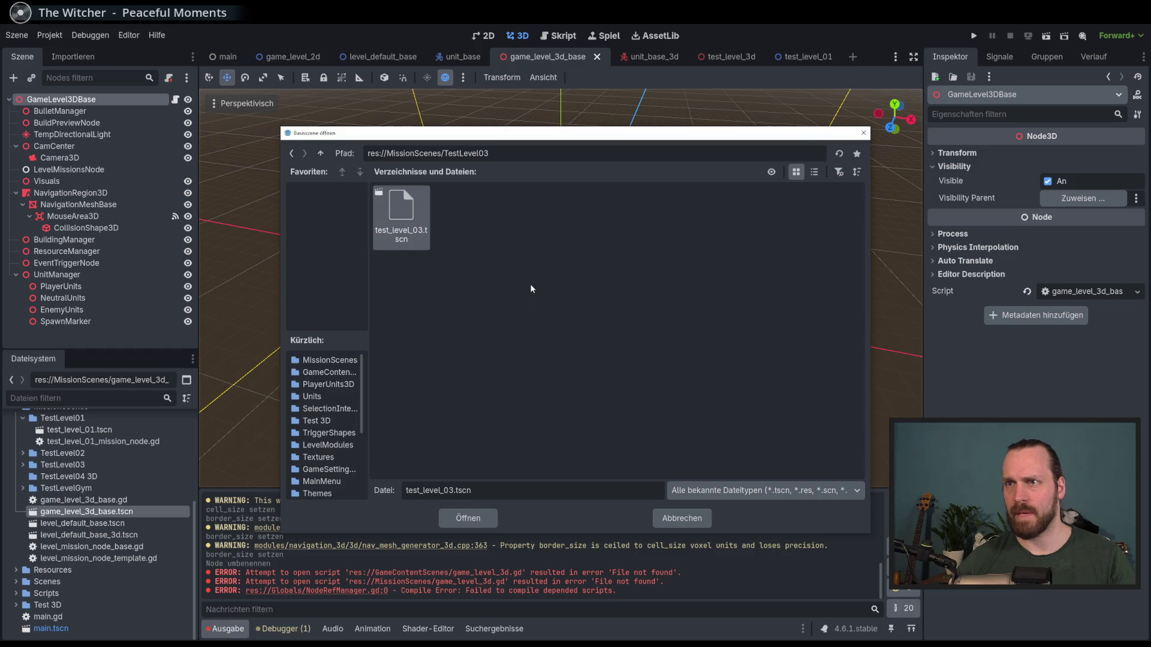
pyautogui.click(320, 153)
pyautogui.doubleClick(571, 228)
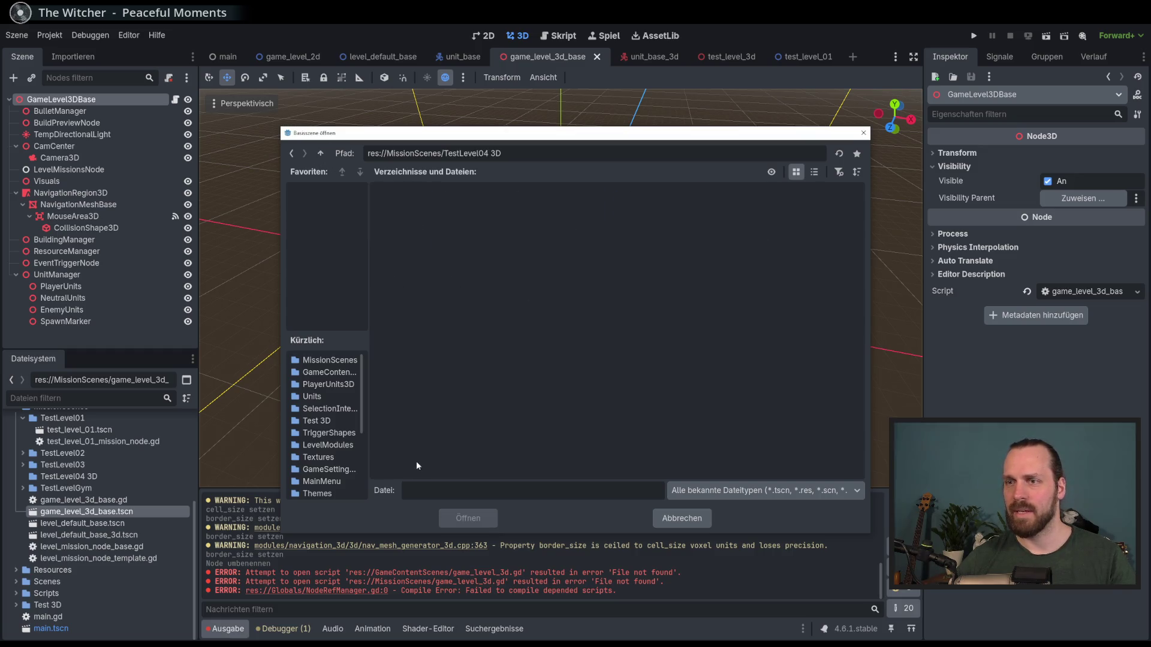
# - Enter the name test_level_4_3d, then pick game_level_3d_base.tscn in MissionScenes as the base
pyautogui.write('test_kevek_')
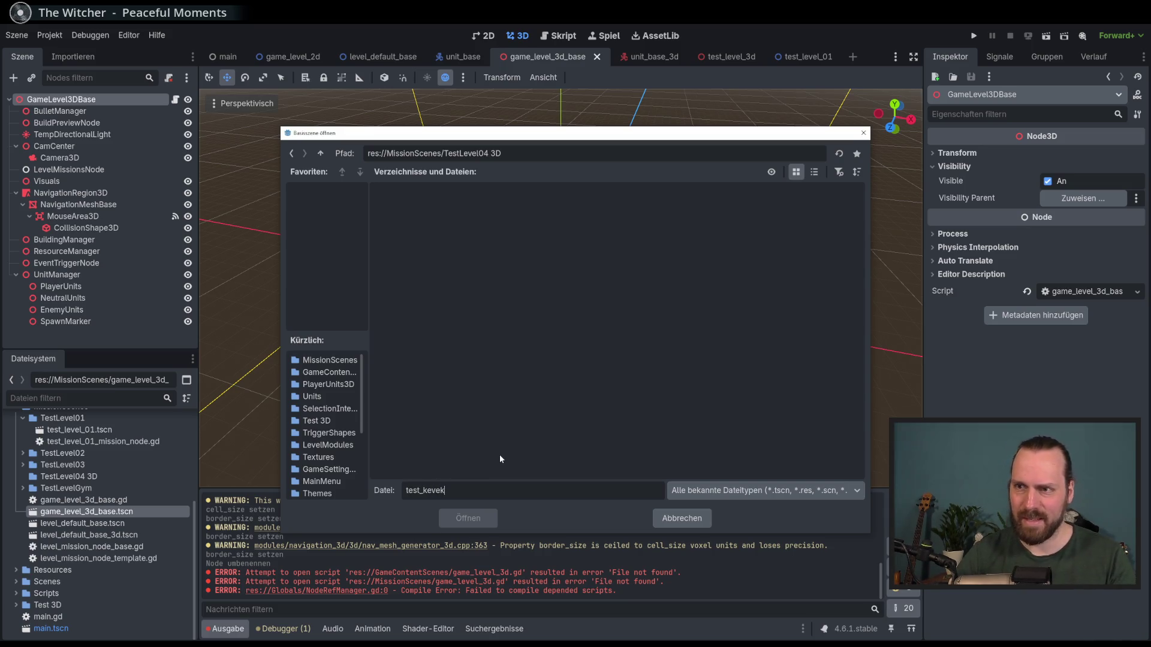
pyautogui.press('BackSpace')
pyautogui.press('BackSpace')
pyautogui.press('BackSpace')
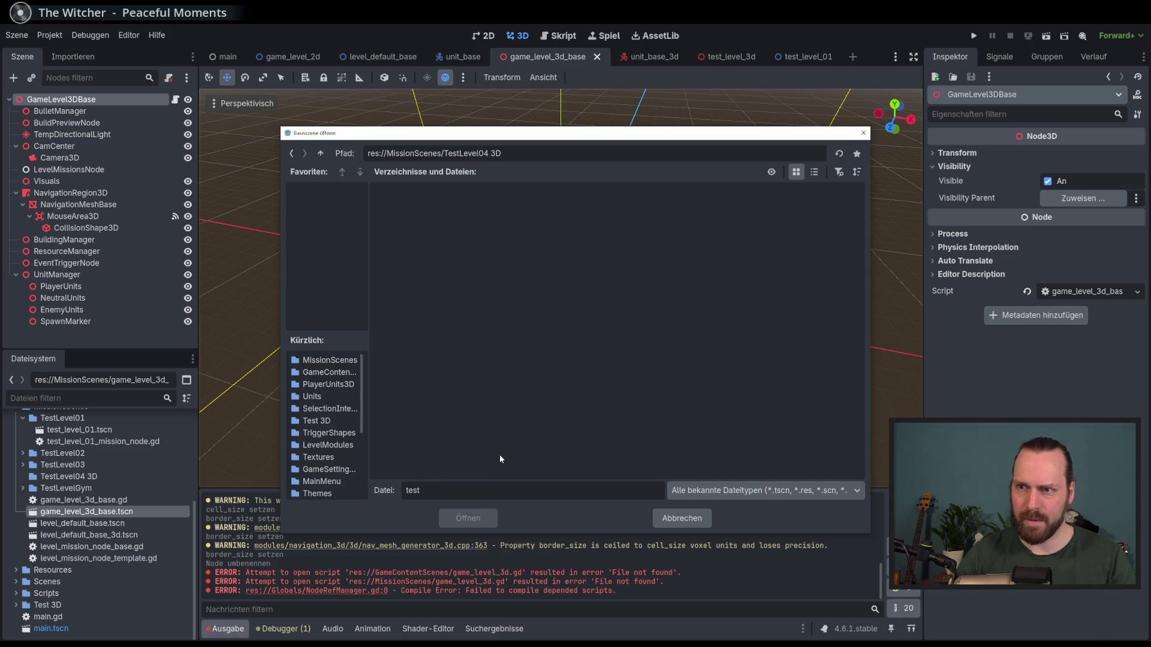
pyautogui.write('_level_3')
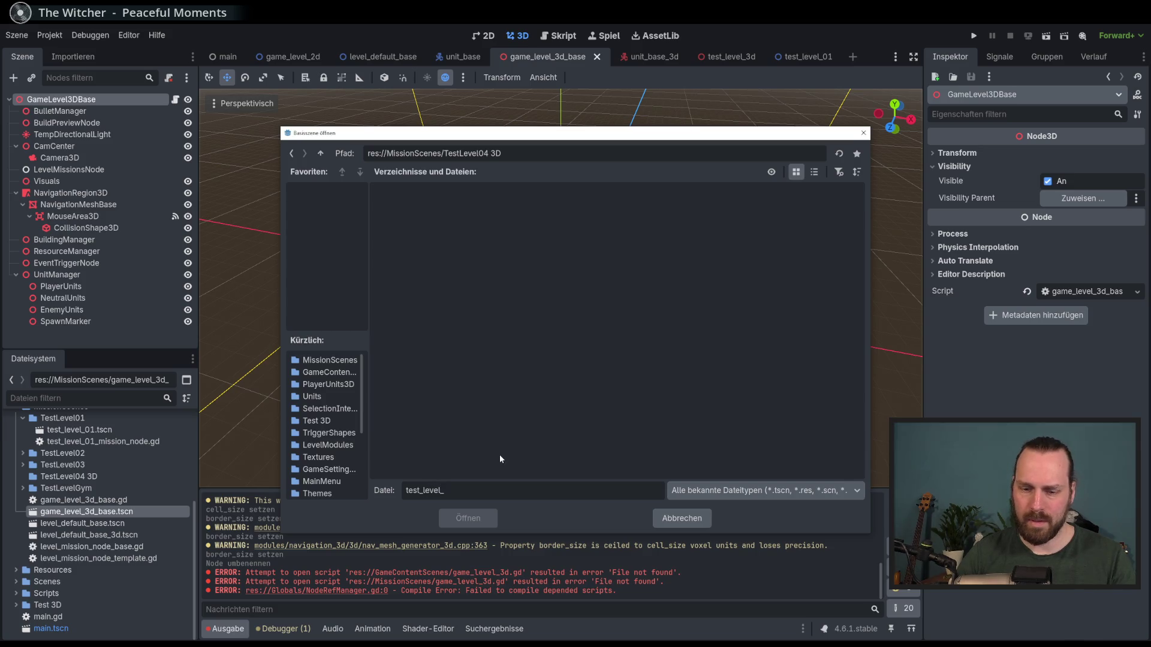
pyautogui.press('BackSpace')
pyautogui.write('4_e')
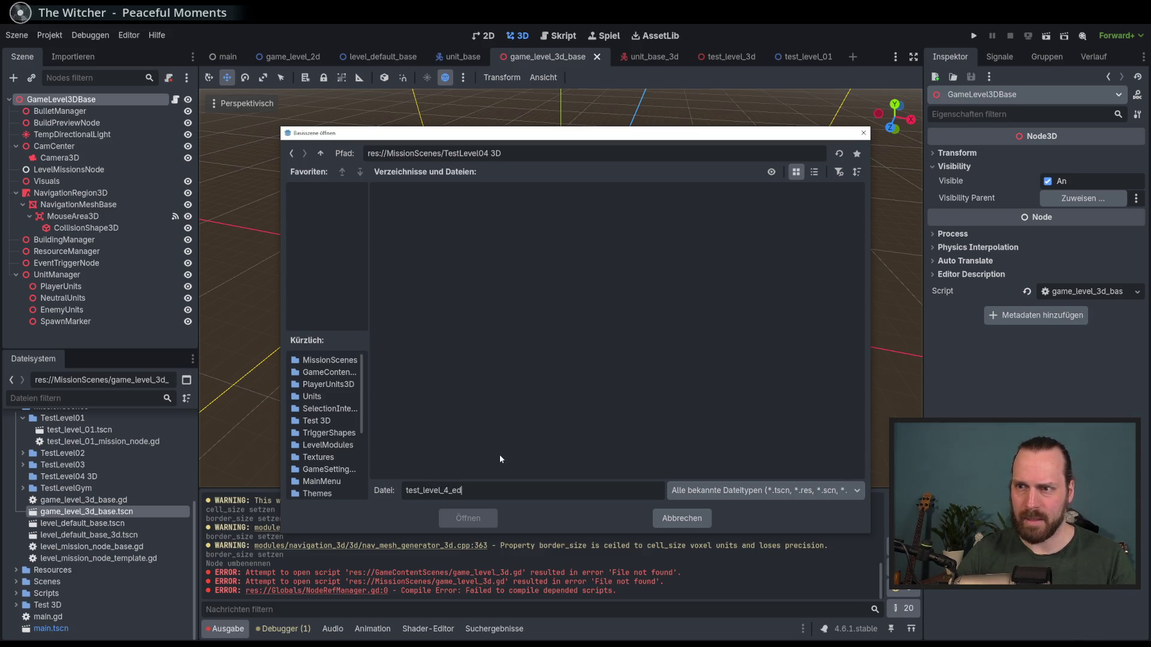
pyautogui.press('BackSpace')
pyautogui.write('3d')
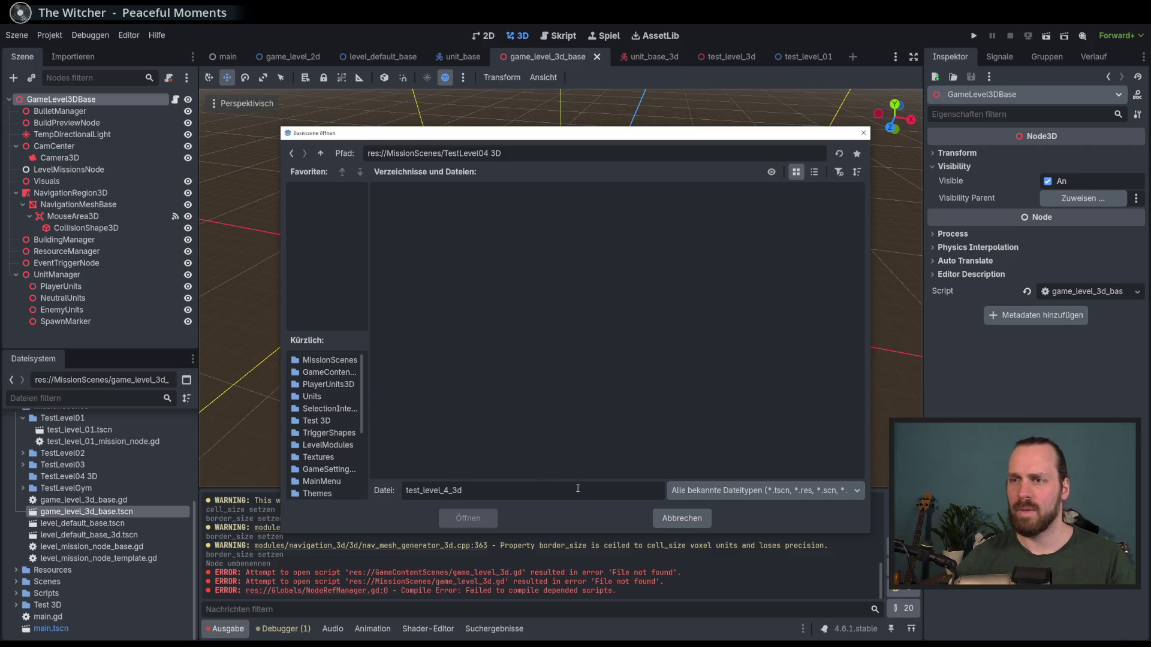
pyautogui.click(323, 159)
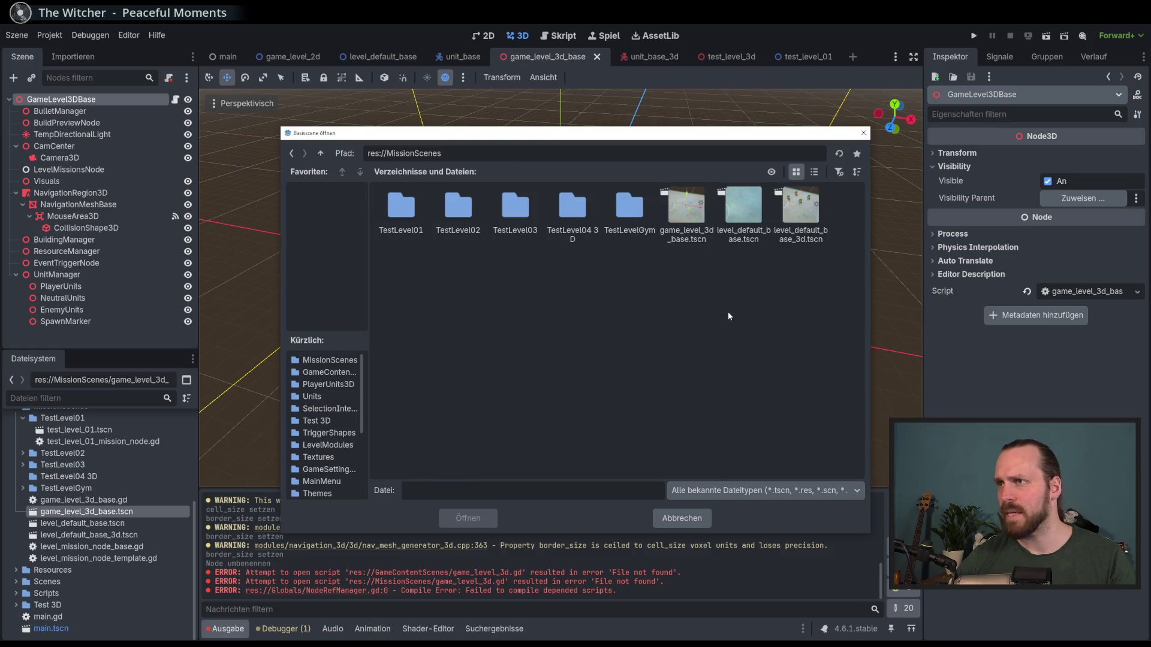
pyautogui.doubleClick(691, 235)
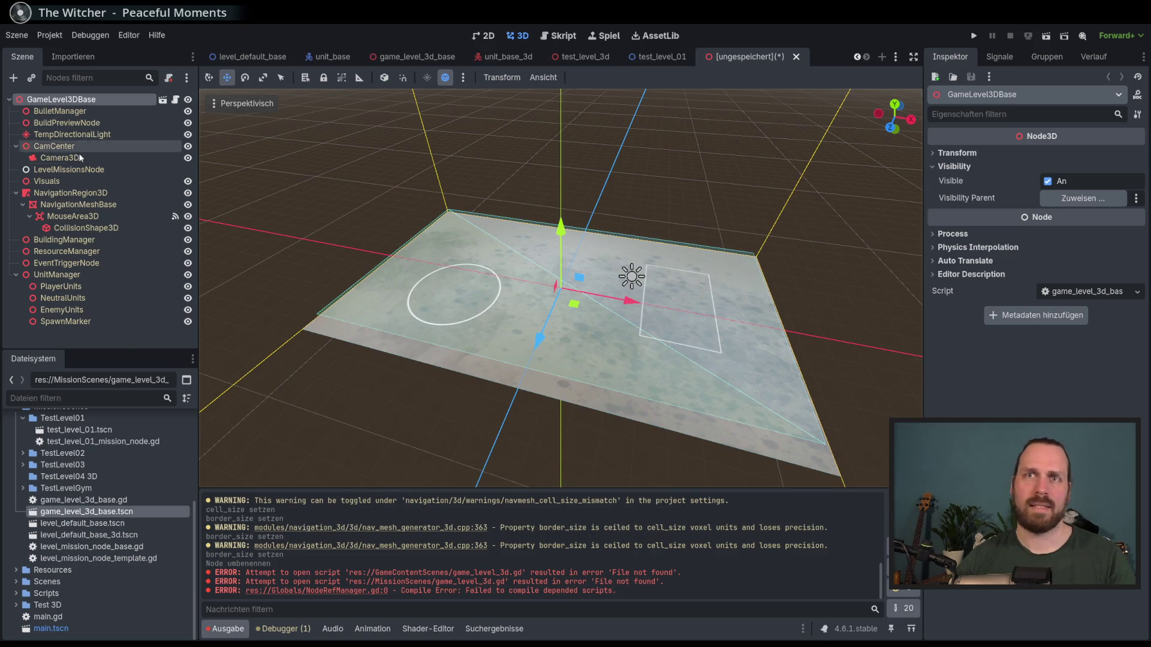
# - Save the new scene as test_level_4_ed.tscn in the TestLevel04 3D folder
pyautogui.hotkey('ctrl', 's')
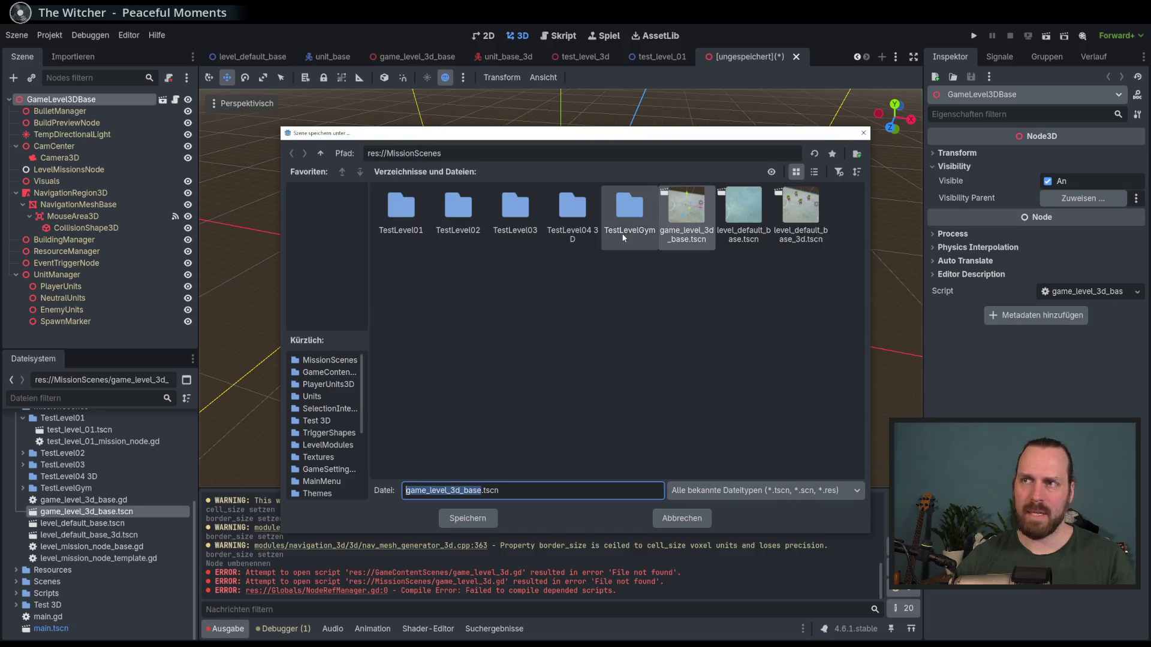
pyautogui.doubleClick(573, 226)
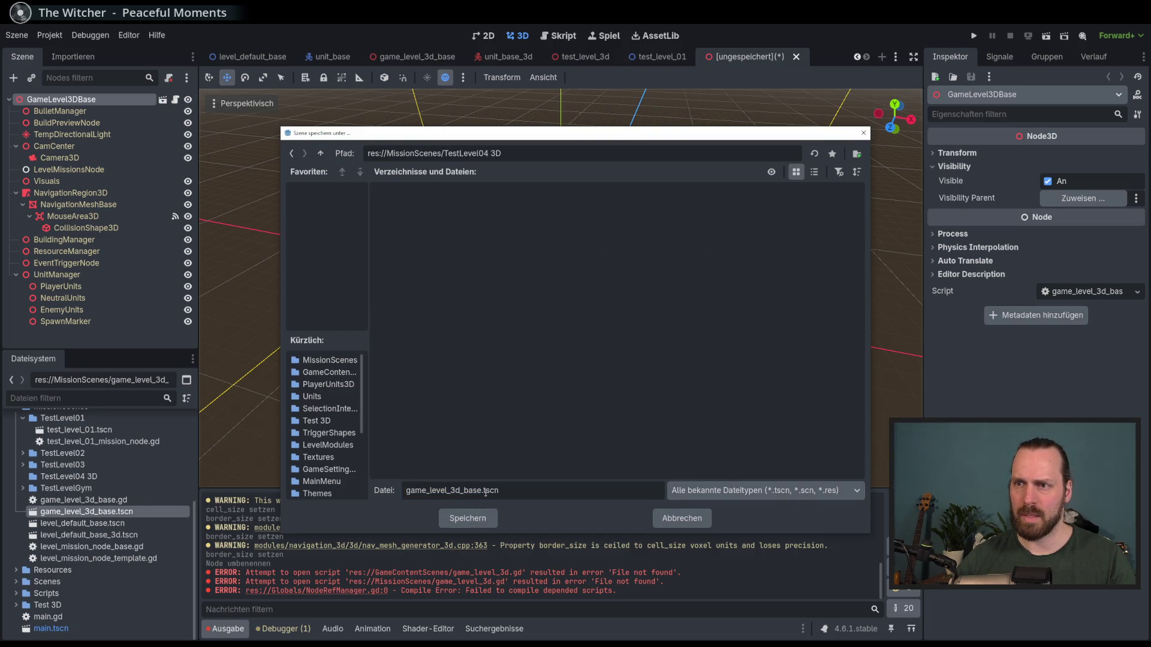
pyautogui.hotkey('shift', 'Home')
pyautogui.write('test_level_')
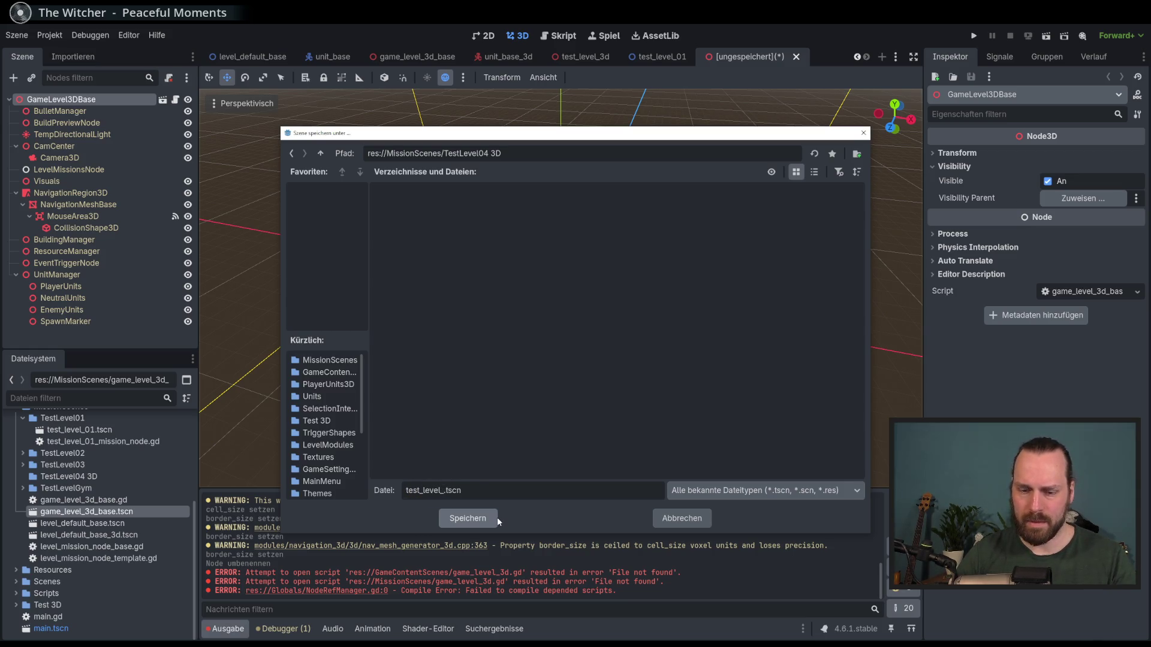
pyautogui.write('4_ed')
pyautogui.press('Return')
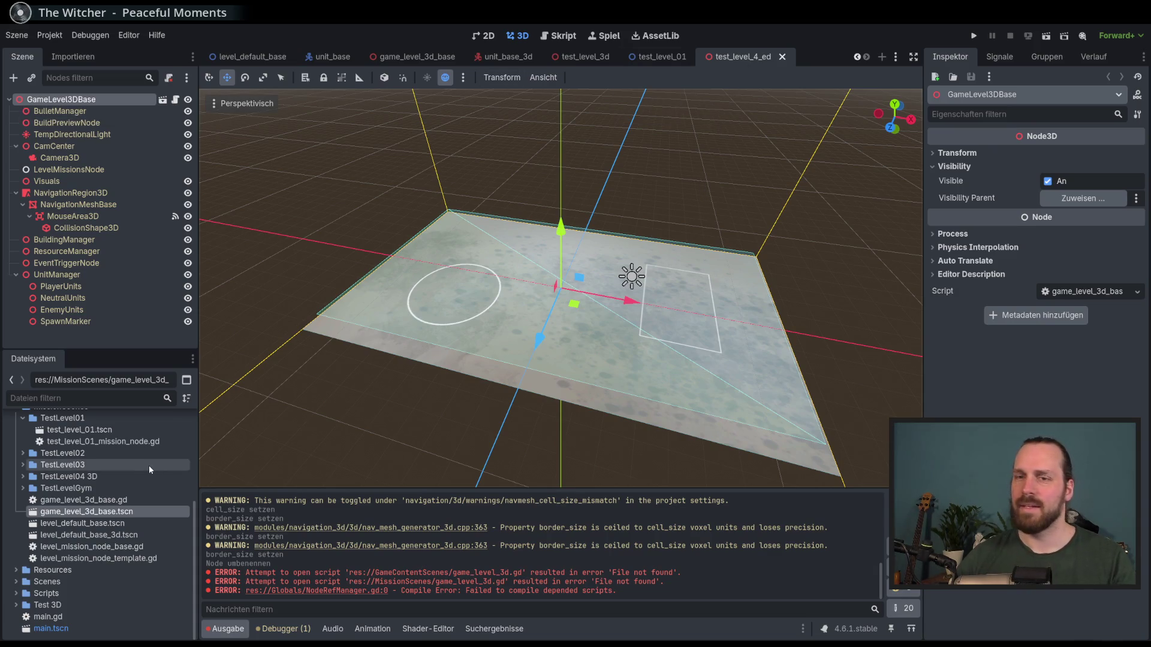
# - Rename the saved file from test_level_4_ed.tscn to test_level_4_3d.tscn
pyautogui.click(23, 477)
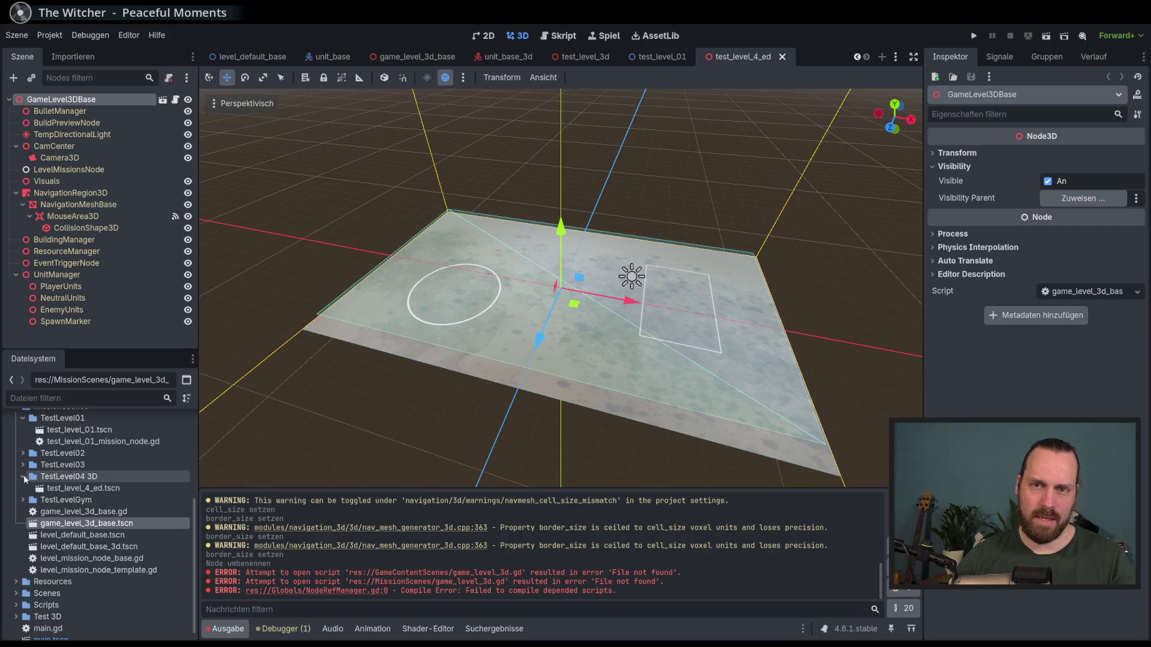
pyautogui.rightClick(95, 488)
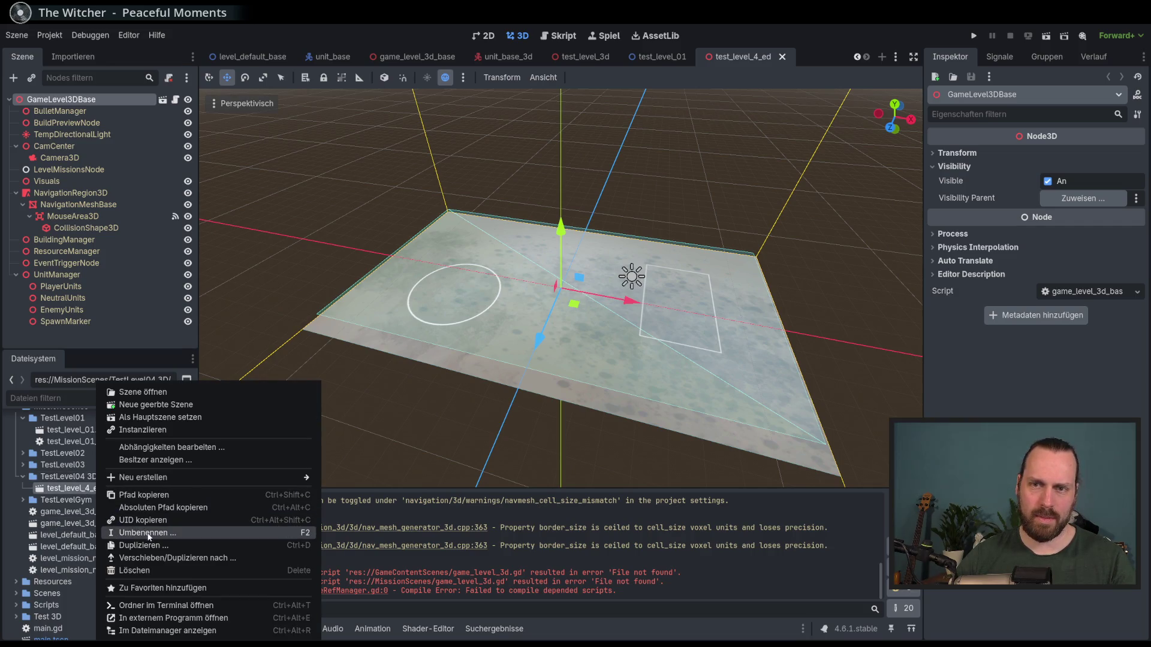
pyautogui.click(147, 533)
pyautogui.click(102, 488)
pyautogui.write('3')
pyautogui.press('Return')
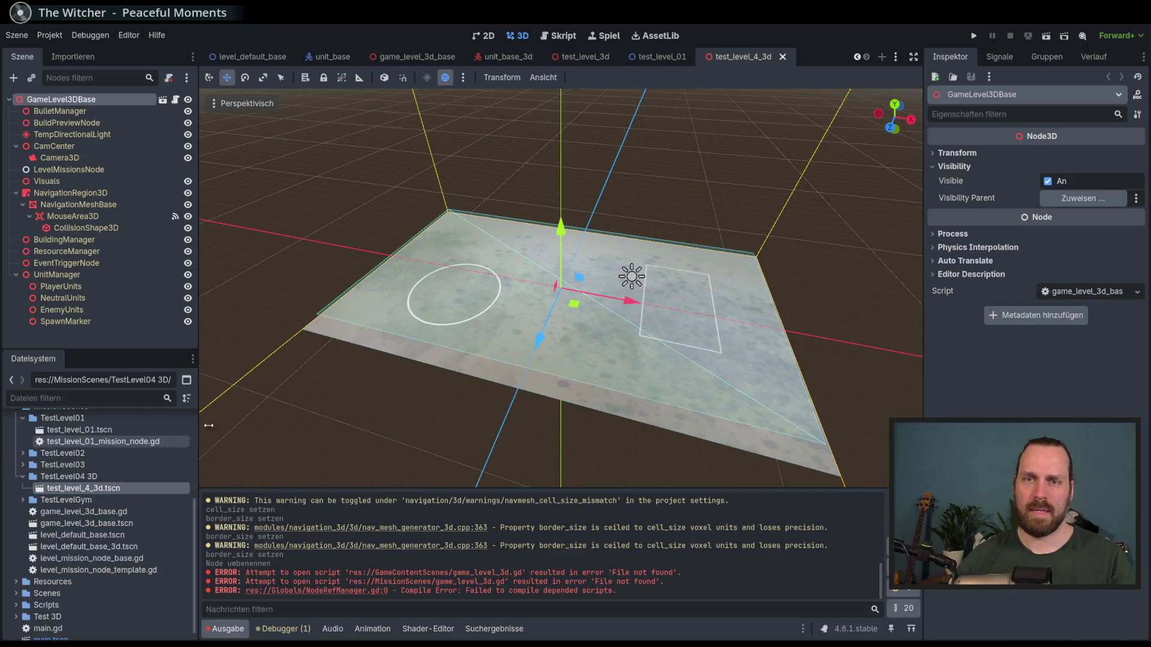
pyautogui.click(407, 60)
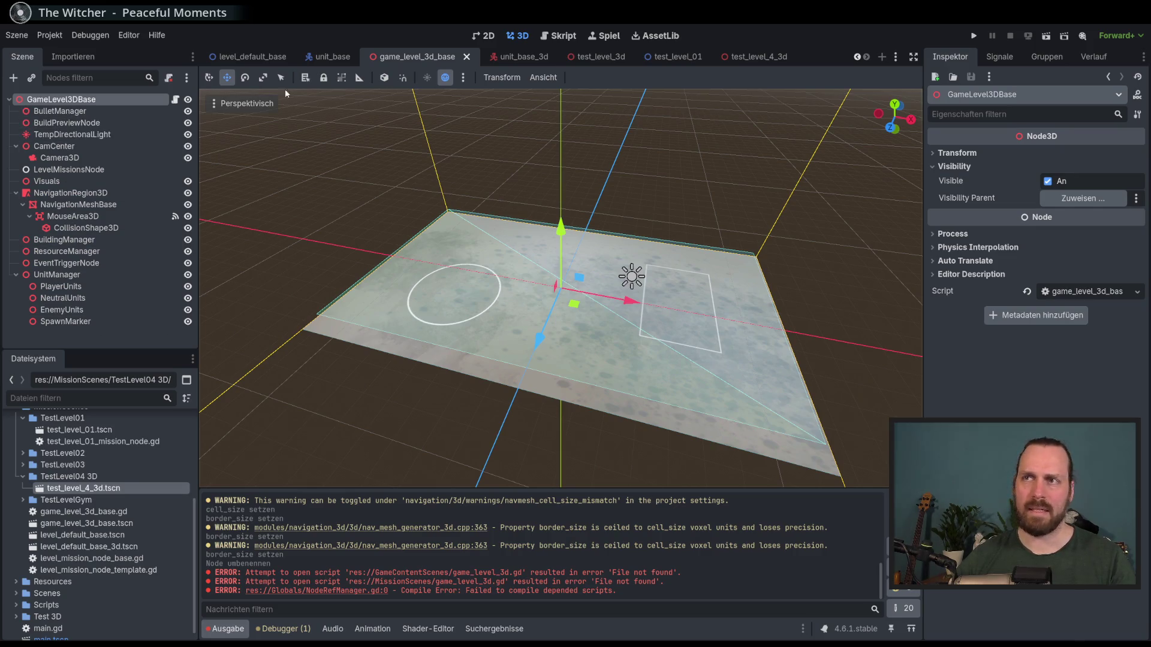
# - Move CamCenter above BulletManager in game_level_3d_base, save, and check test_level_4_3d
pyautogui.click(79, 113)
pyautogui.moveTo(54, 145)
pyautogui.mouseDown()
pyautogui.moveTo(72, 135)
pyautogui.moveTo(66, 106)
pyautogui.mouseUp()
pyautogui.hotkey('ctrl', 's')
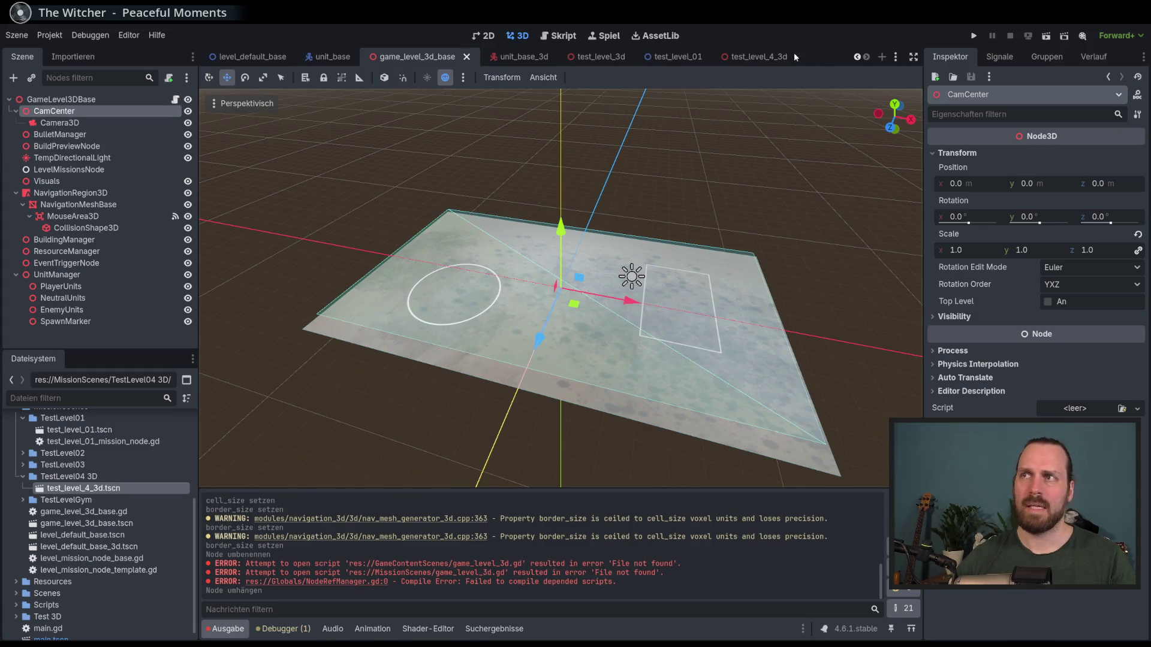
pyautogui.click(752, 54)
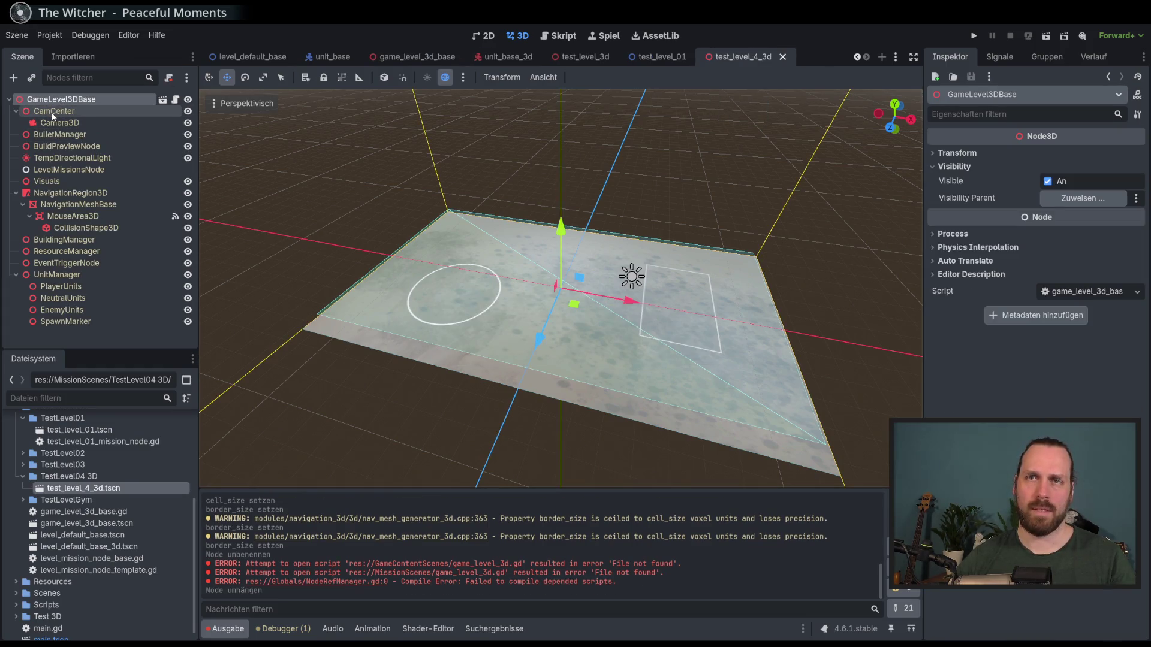
pyautogui.click(521, 58)
pyautogui.click(408, 58)
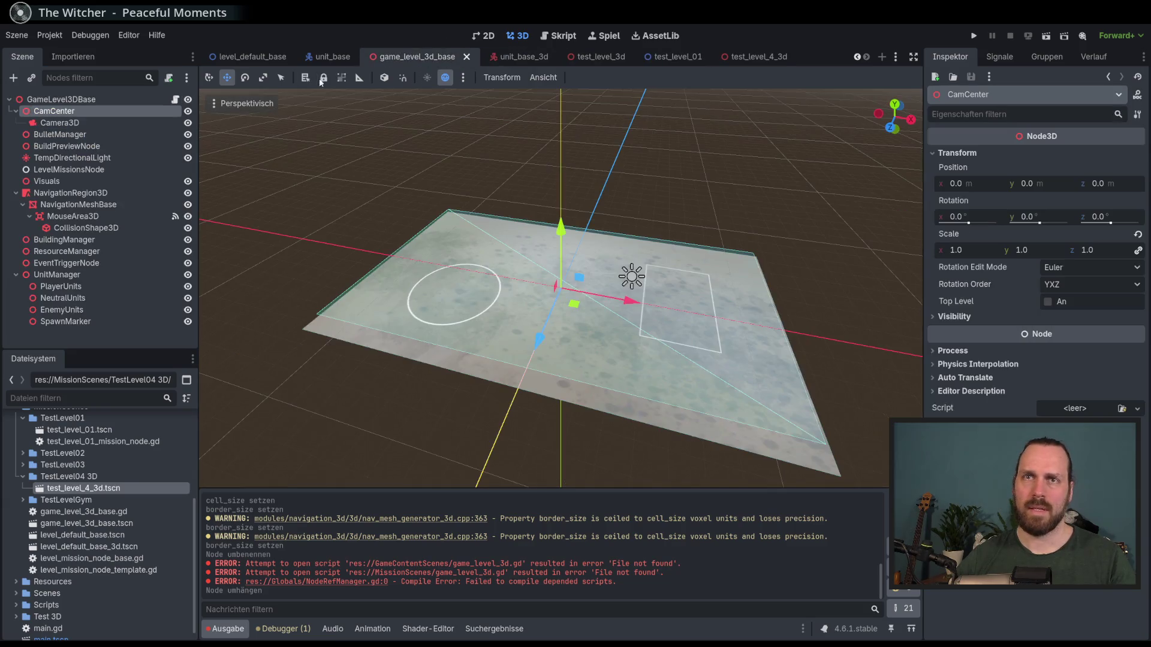
# - Adjust the node order with another drag, save, recheck test_level_4_3d, then select PlayerUnits
pyautogui.moveTo(40, 118)
pyautogui.mouseDown()
pyautogui.moveTo(89, 183)
pyautogui.moveTo(77, 118)
pyautogui.moveTo(113, 111)
pyautogui.mouseUp()
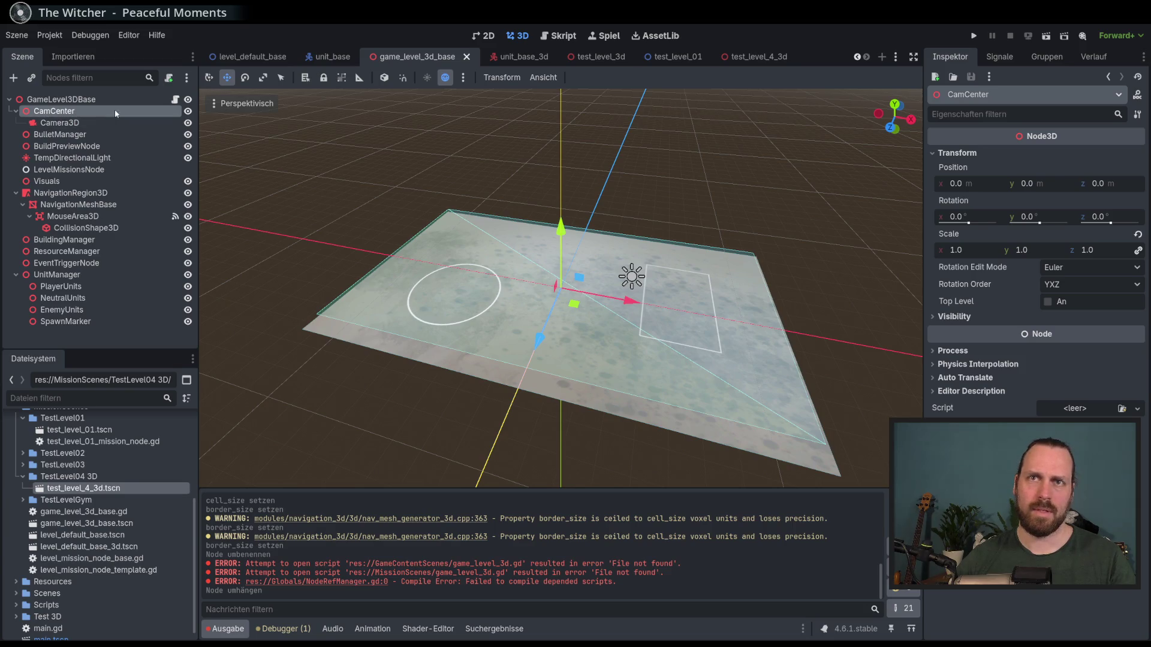
pyautogui.hotkey('ctrl', 's')
pyautogui.click(739, 56)
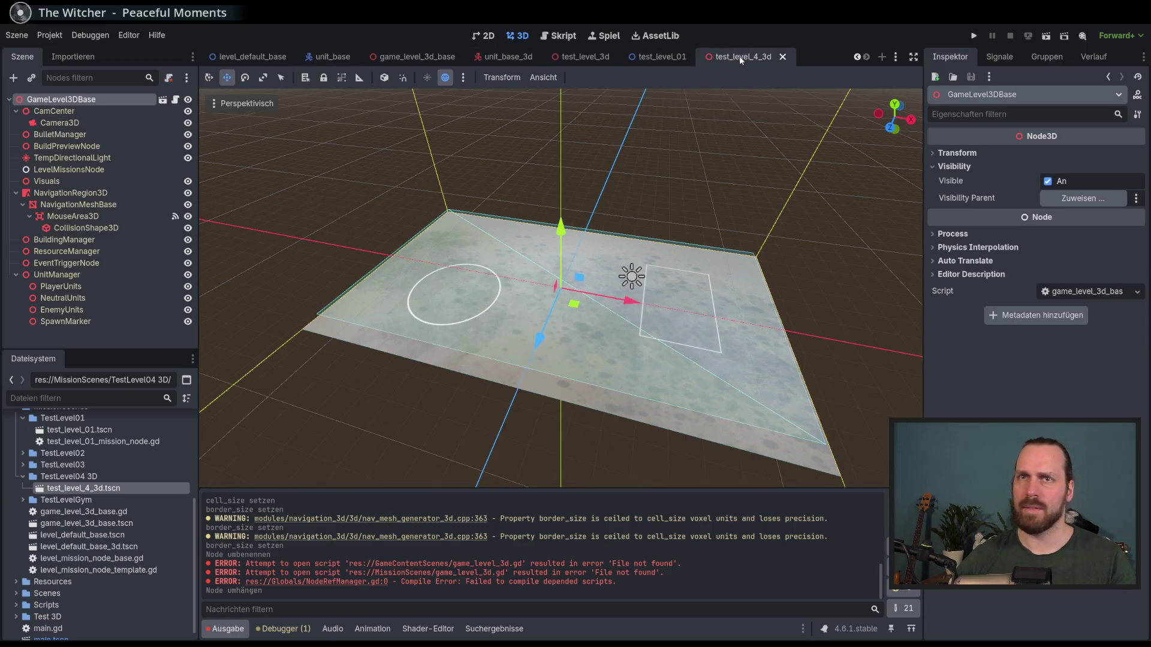
pyautogui.click(420, 57)
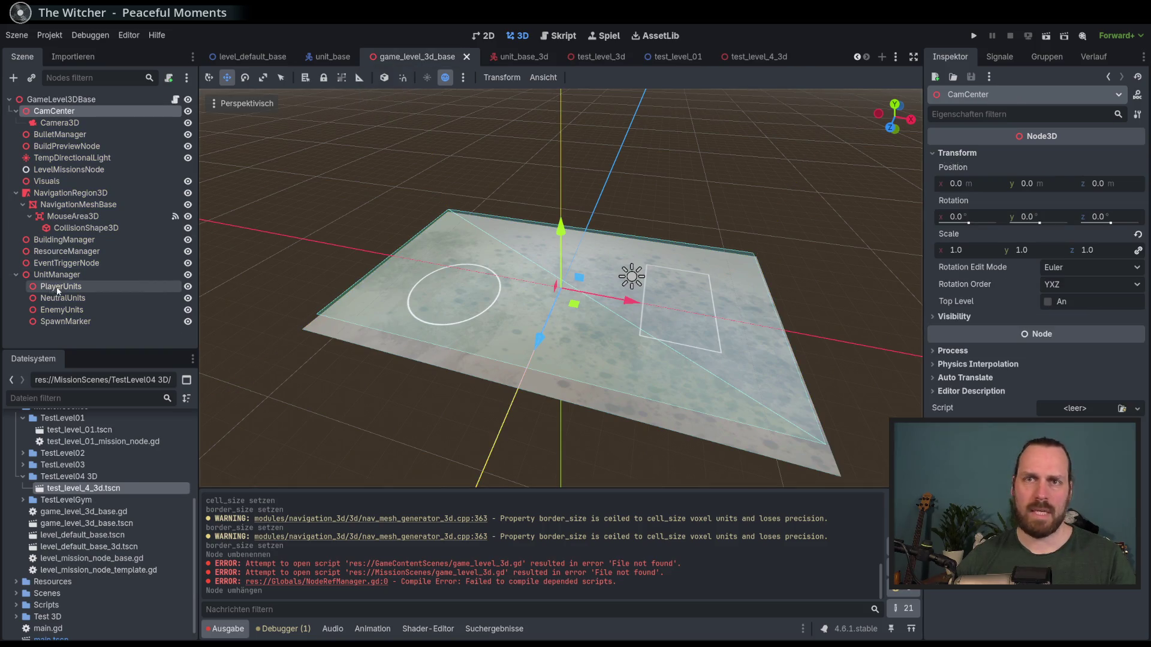
pyautogui.click(82, 287)
pyautogui.rightClick(89, 289)
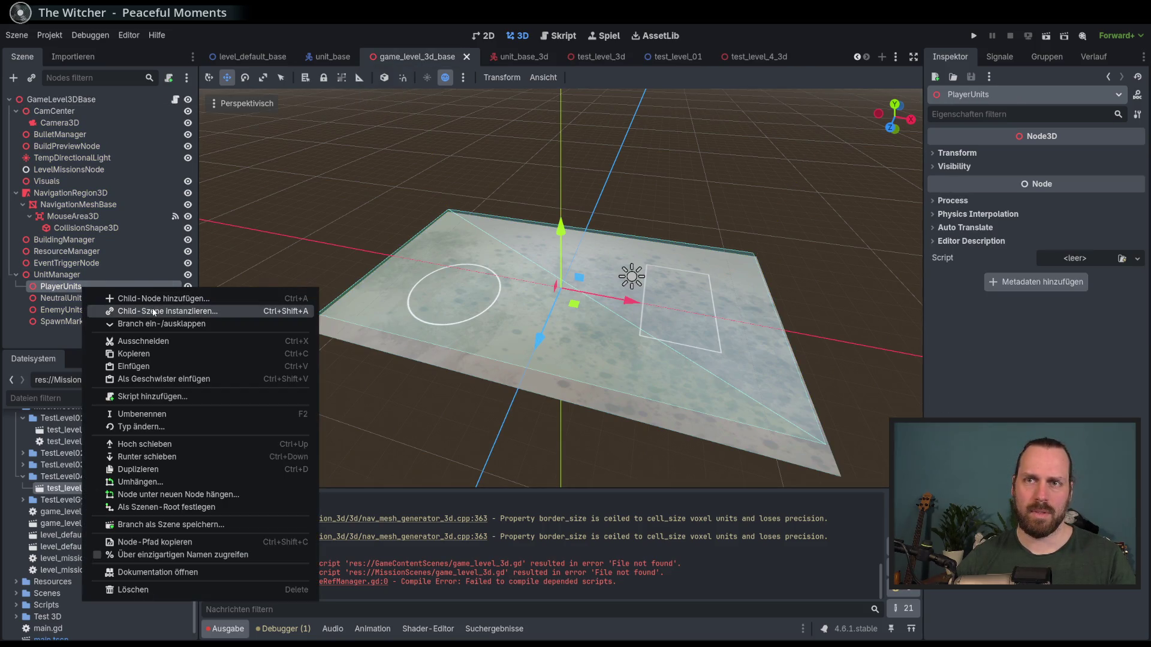
# - Instance the 3D worker scene under PlayerUnits in game_level_3d_base and save
pyautogui.click(155, 311)
pyautogui.write('player')
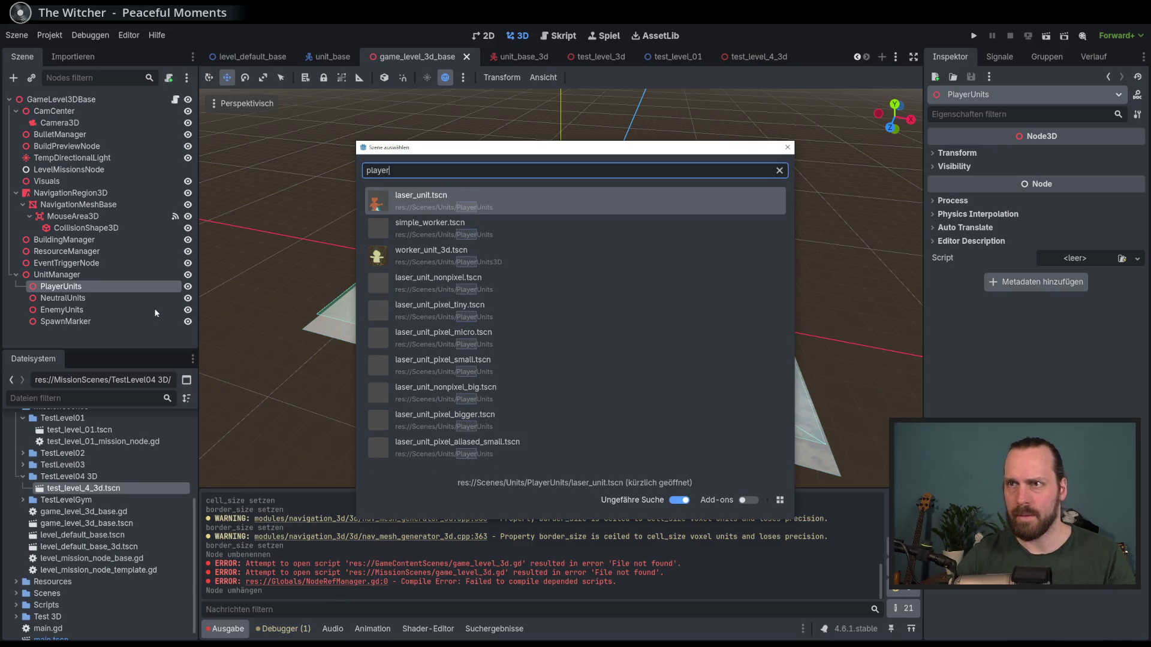
pyautogui.press('BackSpace')
pyautogui.press('BackSpace')
pyautogui.press('BackSpace')
pyautogui.write('worker')
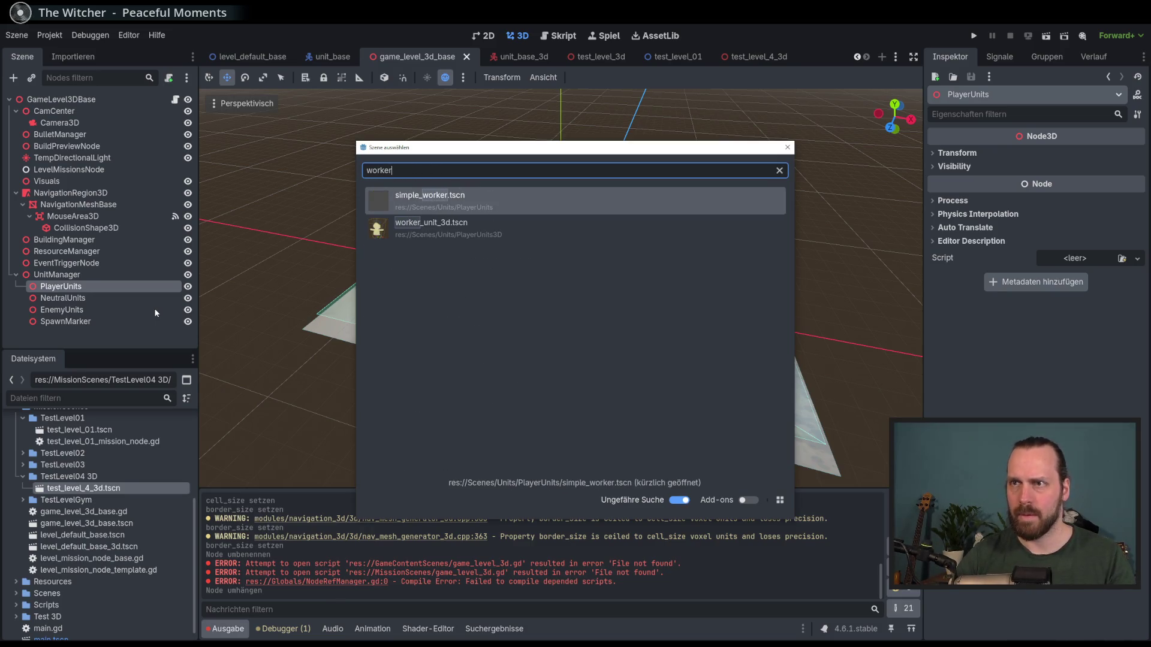
pyautogui.press('Down')
pyautogui.press('Return')
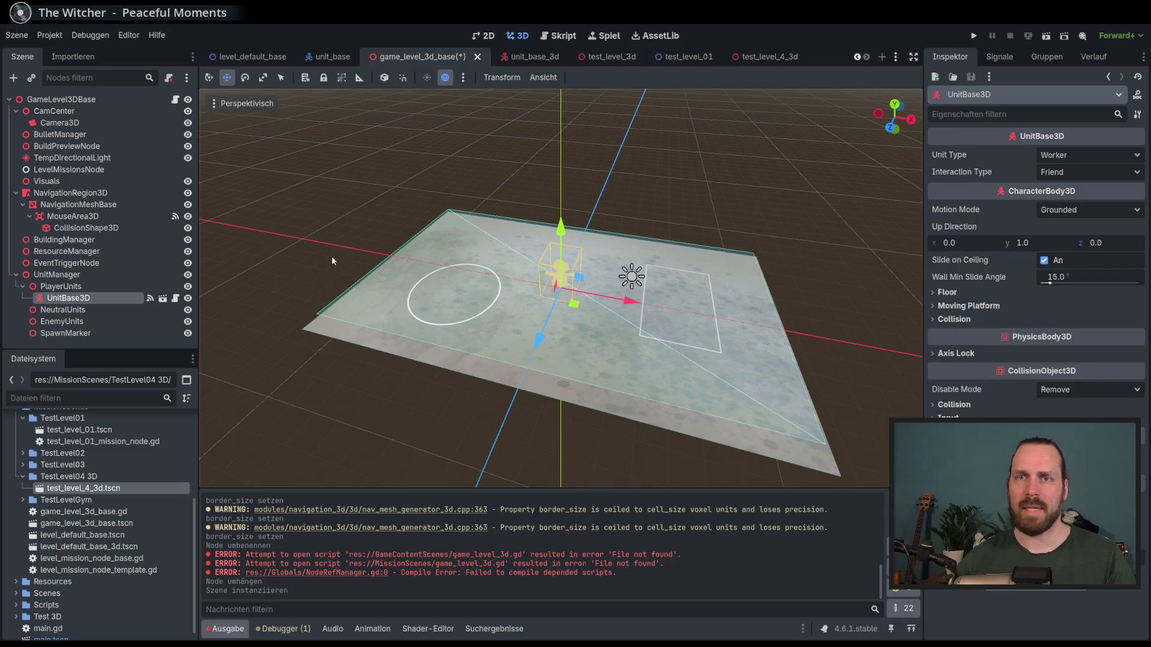
pyautogui.hotkey('ctrl', 's')
# - Check the inherited UnitBase3D in test_level_4_3d, then delete it from the base scene and save
pyautogui.click(750, 60)
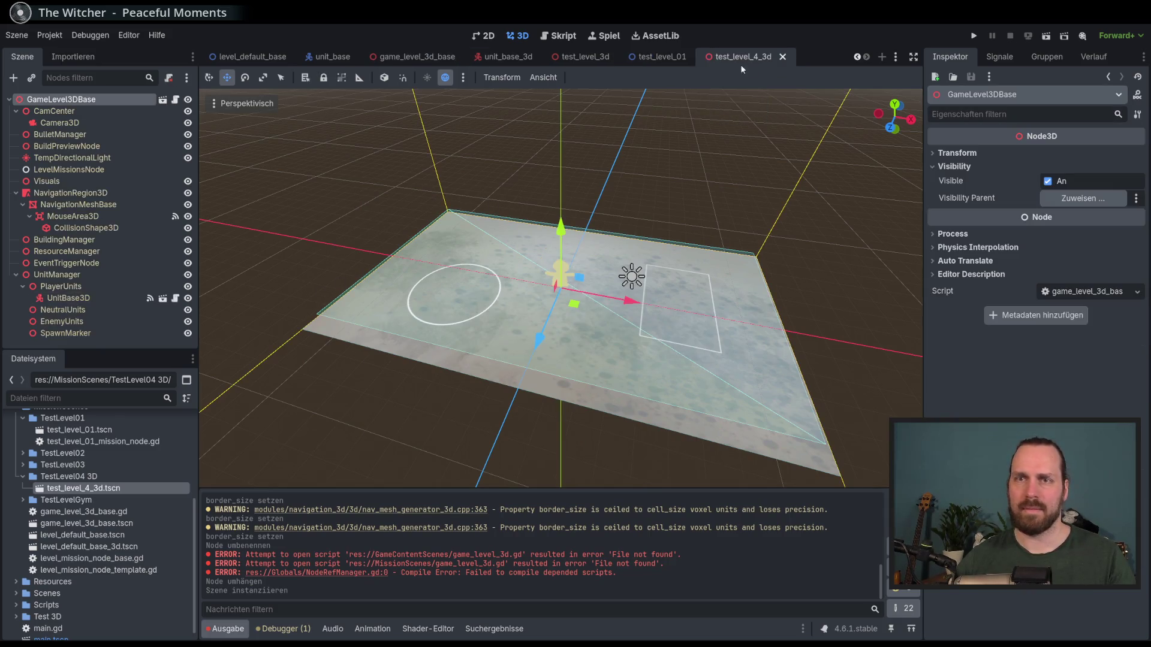
pyautogui.click(67, 298)
pyautogui.click(61, 286)
pyautogui.click(77, 300)
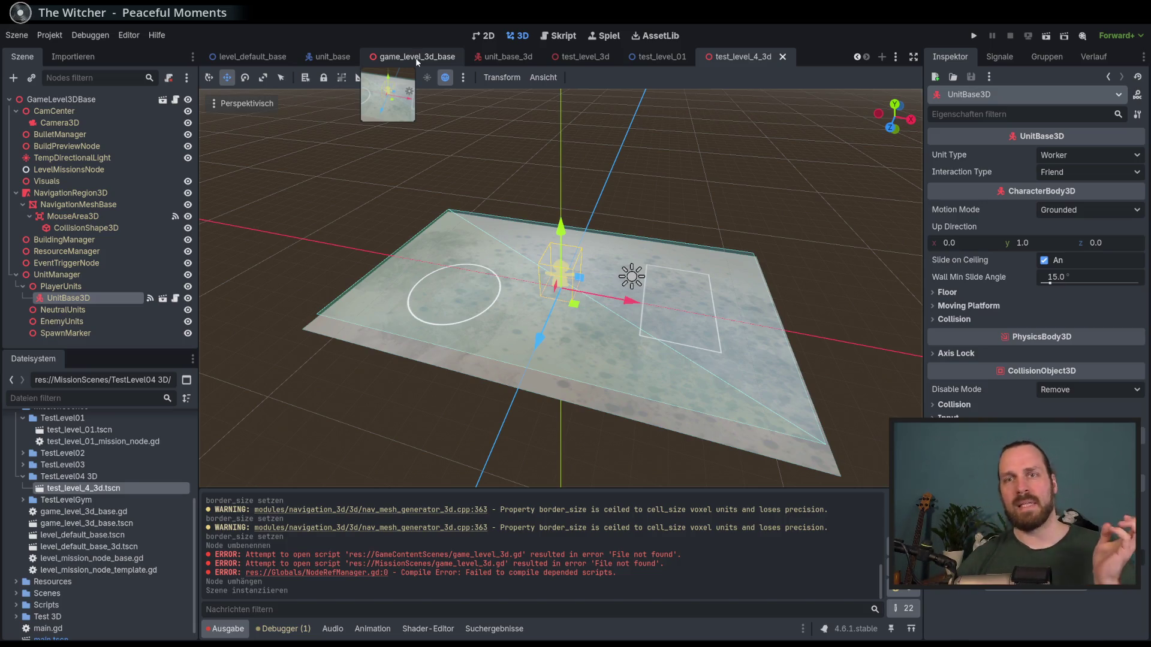
pyautogui.click(416, 57)
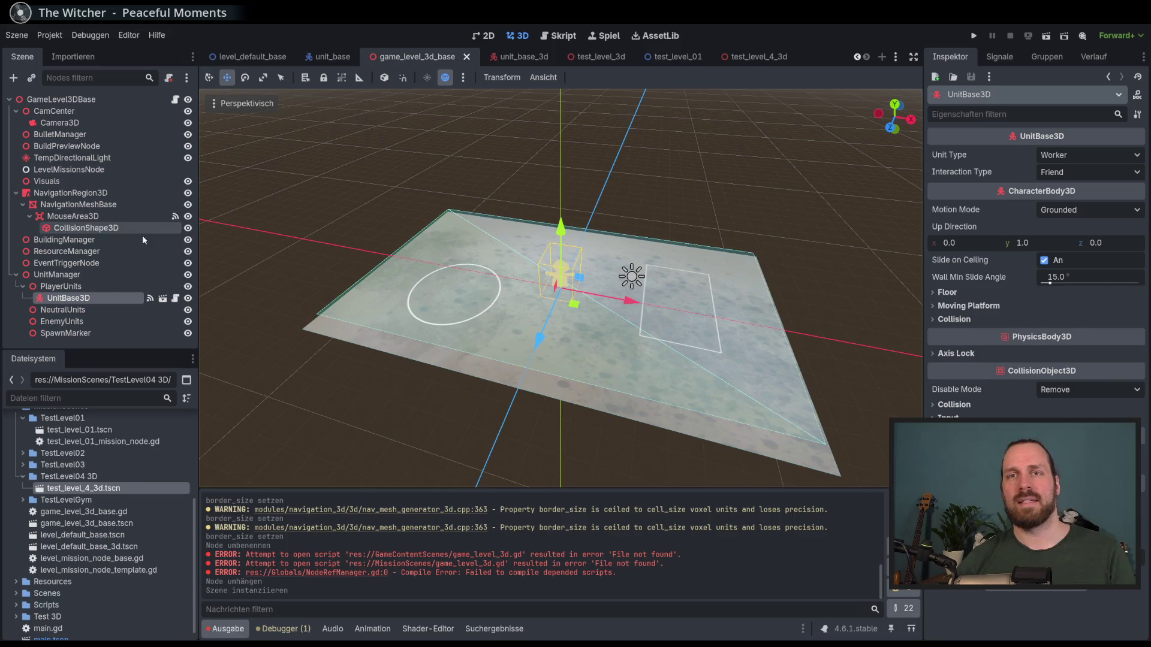
pyautogui.press('Delete')
pyautogui.press('Return')
pyautogui.click(87, 322)
pyautogui.hotkey('ctrl', 's')
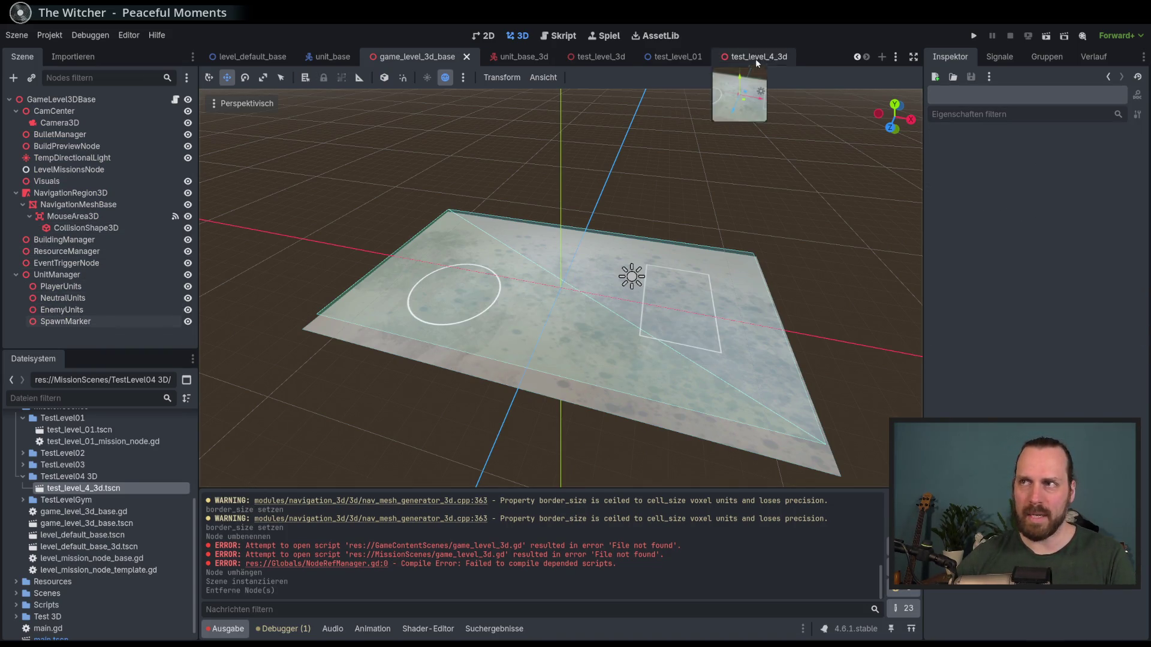
# - In test_level_4_3d, instance simple_worker under PlayerUnits, save, and move it along X
pyautogui.click(757, 57)
pyautogui.click(61, 287)
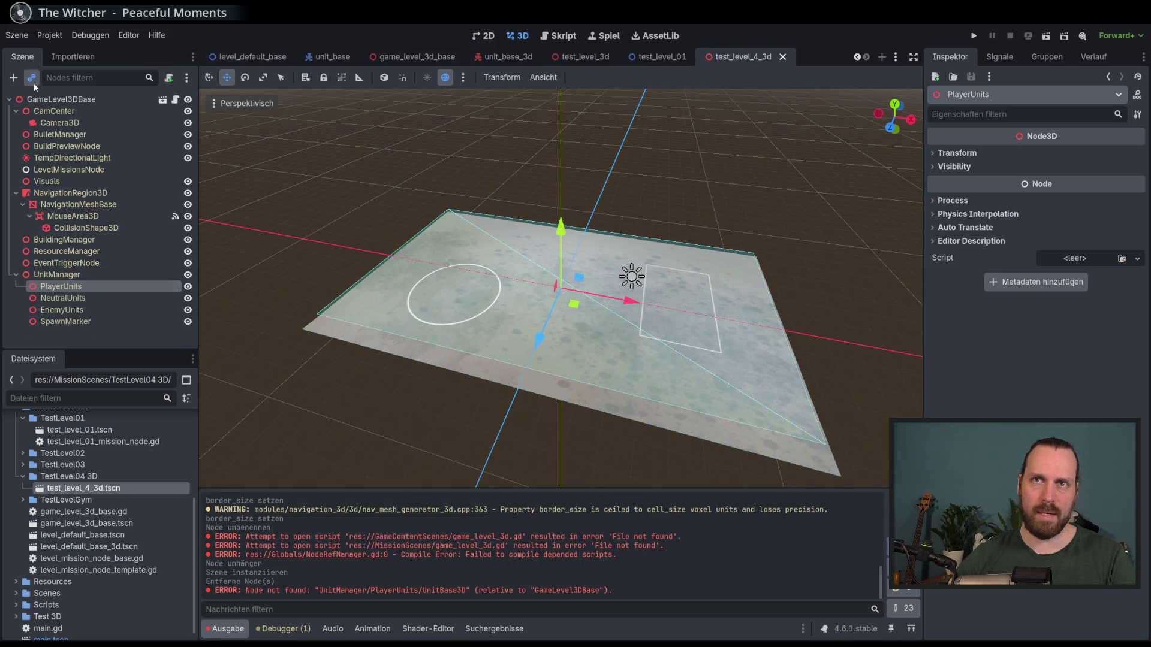
pyautogui.click(34, 84)
pyautogui.write('worker')
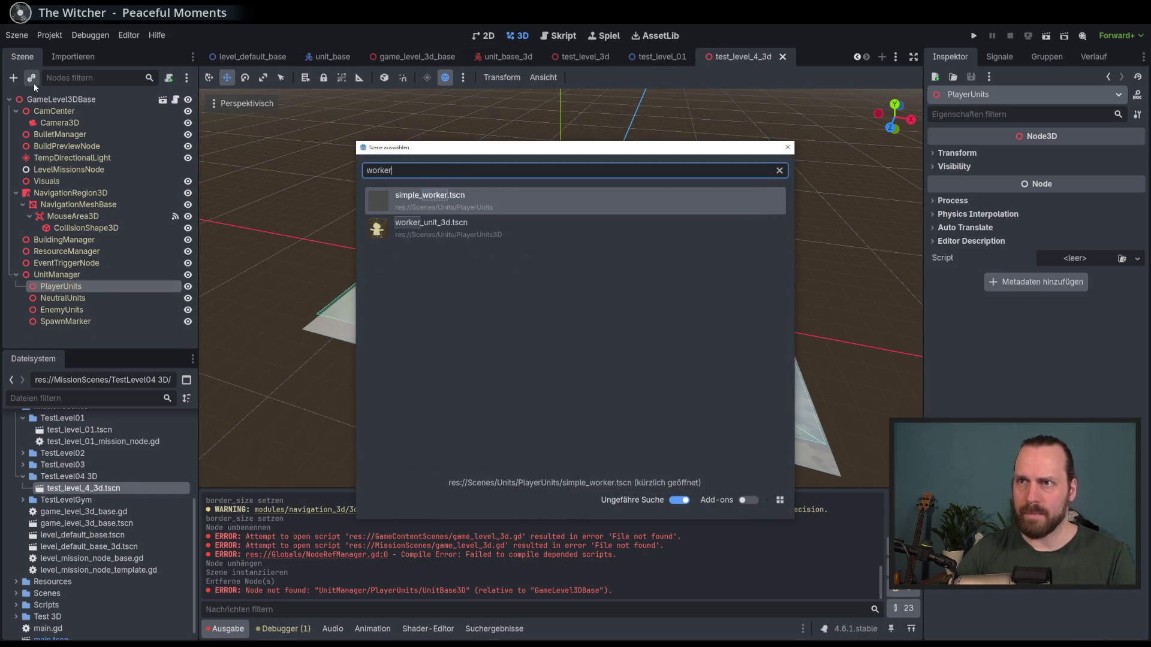
pyautogui.press('Return')
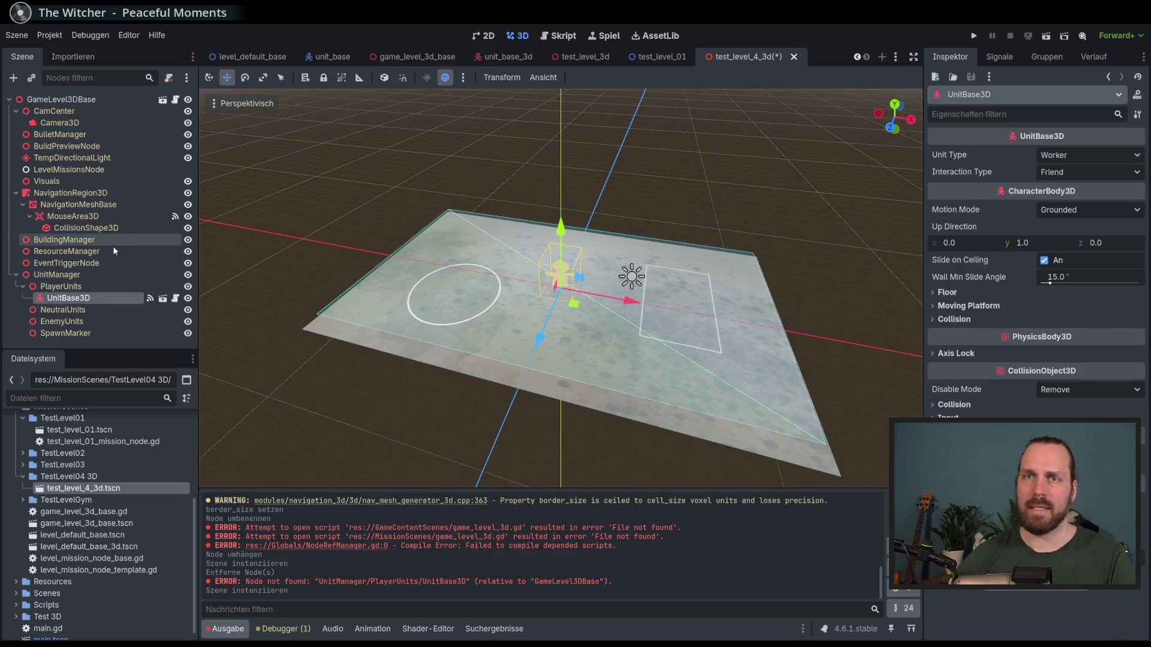
pyautogui.hotkey('ctrl', 's')
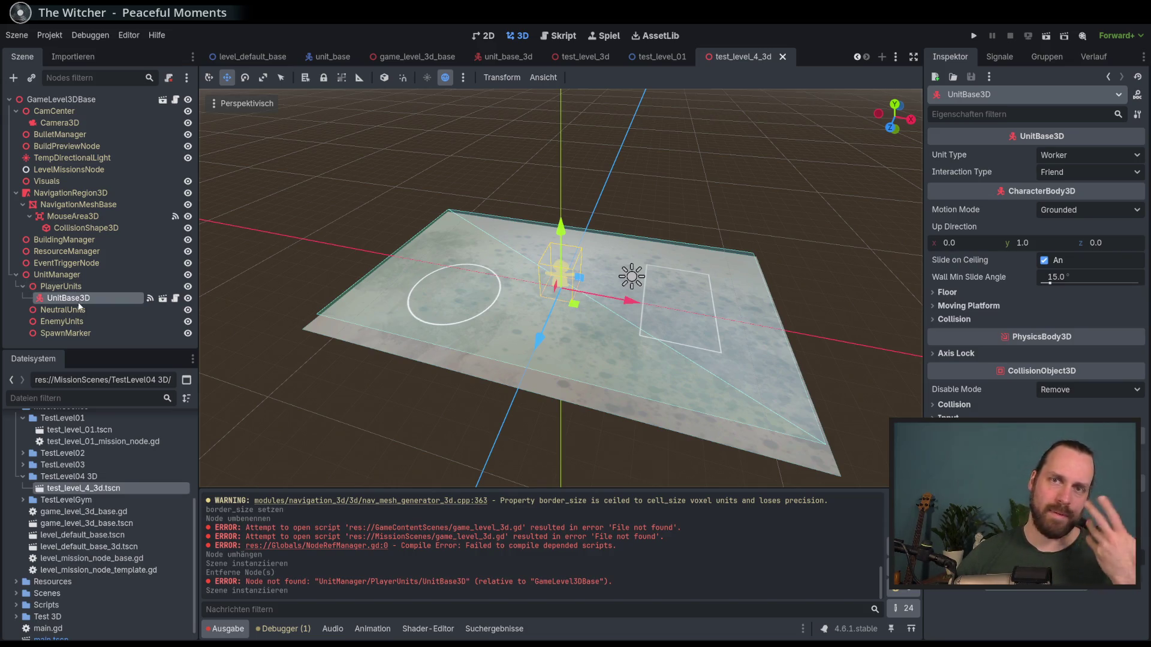
pyautogui.moveTo(635, 304)
pyautogui.mouseDown()
pyautogui.moveTo(708, 319)
pyautogui.moveTo(657, 309)
pyautogui.mouseUp()
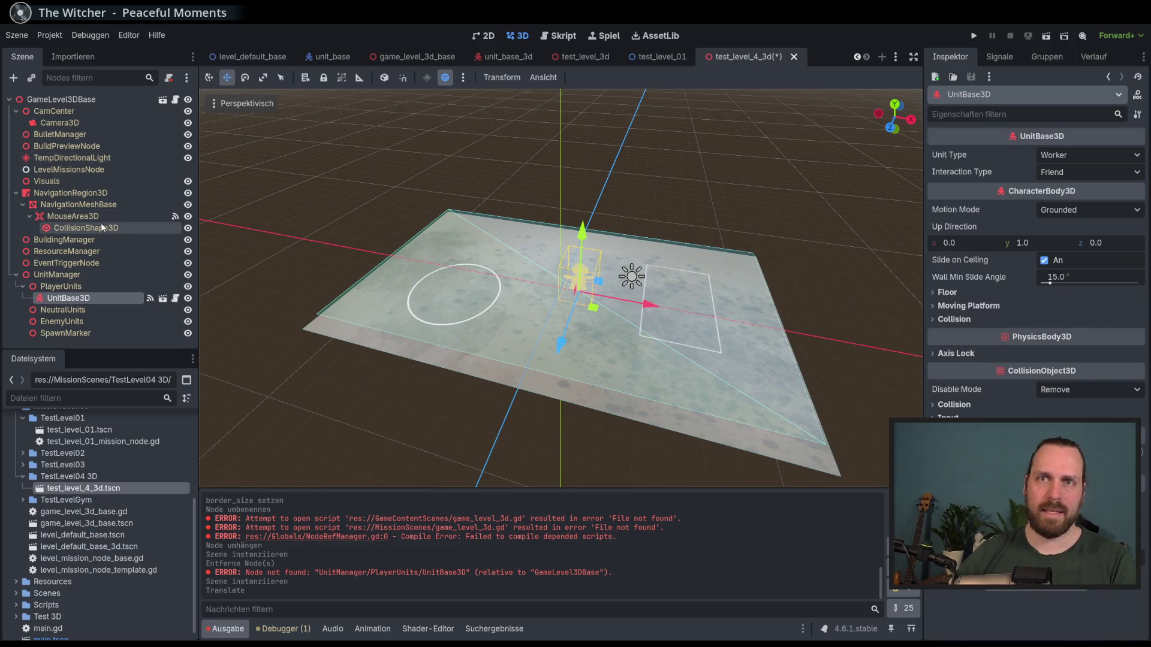
# - Inspect the NavigationMeshBase floor's mesh options without changes, save, and tilt the view
pyautogui.click(78, 205)
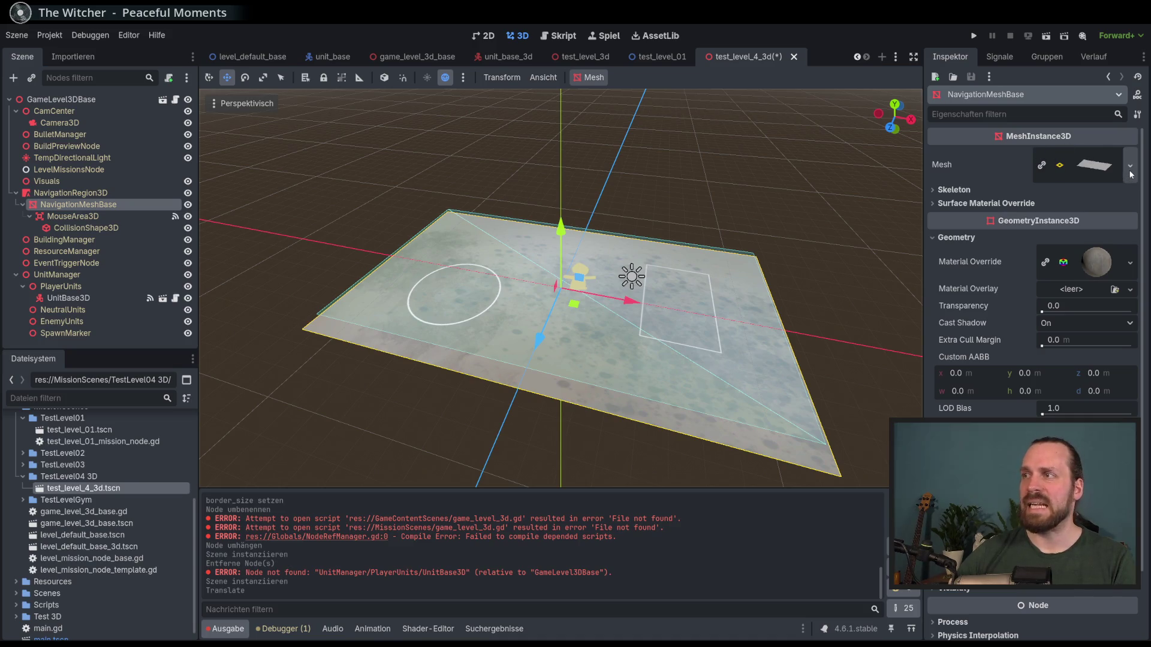
pyautogui.click(1130, 169)
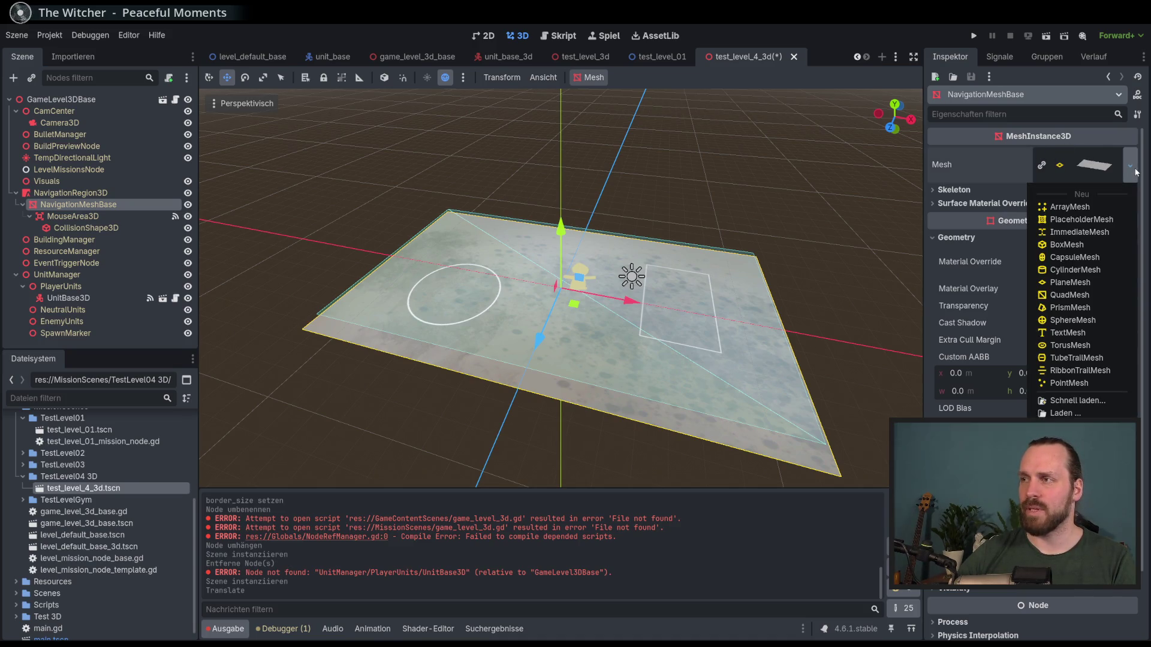
pyautogui.click(812, 34)
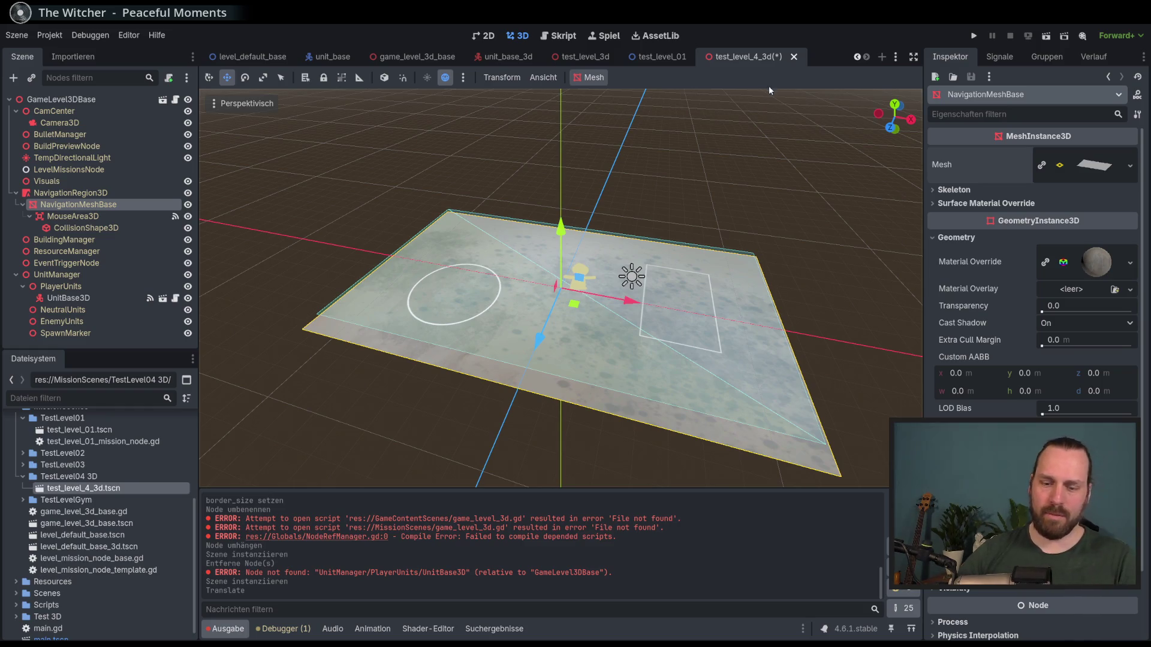
pyautogui.hotkey('ctrl', 's')
pyautogui.scroll(-3, 731, 178)
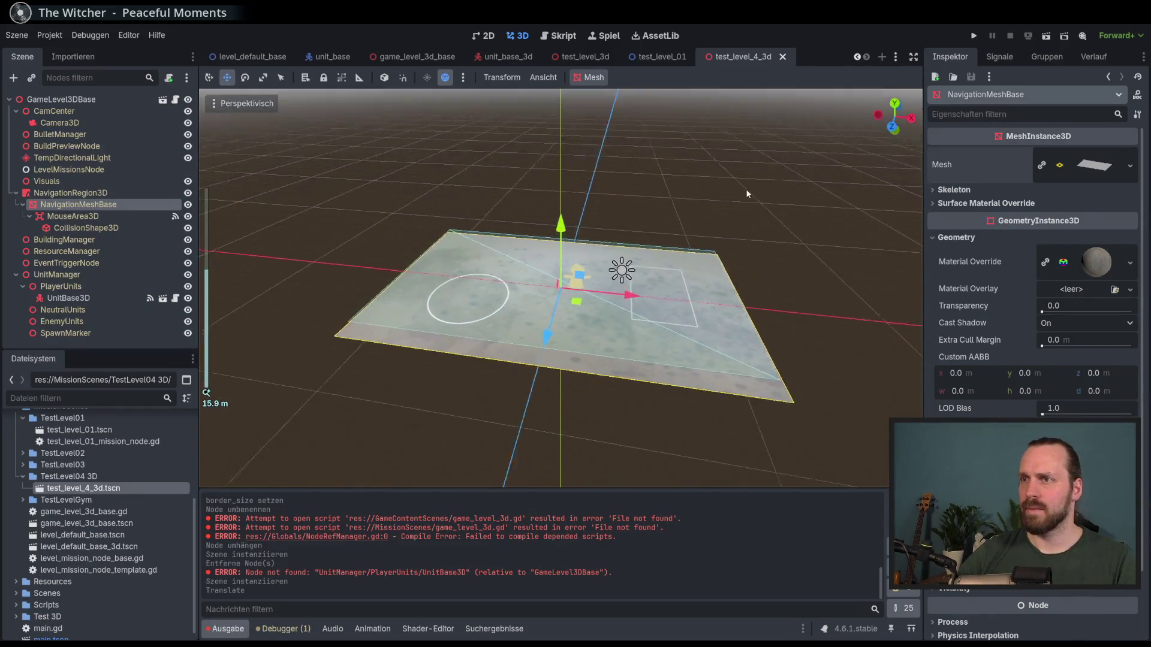
pyautogui.moveTo(731, 196); pyautogui.dragTo(735, 191)
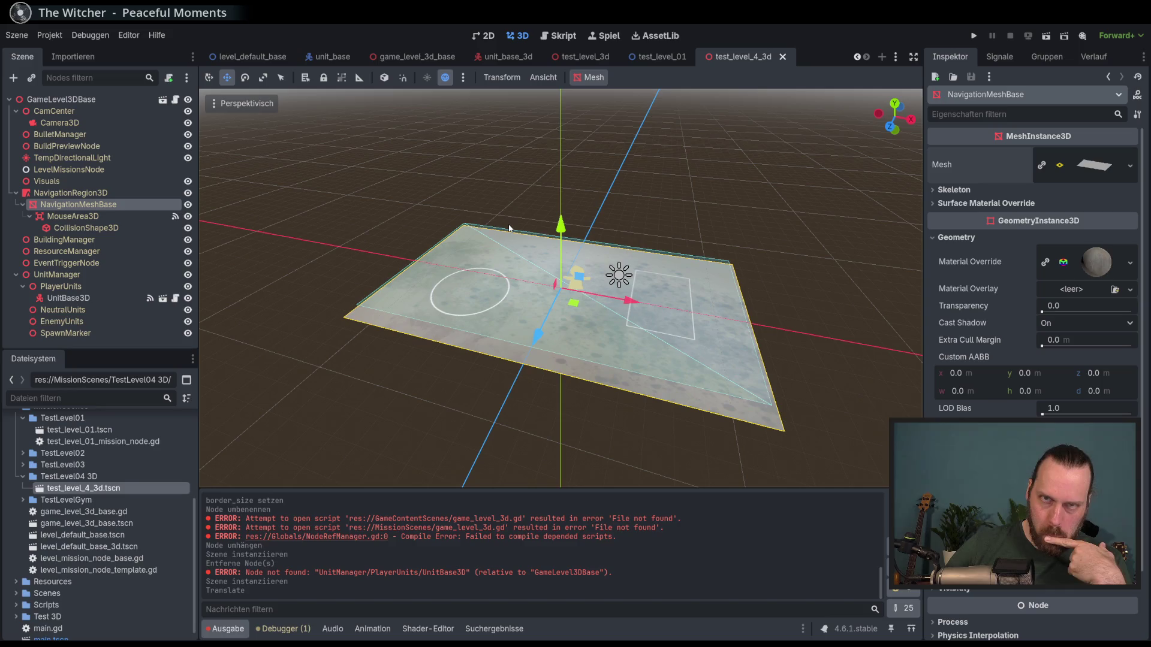
pyautogui.click(60, 287)
# - Instance unit_base_3d.tscn under PlayerUnits and move UnitBase3D2 left along X
pyautogui.click(31, 79)
pyautogui.write('unit')
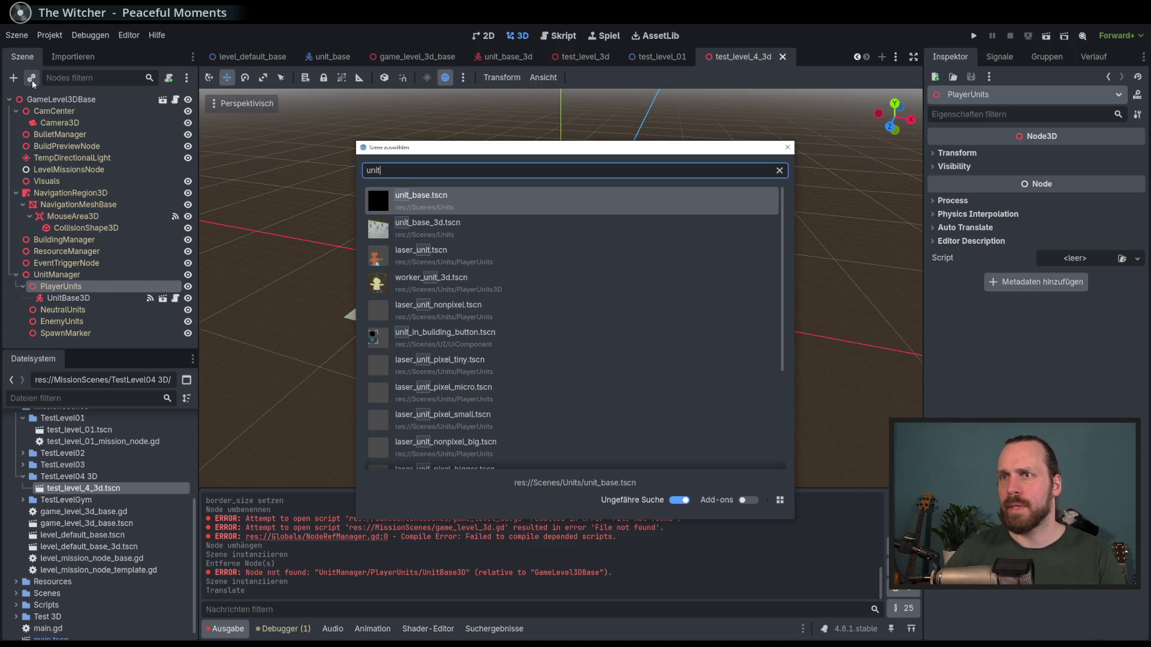
pyautogui.press('Down')
pyautogui.press('Return')
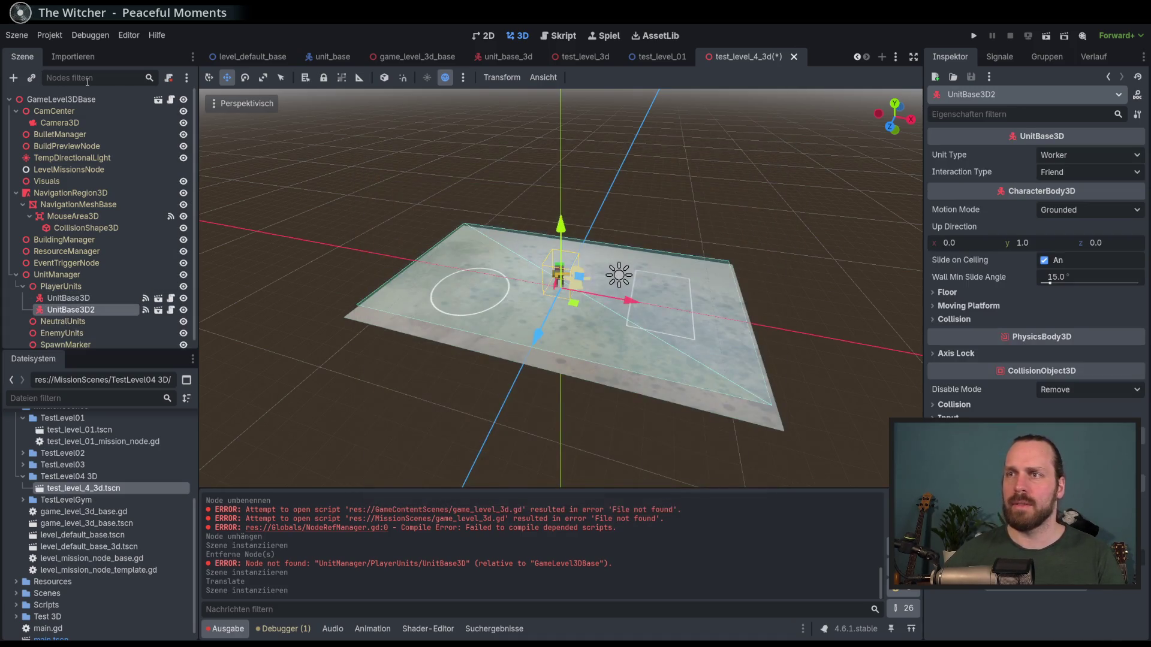
pyautogui.scroll(4, 300, 98)
pyautogui.moveTo(598, 294); pyautogui.dragTo(543, 273)
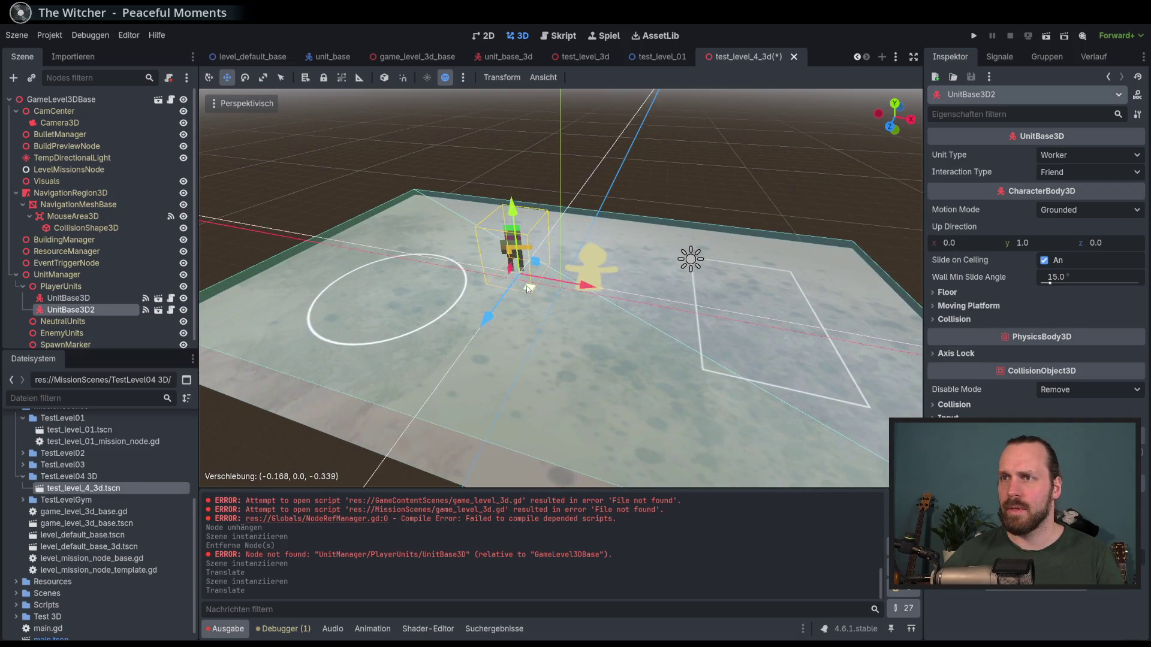
# - Move UnitBase3D toward the floor's right side and save the scene
pyautogui.click(84, 298)
pyautogui.moveTo(606, 313); pyautogui.dragTo(636, 344)
pyautogui.hotkey('ctrl', 's')
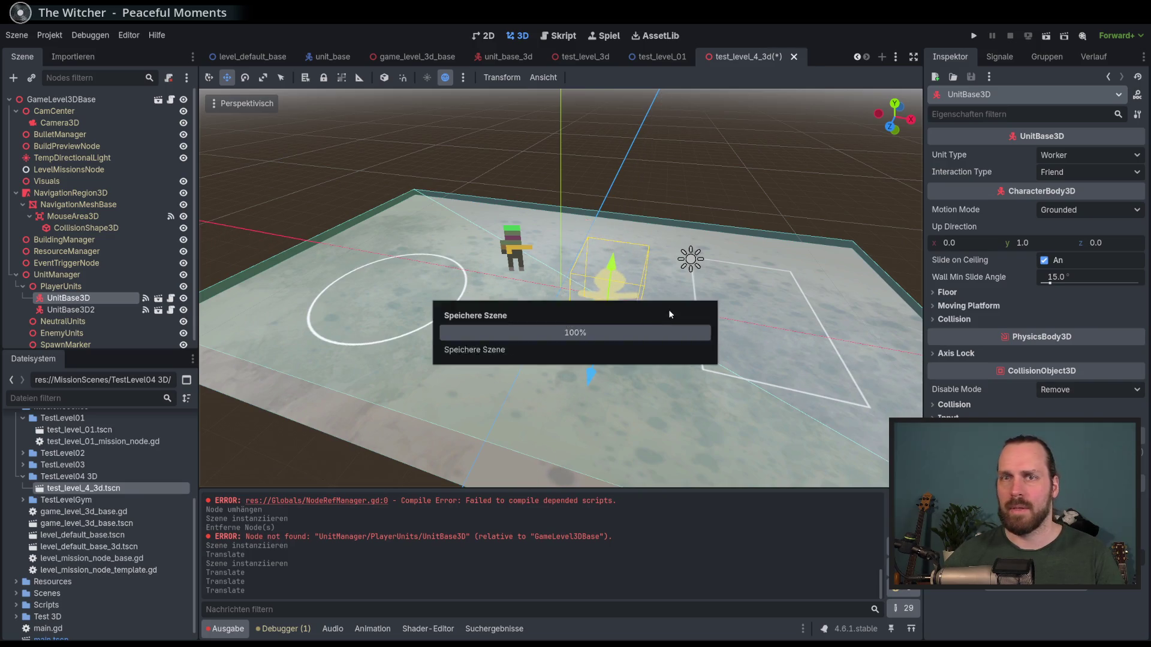
pyautogui.scroll(-2, 649, 319)
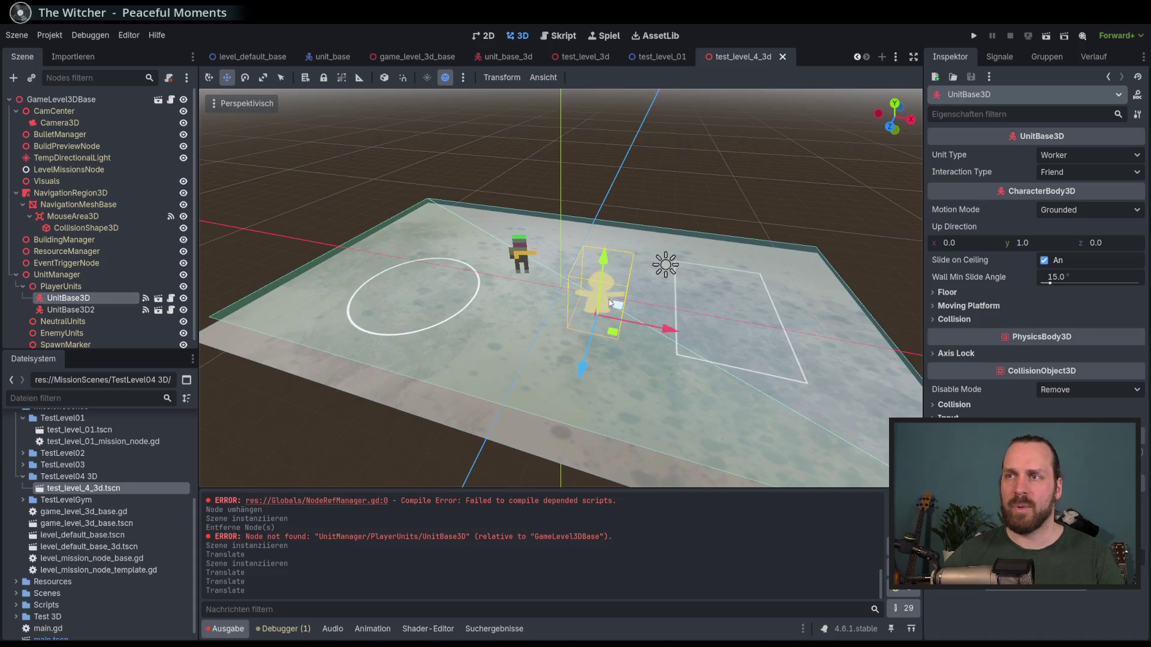
pyautogui.moveTo(532, 250); pyautogui.dragTo(549, 252)
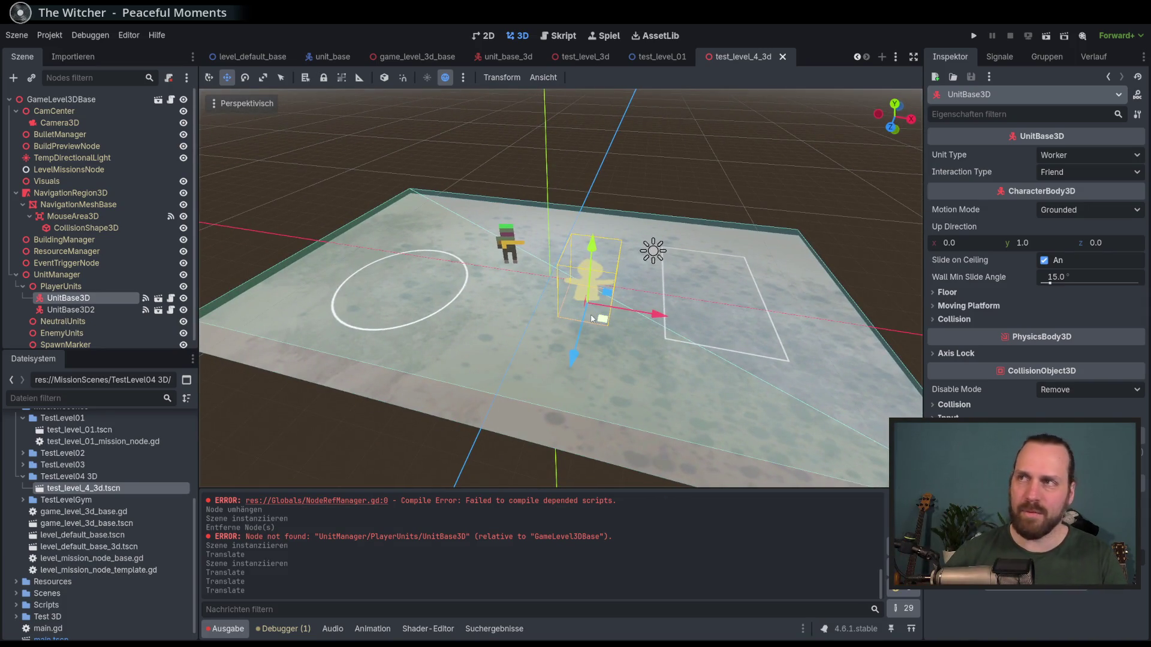
pyautogui.moveTo(591, 319); pyautogui.dragTo(578, 337)
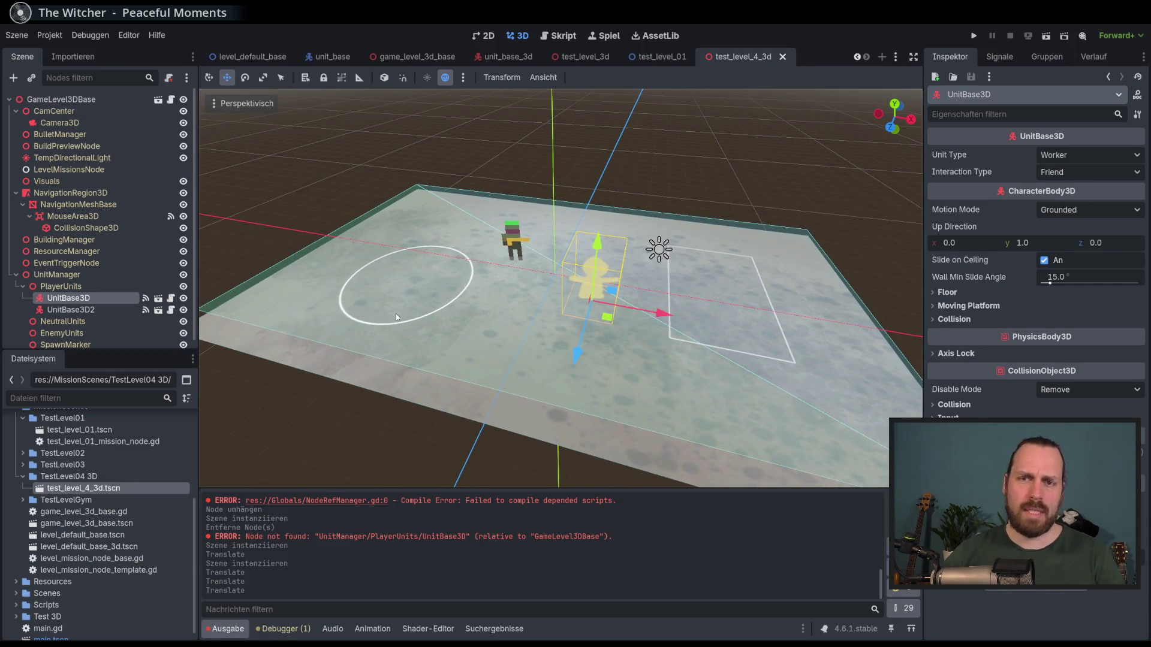
# - Copy test_level_4_3d.tscn's UID and open GameProgressManager.gd in the script editor
pyautogui.rightClick(121, 489)
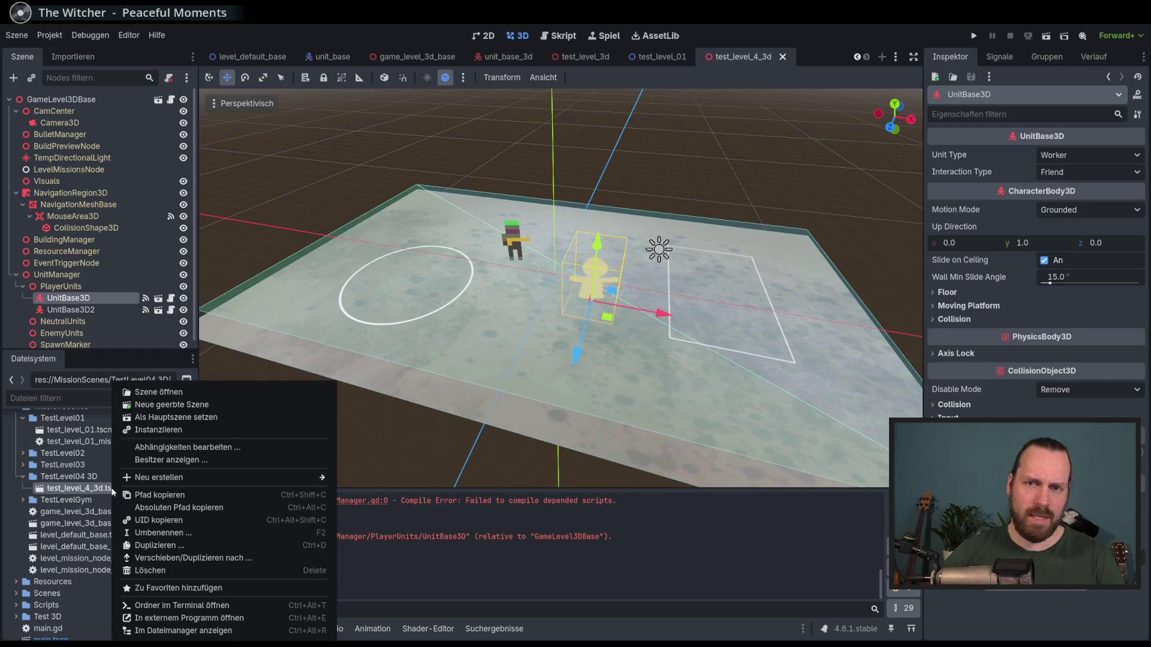
pyautogui.click(169, 521)
pyautogui.moveTo(193, 530); pyautogui.dragTo(197, 440)
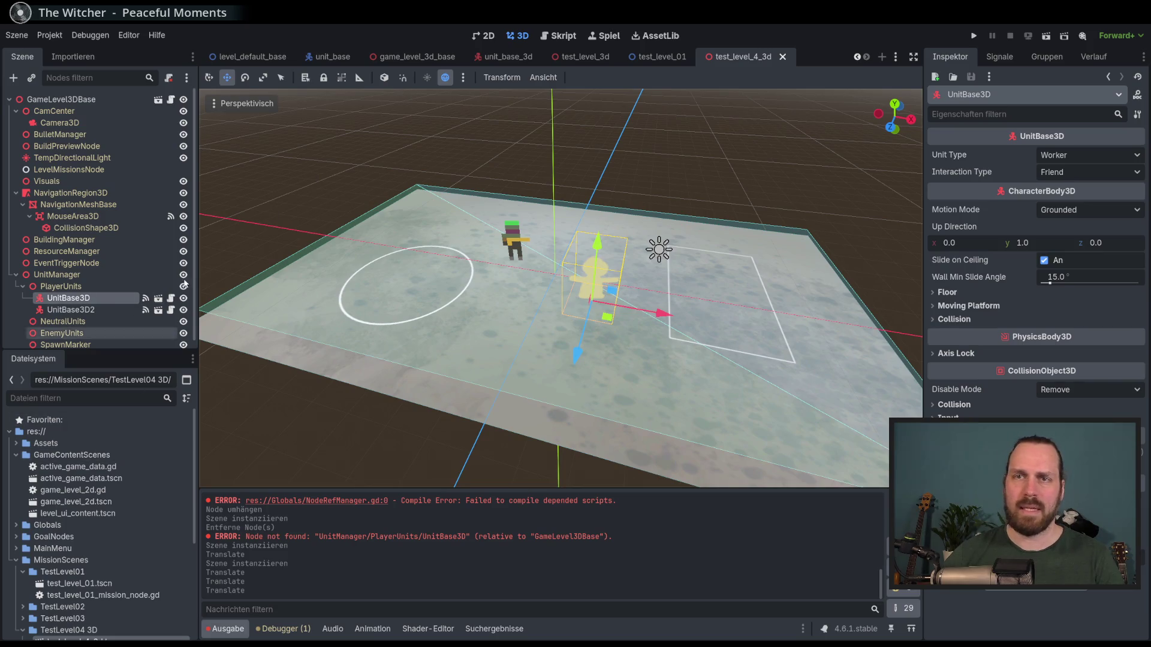
pyautogui.click(556, 39)
pyautogui.scroll(-2, 302, 291)
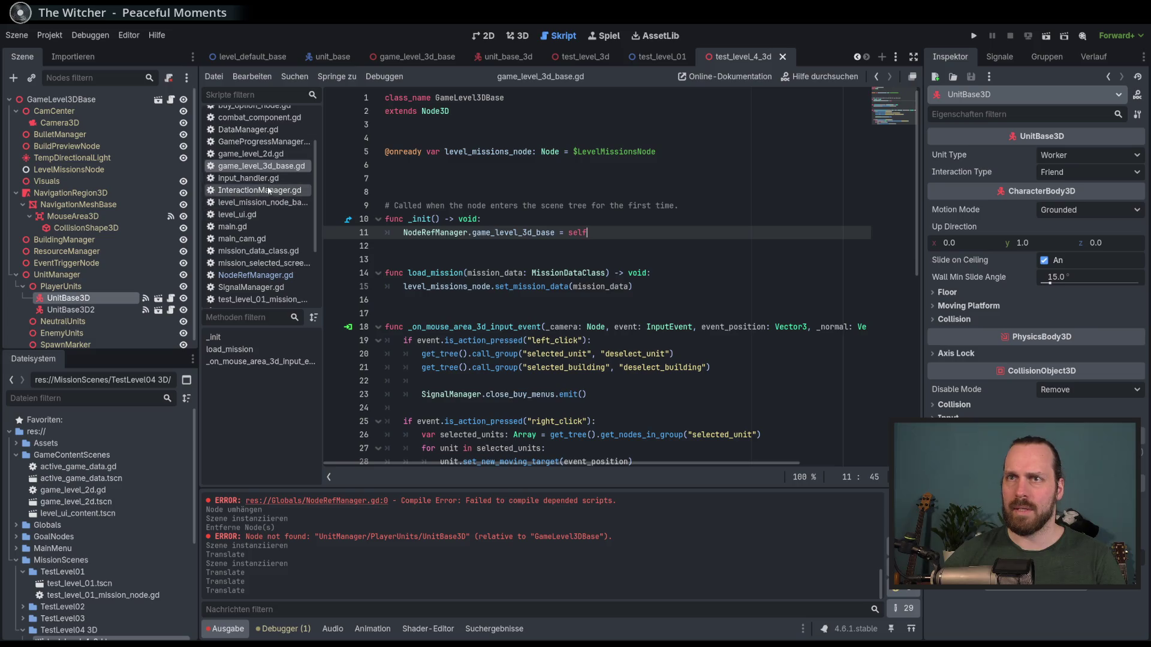
pyautogui.scroll(3, 270, 198)
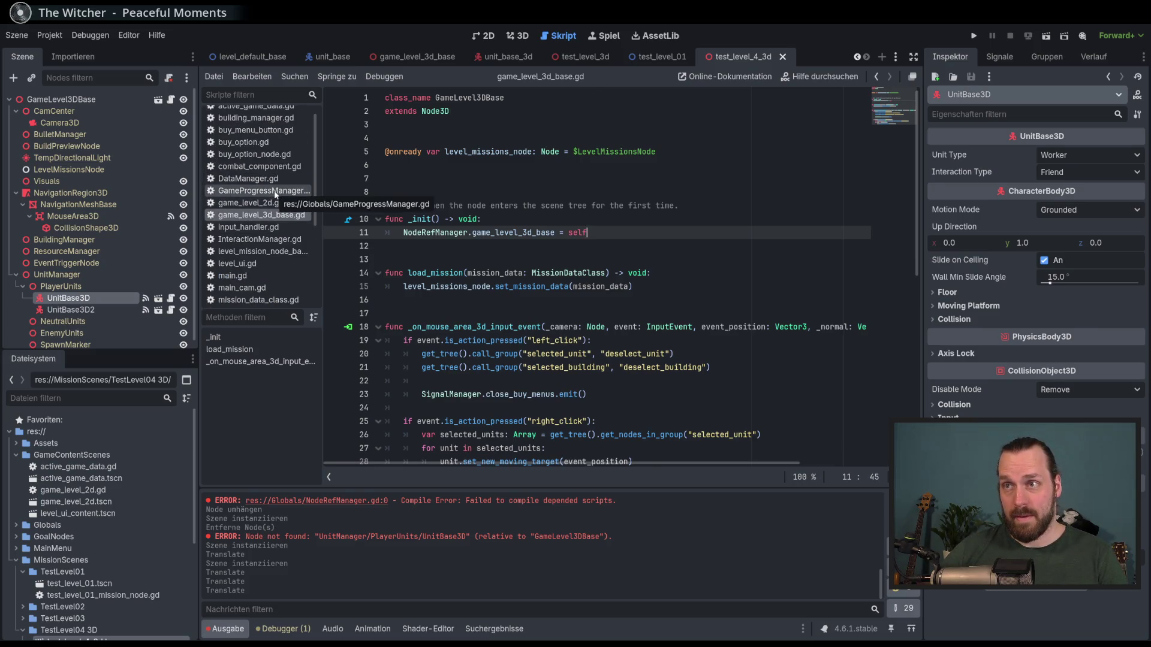
pyautogui.click(275, 191)
# - Set level_scene to the quoted "uid://dtwvcfvqrat6x", save the script, and run the project
pyautogui.write('=')
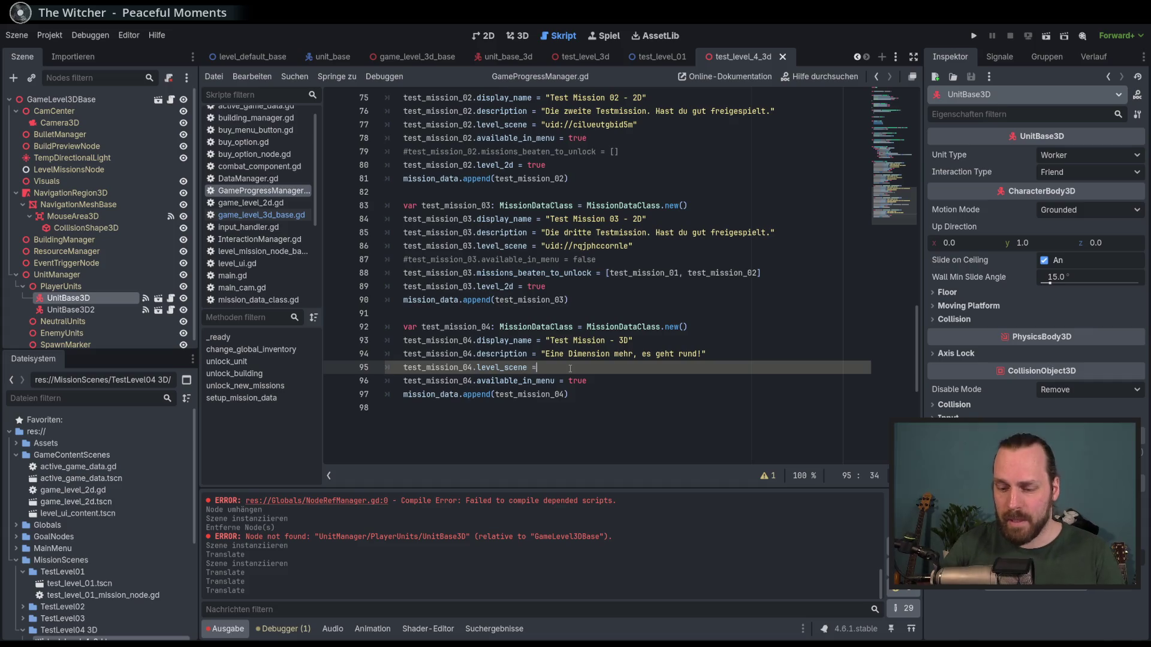
pyautogui.write('uid://dtwvcfvqrat6x')
pyautogui.moveTo(628, 367); pyautogui.dragTo(542, 367)
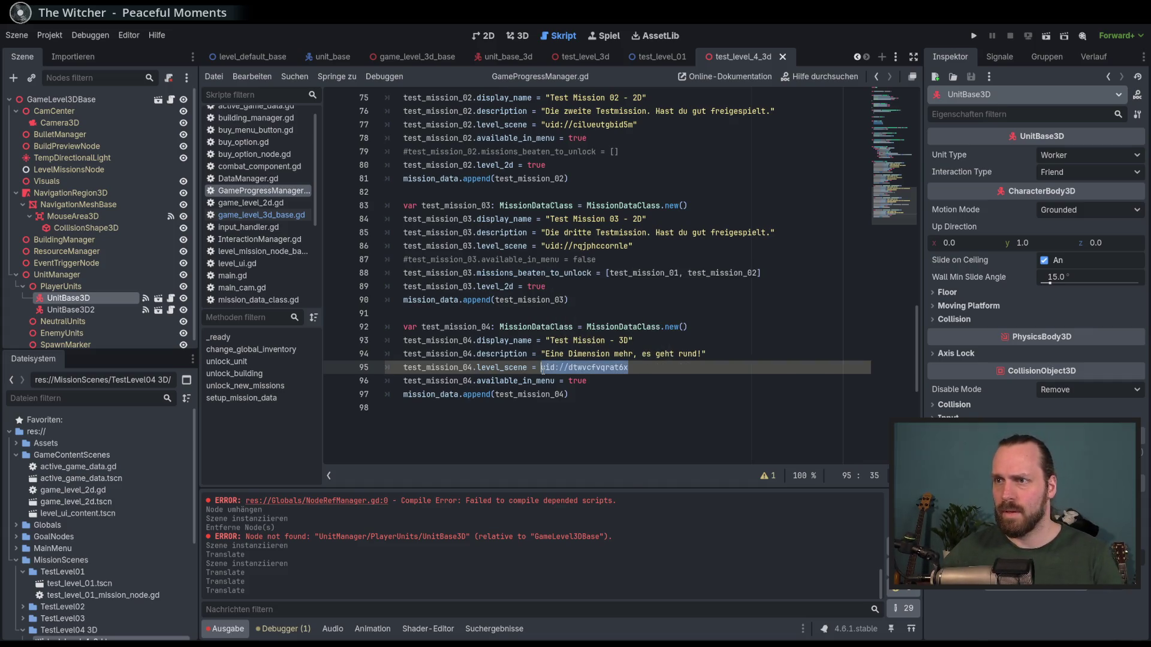
pyautogui.write('"')
pyautogui.press('End')
pyautogui.hotkey('ctrl', 's')
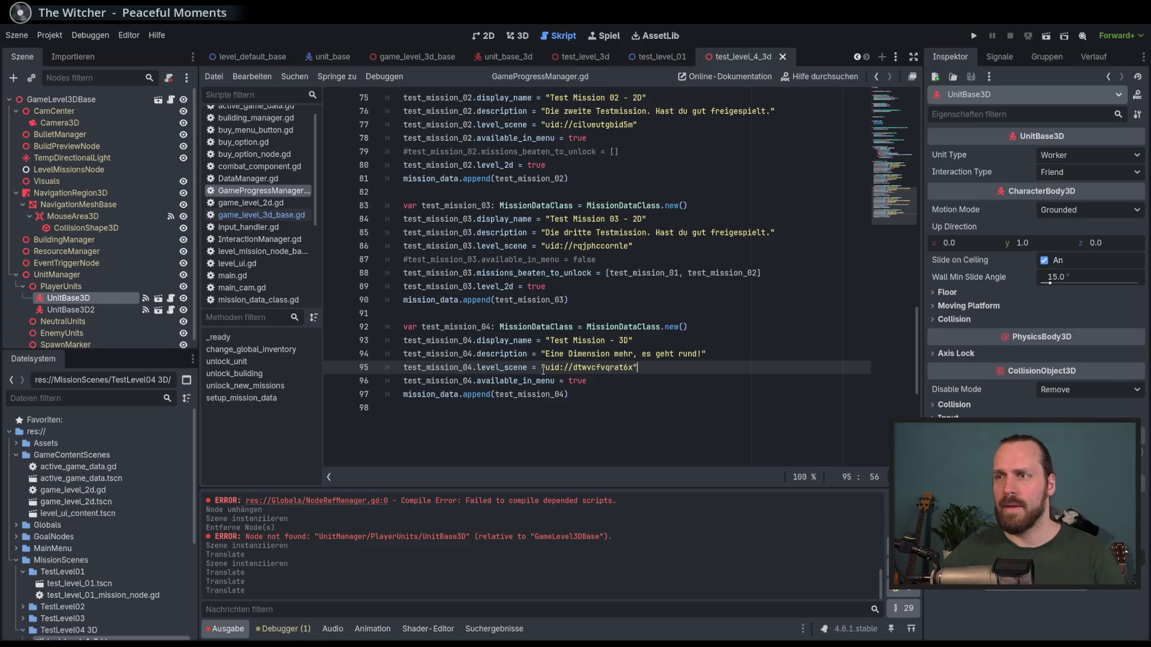
pyautogui.click(593, 379)
pyautogui.press('F5')
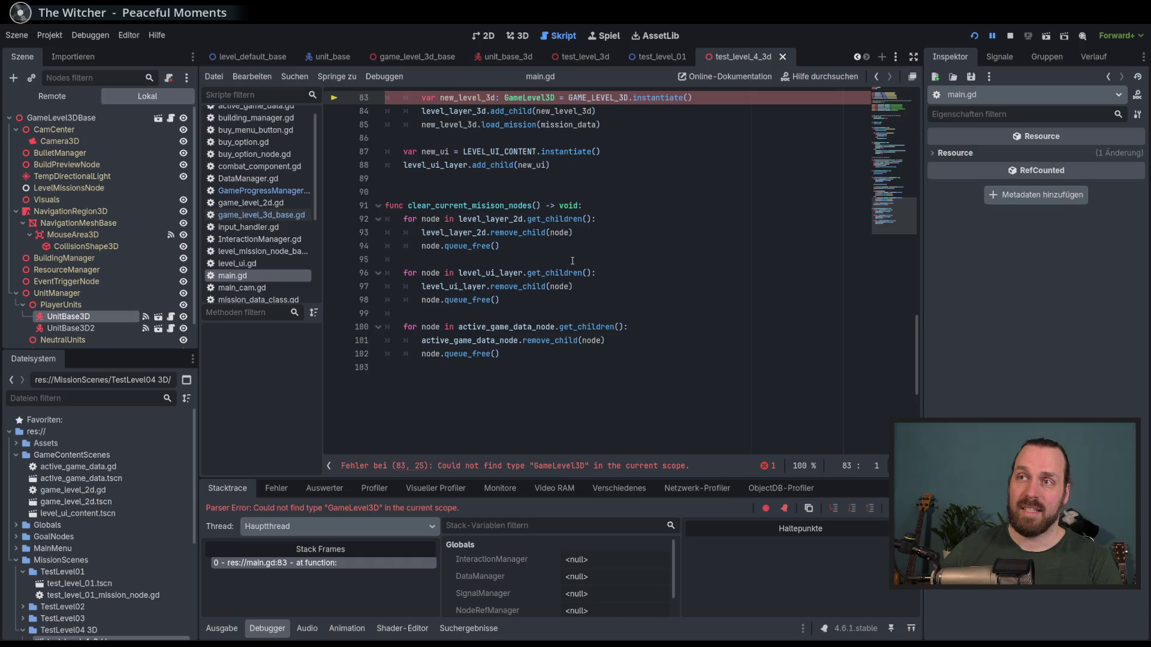
# - Stop the running game and compare the 2D and 3D level setup lines in main.gd
pyautogui.scroll(6, 671, 266)
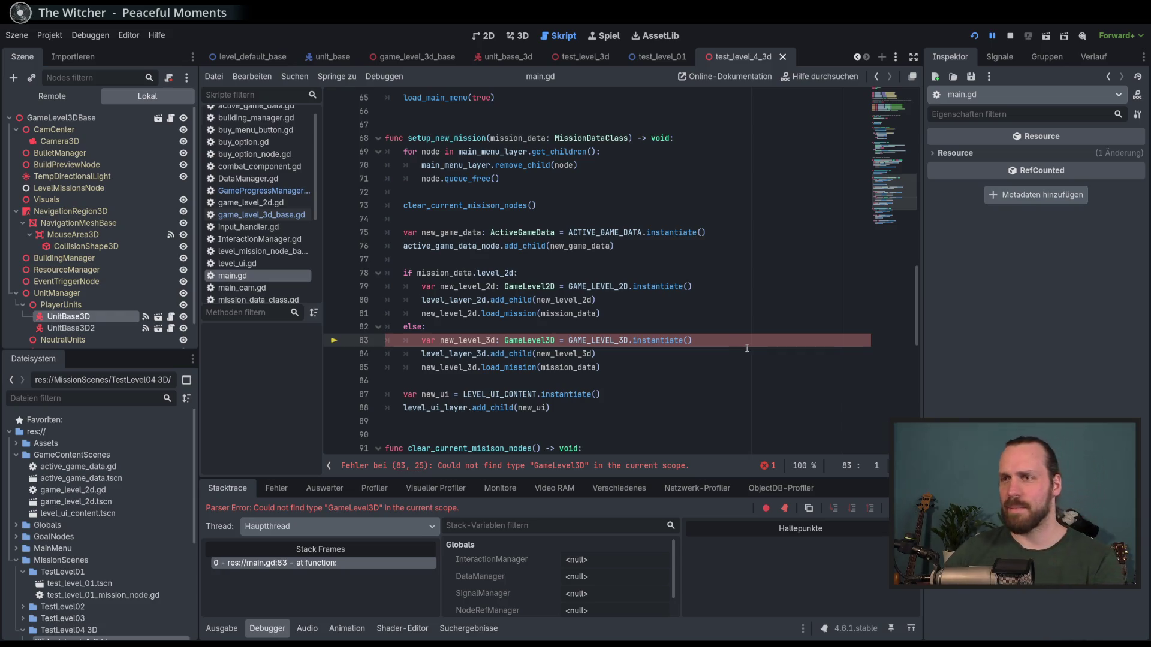
pyautogui.press('F8')
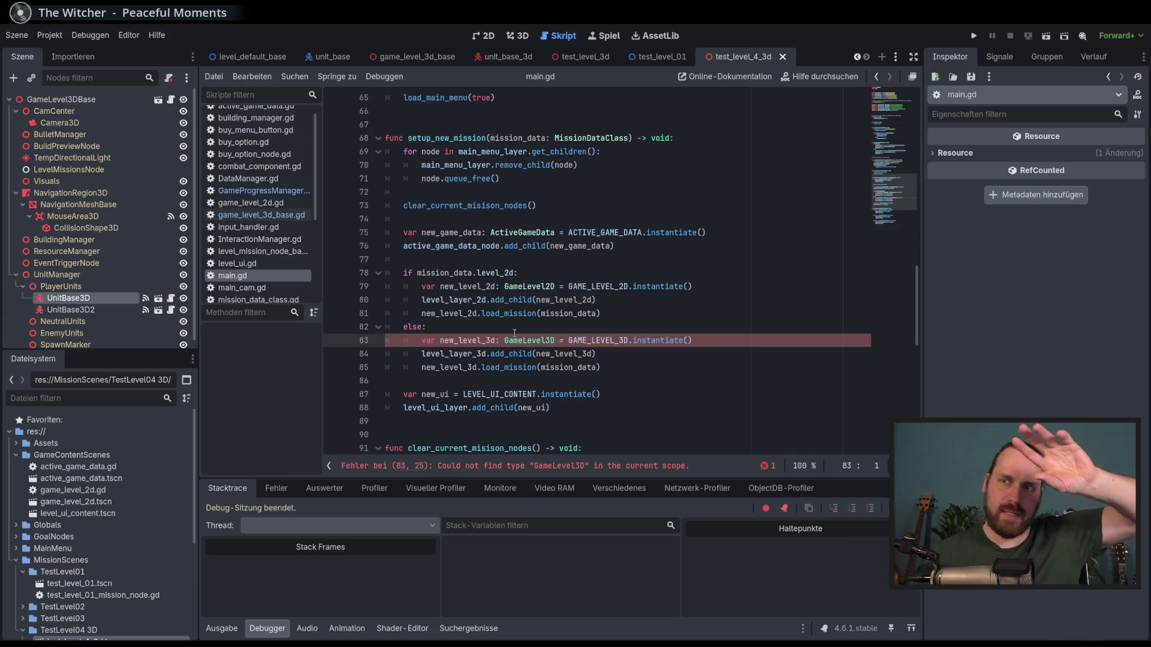
pyautogui.moveTo(535, 282); pyautogui.dragTo(538, 314)
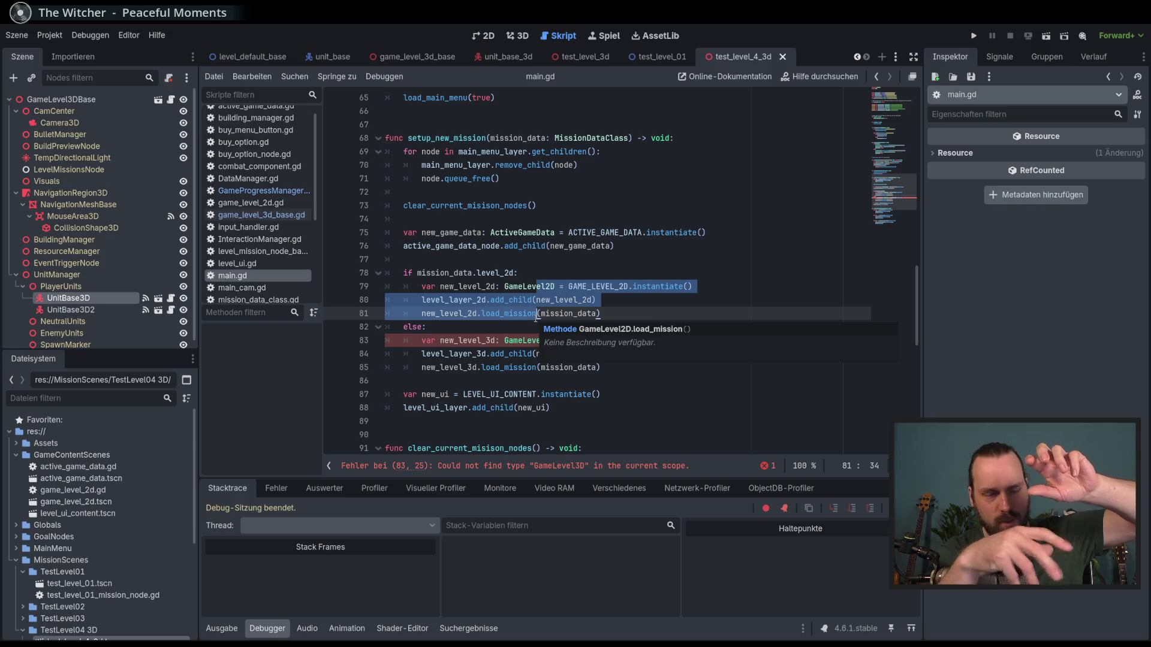
pyautogui.moveTo(387, 340); pyautogui.dragTo(587, 367)
pyautogui.click(587, 367)
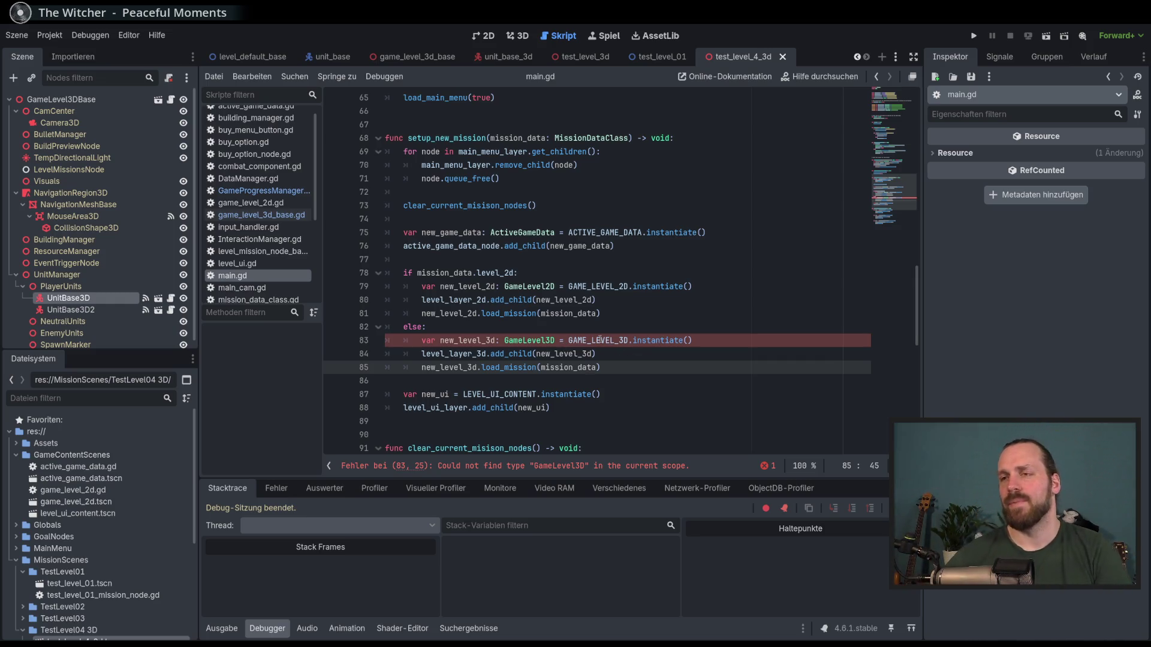
# - Change the GameLevel3D type on line 83 to GameLevel3DBase via autocomplete and save main.gd
pyautogui.doubleClick(555, 342)
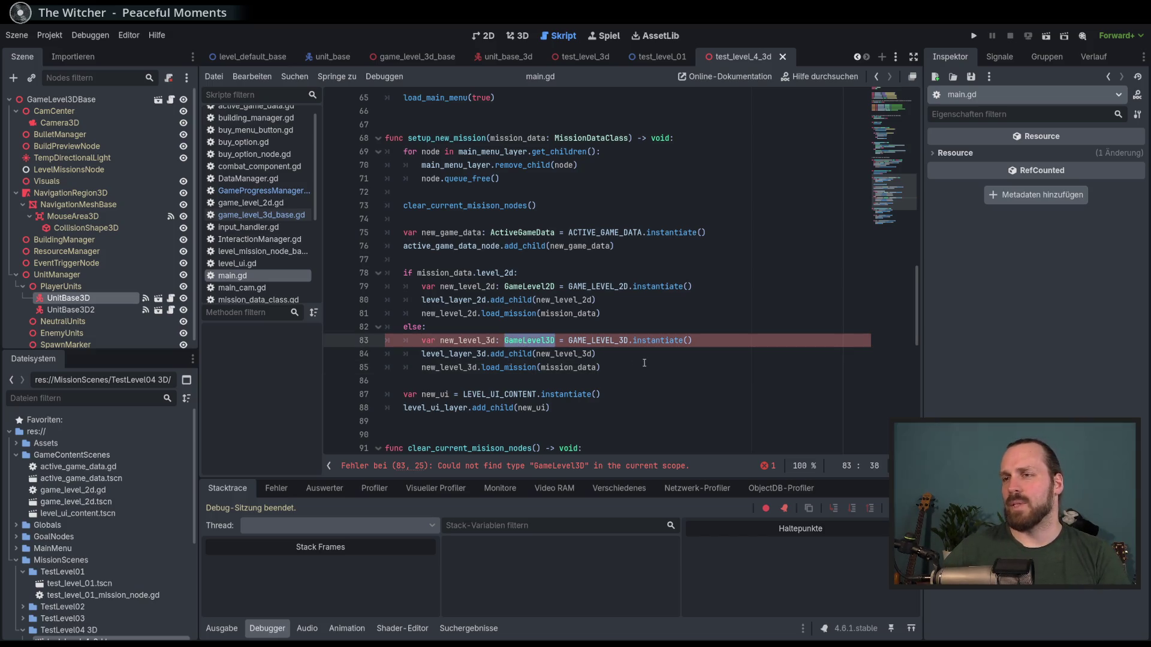
pyautogui.scroll(20, 644, 363)
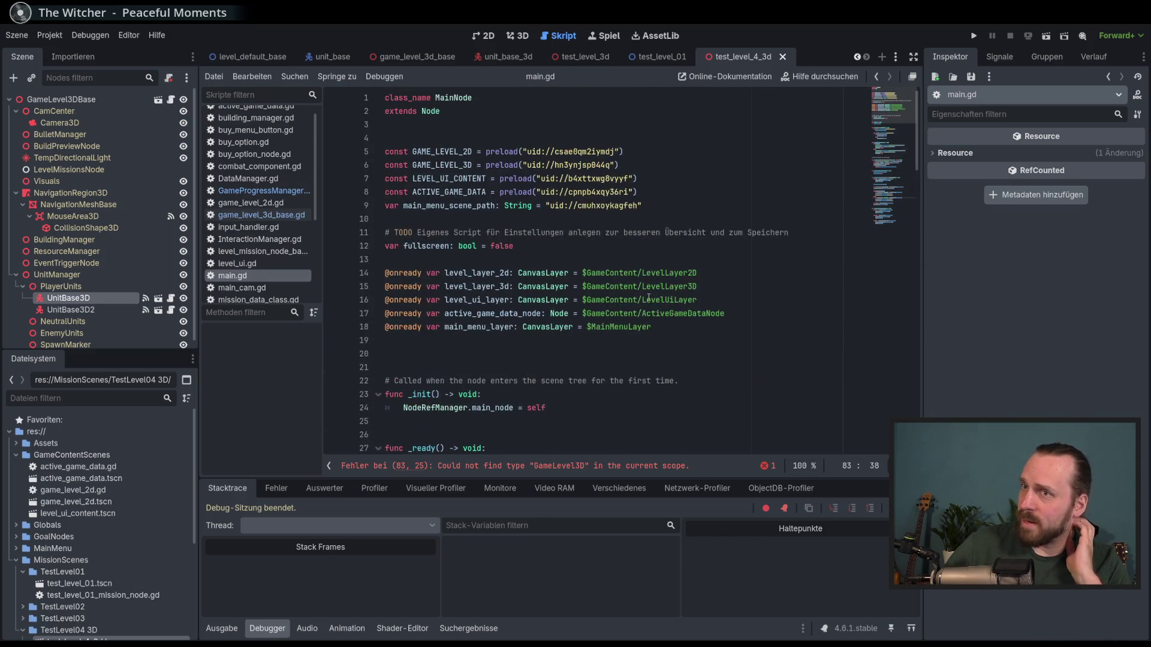
pyautogui.doubleClick(473, 164)
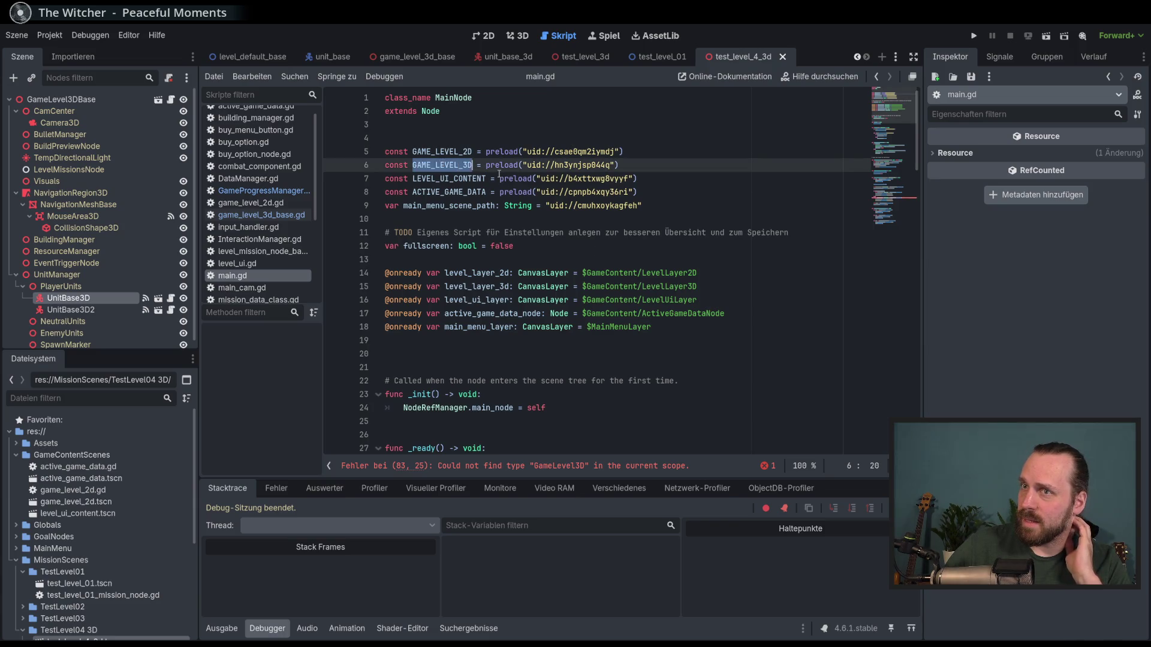
pyautogui.scroll(-20, 552, 260)
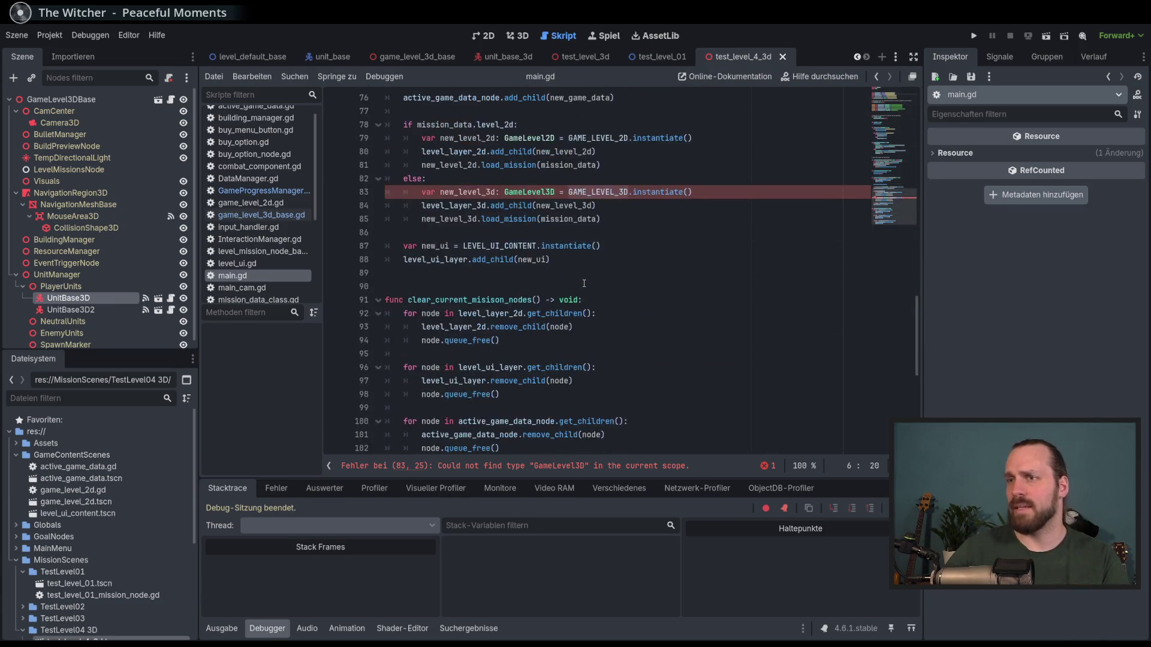
pyautogui.click(557, 313)
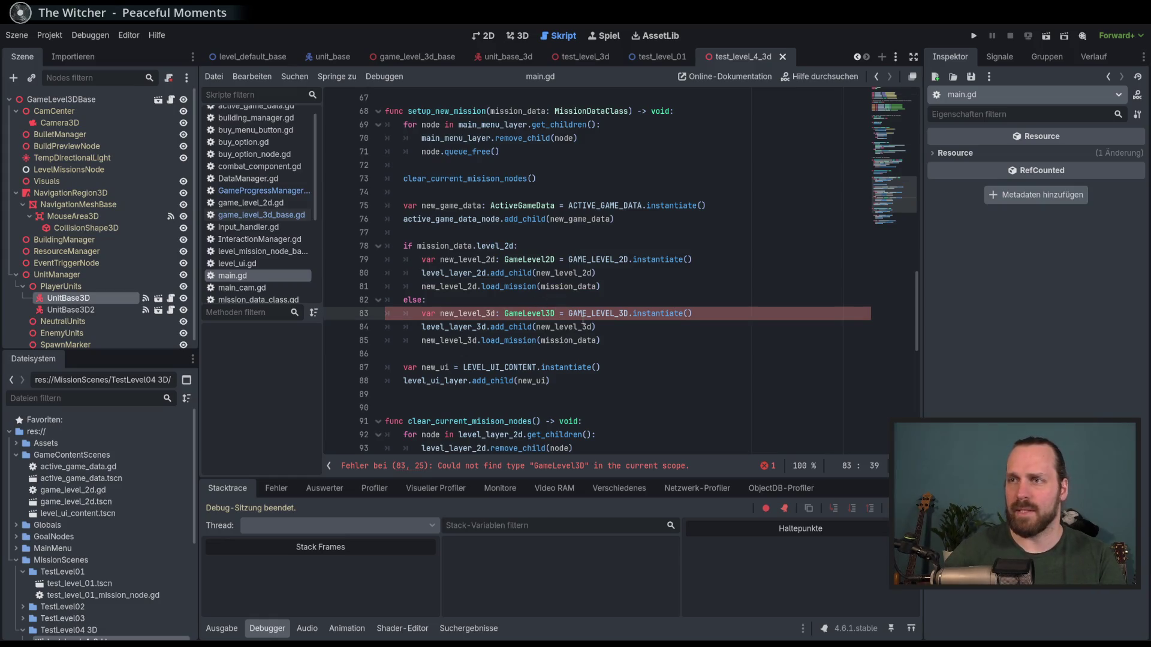
pyautogui.write('N')
pyautogui.press('BackSpace')
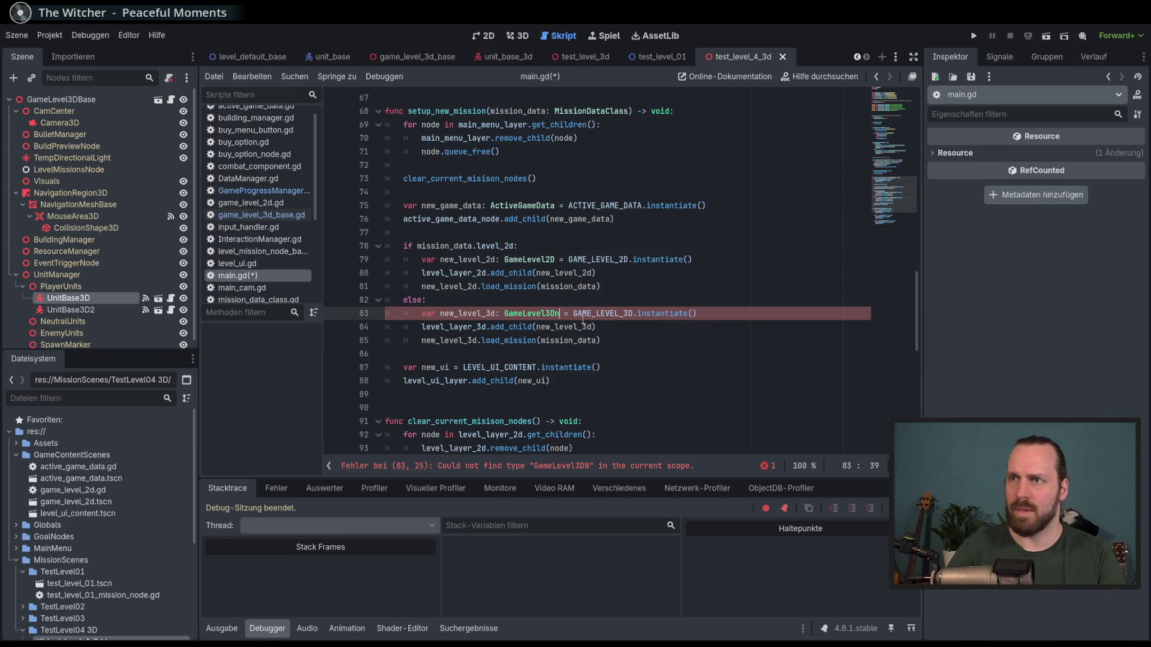
pyautogui.write('B')
pyautogui.press('Return')
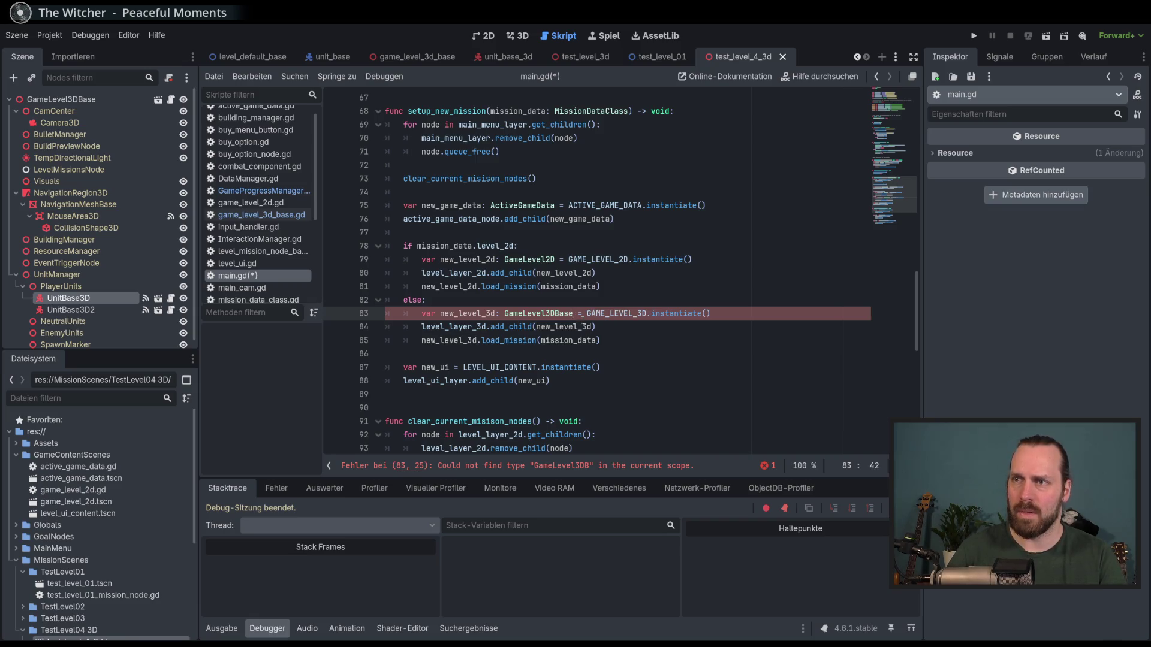
pyautogui.press('End')
pyautogui.hotkey('ctrl', 's')
# - Review GAME_LEVEL_3D, the instantiate docs, and mission_data on lines 68 and 85 of main.gd
pyautogui.click(634, 314)
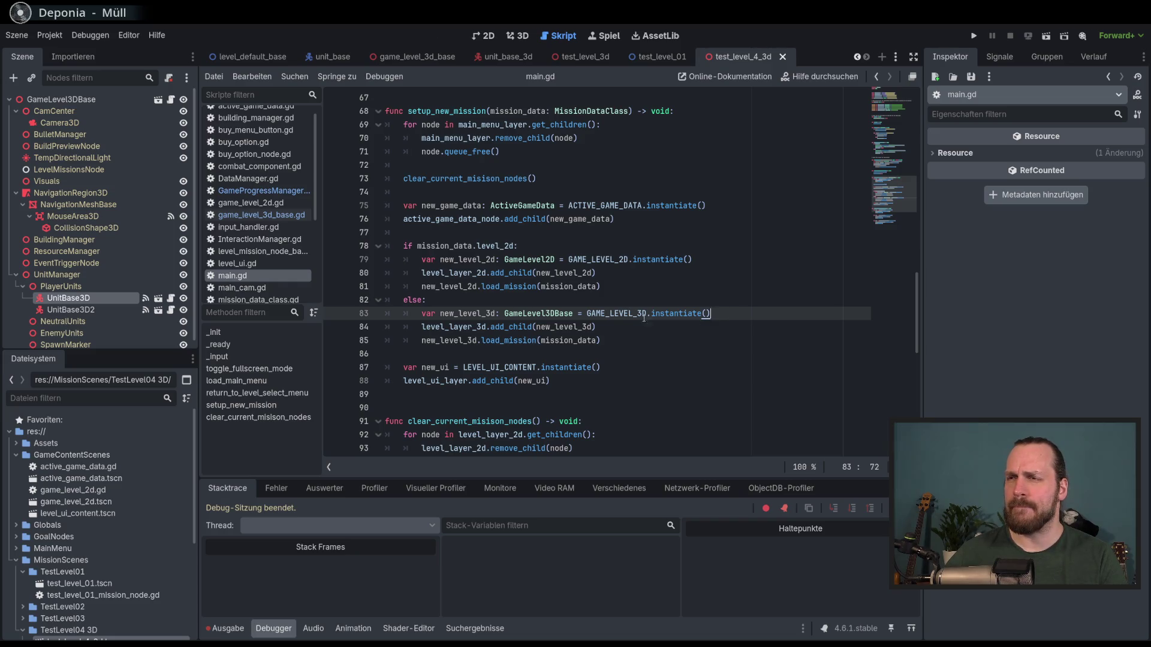
pyautogui.click(684, 314)
pyautogui.scroll(2, 698, 300)
pyautogui.scroll(-2, 716, 281)
pyautogui.doubleClick(520, 112)
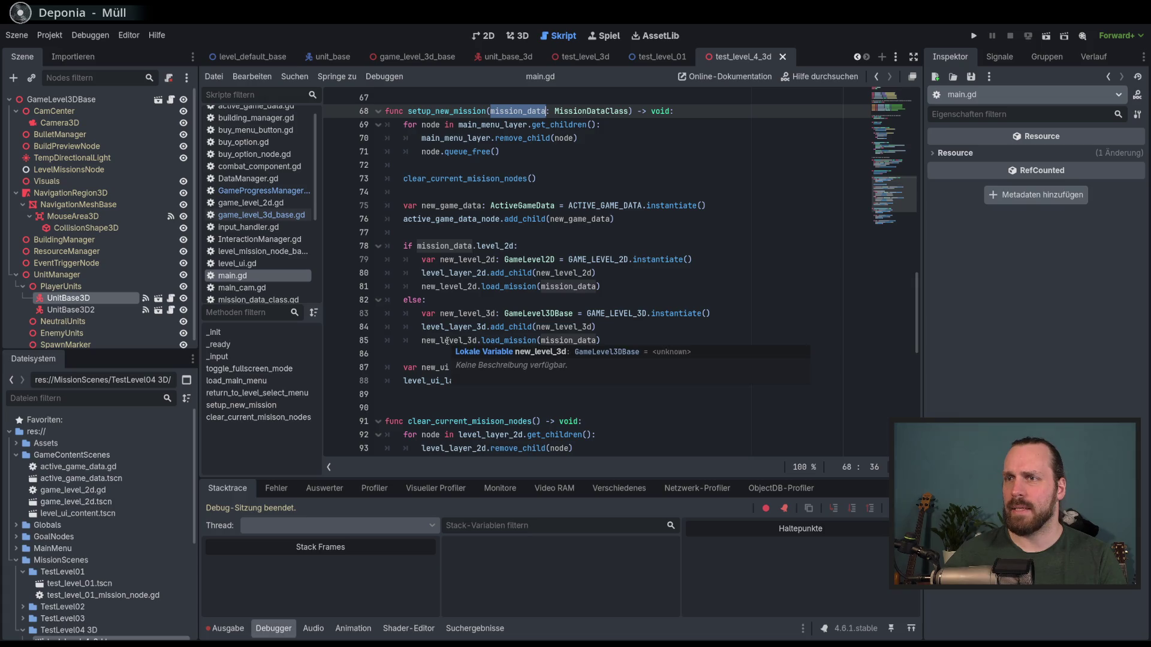
pyautogui.doubleClick(568, 340)
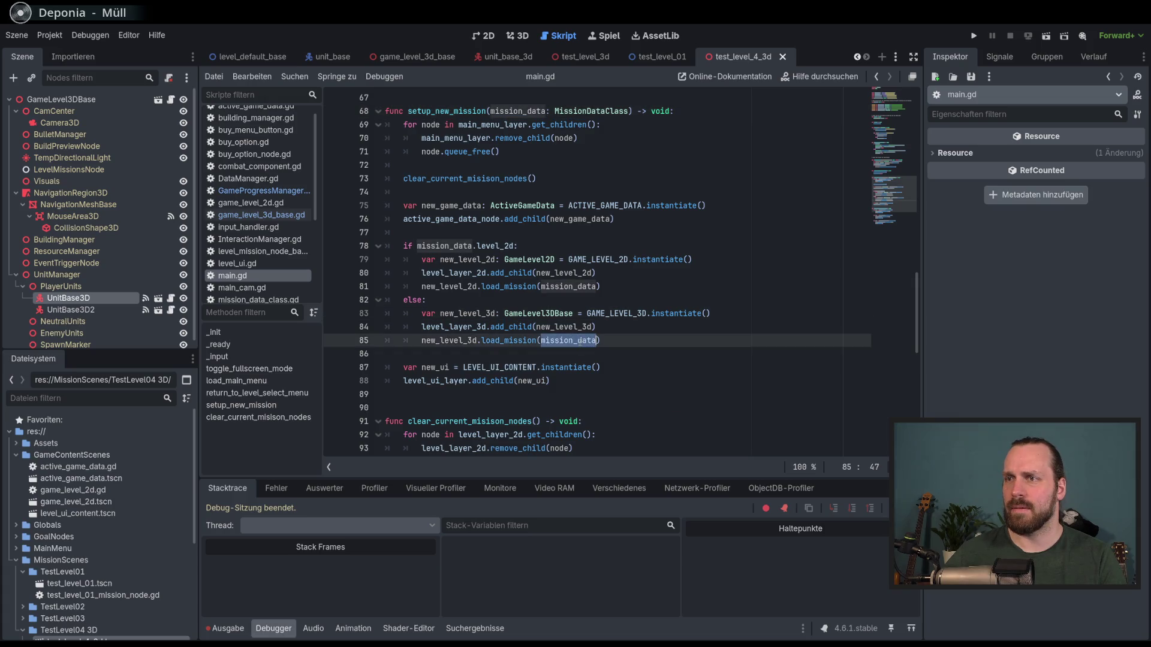
pyautogui.click(637, 340)
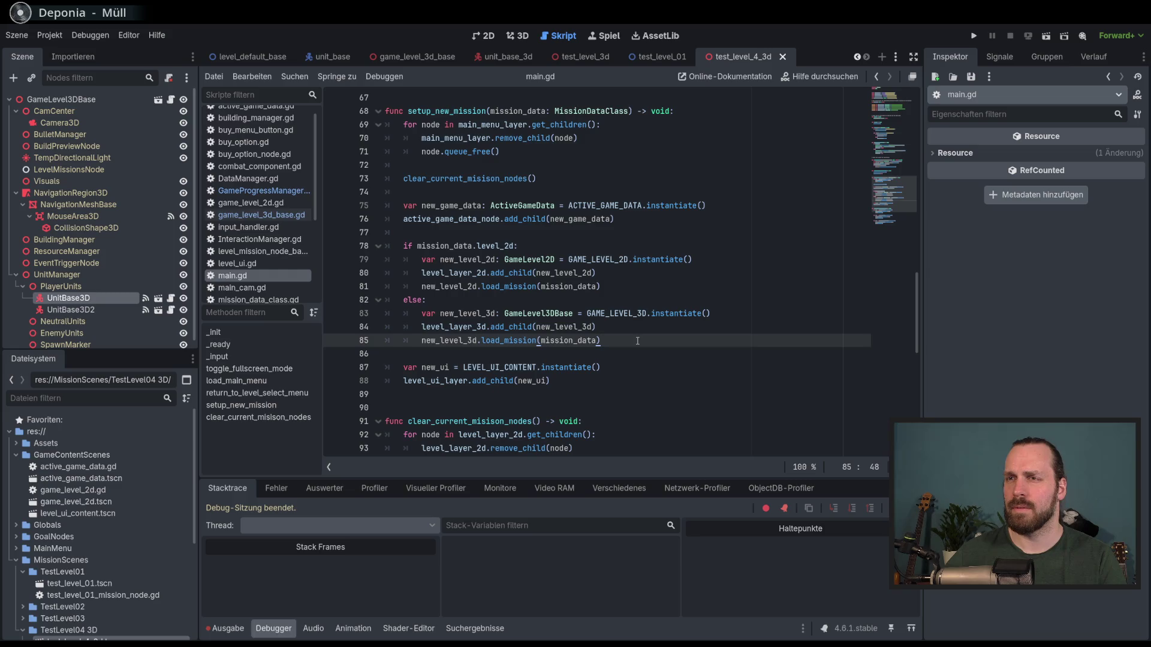
# - Run the project, play the Test Level GYM - 2D level, then quit to mission select
pyautogui.press('F5')
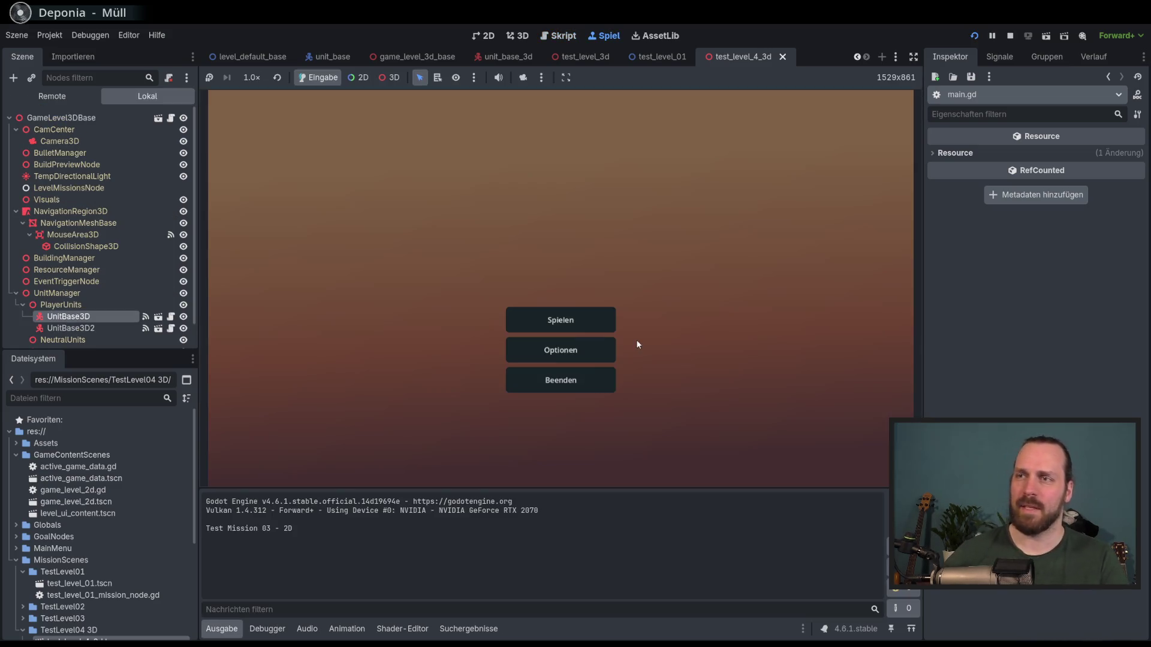
pyautogui.click(591, 312)
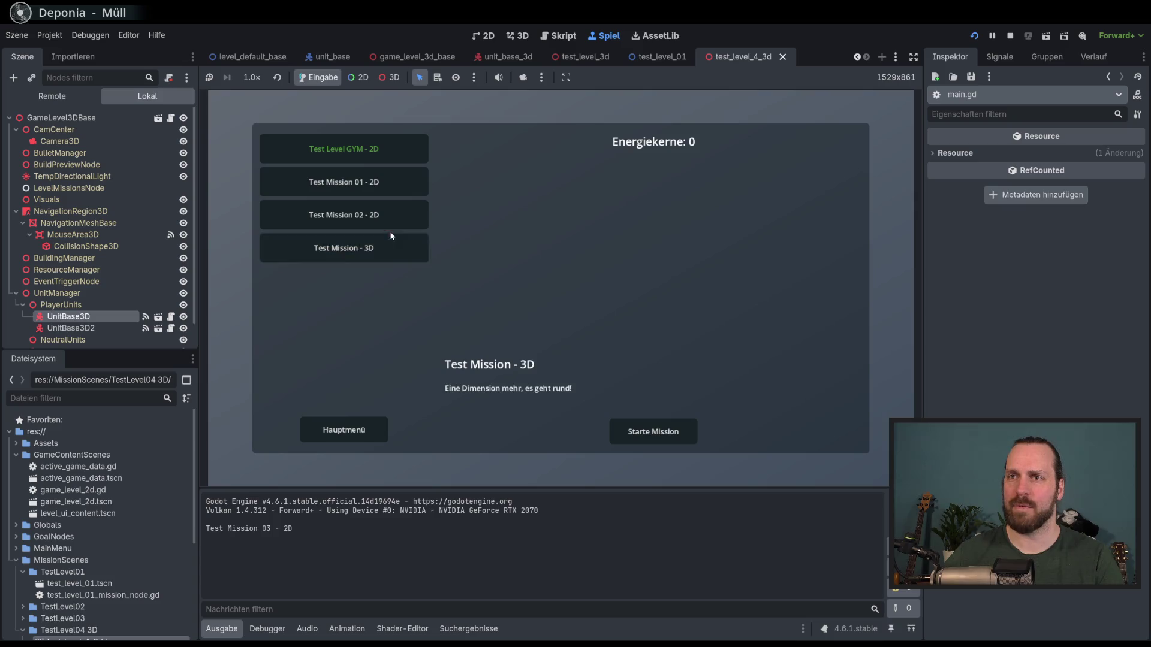
pyautogui.click(659, 433)
pyautogui.rightClick(478, 263)
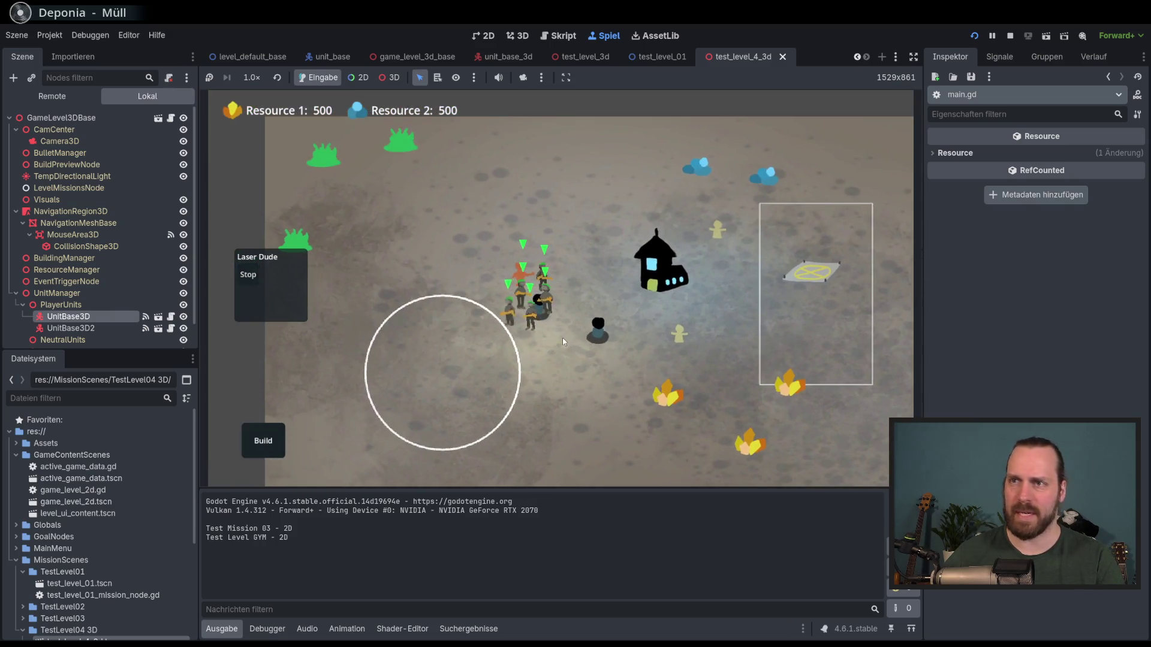
pyautogui.press('Escape')
pyautogui.click(561, 302)
# - Select Test Mission - 3D and start the mission
pyautogui.click(405, 257)
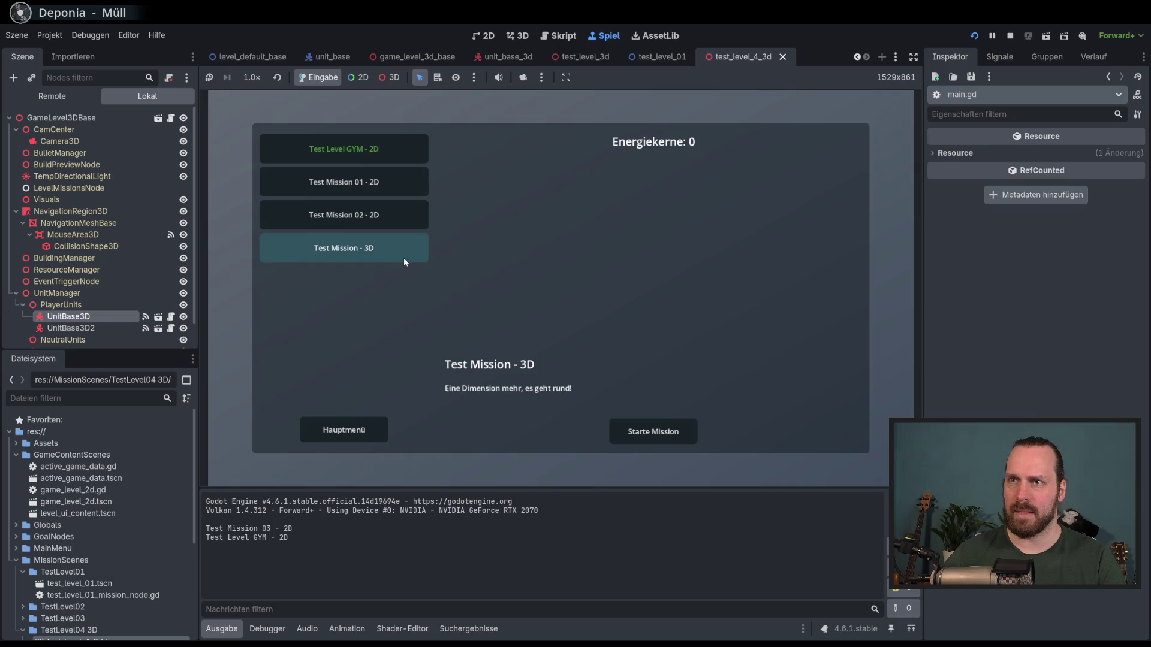
pyautogui.click(678, 434)
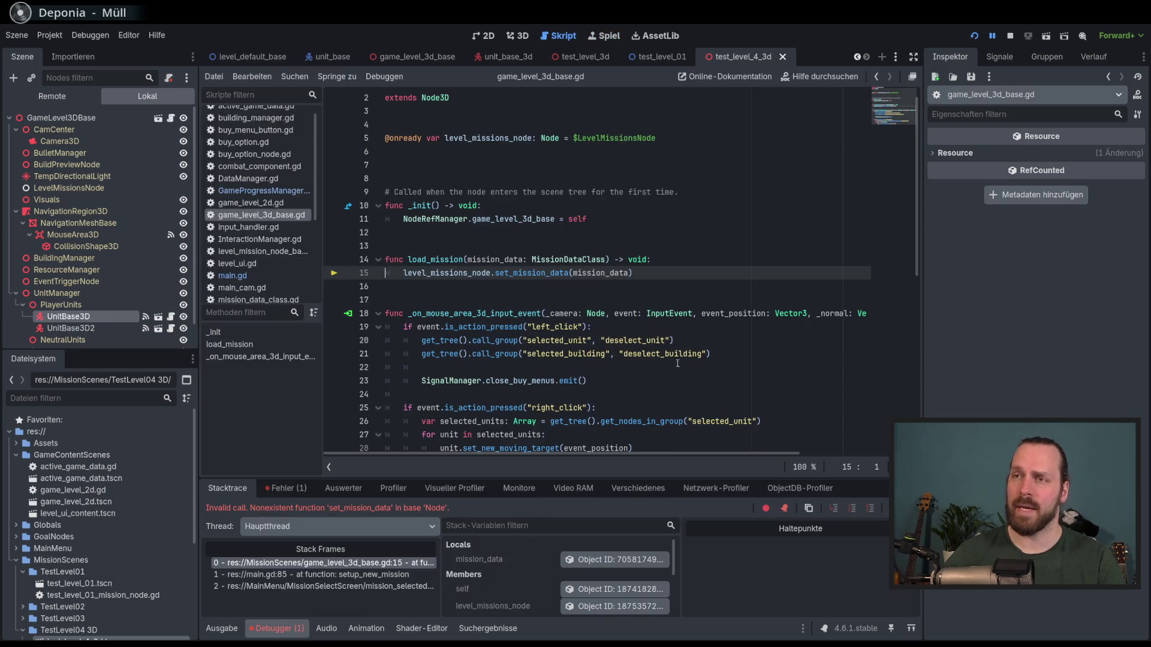
pyautogui.moveTo(667, 314)
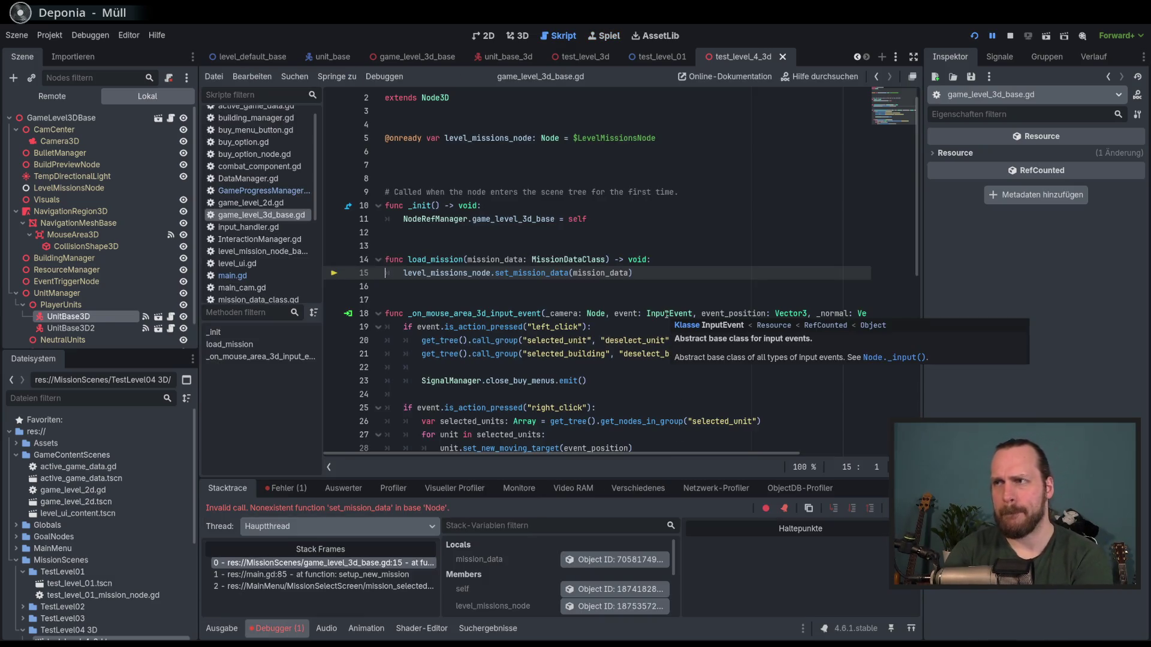
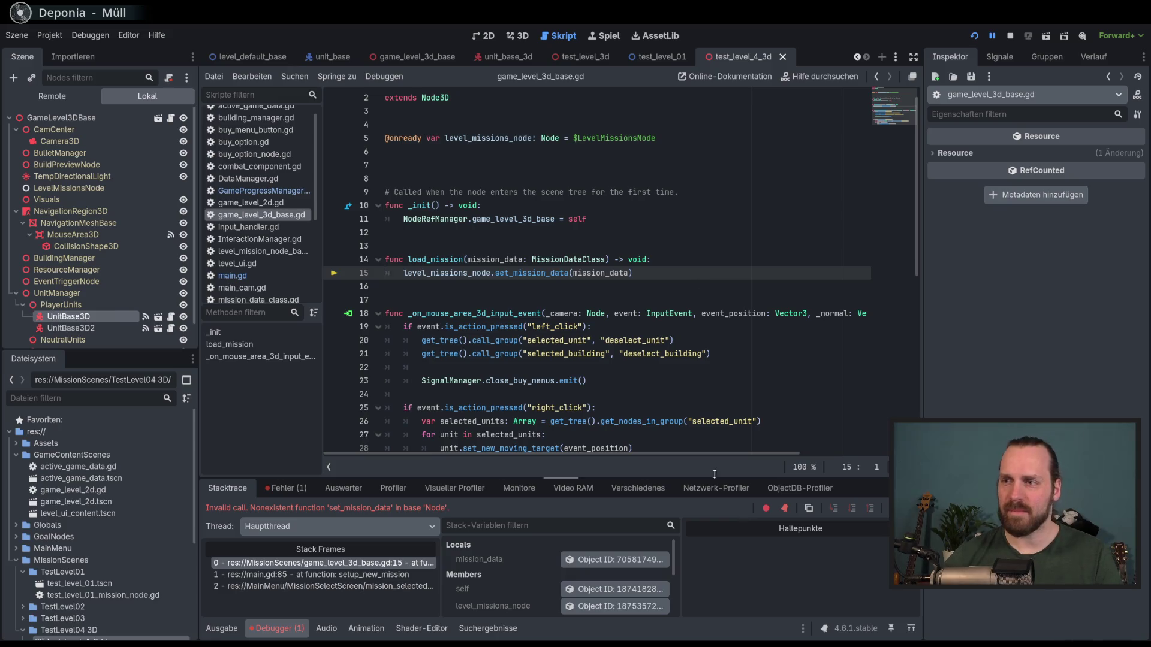
# - After the set_mission_data error at line 15, stop the running project with F8
pyautogui.moveTo(652, 416)
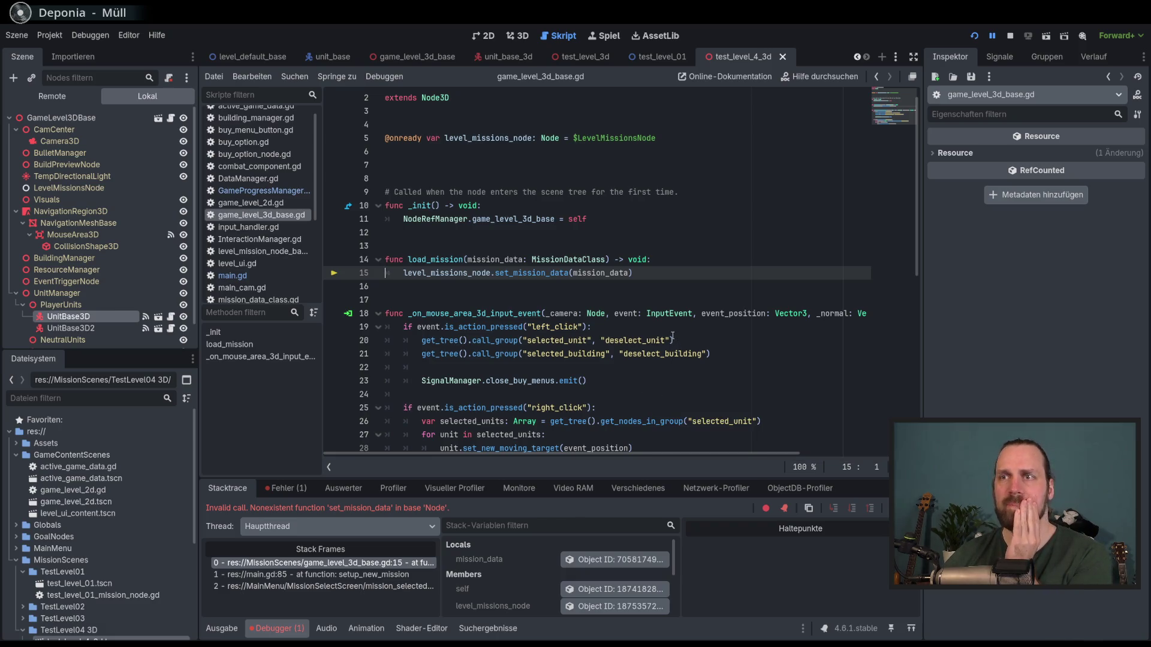
pyautogui.scroll(1, 673, 337)
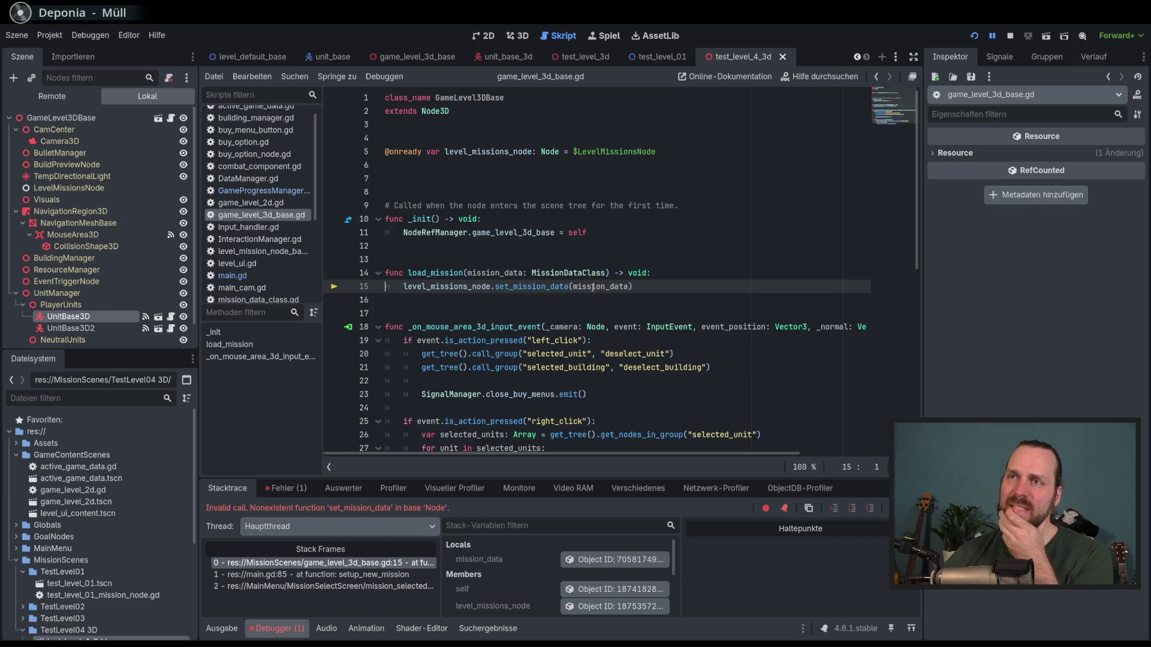
pyautogui.scroll(-3, 588, 286)
pyautogui.scroll(3, 588, 287)
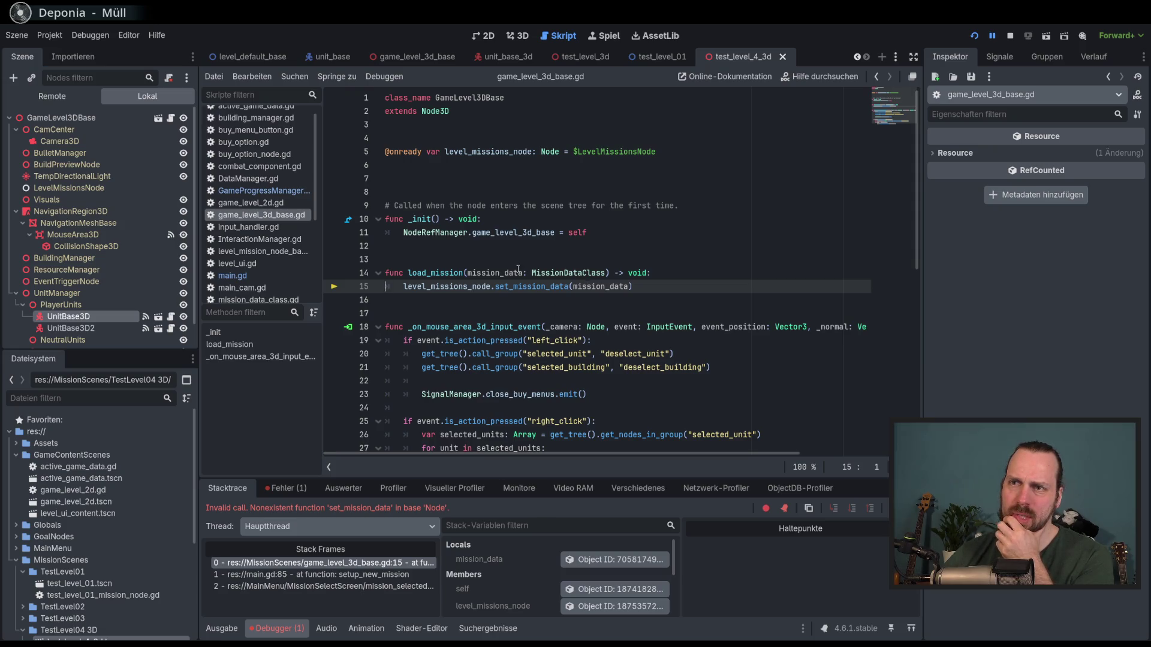
pyautogui.click(666, 287)
pyautogui.press('F8')
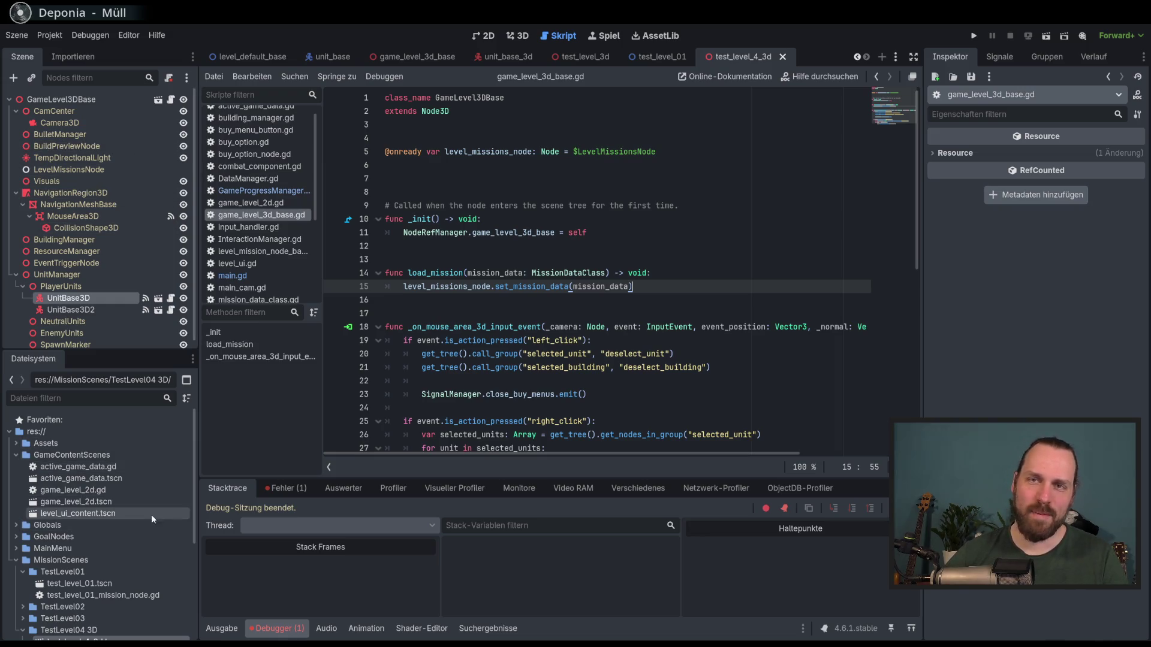
# - Select LevelMissionsNode and open level_mission_node_template.gd from the FileSystem dock
pyautogui.scroll(-3, 178, 467)
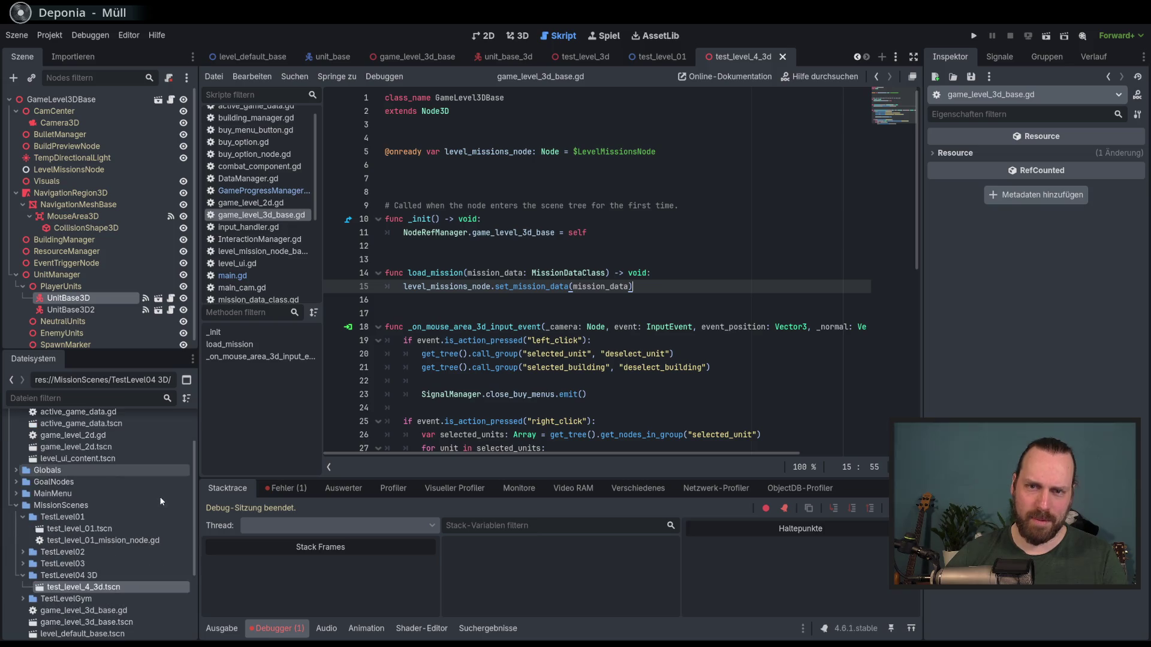
pyautogui.click(82, 171)
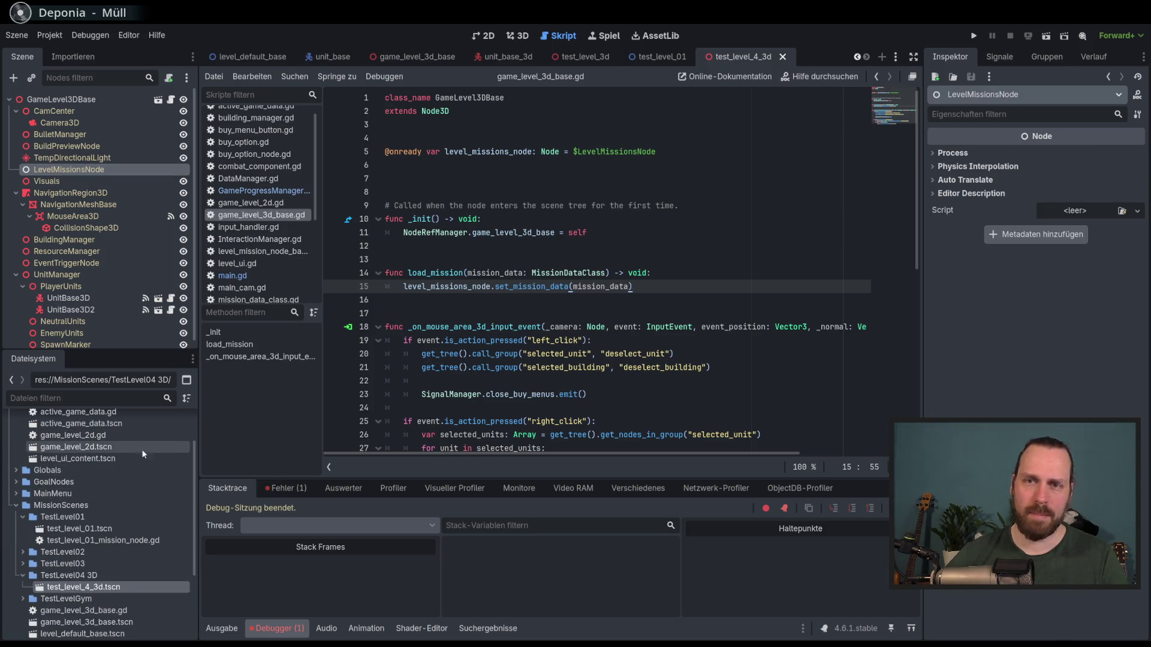
pyautogui.scroll(-3, 148, 542)
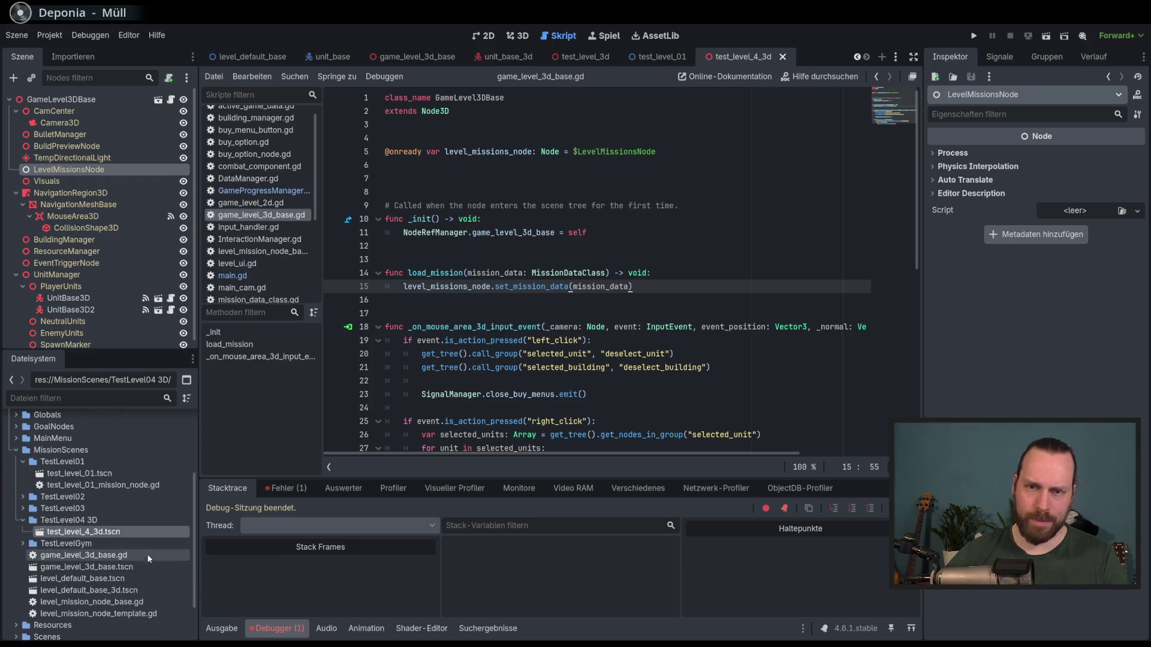
pyautogui.doubleClick(124, 617)
# - Expand the TestLevel03 folder and select test_level_03.tscn and its mission node script
pyautogui.scroll(-5, 606, 298)
pyautogui.scroll(5, 604, 301)
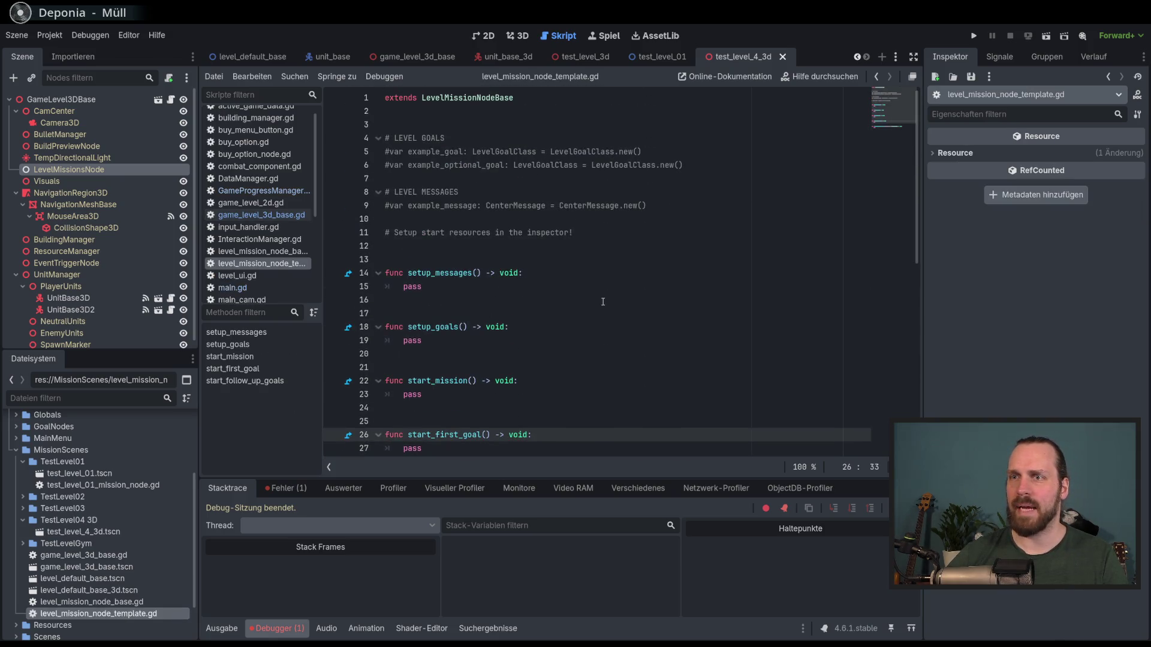
pyautogui.scroll(-3, 603, 302)
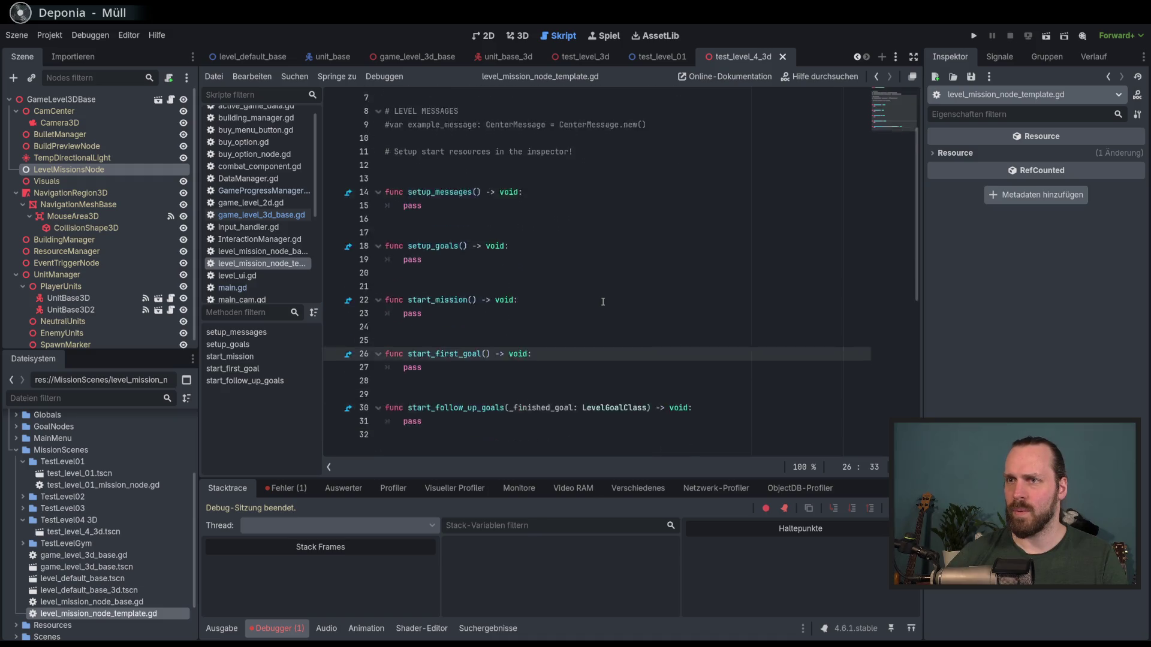
pyautogui.scroll(3, 604, 301)
pyautogui.scroll(-4, 603, 301)
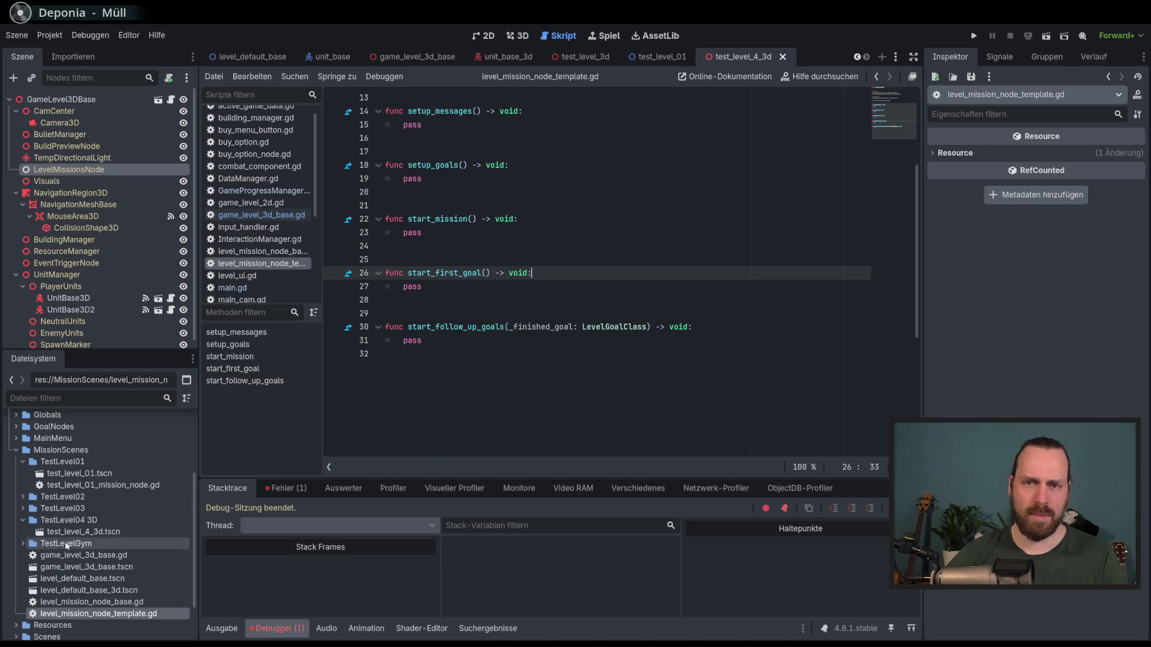
pyautogui.click(23, 509)
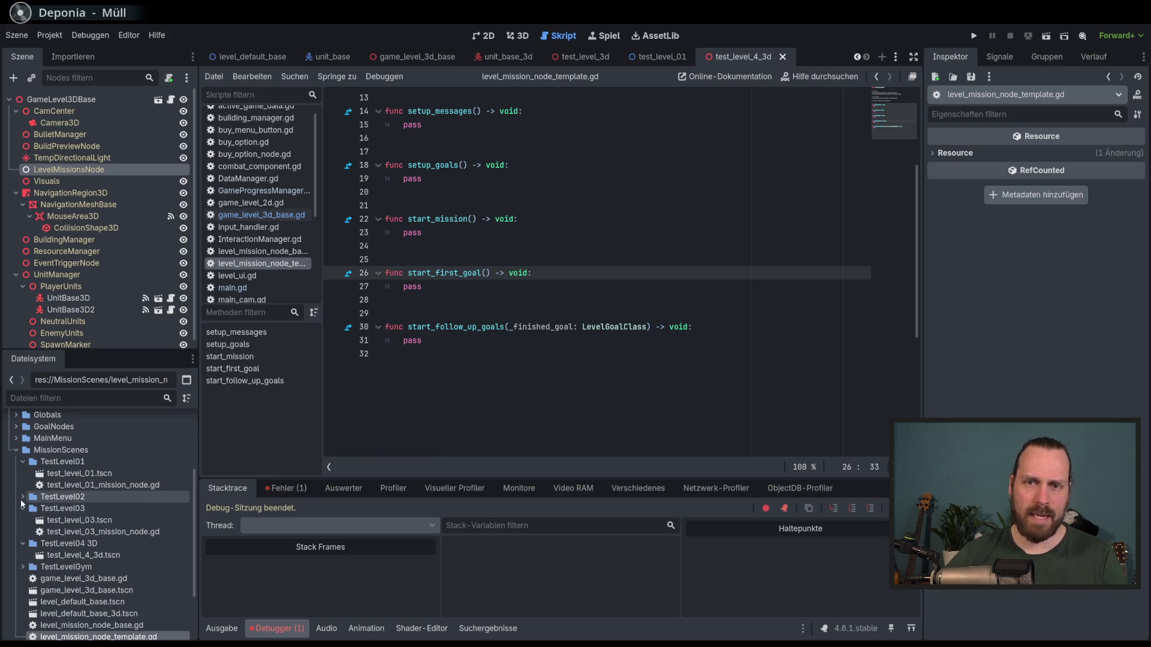
pyautogui.click(98, 521)
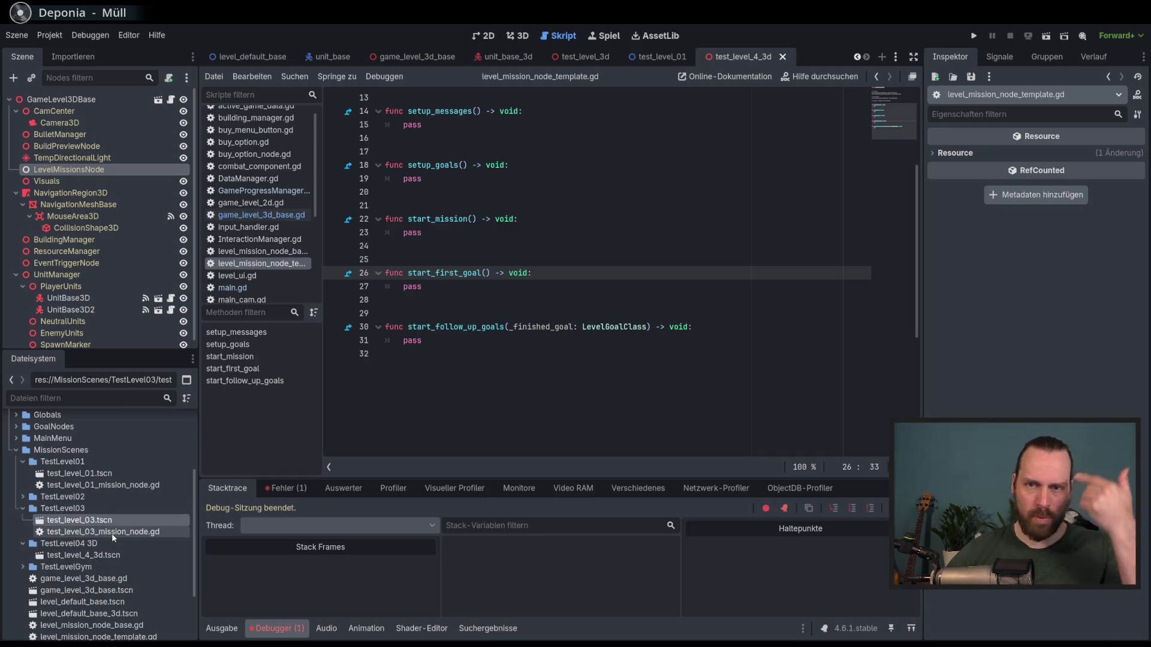
pyautogui.click(113, 532)
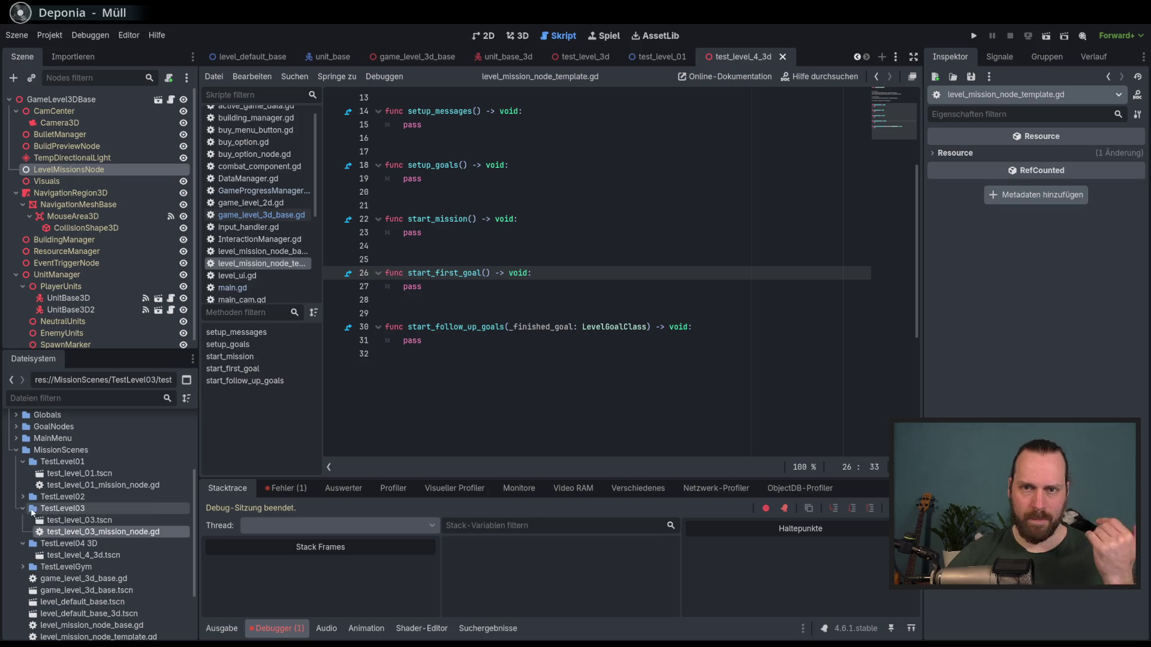
# - Expand TestLevel02, browse the test level files, and open the test_level_01 scene
pyautogui.click(23, 497)
pyautogui.click(96, 474)
pyautogui.click(106, 485)
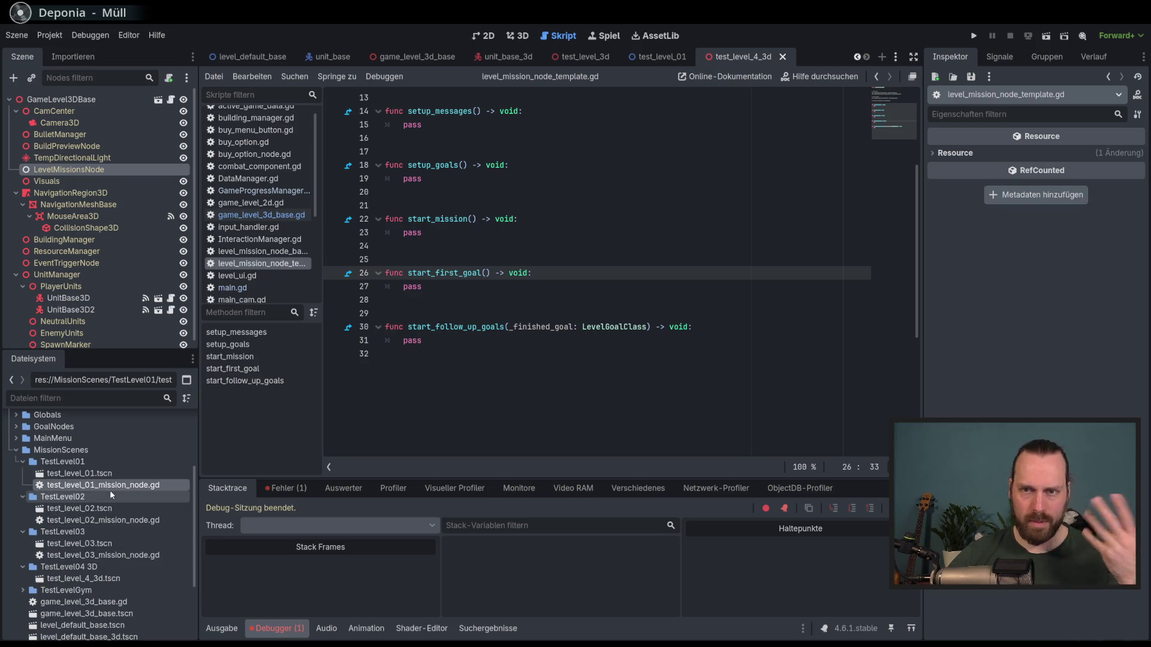
pyautogui.click(84, 508)
pyautogui.click(115, 520)
pyautogui.click(114, 544)
pyautogui.click(114, 555)
pyautogui.click(88, 578)
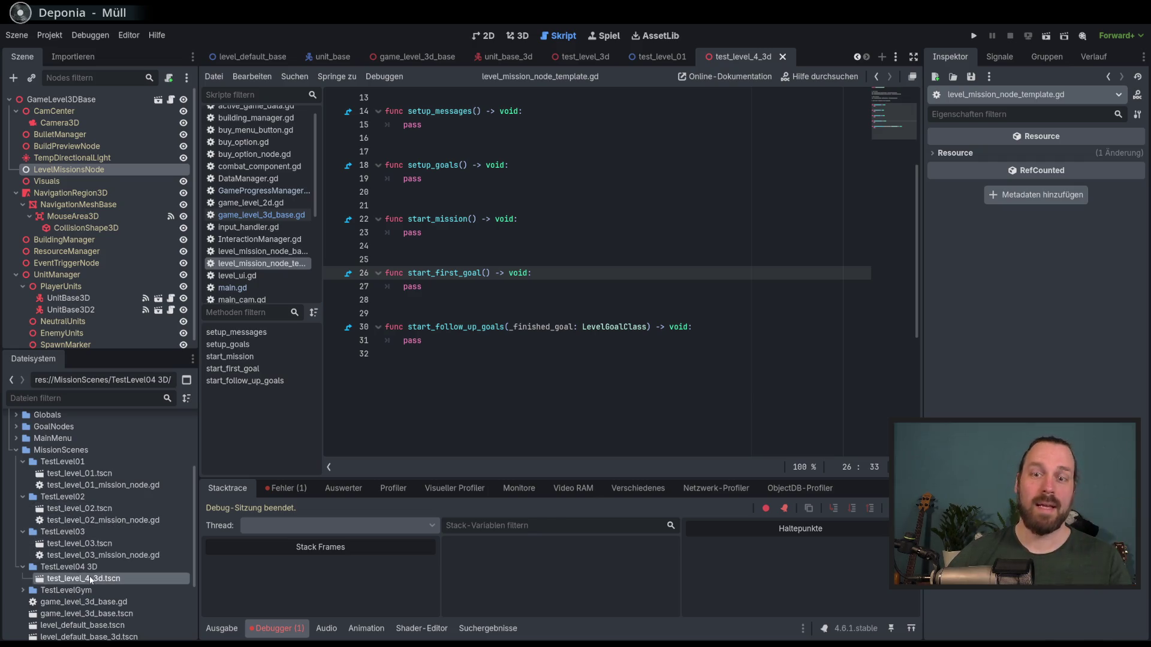
pyautogui.doubleClick(90, 474)
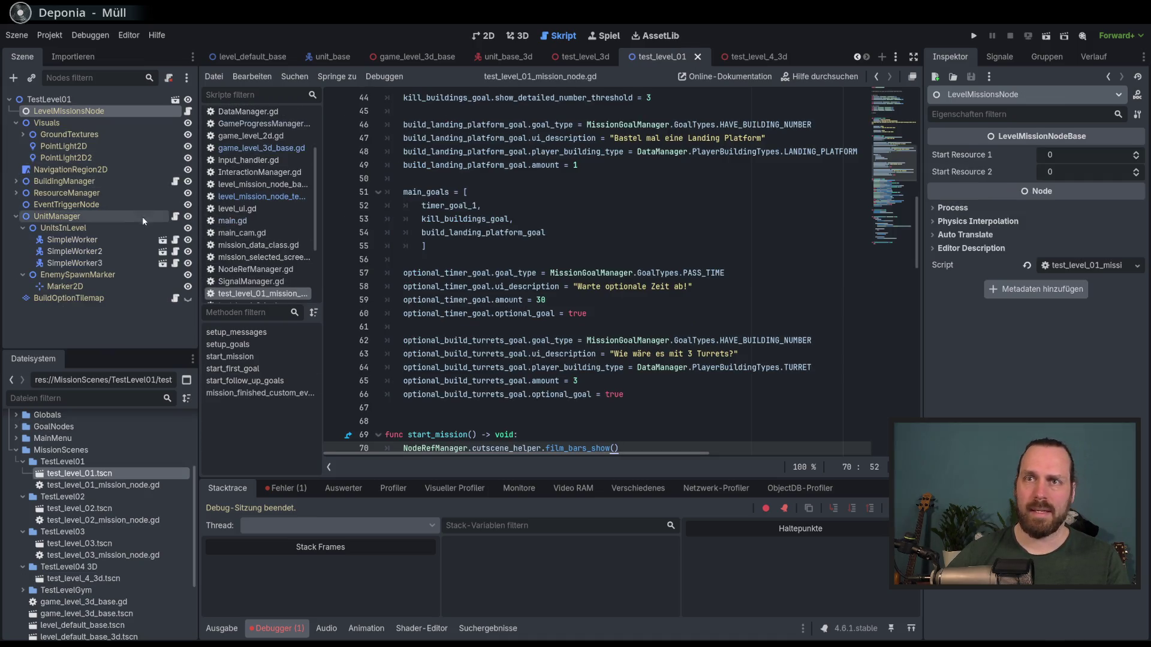
# - Open test_level_01's mission script and read through setup_messages and setup_goals
pyautogui.click(187, 111)
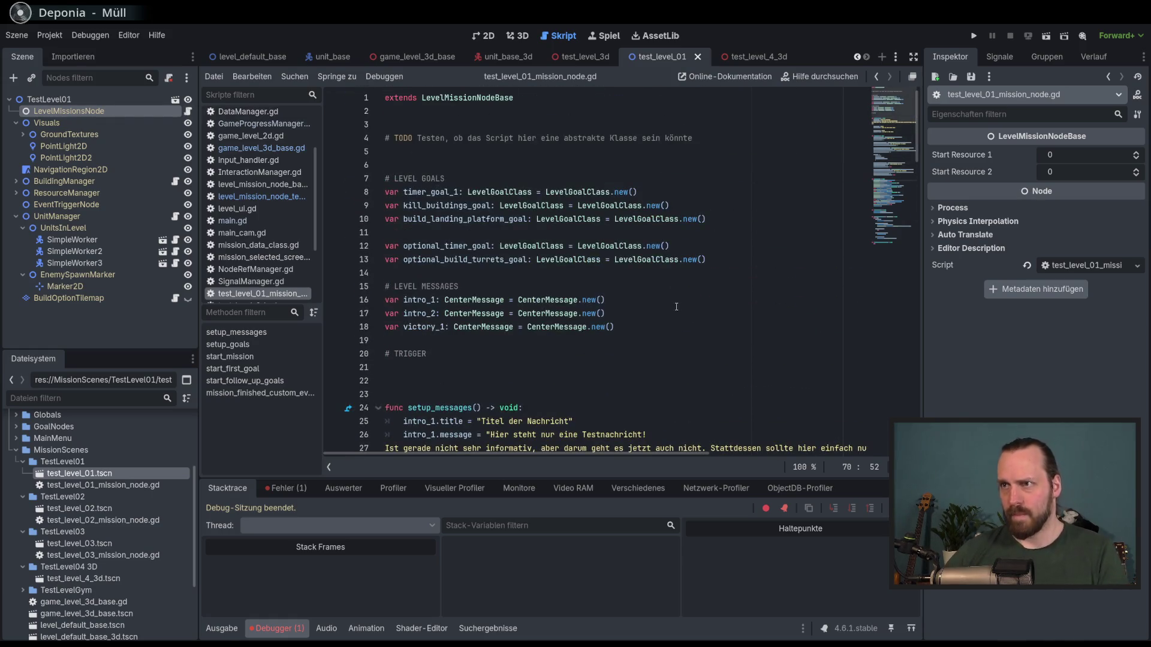
pyautogui.scroll(-6, 804, 209)
pyautogui.moveTo(568, 216); pyautogui.dragTo(420, 340)
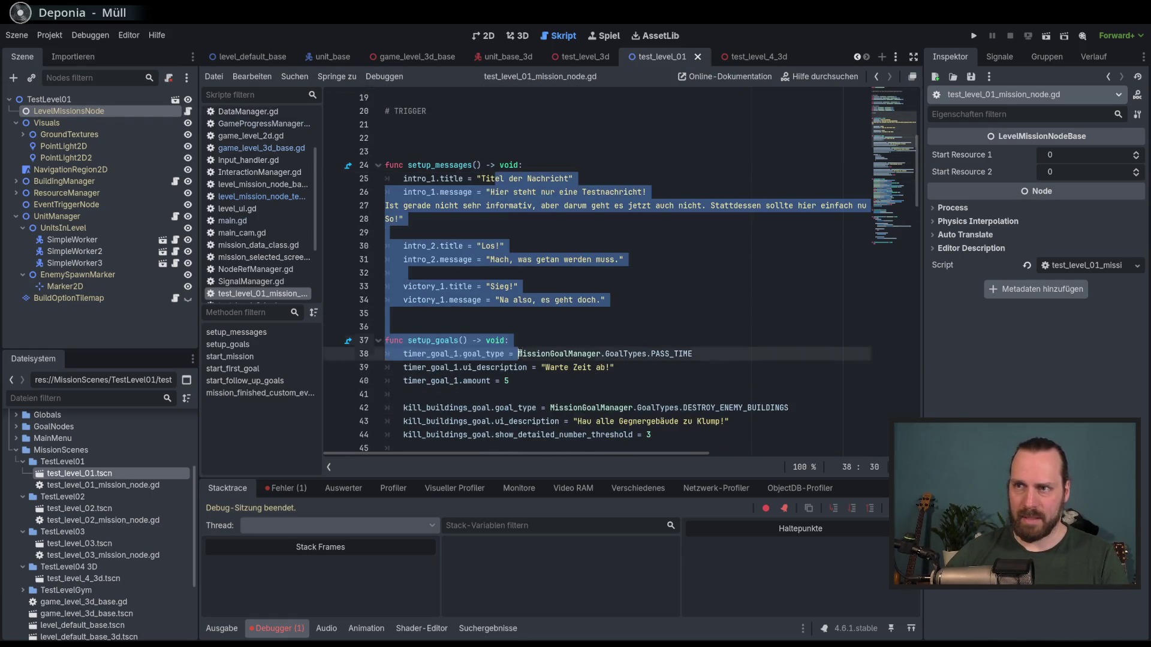
pyautogui.scroll(-4, 599, 270)
pyautogui.click(685, 300)
pyautogui.moveTo(599, 381)
pyautogui.mouseDown()
pyautogui.moveTo(539, 246)
pyautogui.moveTo(420, 178)
pyautogui.mouseUp()
pyautogui.scroll(-6, 605, 326)
pyautogui.click(605, 326)
pyautogui.scroll(-9, 605, 326)
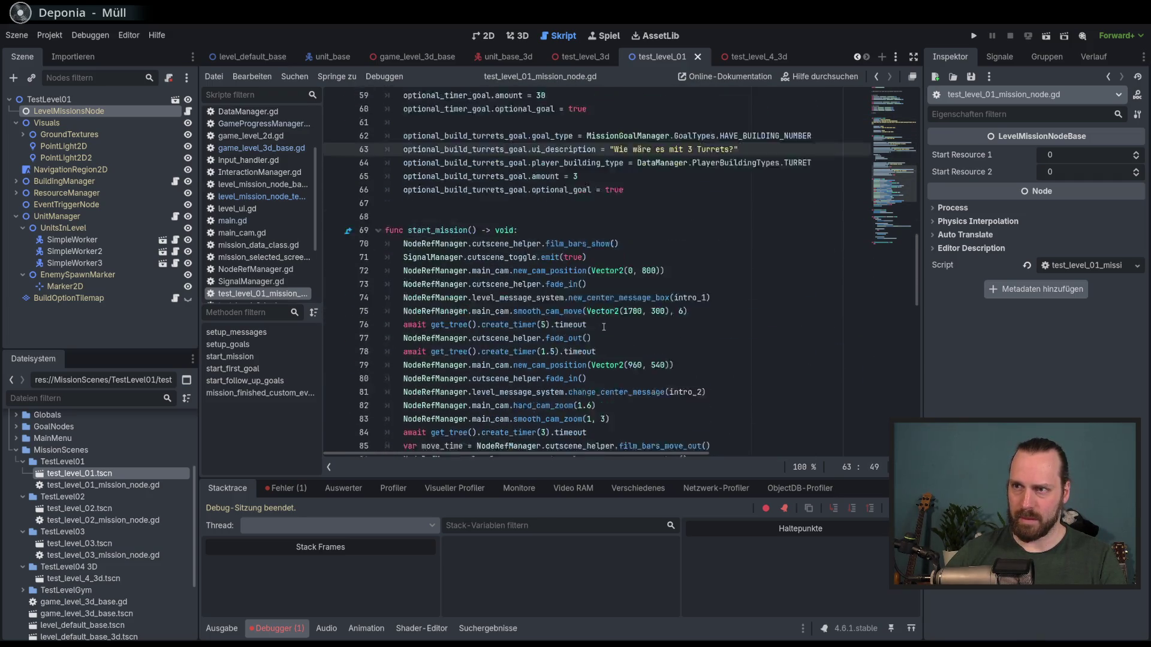
# - Read the start_first_goal and start_follow_up_goals functions in the mission script
pyautogui.click(636, 314)
pyautogui.scroll(-8, 635, 314)
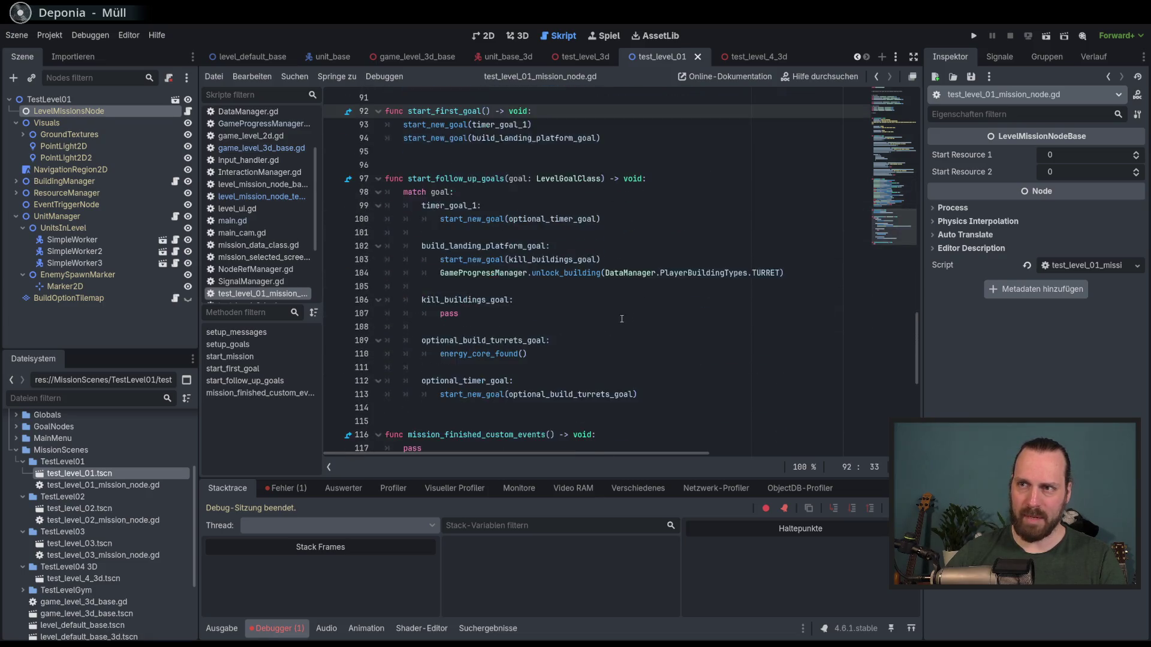
pyautogui.scroll(3, 600, 270)
pyautogui.moveTo(387, 165)
pyautogui.mouseDown()
pyautogui.moveTo(483, 348)
pyautogui.moveTo(598, 394)
pyautogui.mouseUp()
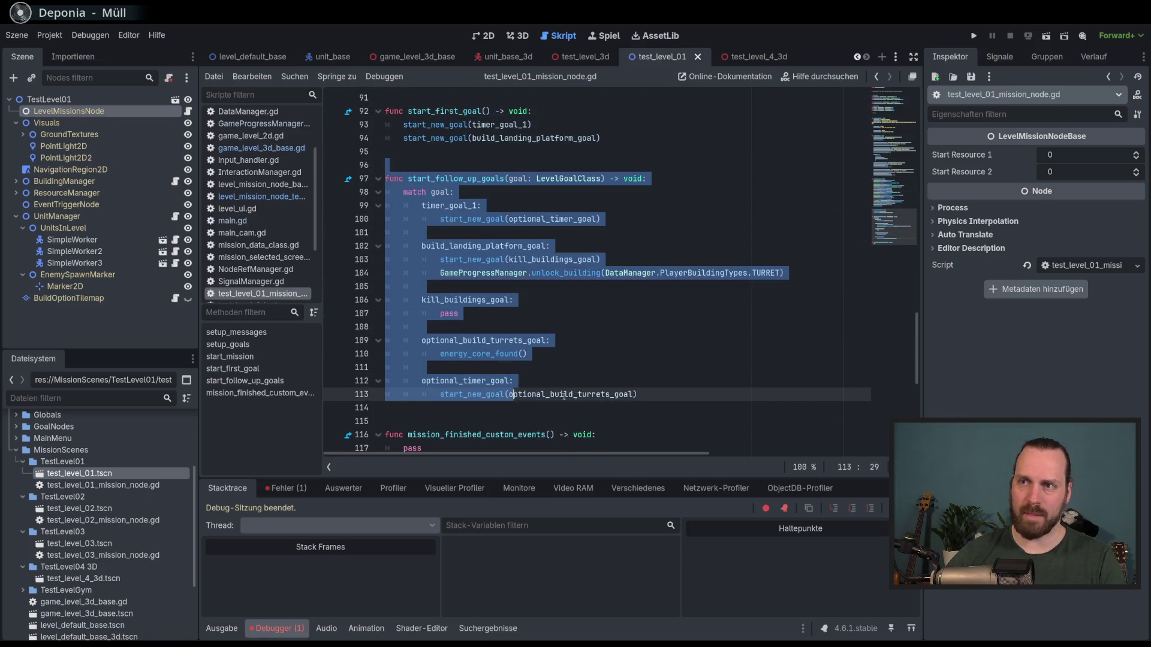
pyautogui.click(598, 394)
pyautogui.click(527, 354)
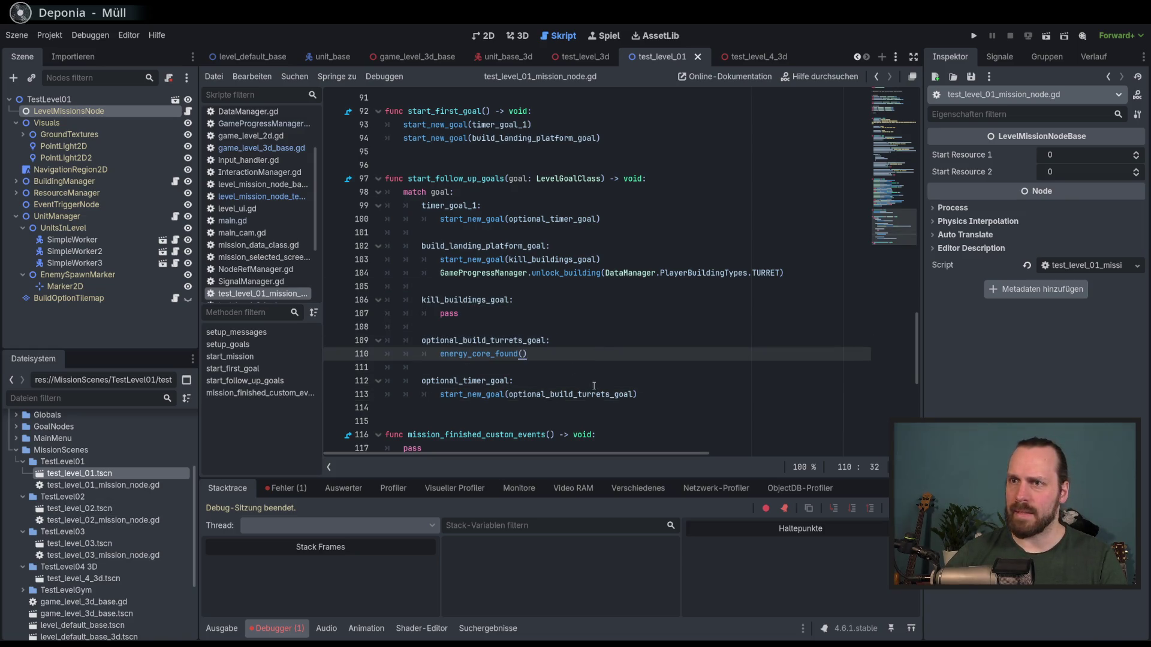
# - Review the goal and message variable declarations, then reopen the test_level_4_3d scene
pyautogui.scroll(20, 501, 409)
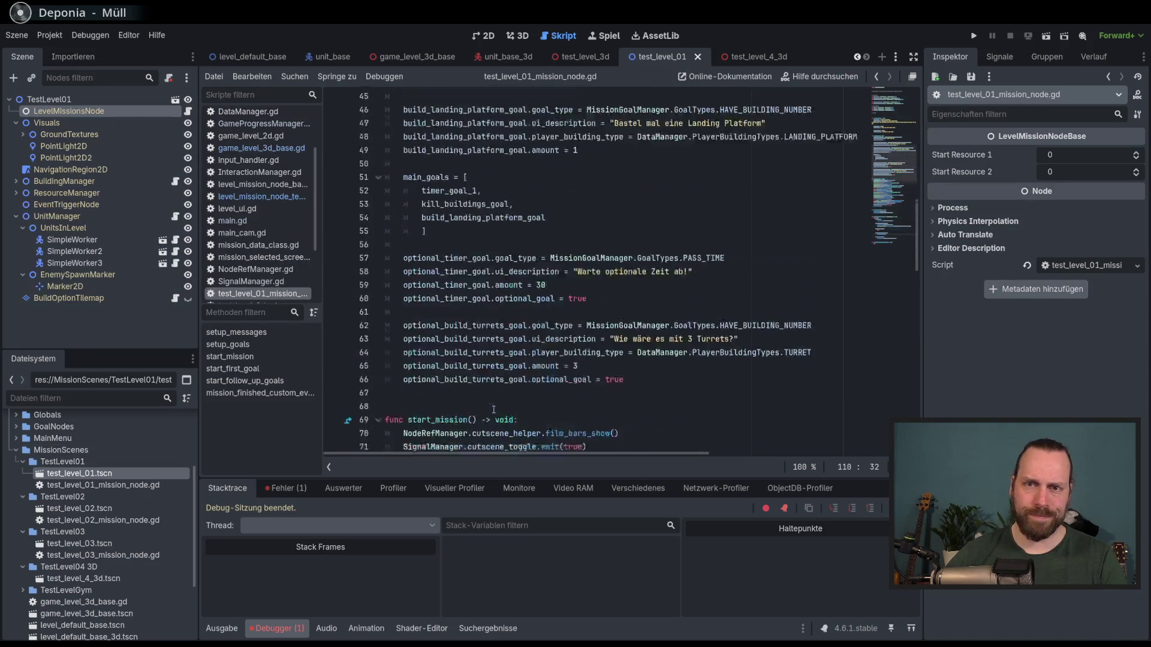
pyautogui.scroll(8, 500, 409)
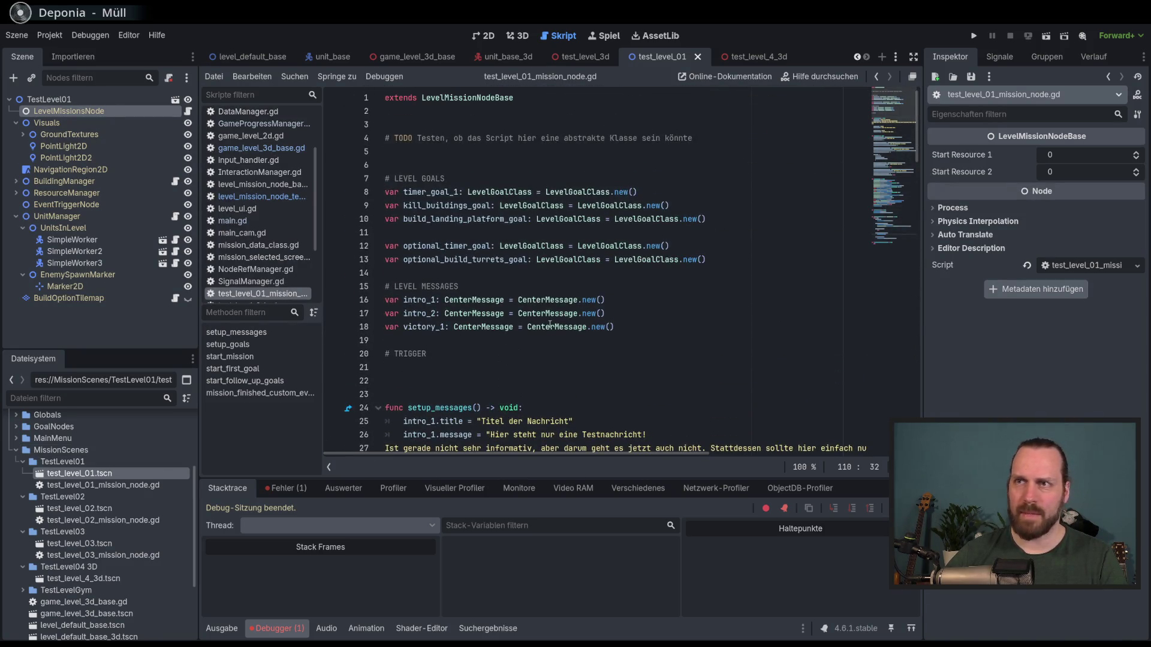
pyautogui.moveTo(552, 324)
pyautogui.moveTo(385, 192)
pyautogui.mouseDown()
pyautogui.moveTo(659, 219)
pyautogui.moveTo(611, 327)
pyautogui.mouseUp()
pyautogui.click(519, 327)
pyautogui.moveTo(428, 192)
pyautogui.mouseDown()
pyautogui.moveTo(707, 219)
pyautogui.moveTo(614, 326)
pyautogui.mouseUp()
pyautogui.click(461, 327)
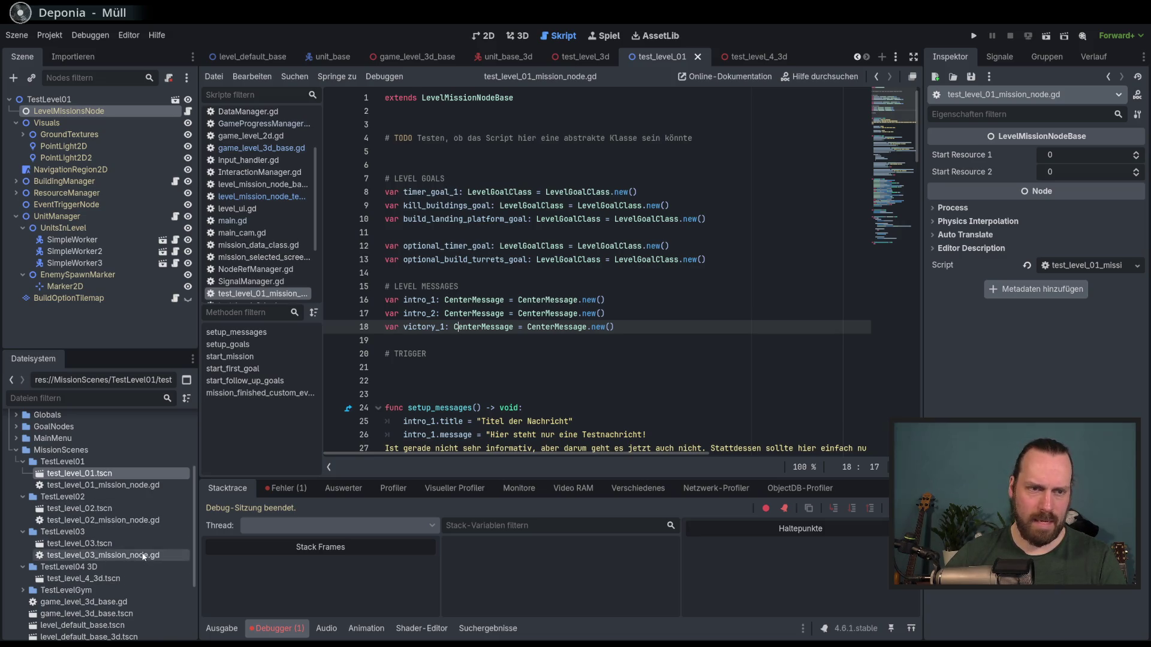
pyautogui.doubleClick(90, 579)
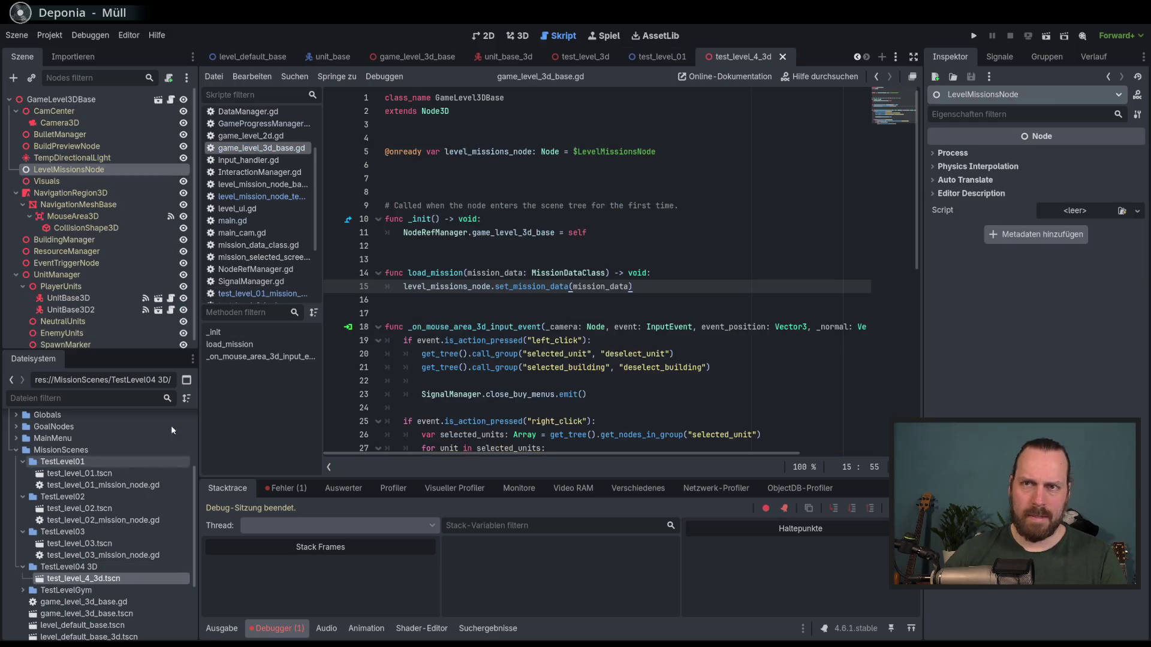
# - Undo an accidental Ctrl+V paste under LevelMissionsNode, then select the mission node template script
pyautogui.click(99, 181)
pyautogui.click(99, 171)
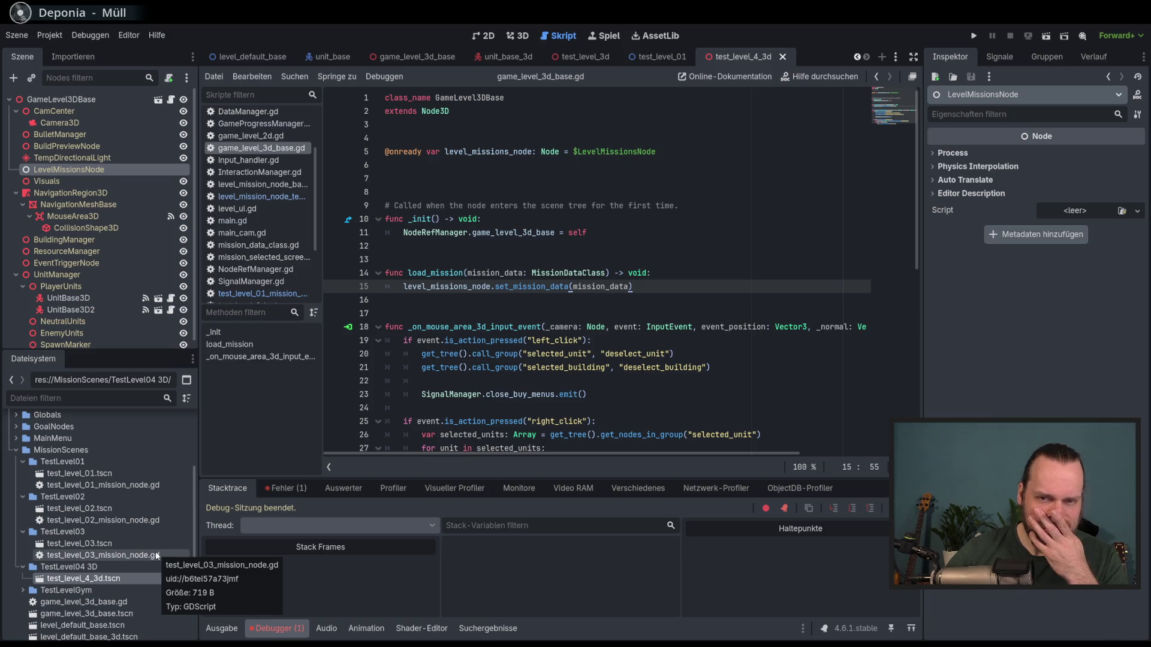
pyautogui.scroll(-2, 156, 556)
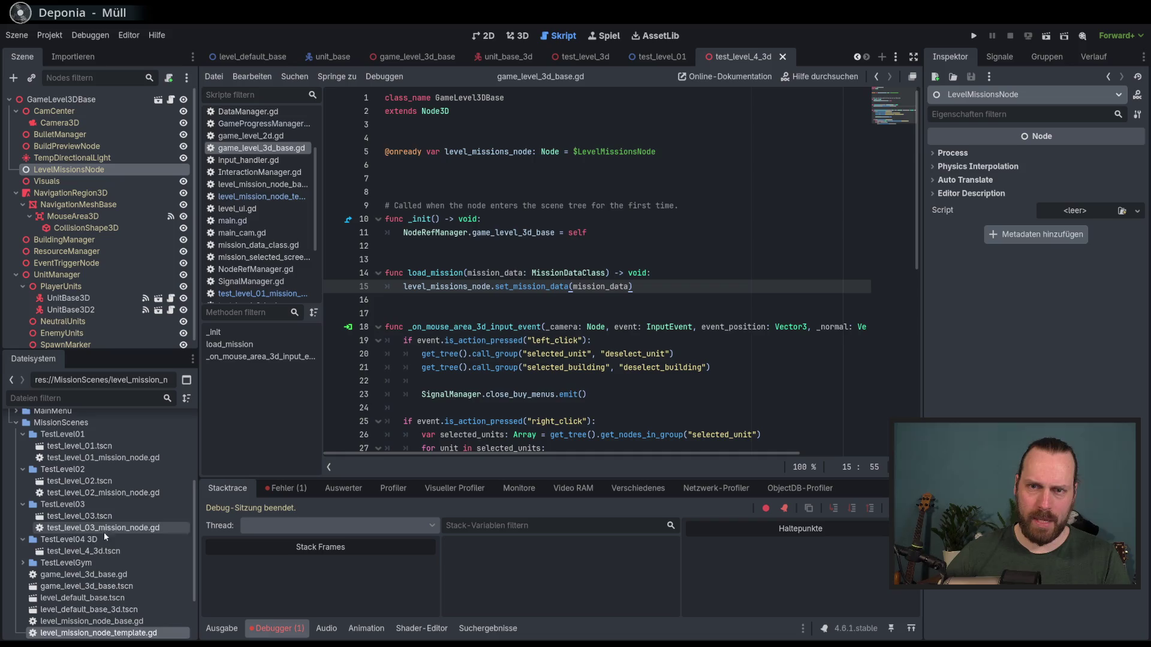
pyautogui.click(87, 541)
pyautogui.hotkey('ctrl', 'v')
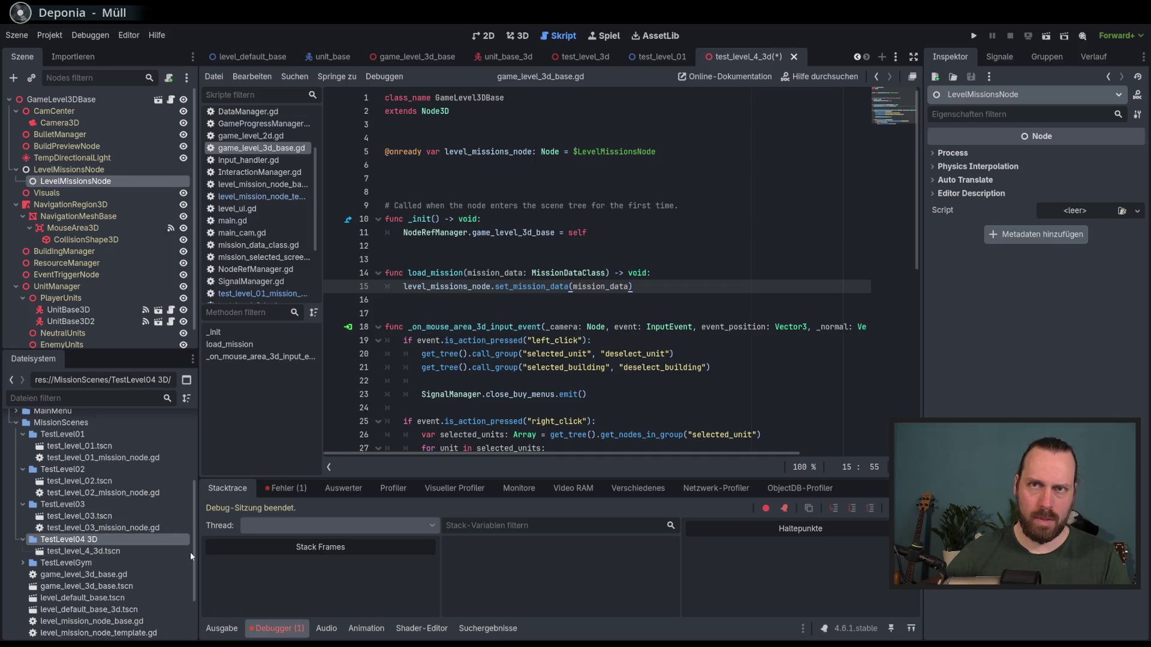
pyautogui.hotkey('ctrl', 'z')
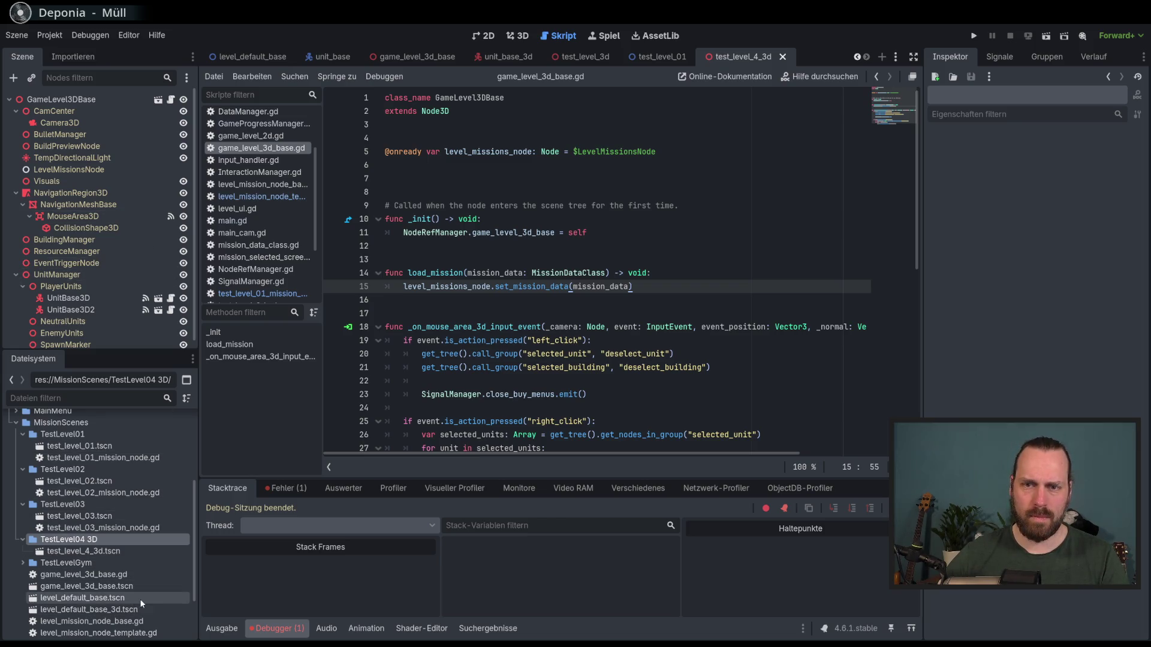
pyautogui.click(138, 633)
# - Copy level_mission_node_template.gd into the TestLevel04 3D folder via Verschieben/Duplizieren nach
pyautogui.rightClick(132, 634)
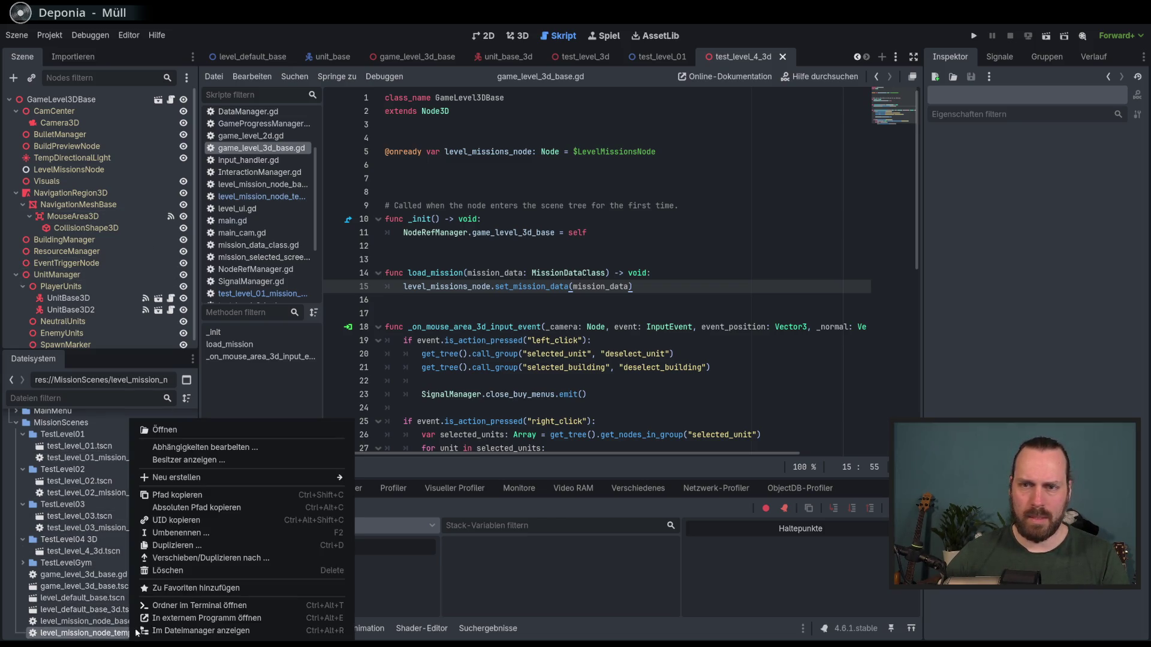
pyautogui.click(189, 545)
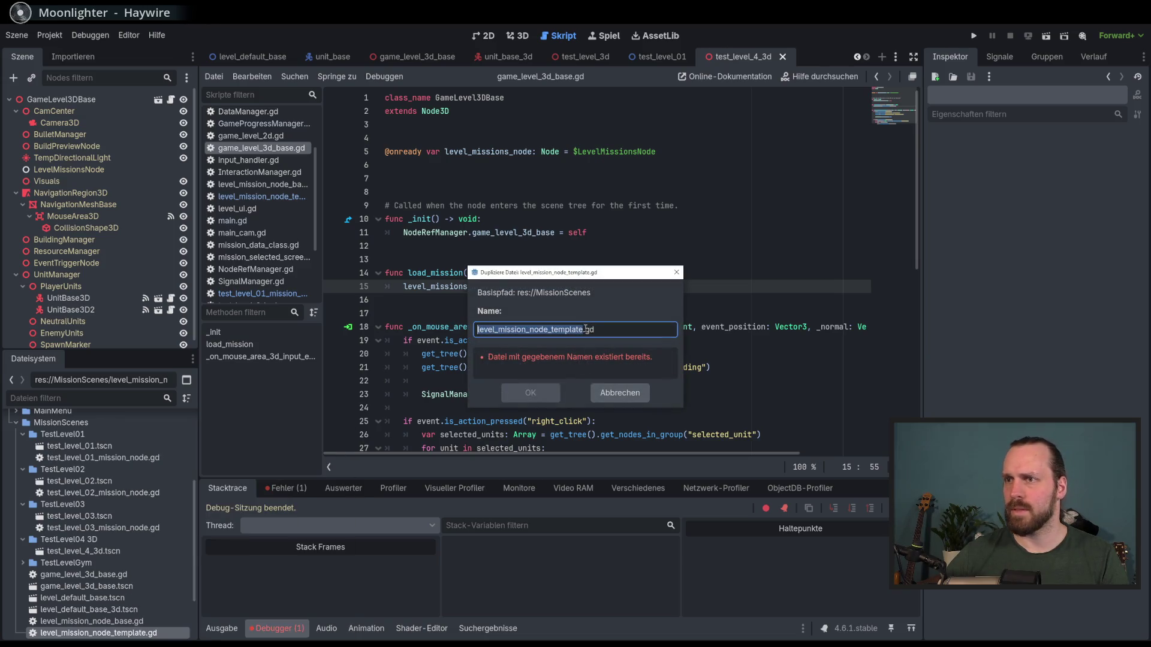
pyautogui.click(620, 393)
pyautogui.rightClick(133, 633)
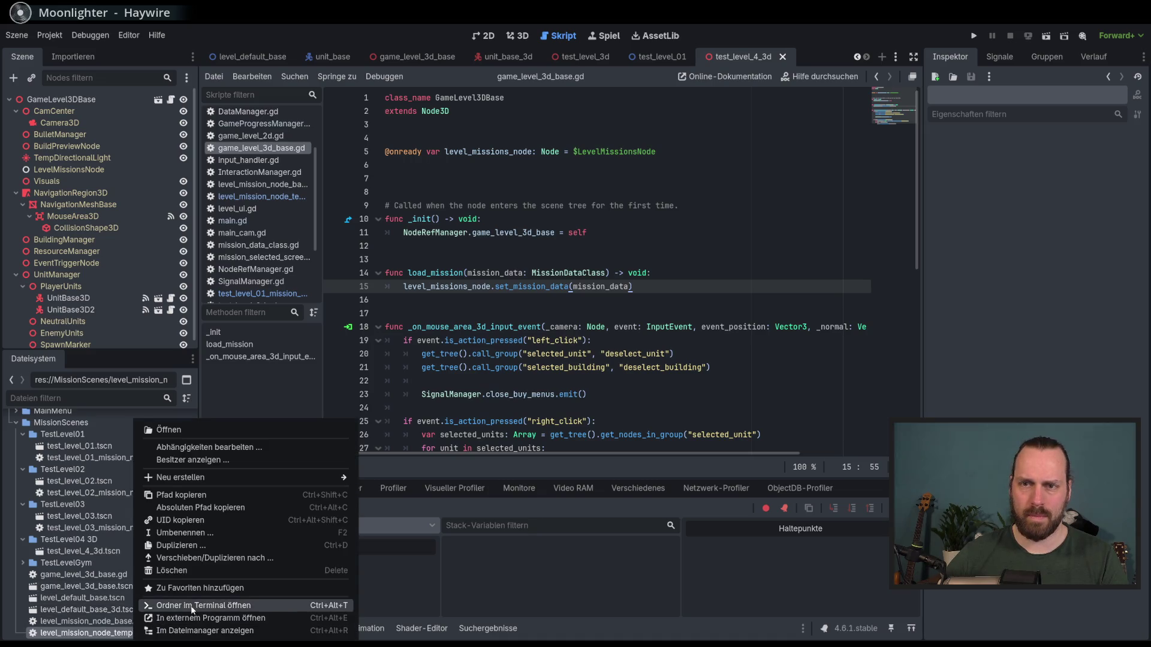
pyautogui.click(214, 558)
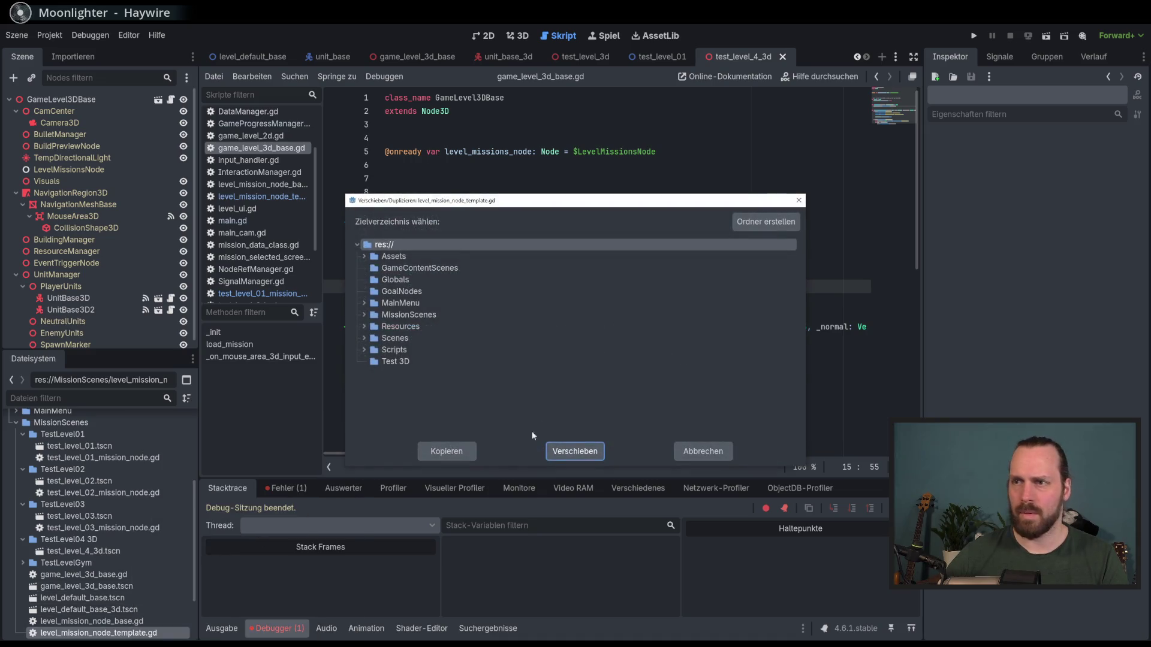
pyautogui.click(364, 315)
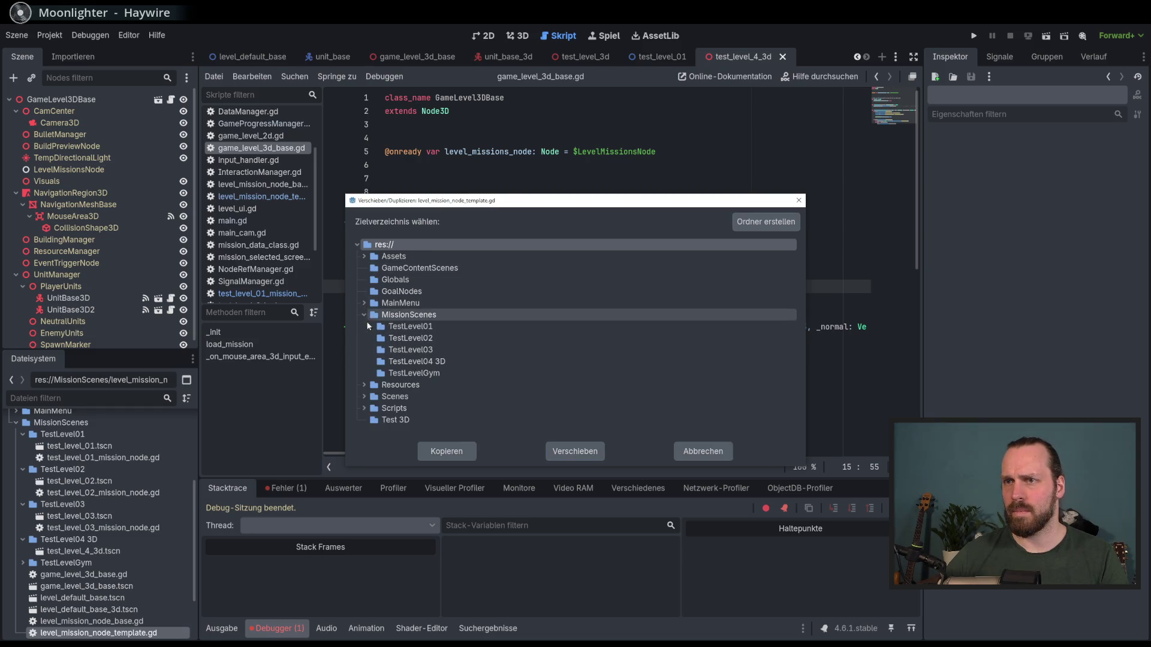
pyautogui.click(419, 361)
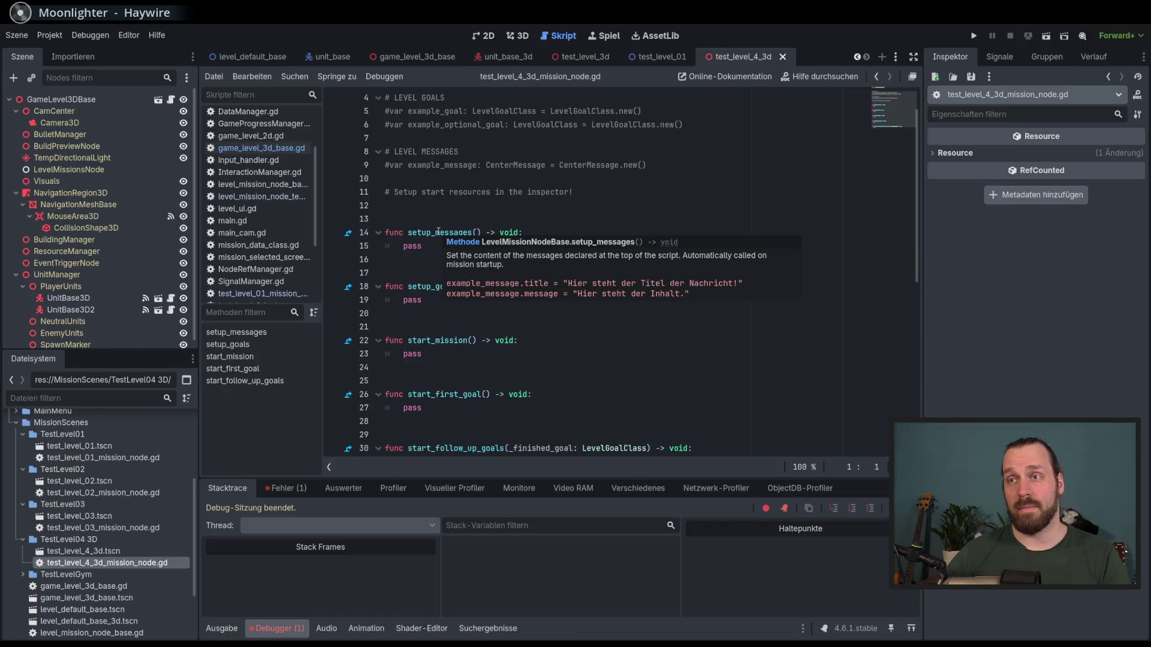
# - Save the new test_level_4_3d_mission_node.gd script and look through it
pyautogui.click(455, 247)
pyautogui.hotkey('ctrl', 's')
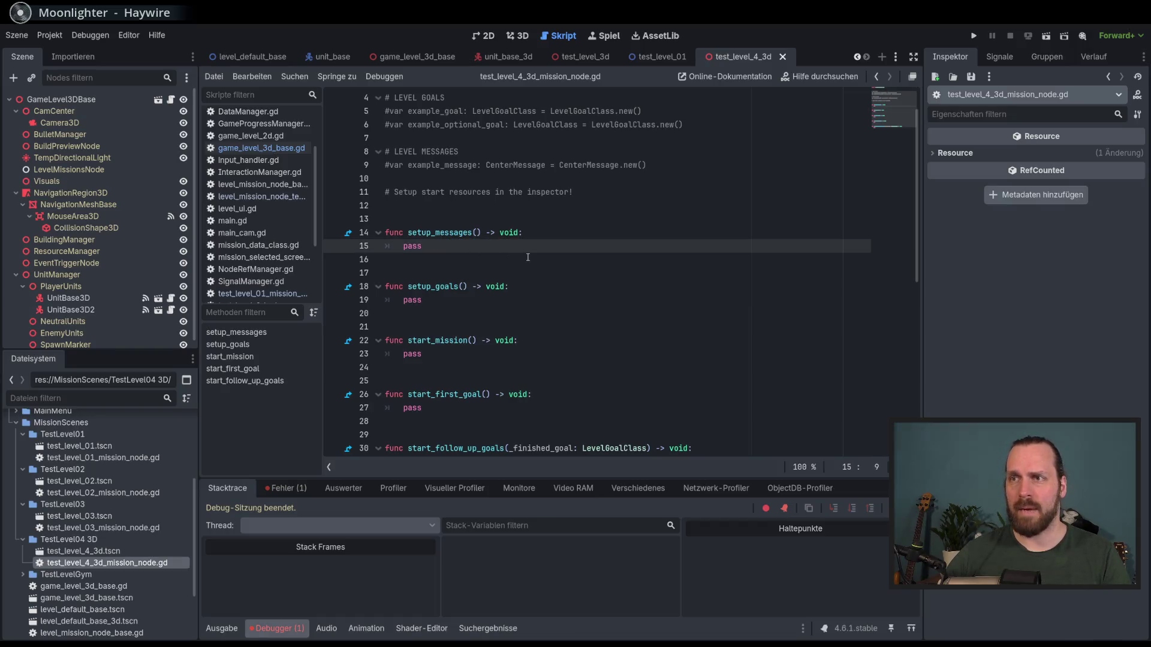
pyautogui.scroll(-1, 527, 257)
pyautogui.scroll(-1, 527, 257)
pyautogui.scroll(3, 444, 152)
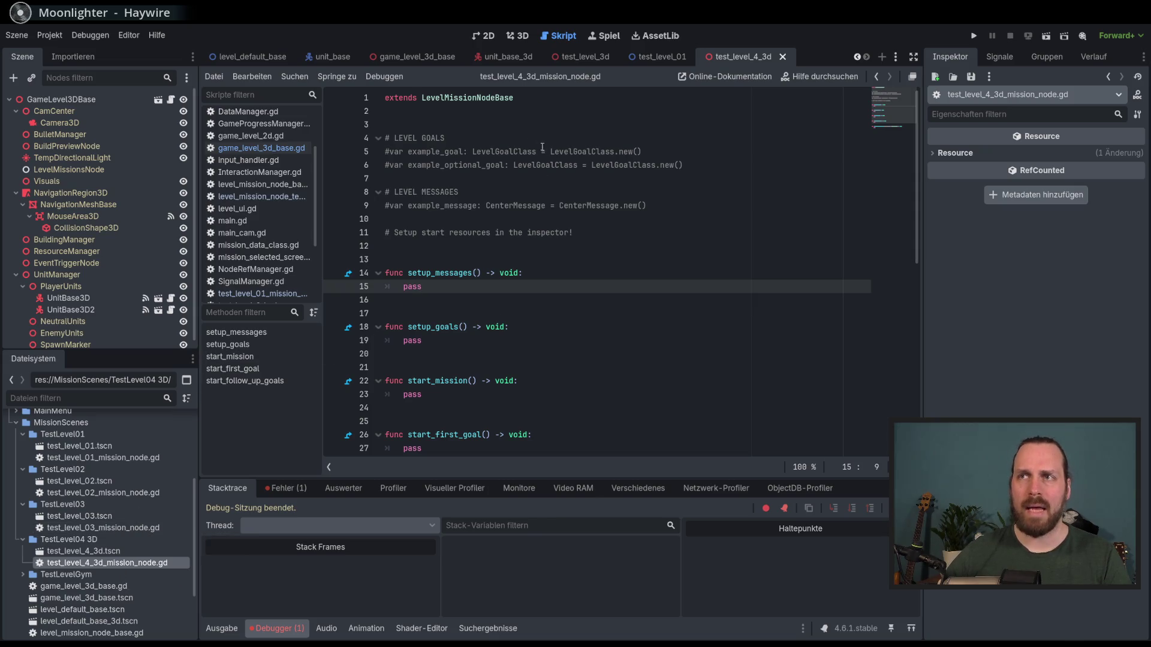
# - Open the LevelMissionNodeBase script and inspect mission_data and set_mission_data
pyautogui.keyDown('ctrl'); pyautogui.click(468, 98); pyautogui.keyUp('ctrl')
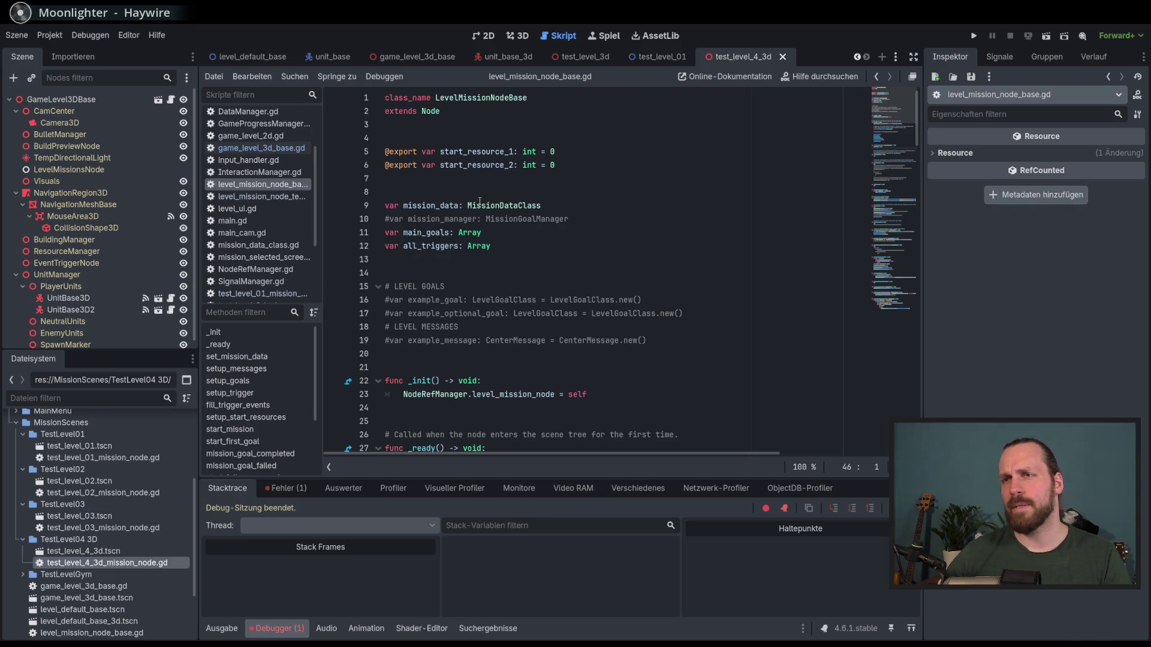
pyautogui.doubleClick(431, 206)
pyautogui.scroll(-10, 517, 273)
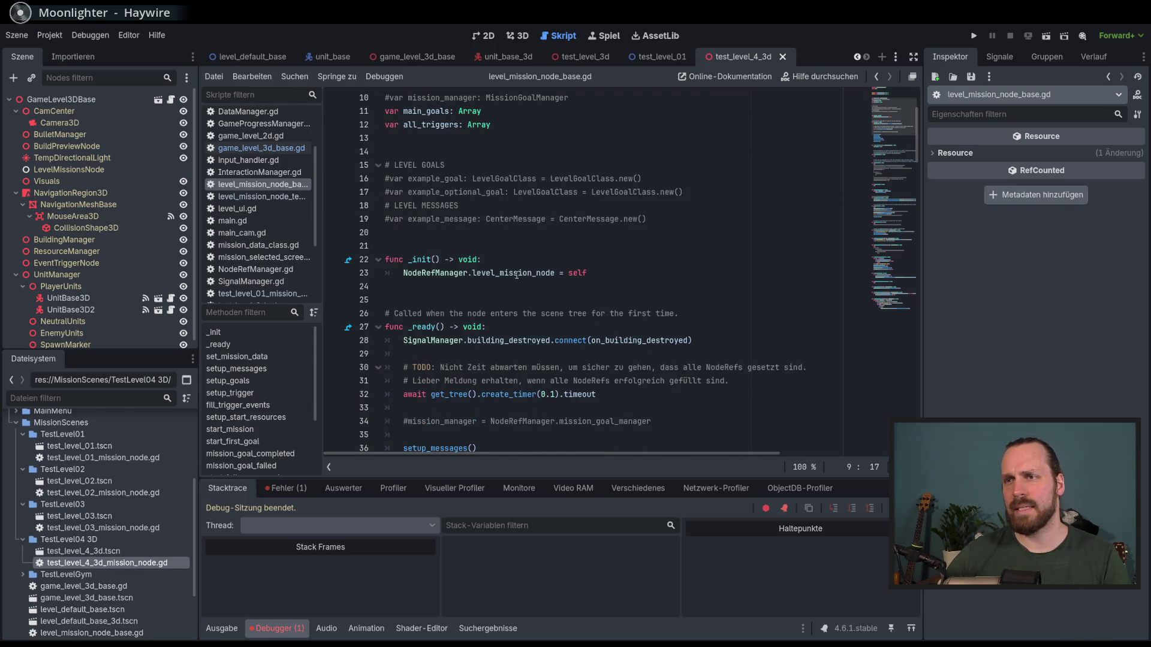
pyautogui.doubleClick(447, 274)
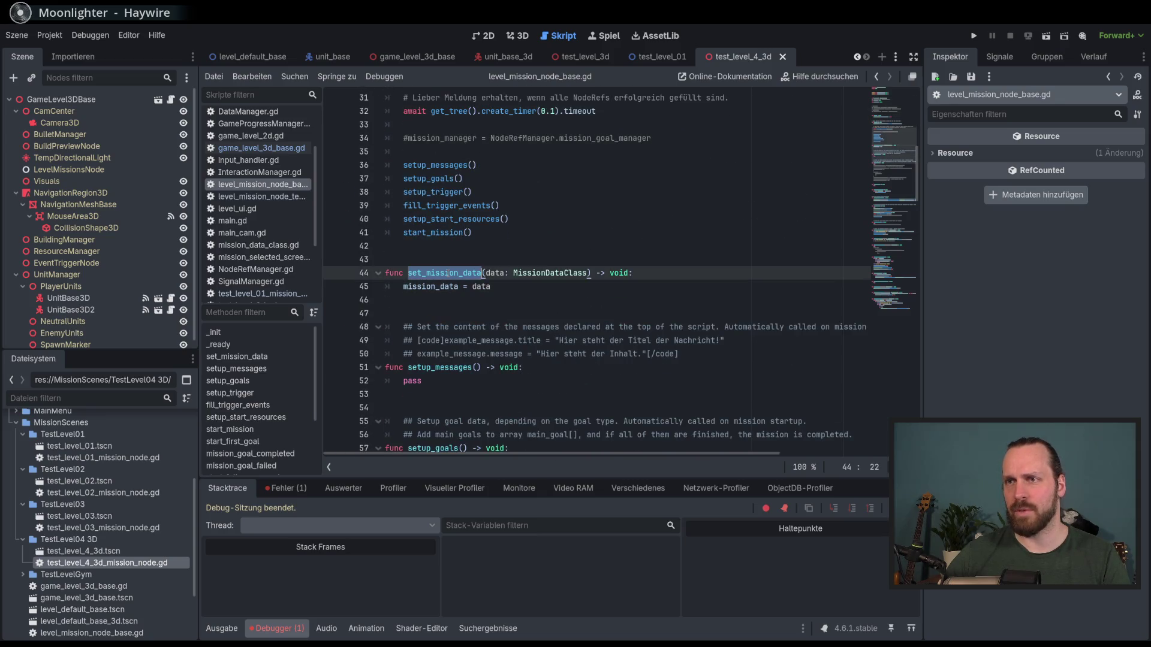
pyautogui.click(557, 287)
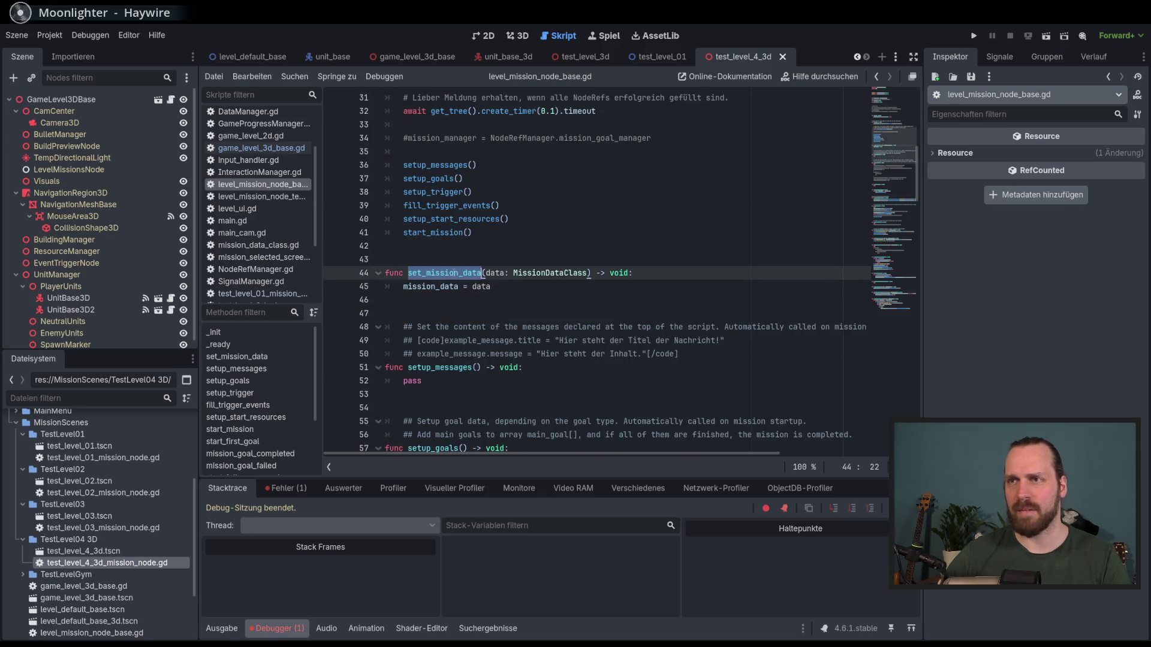
pyautogui.scroll(-5, 535, 282)
pyautogui.scroll(15, 525, 286)
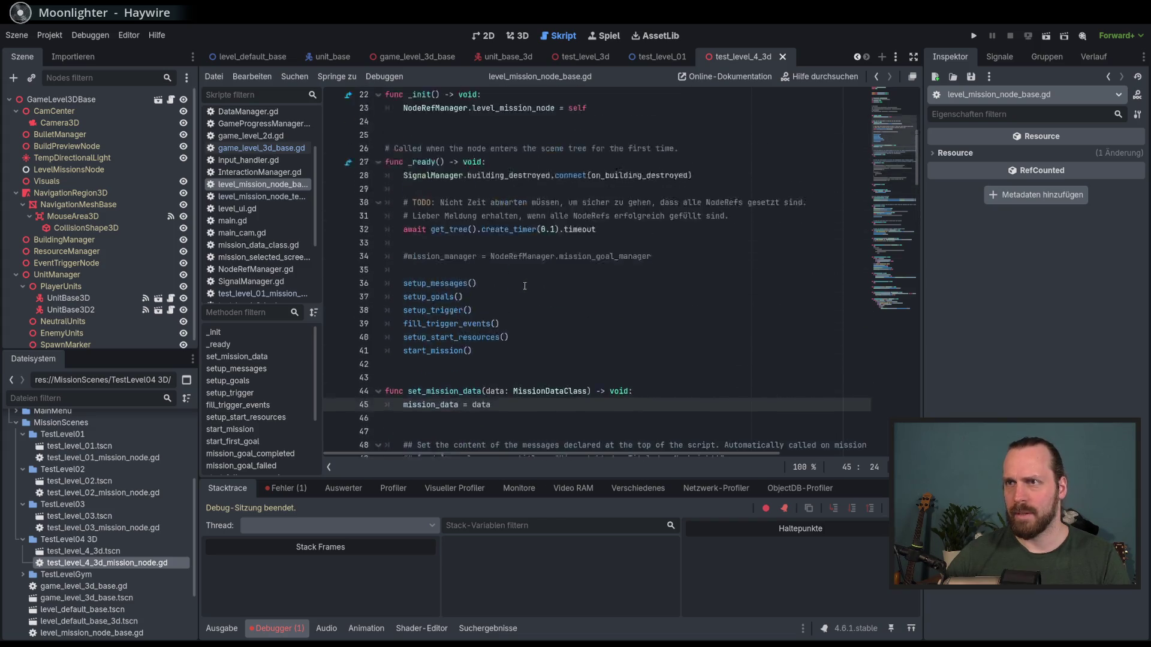
# - Select the TestLevel03 scene, test_level_4_3d scene, then the new mission script in FileSystem
pyautogui.click(96, 517)
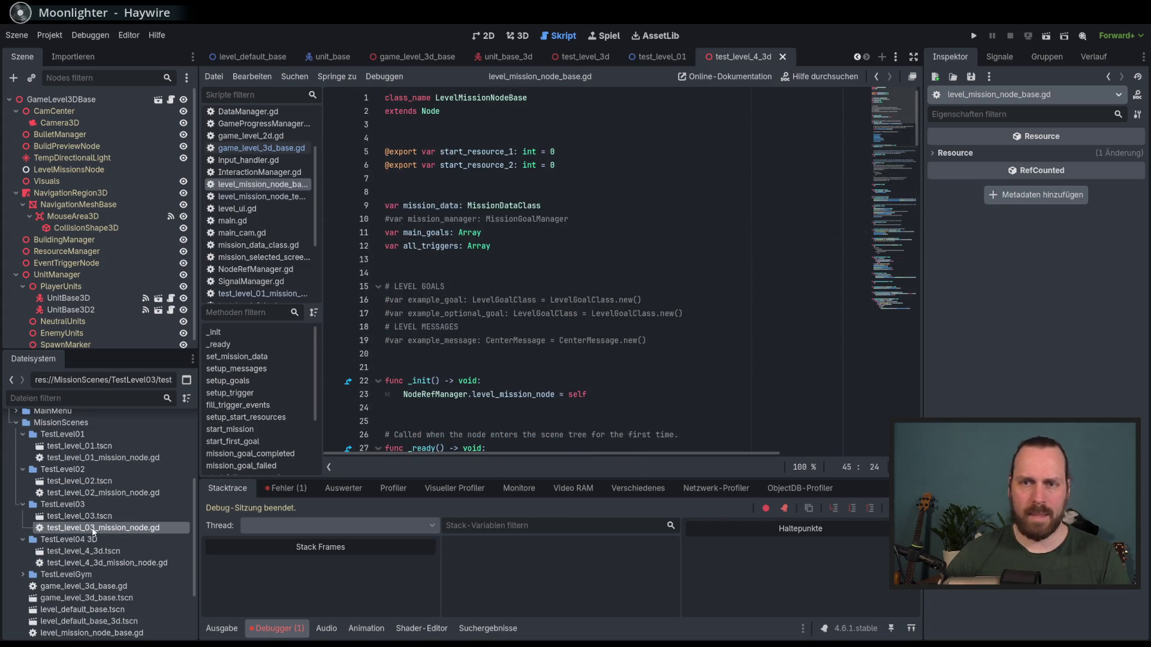
pyautogui.click(105, 552)
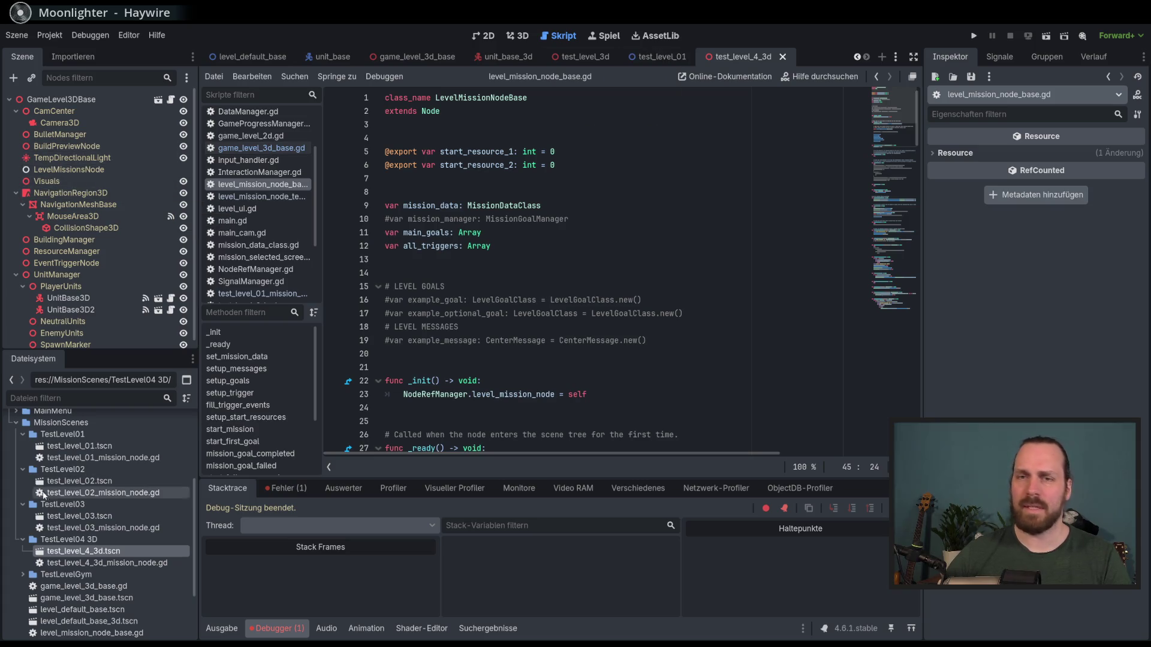
pyautogui.click(85, 564)
# - Attach the new mission script to LevelMissionsNode, set Start Resources to 100 and 50, and run
pyautogui.moveTo(103, 565)
pyautogui.mouseDown()
pyautogui.moveTo(54, 416)
pyautogui.moveTo(109, 167)
pyautogui.mouseUp()
pyautogui.hotkey('ctrl', 's')
pyautogui.click(1062, 154)
pyautogui.write('100')
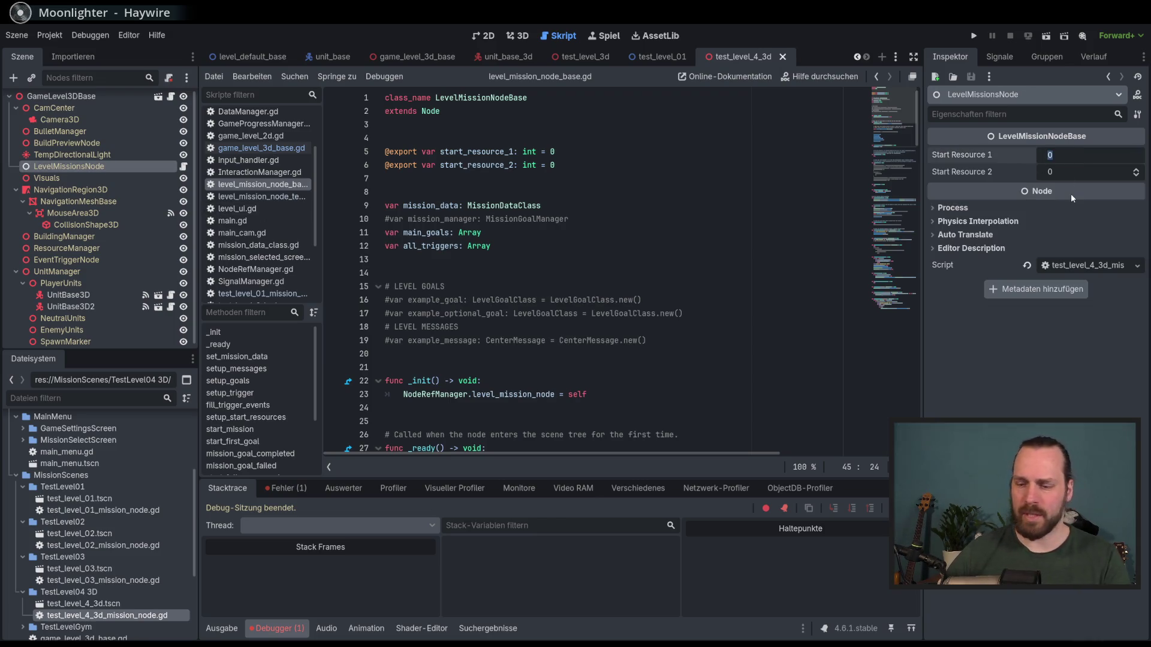
pyautogui.press('Tab')
pyautogui.write('0')
pyautogui.press('Return')
pyautogui.press('F5')
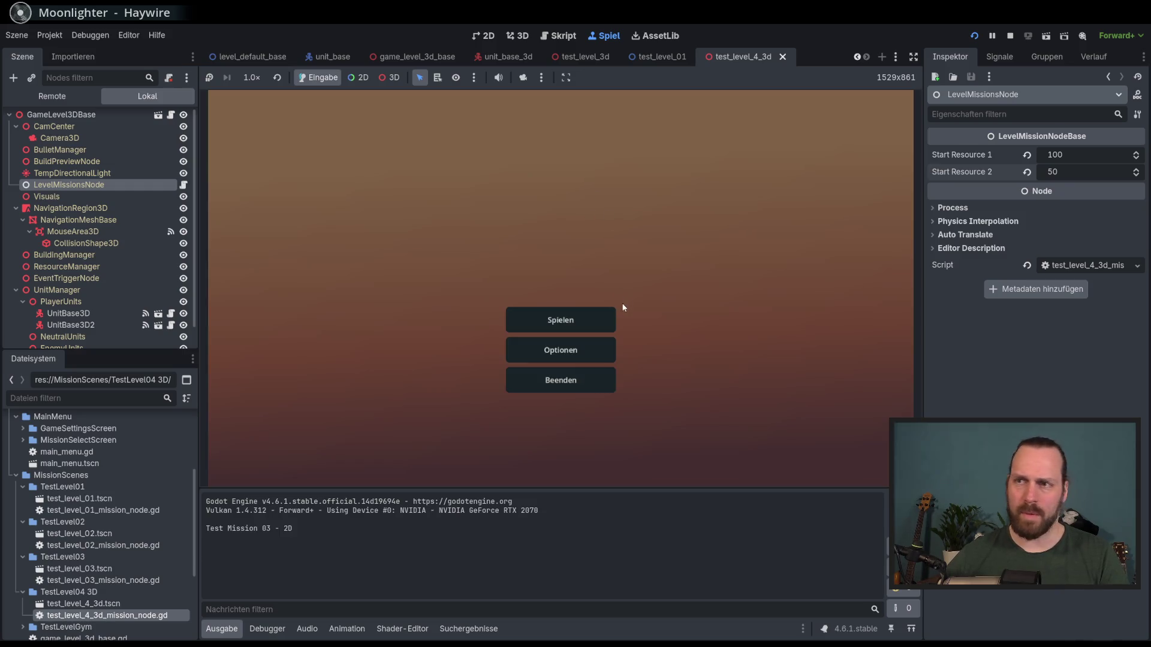
# - Start Test Mission 3D from the game's Spielen menu, triggering the set_mission_data crash
pyautogui.click(594, 320)
pyautogui.click(395, 245)
pyautogui.click(655, 432)
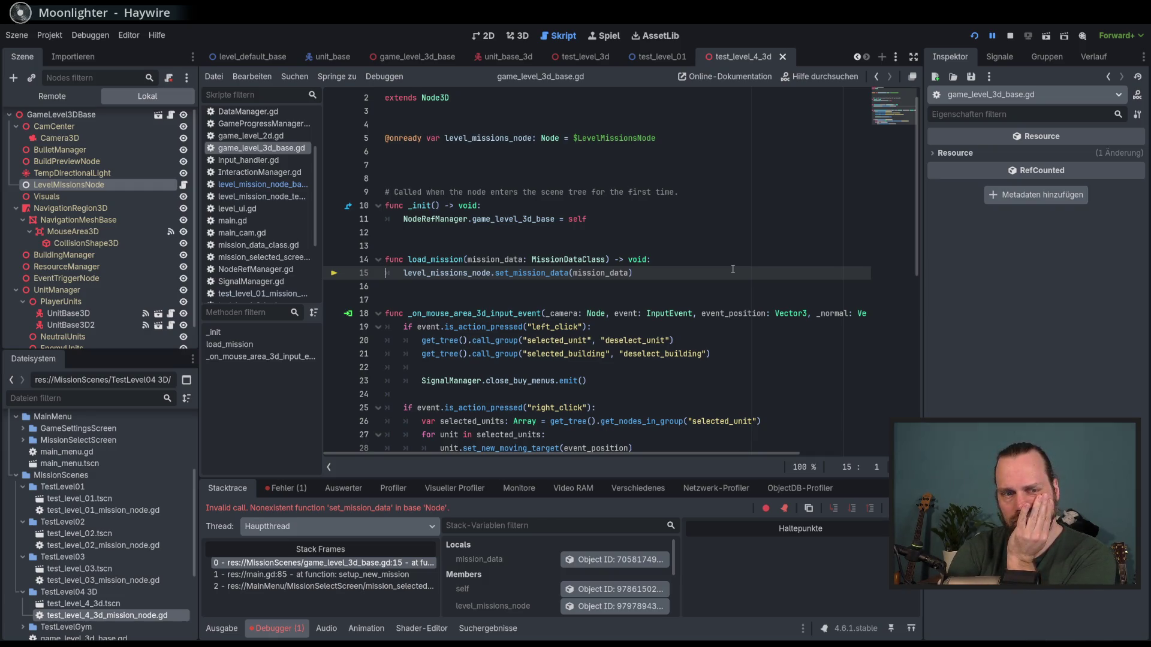
# - Stop the crashed game and select the load_mission function name
pyautogui.click(732, 270)
pyautogui.press('F8')
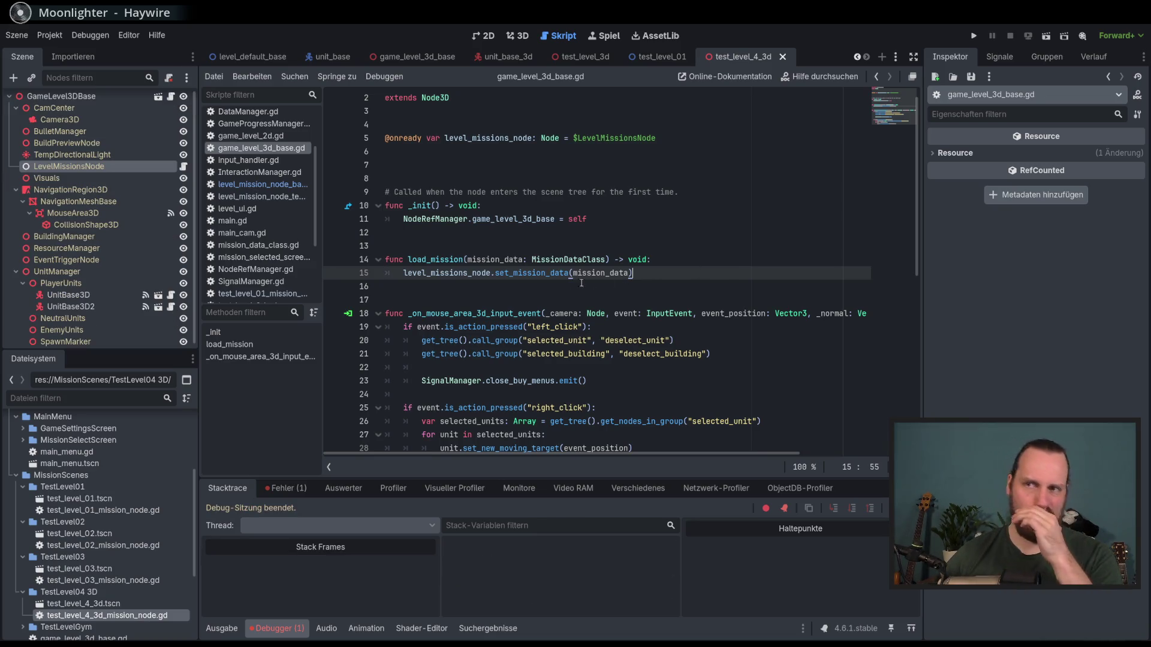
pyautogui.doubleClick(436, 260)
pyautogui.scroll(-3, 470, 250)
pyautogui.scroll(3, 470, 250)
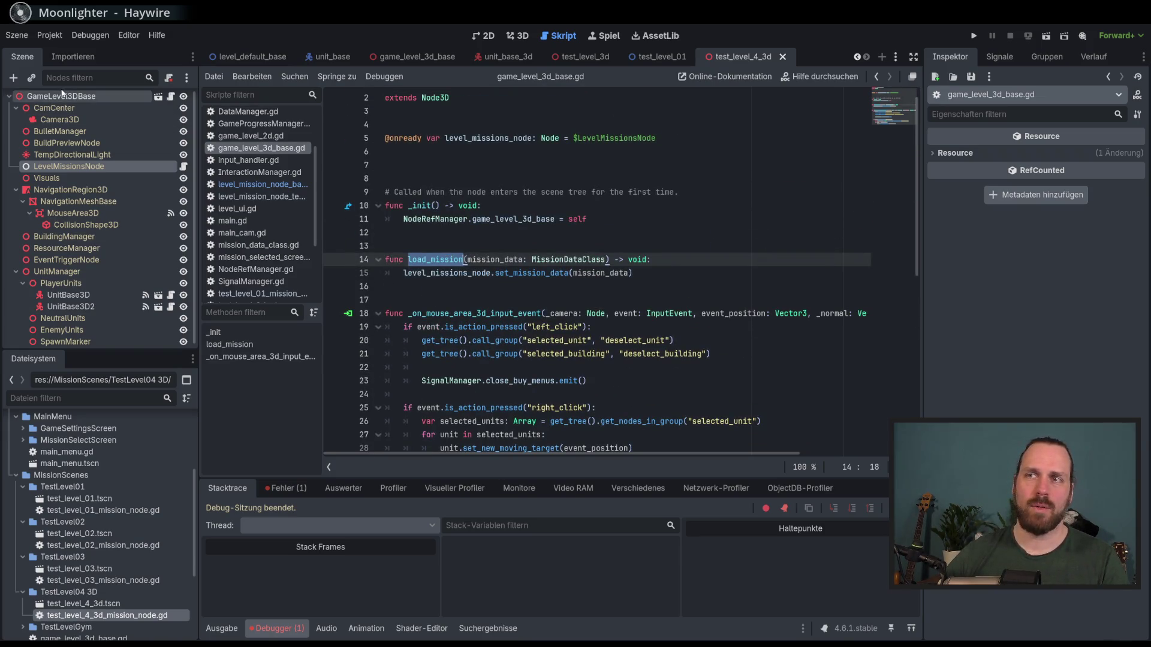
pyautogui.scroll(1, 62, 96)
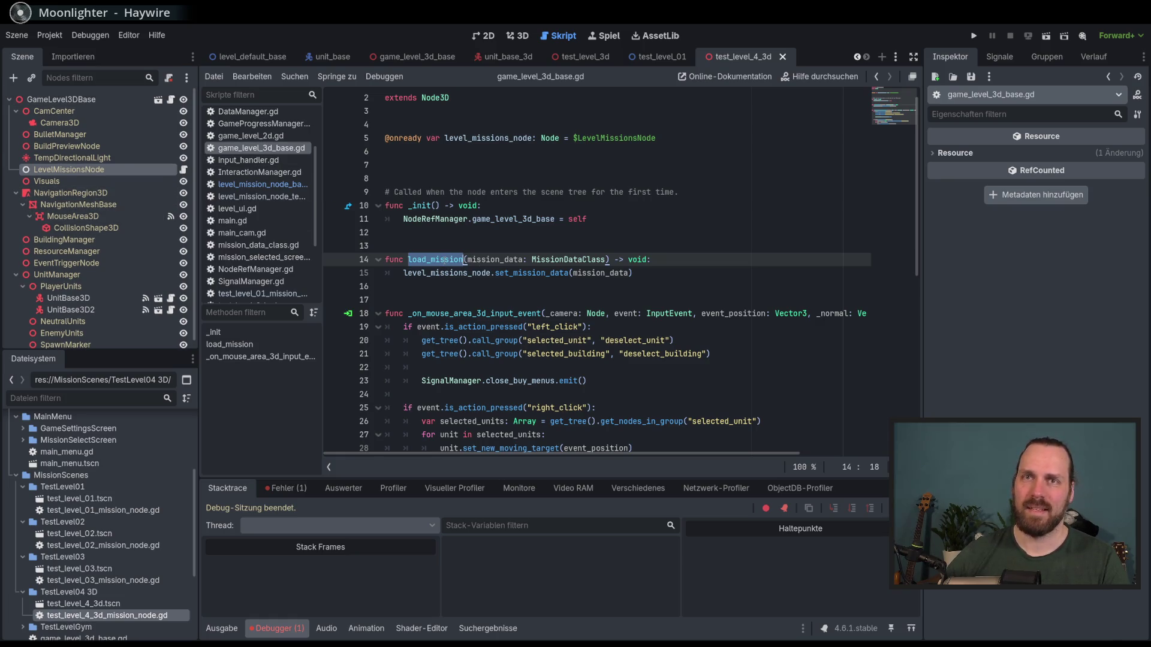
# - Search all project files for load_mission and open the main.gd line 85 result
pyautogui.hotkey('ctrl', 'shift', 'f')
pyautogui.click(551, 391)
pyautogui.moveTo(484, 504); pyautogui.dragTo(482, 450)
pyautogui.click(379, 560)
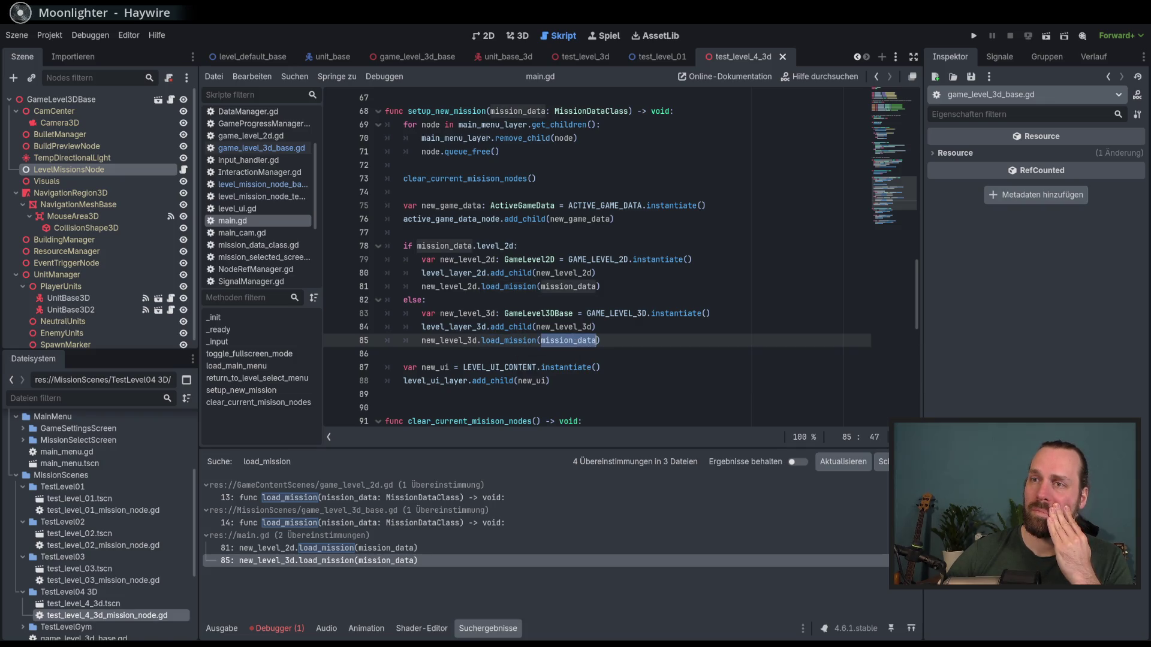
# - Inspect main.gd lines 83–85, then open game_level_3d_base.gd from the GameLevel3DBase root node
pyautogui.doubleClick(546, 330)
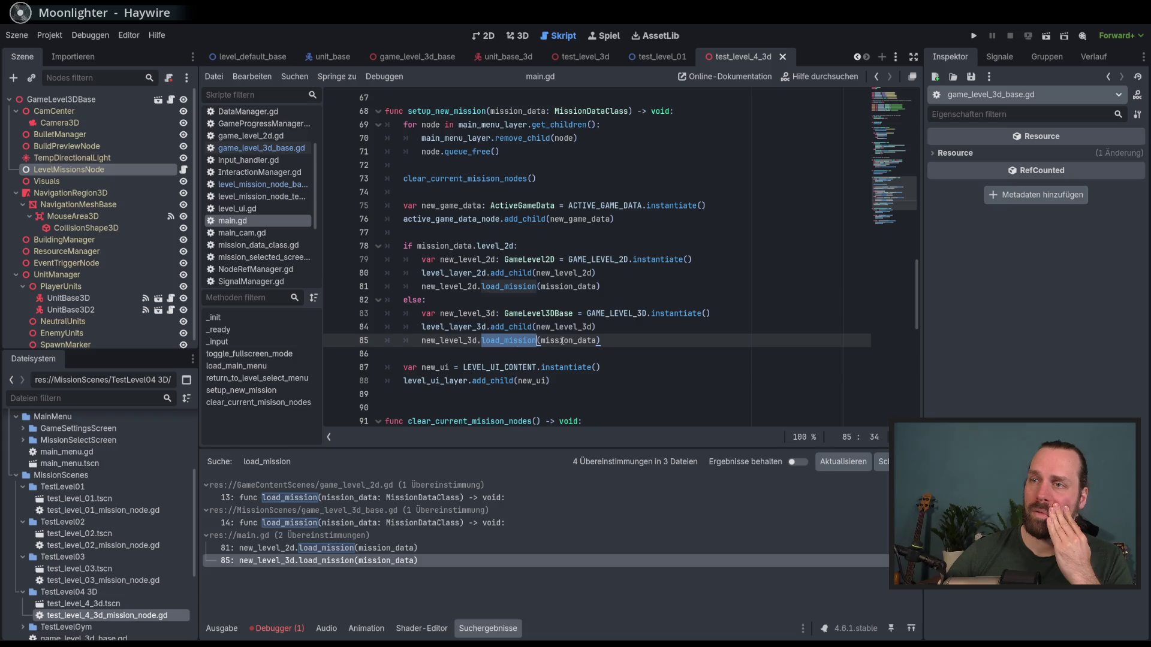
pyautogui.click(564, 340)
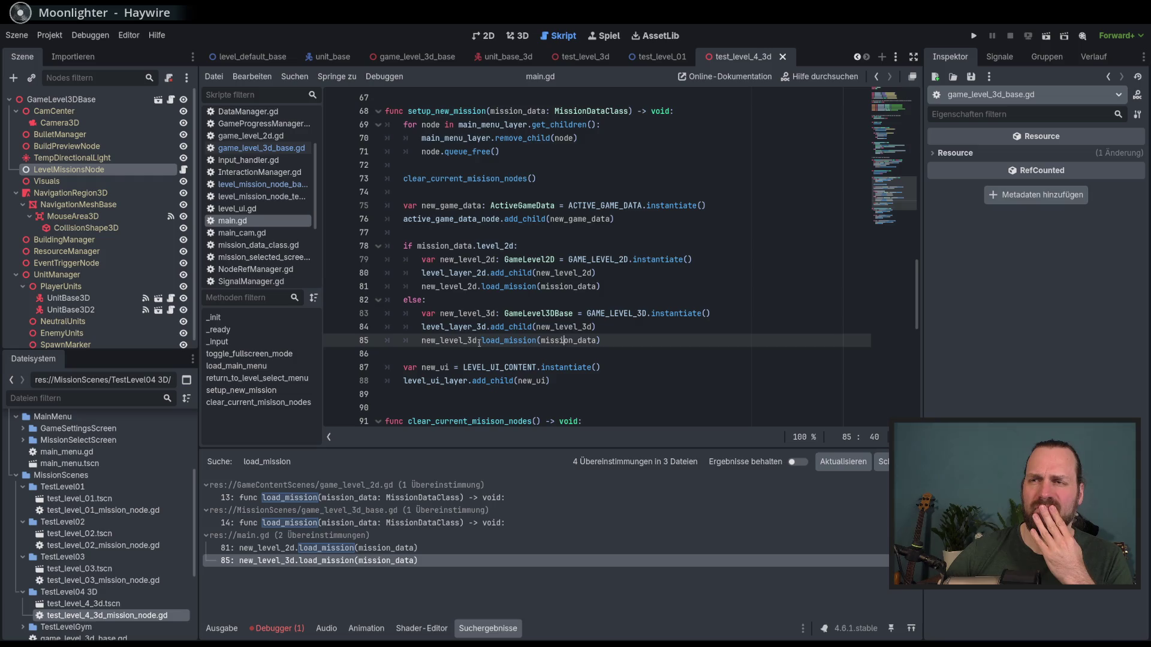
pyautogui.doubleClick(460, 327)
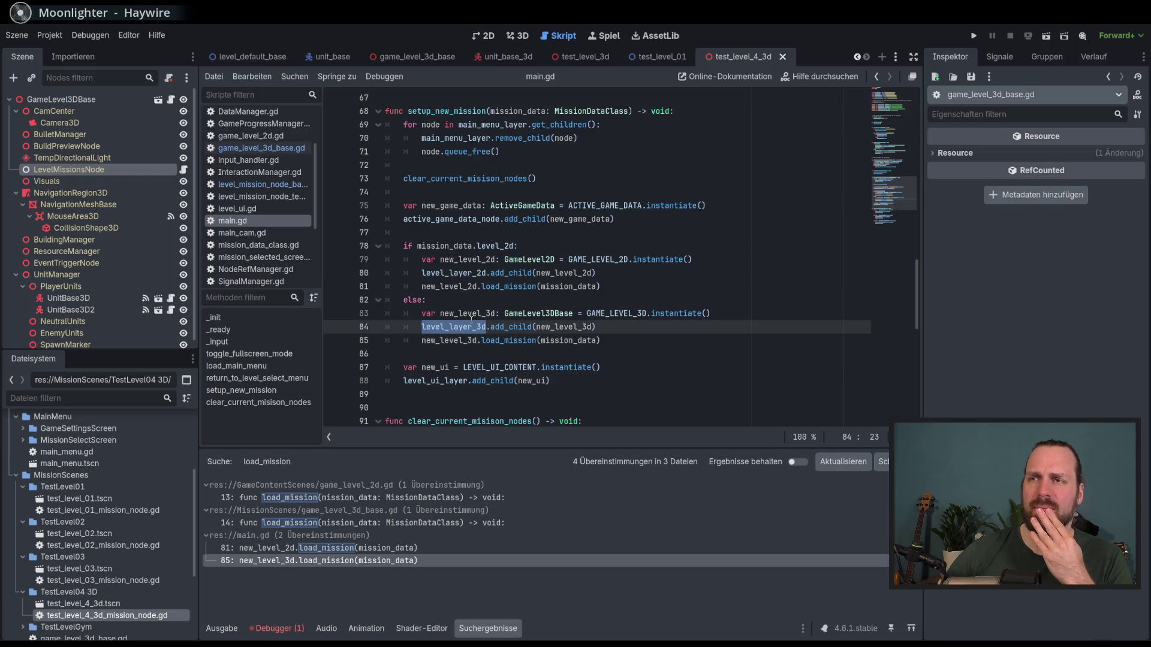
pyautogui.click(537, 313)
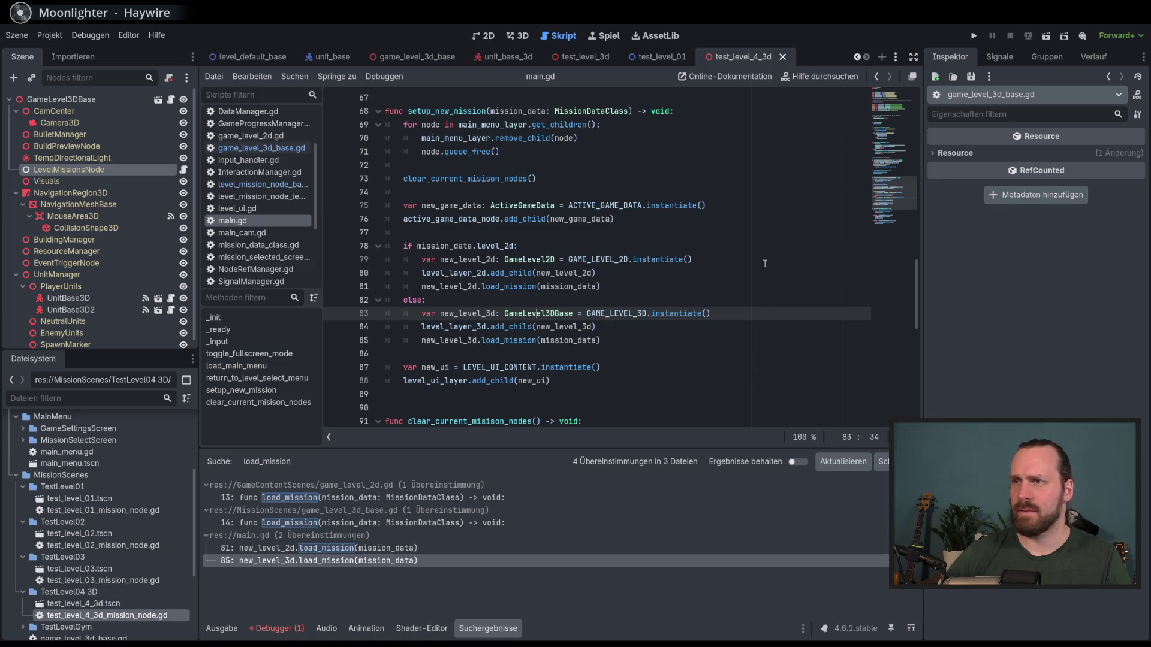
pyautogui.click(60, 99)
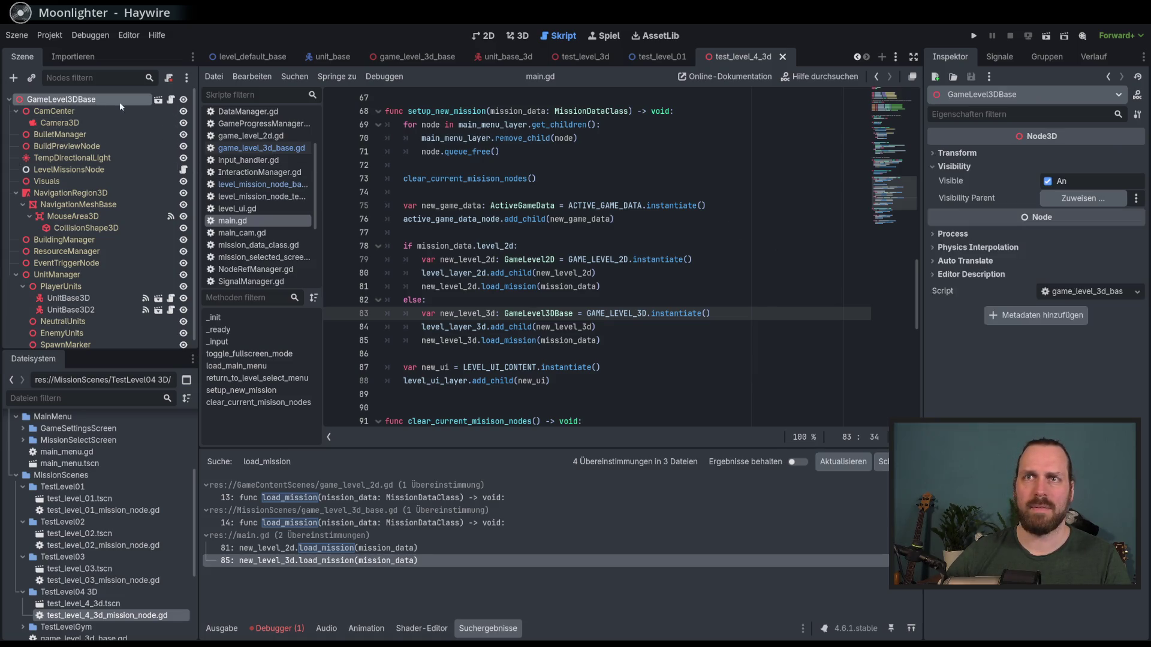
pyautogui.click(170, 99)
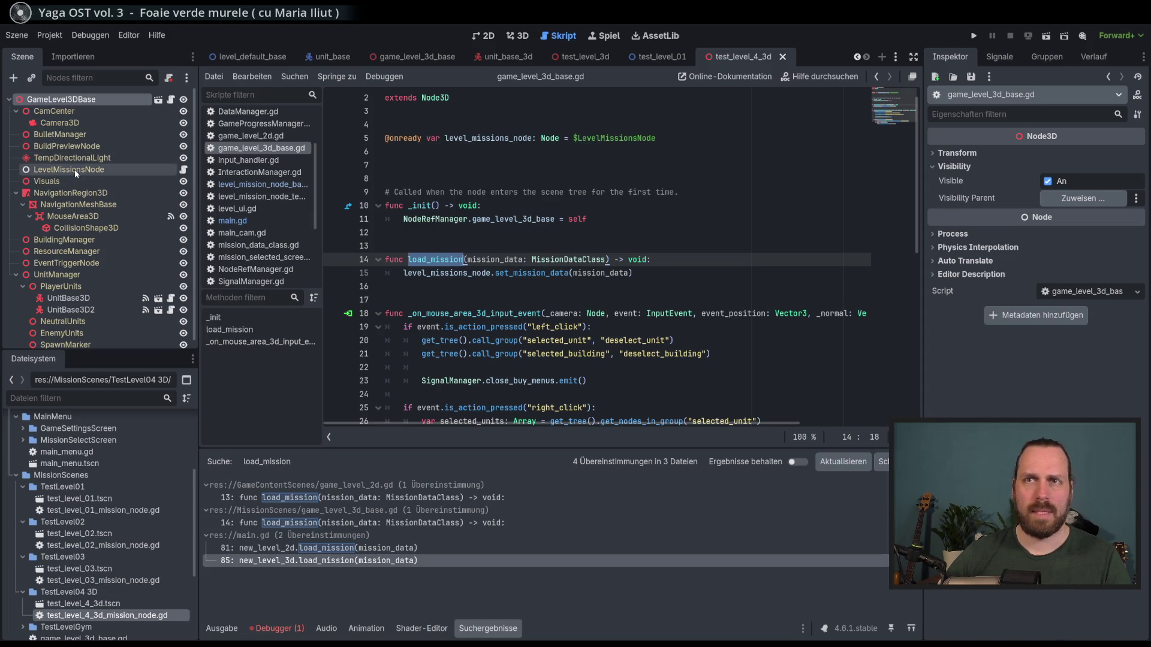
# - Run the project and start Test Mission - 3D until the debugger halts at line 15
pyautogui.click(678, 274)
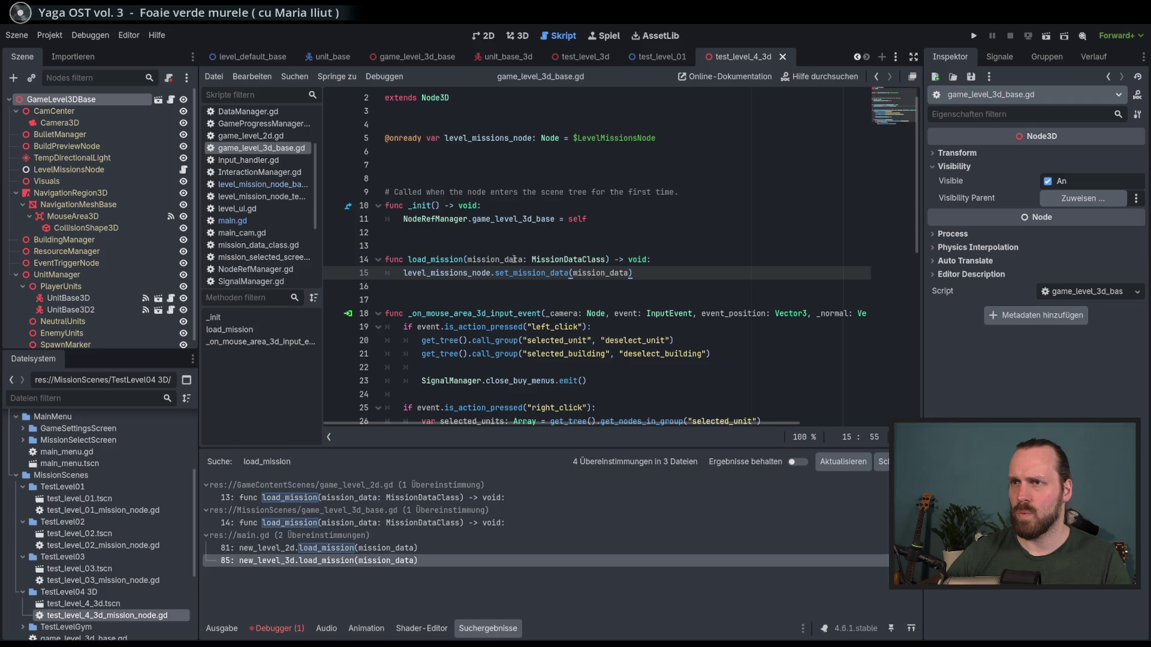
pyautogui.press('F5')
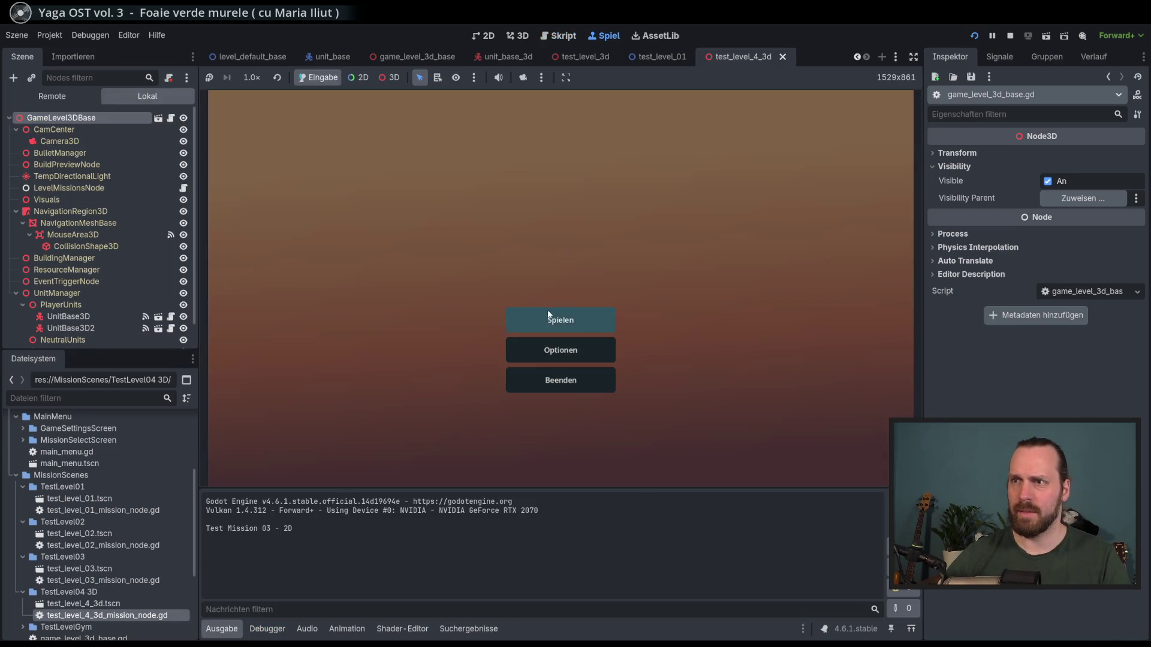
pyautogui.click(557, 317)
pyautogui.click(388, 254)
pyautogui.click(652, 429)
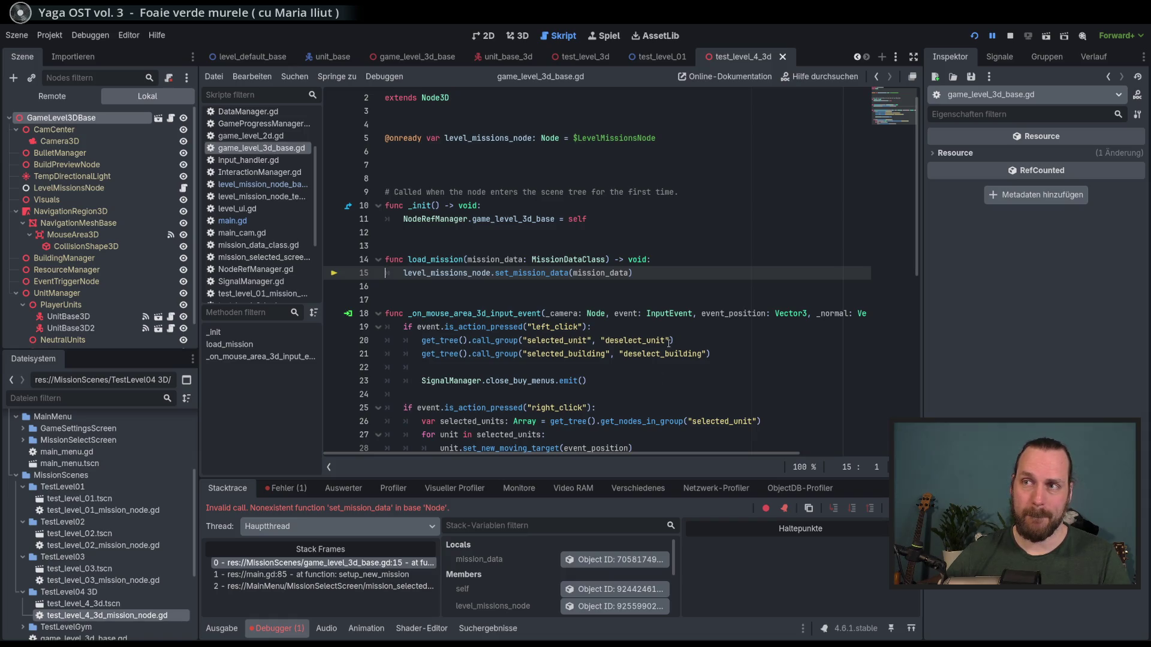
# - Select LevelMissionsNode and open its test_level_4_3d_mission_node.gd script, extending LevelMissionNodeBase
pyautogui.scroll(1, 669, 343)
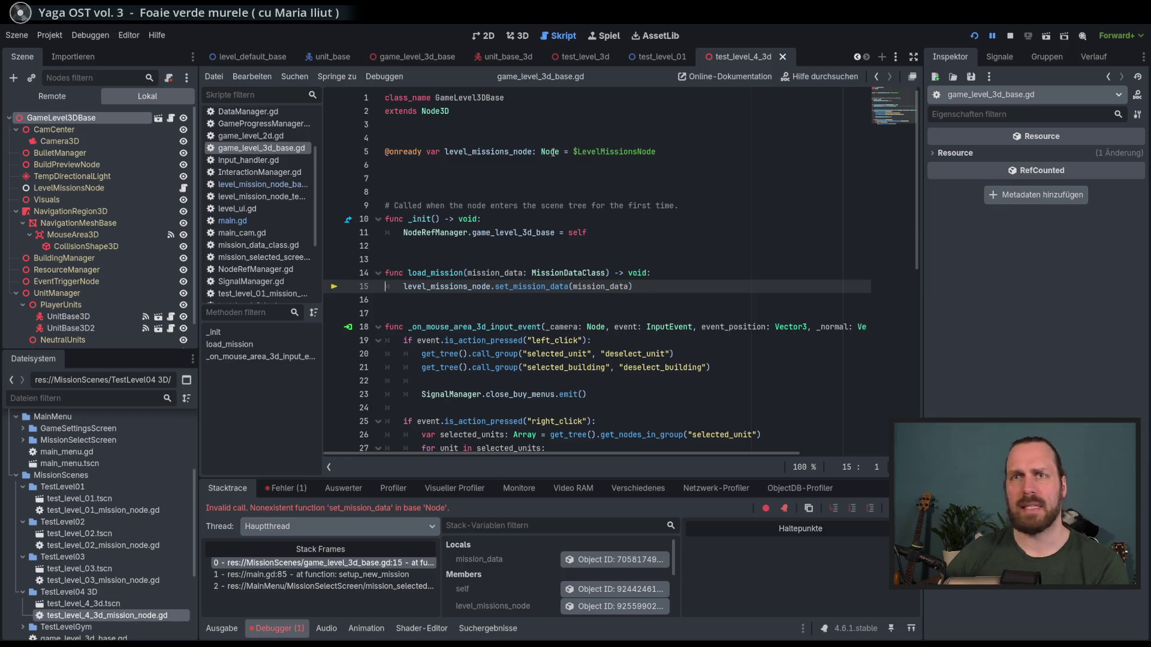
pyautogui.moveTo(553, 152)
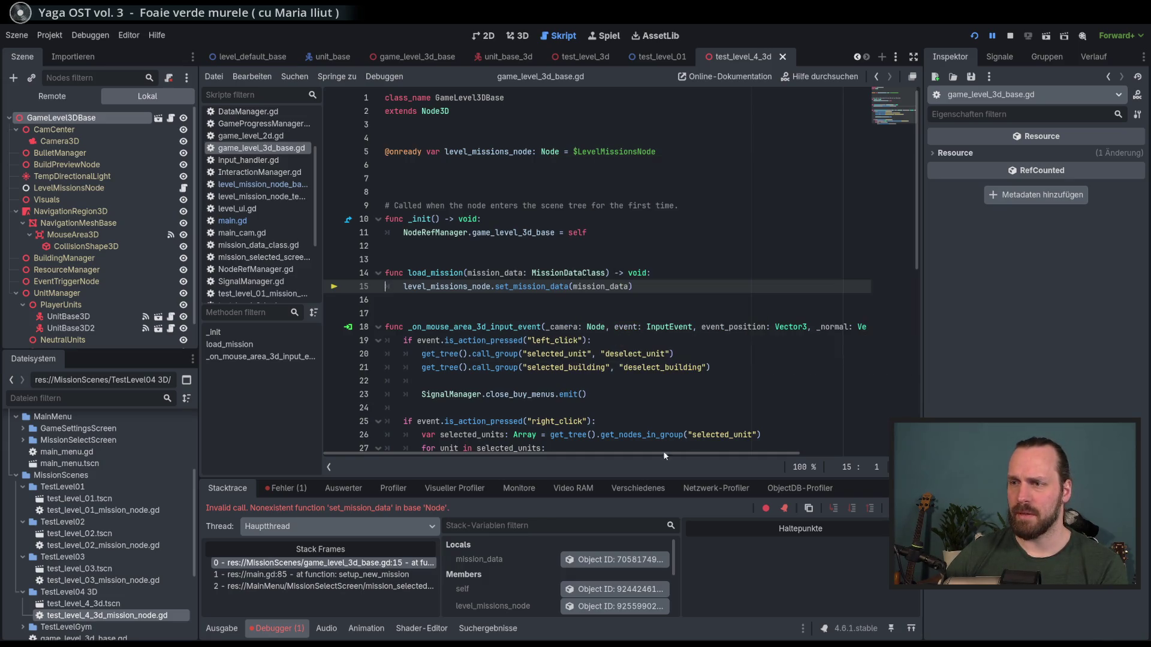
pyautogui.moveTo(658, 481)
pyautogui.mouseDown()
pyautogui.moveTo(657, 437)
pyautogui.moveTo(655, 476)
pyautogui.mouseUp()
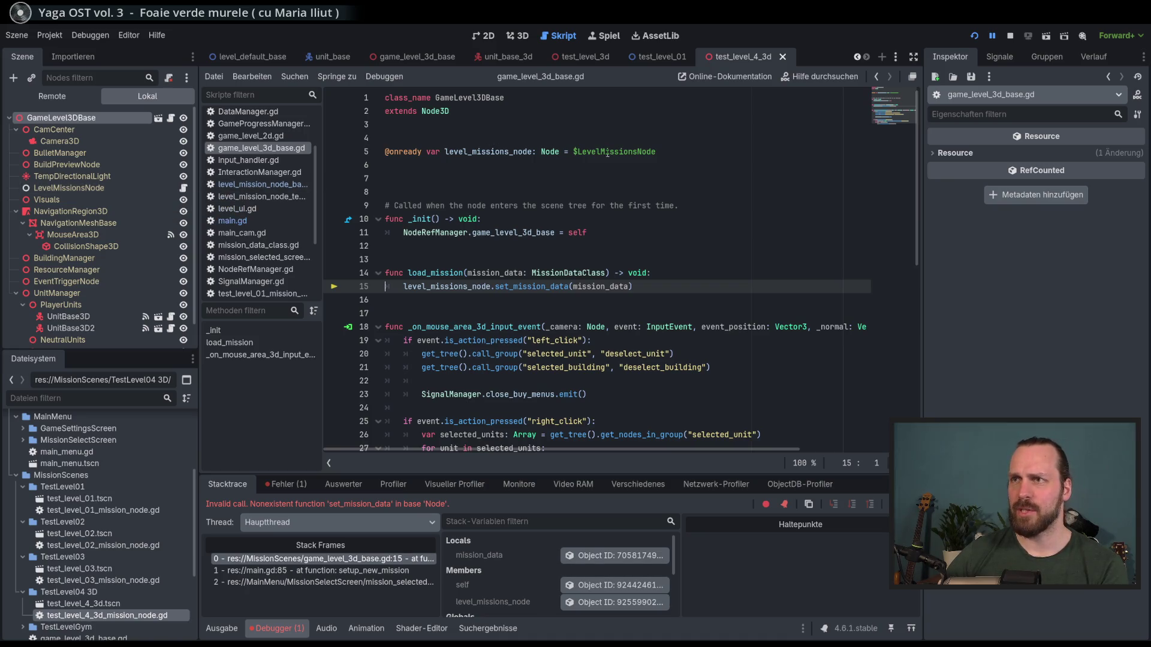
pyautogui.click(90, 188)
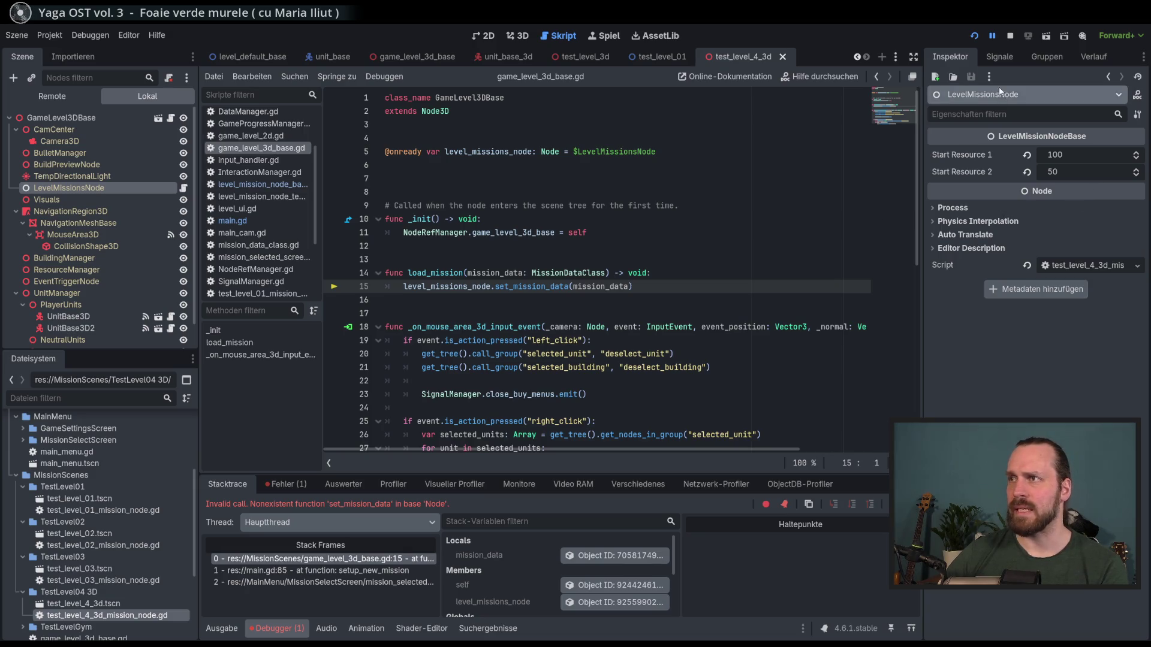
pyautogui.click(184, 189)
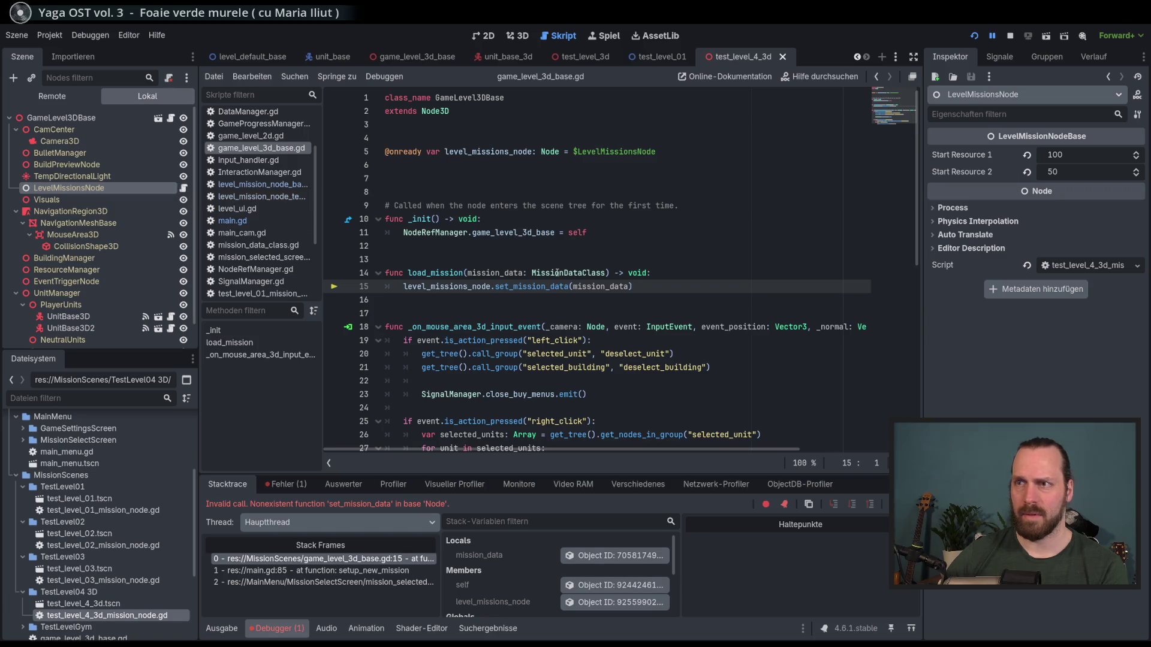
pyautogui.click(184, 188)
pyautogui.scroll(-1, 566, 283)
pyautogui.scroll(1, 567, 283)
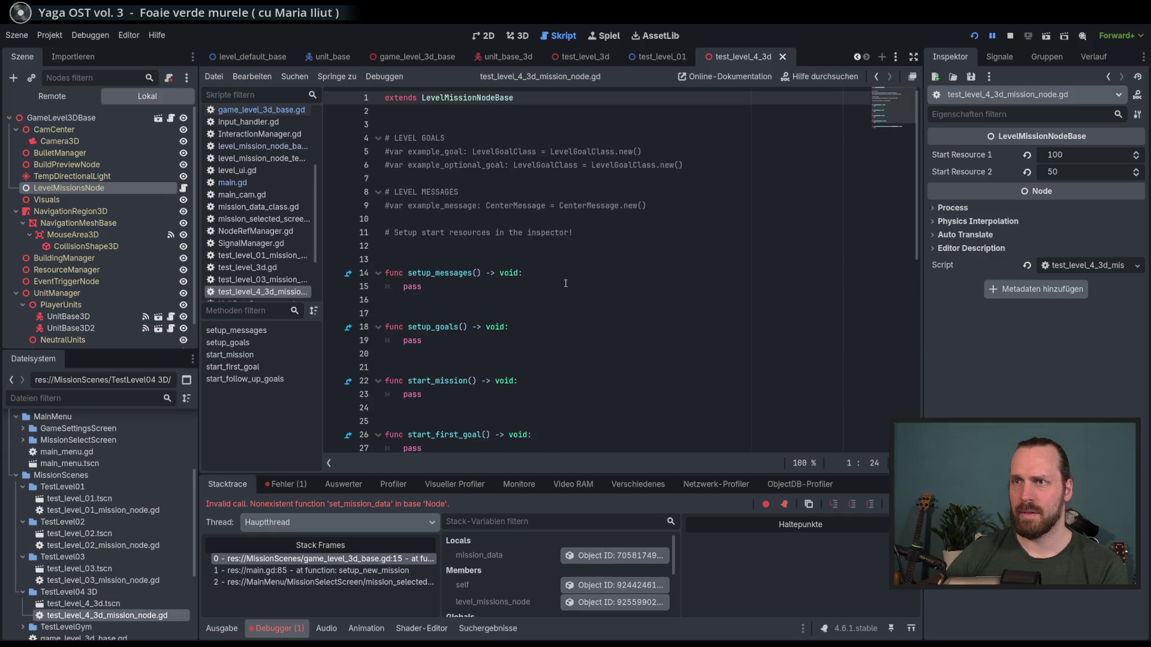
# - Inspect the LevelMissionNodeBase base script, then stop the debug session
pyautogui.keyDown('ctrl'); pyautogui.click(498, 98); pyautogui.keyUp('ctrl')
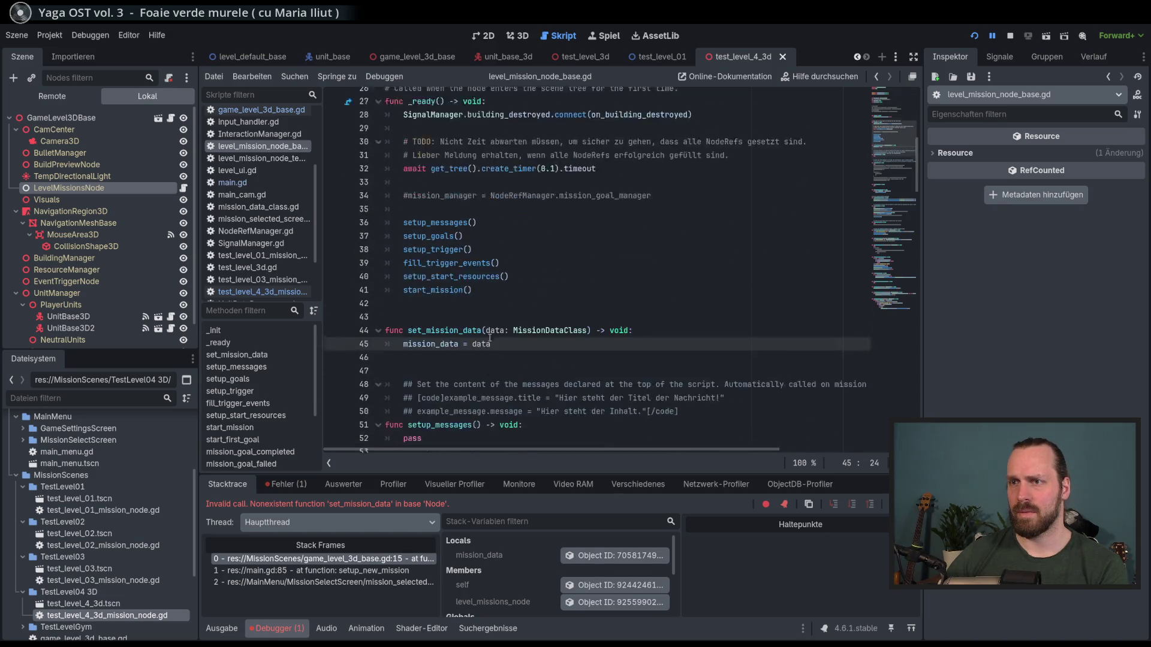
pyautogui.hotkey('alt', 'Left')
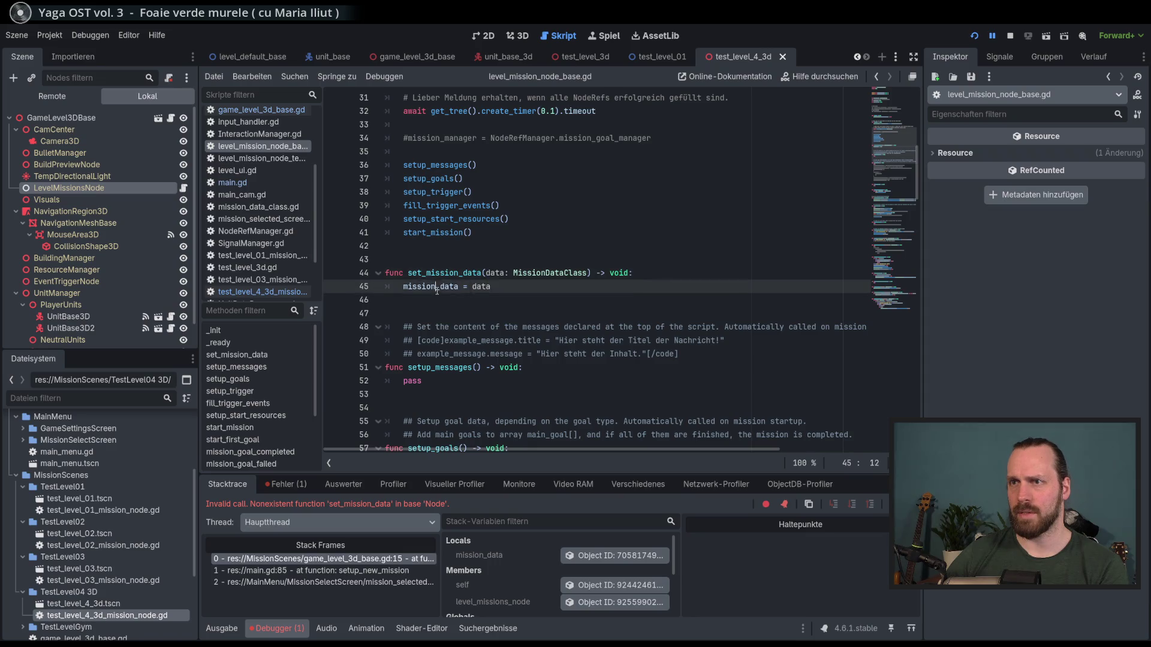
pyautogui.press('F8')
# - Reopen game_level_3d_base.gd and examine line 15's set_mission_data call and mission_data argument
pyautogui.scroll(-5, 595, 318)
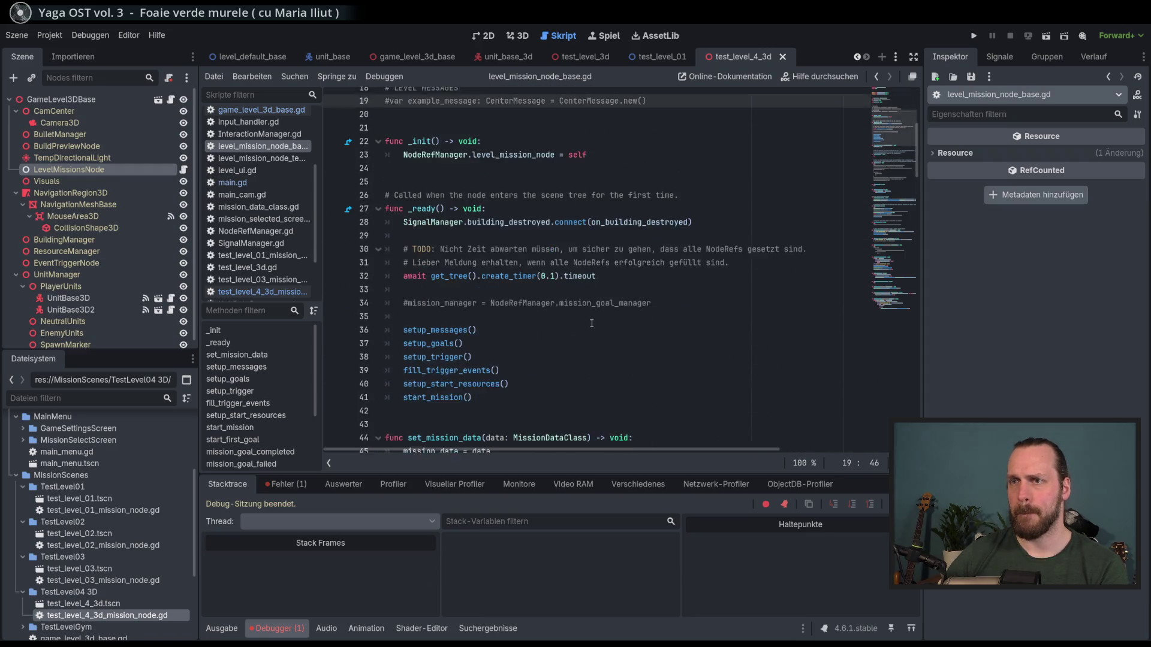
pyautogui.click(172, 101)
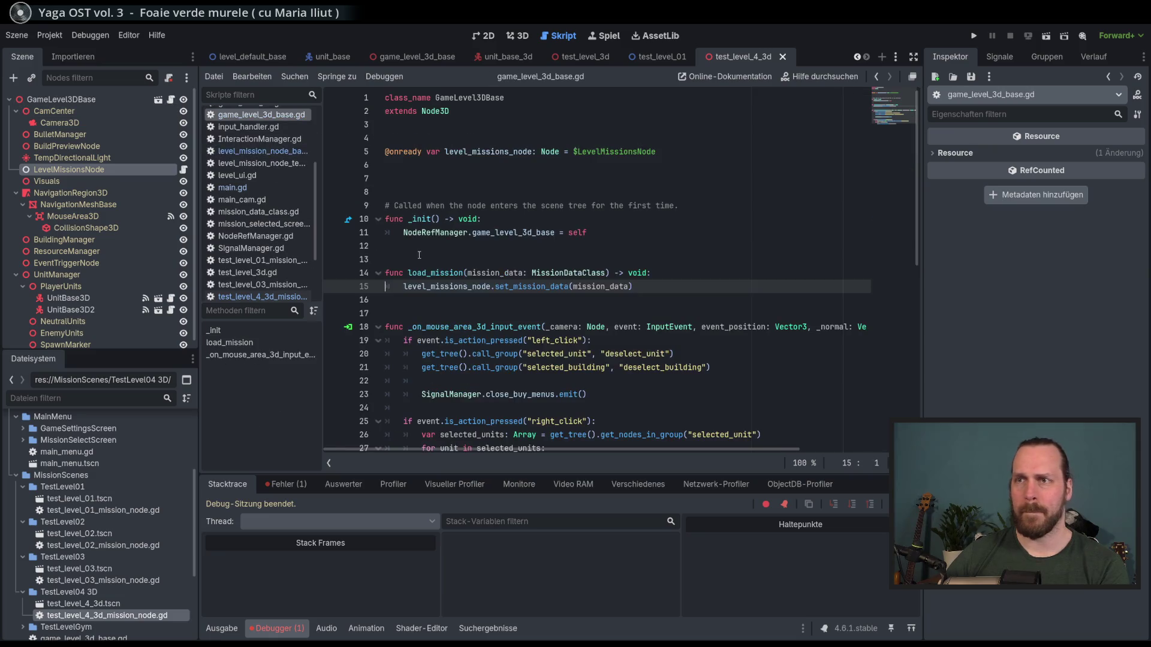
pyautogui.doubleClick(599, 286)
pyautogui.doubleClick(544, 288)
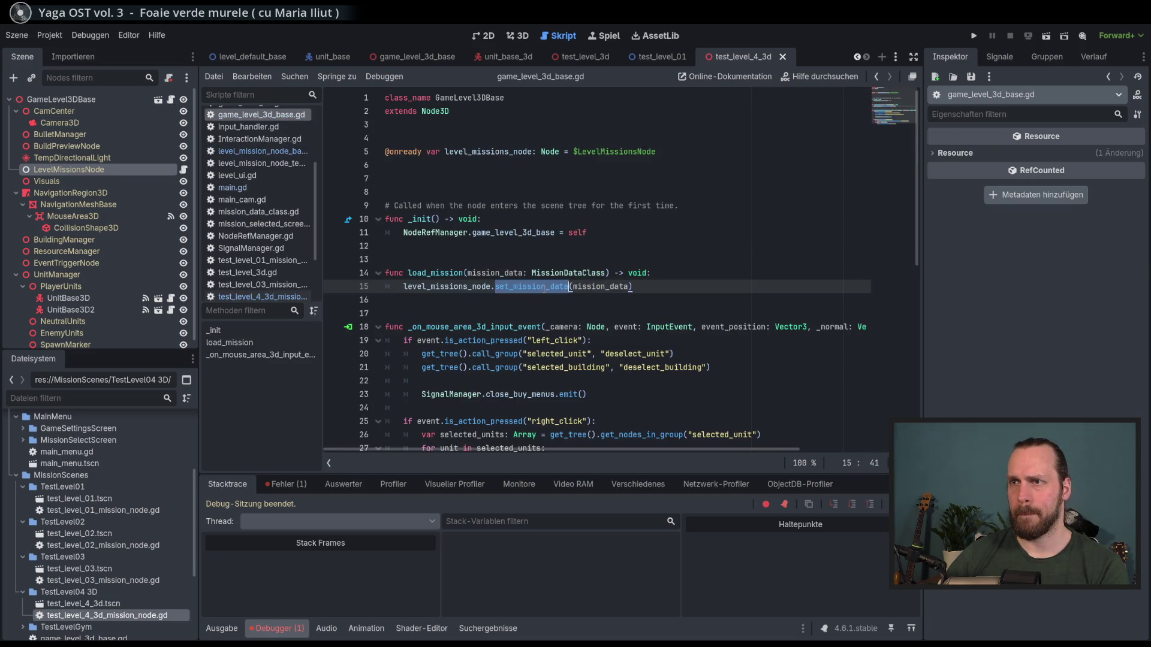
pyautogui.doubleClick(454, 286)
pyautogui.doubleClick(599, 286)
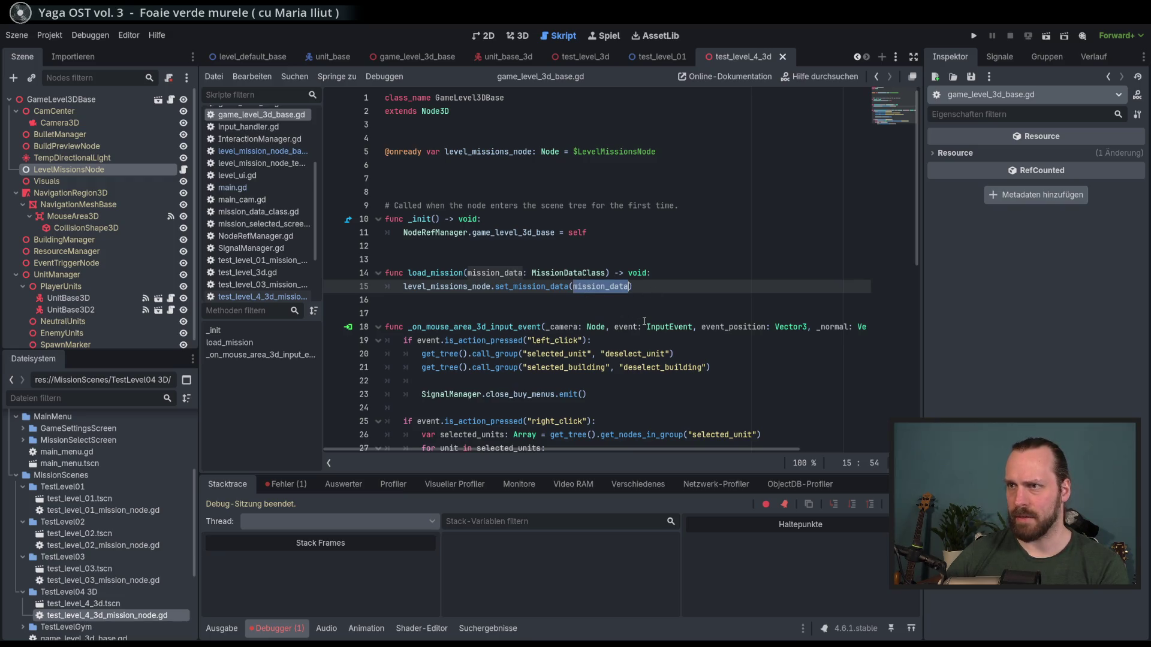
# - Start retyping line 5's level_missions_node type from Node, now reading 'Level'
pyautogui.scroll(-1, 646, 322)
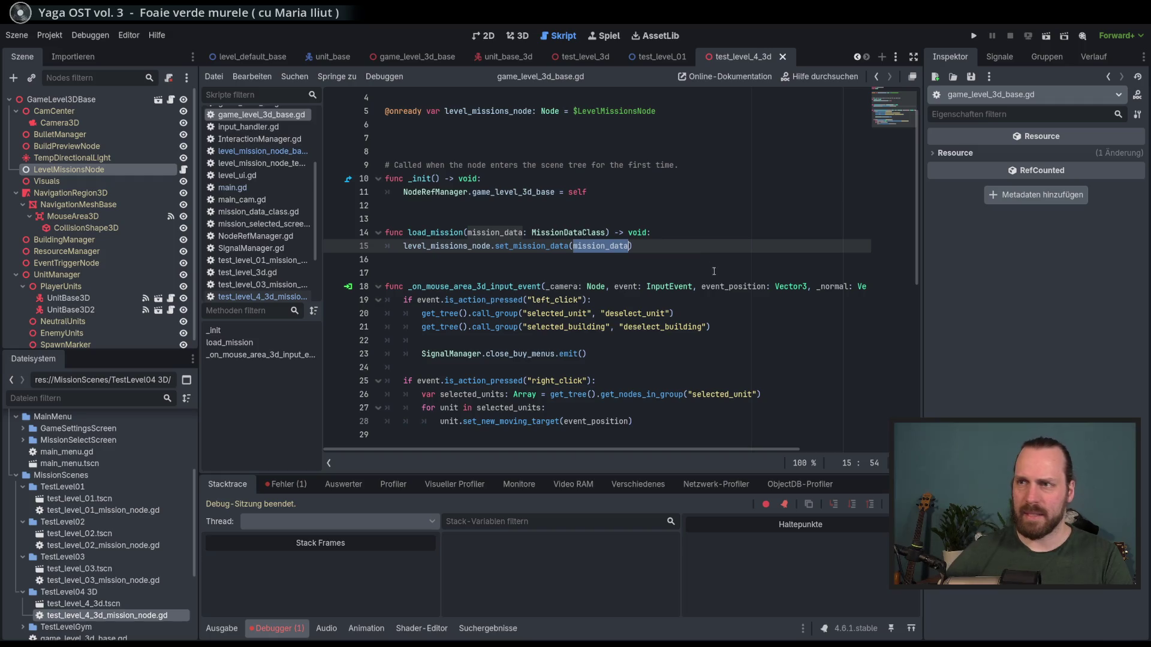
pyautogui.click(673, 238)
pyautogui.scroll(1, 578, 273)
pyautogui.doubleClick(551, 151)
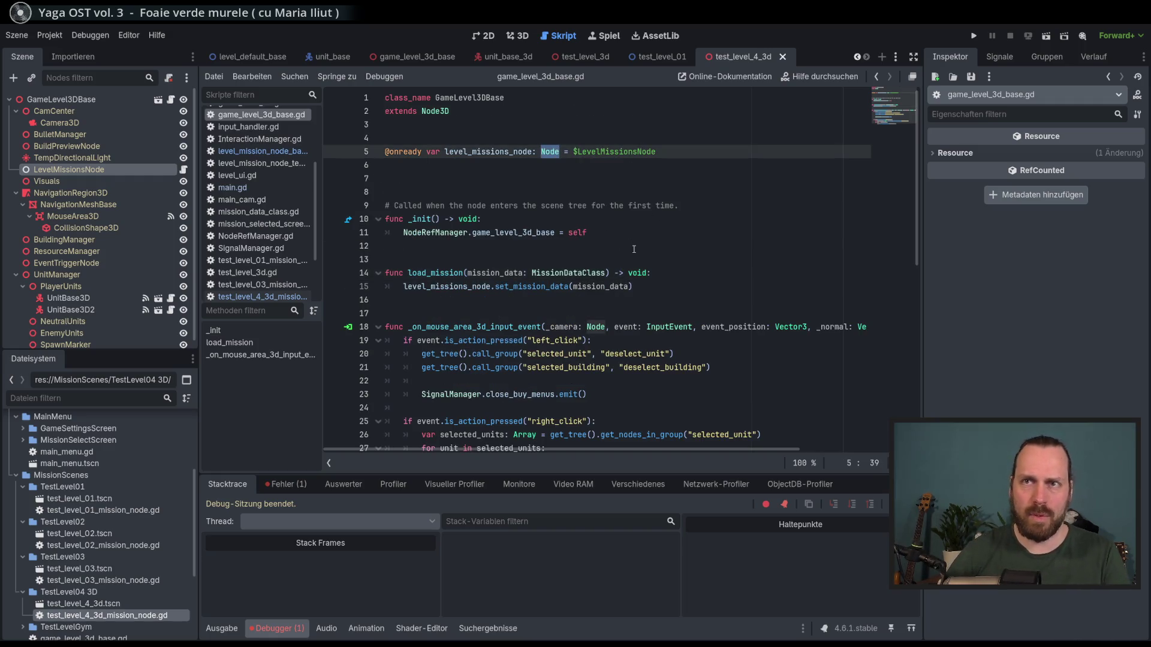
pyautogui.write('Level')
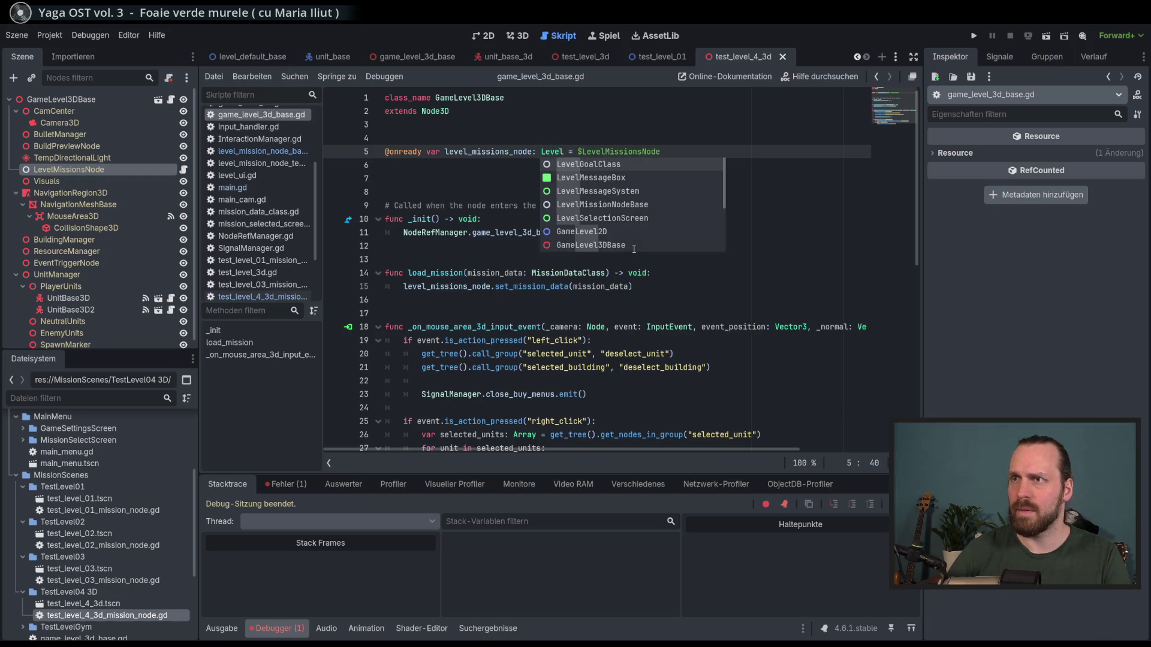
# - Declare level_missions_node on line 5 as LevelMissionNodeBase and save the script
pyautogui.press('Down')
pyautogui.press('Down')
pyautogui.press('Down')
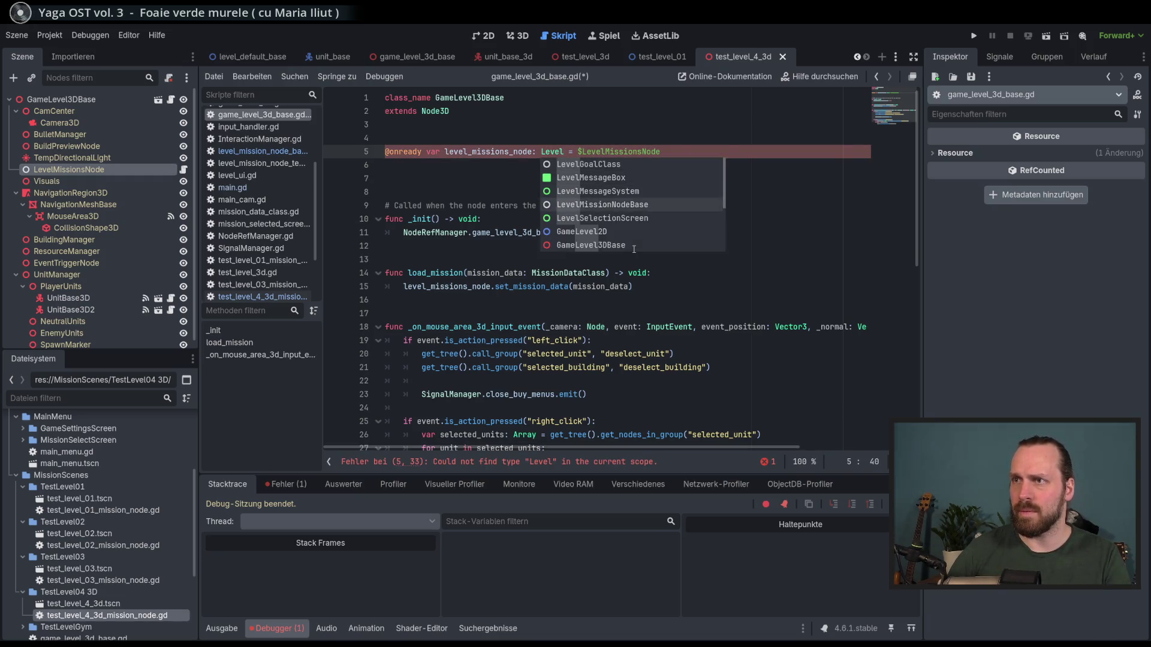
pyautogui.press('Return')
pyautogui.press('End')
pyautogui.hotkey('ctrl', 's')
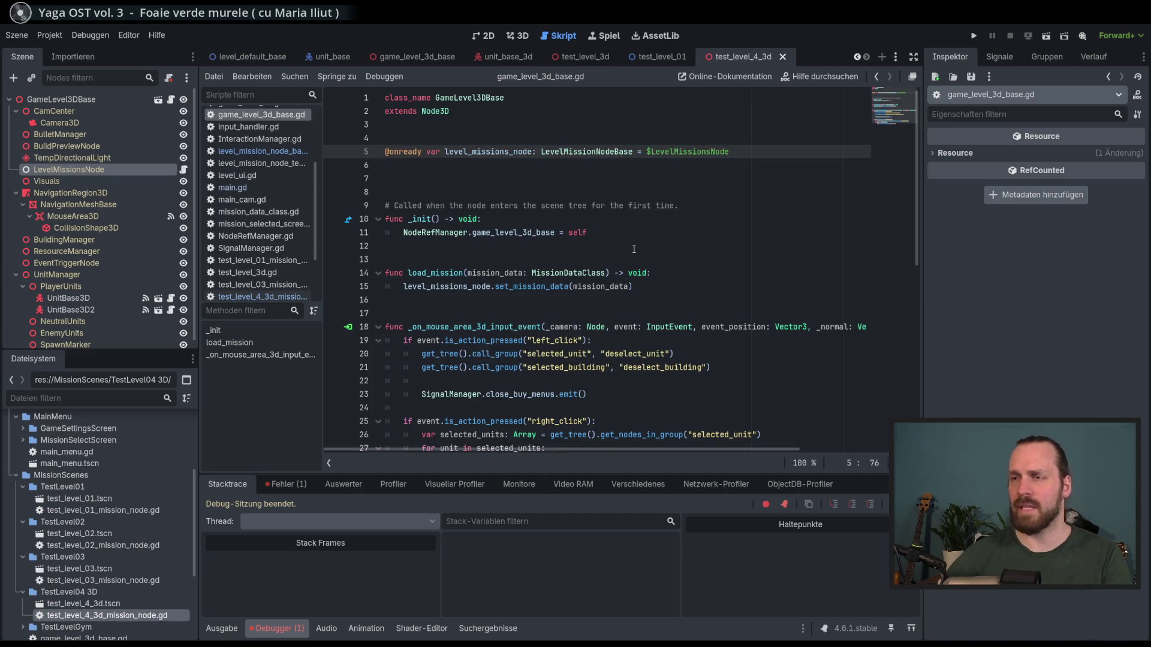
# - Try a second level_missions_node.set_mission_data line after line 15, delete it, and rerun the project
pyautogui.click(671, 287)
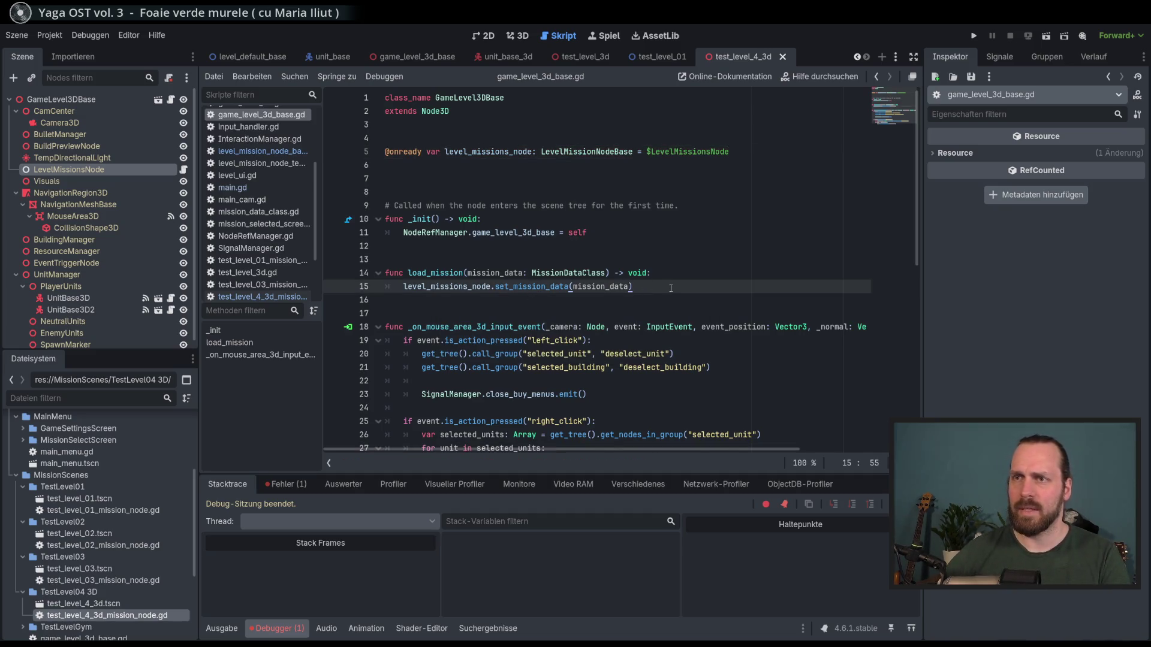
pyautogui.press('Return')
pyautogui.write('level')
pyautogui.press('Return')
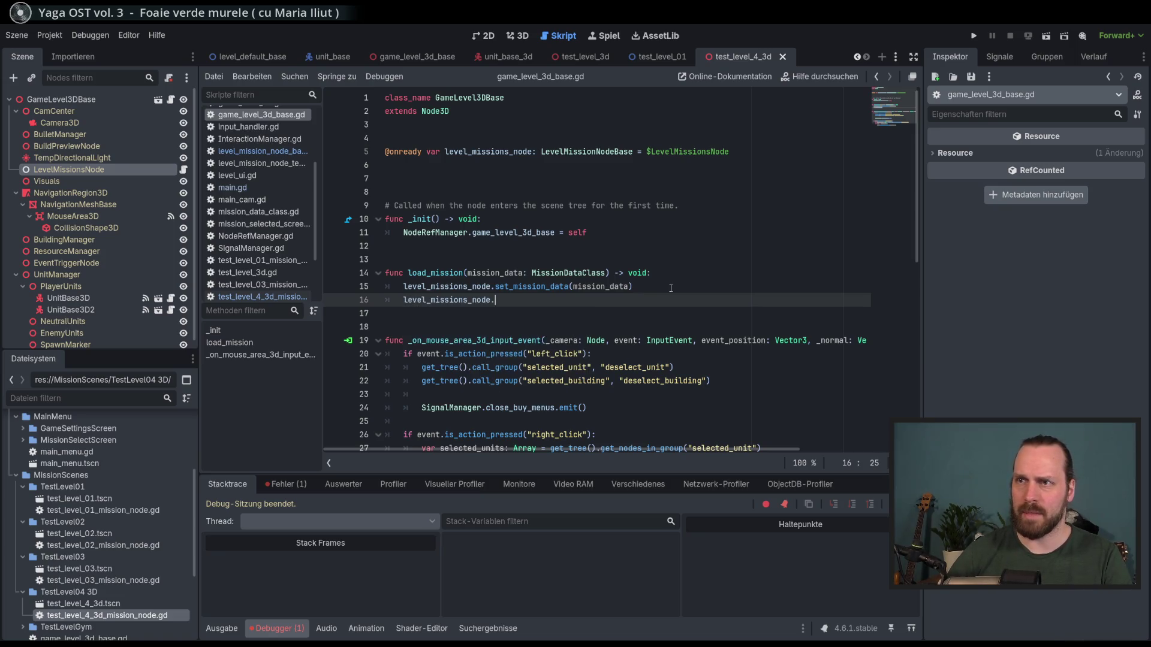
pyautogui.write('.set_')
pyautogui.press('Return')
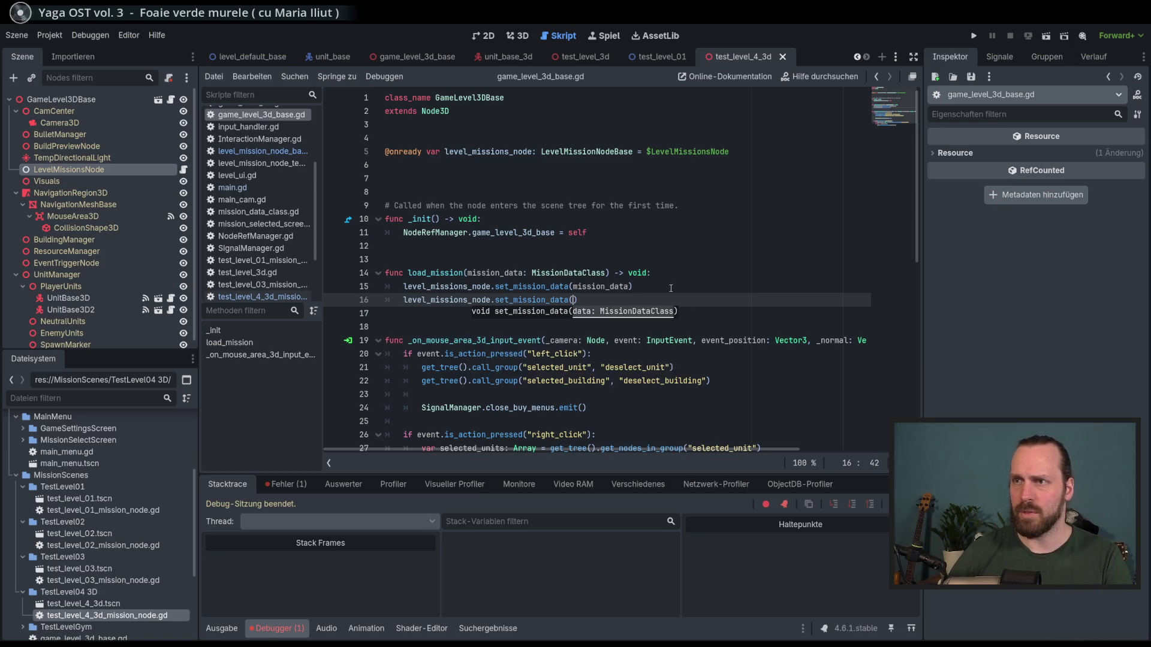
pyautogui.hotkey('shift', 'Home')
pyautogui.press('BackSpace')
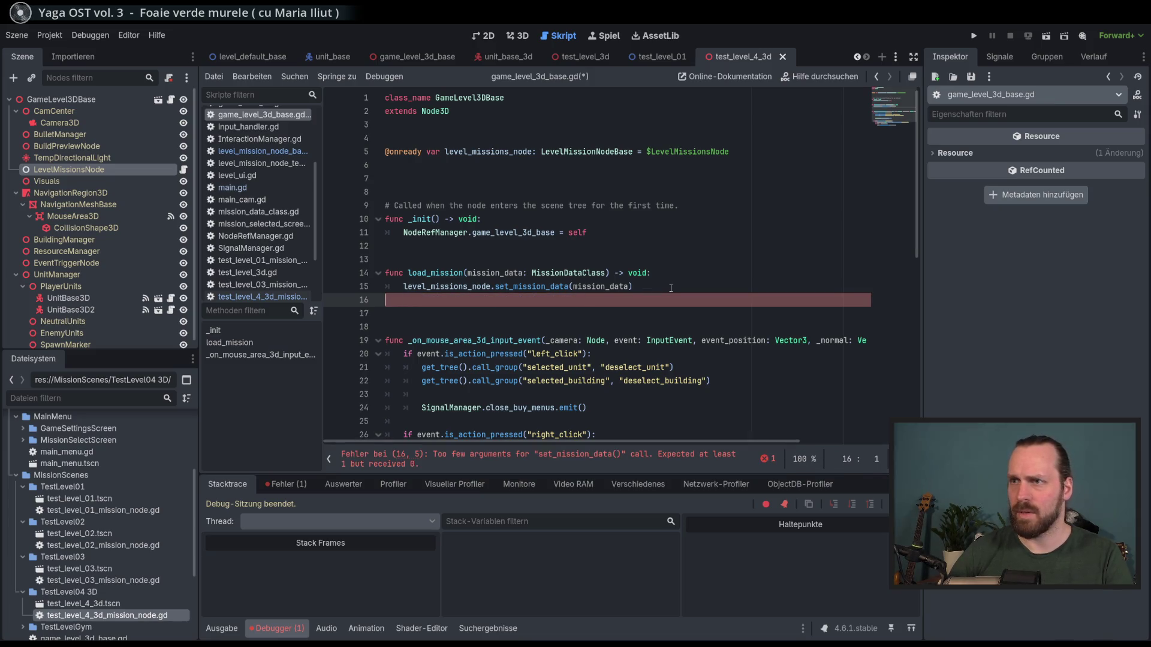
pyautogui.press('BackSpace')
pyautogui.press('F5')
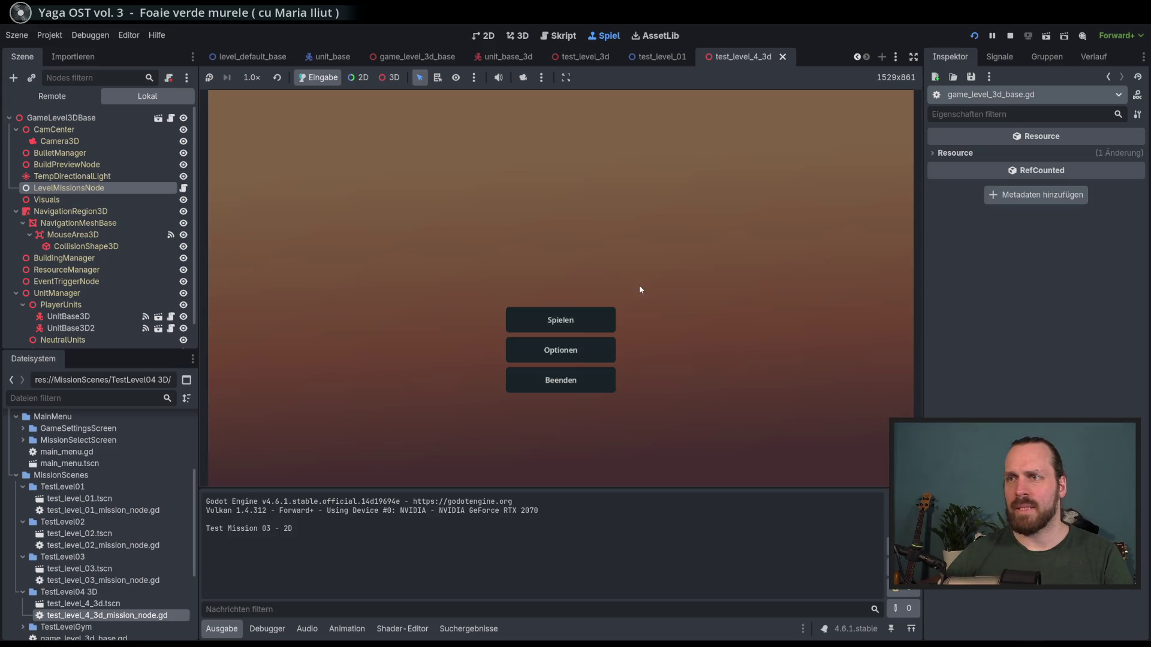
# - Run Test Mission 04, read line 5's Node-to-LevelMissionNodeBase assignment error, then stop debugging
pyautogui.click(561, 320)
pyautogui.click(405, 248)
pyautogui.click(651, 427)
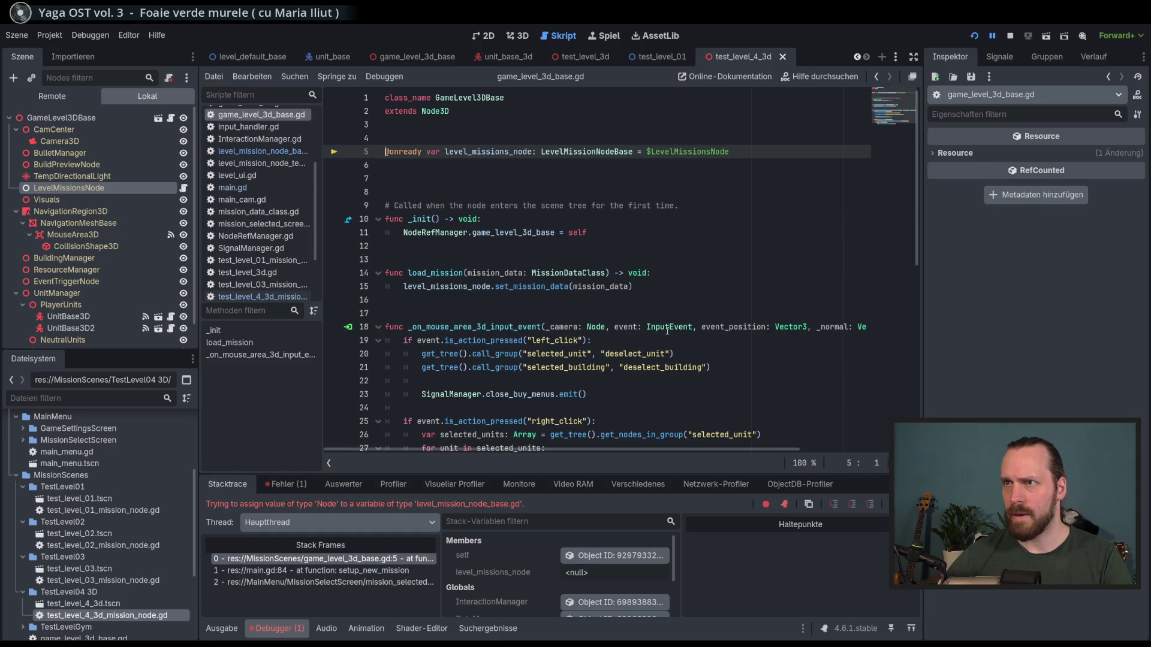
pyautogui.moveTo(691, 324)
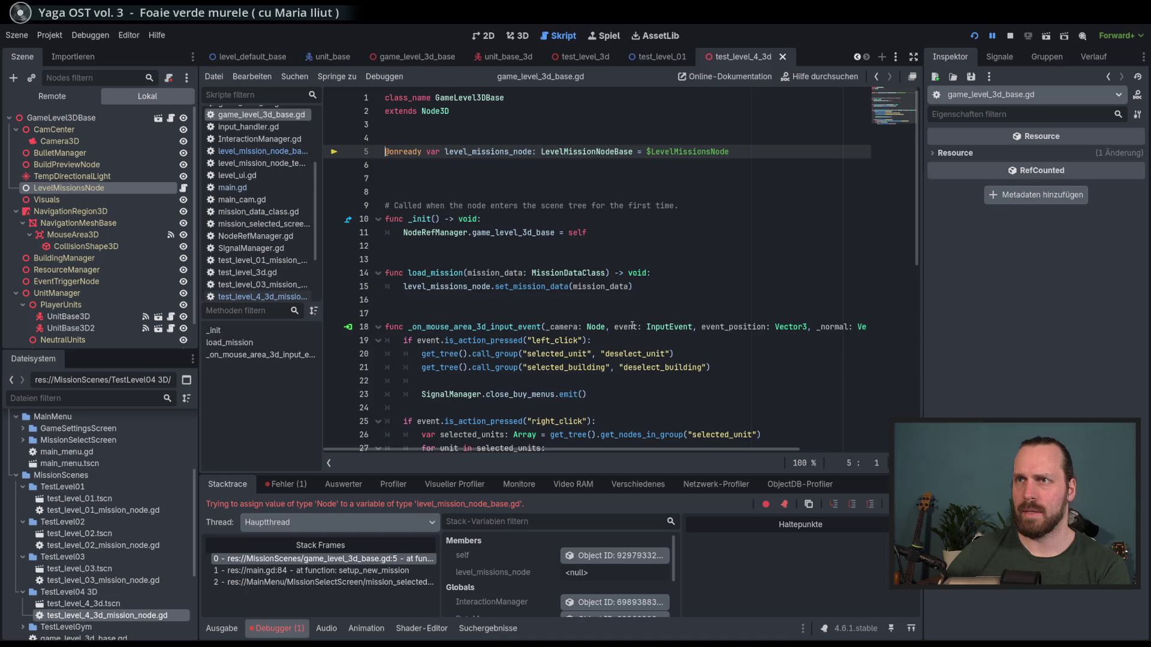
pyautogui.press('F8')
pyautogui.click(607, 178)
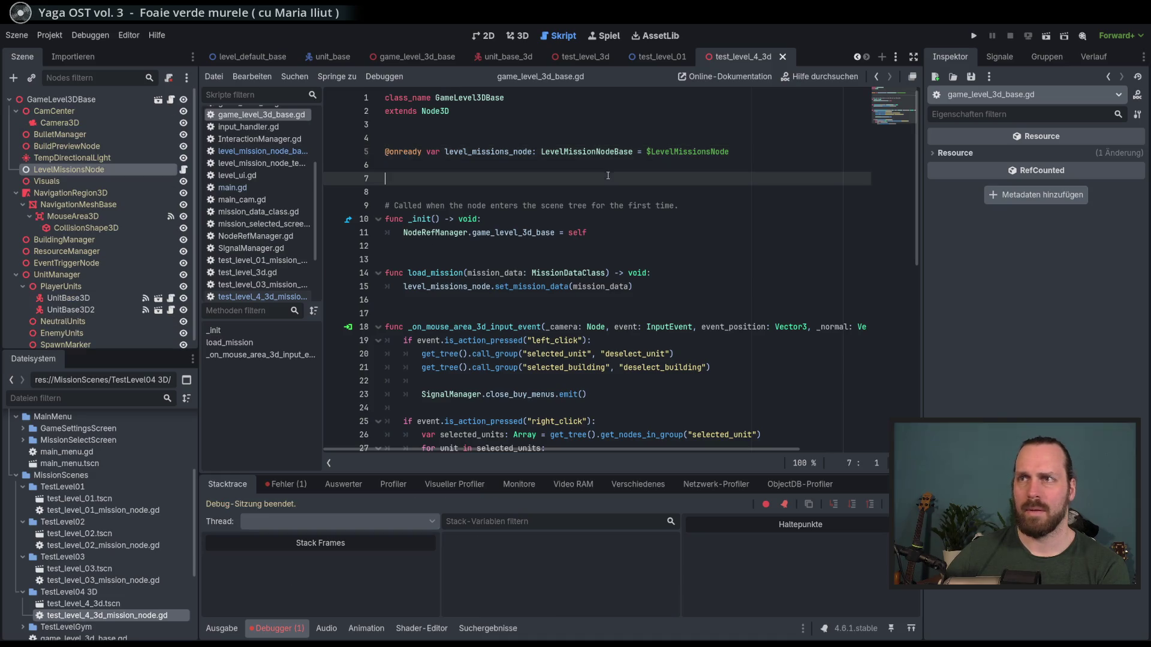
# - Replace line 5's $LevelMissionsNode reference with a dragged-in LevelMissionsNode reference
pyautogui.doubleClick(750, 149)
pyautogui.press('BackSpace')
pyautogui.moveTo(92, 173); pyautogui.dragTo(683, 162)
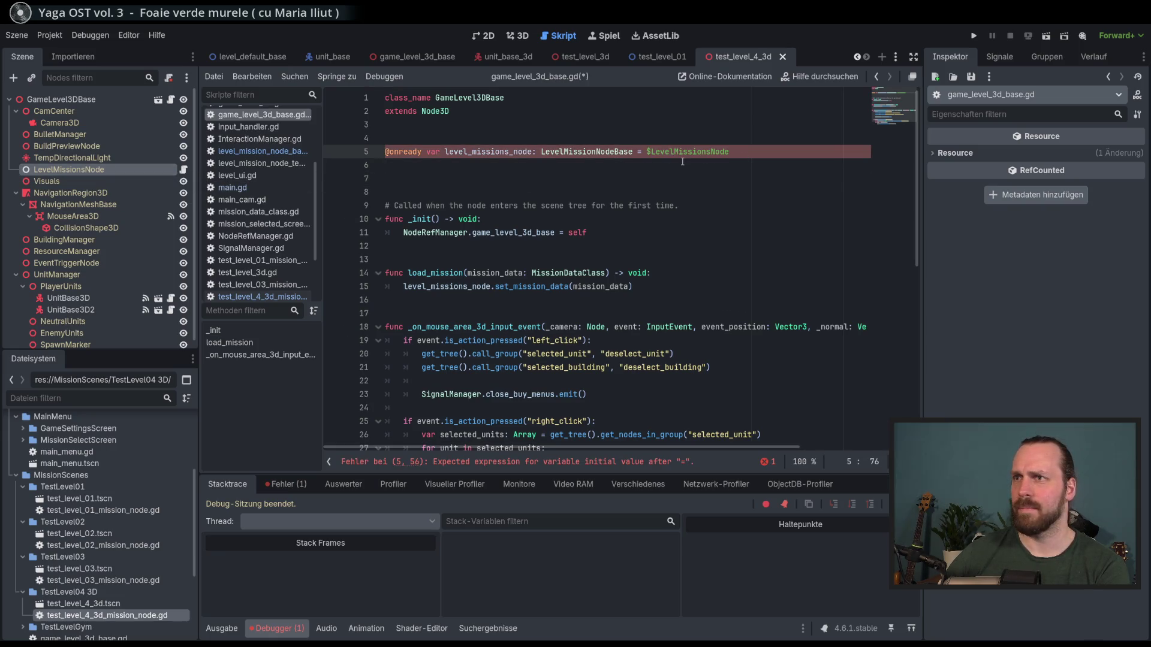
pyautogui.click(757, 165)
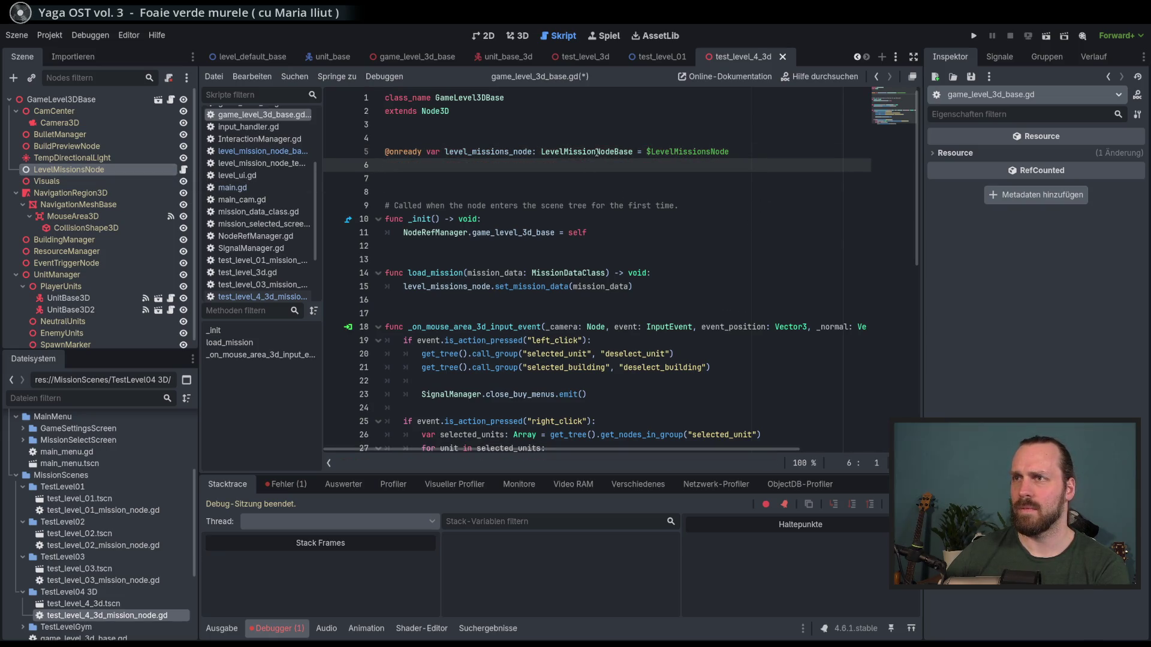
# - Check the LevelMissionsNode script's LevelMissionNodeBase class, then return to game_level_3d_base.gd
pyautogui.click(184, 170)
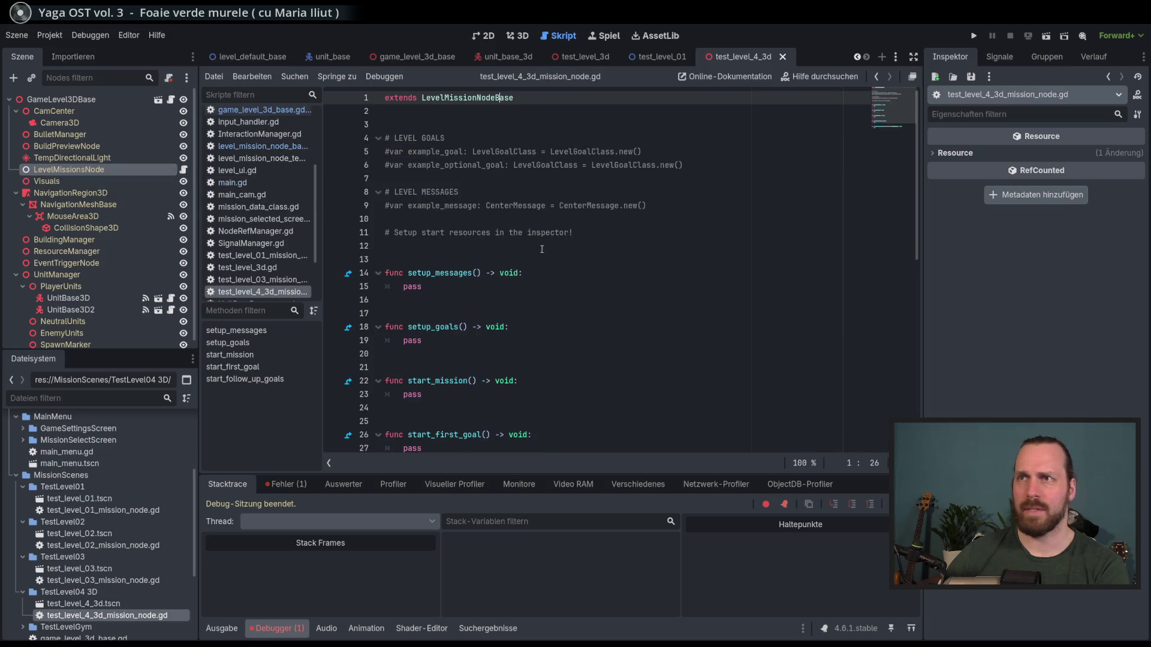
pyautogui.keyDown('ctrl'); pyautogui.click(467, 97); pyautogui.keyUp('ctrl')
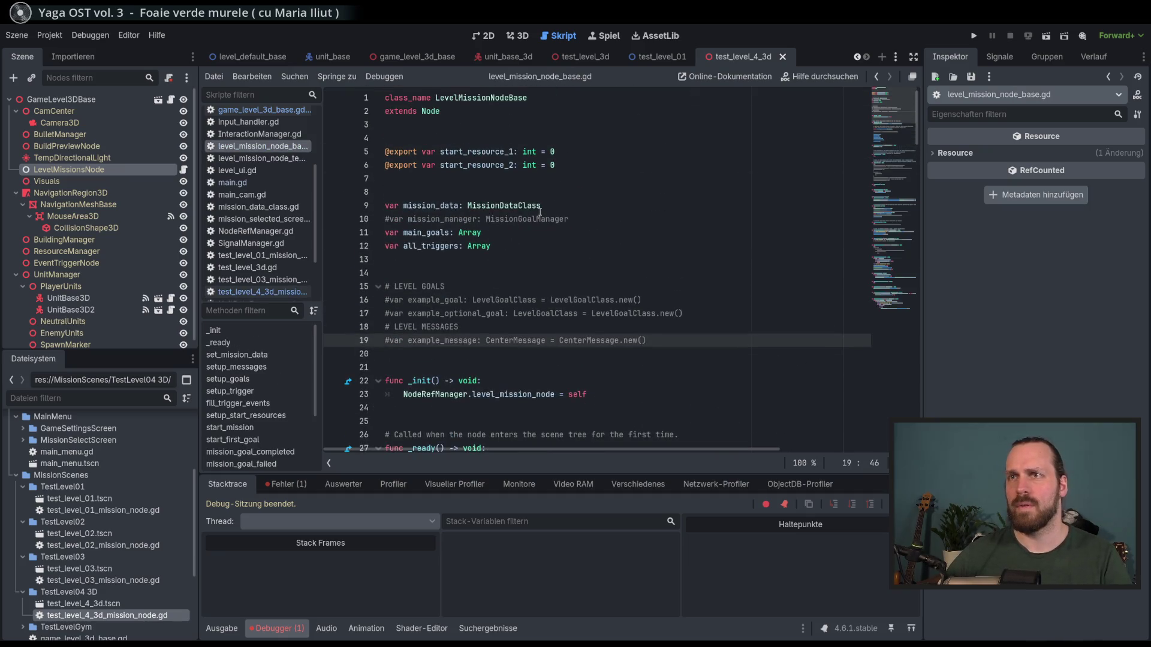
pyautogui.doubleClick(497, 98)
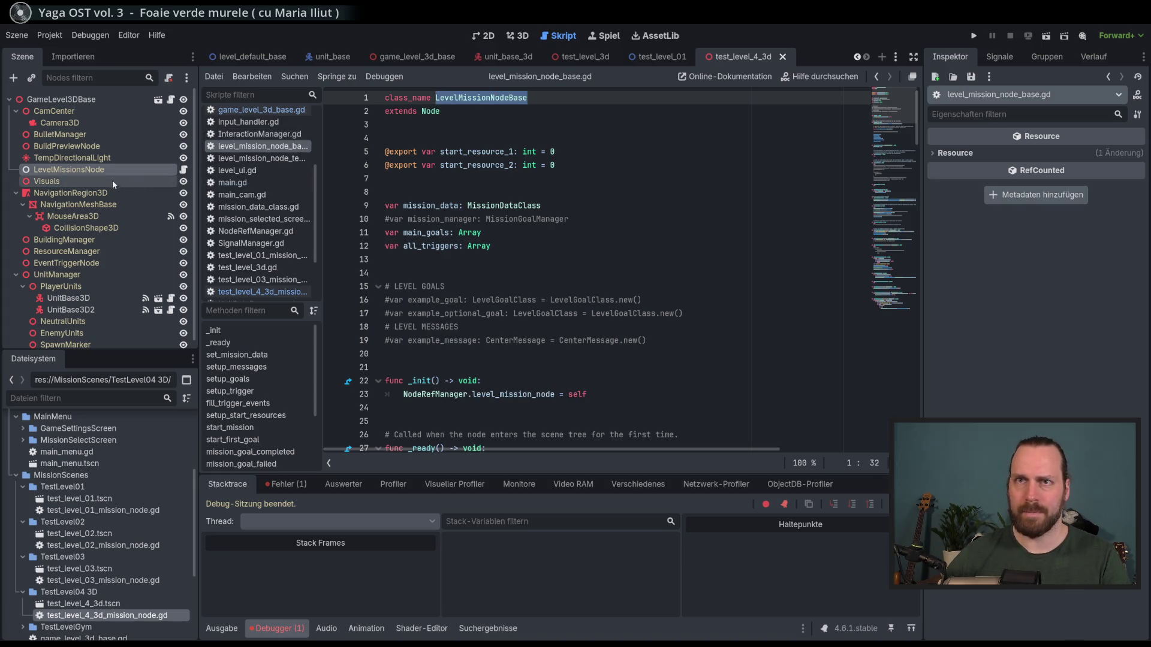
pyautogui.click(183, 170)
pyautogui.click(171, 99)
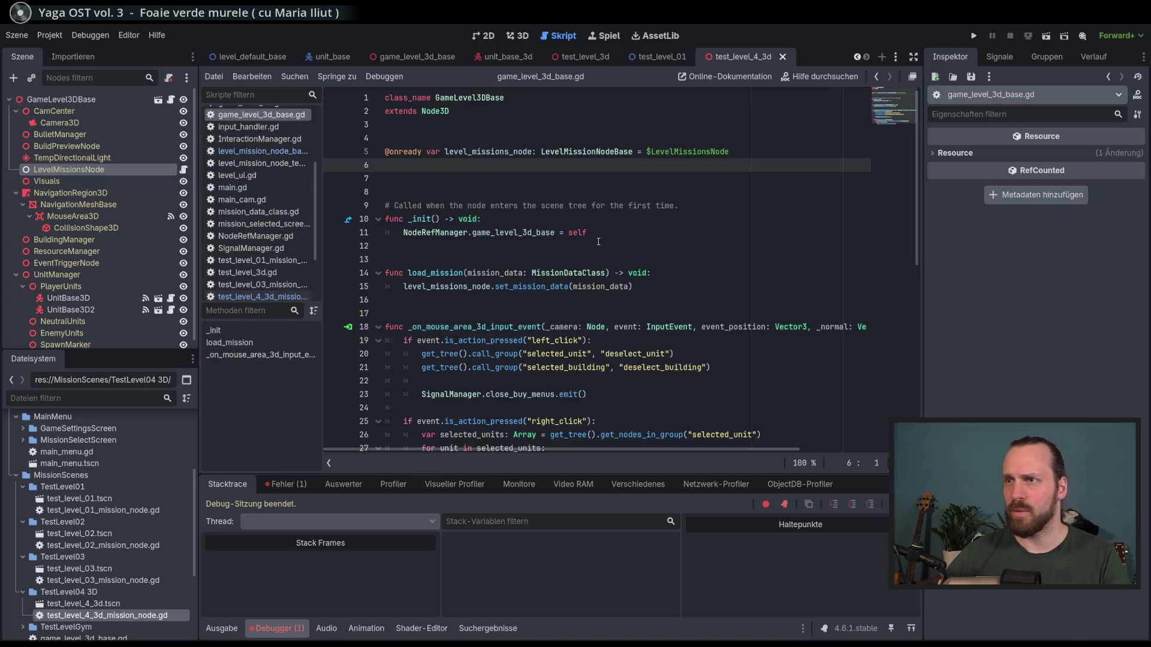
# - Set a breakpoint on line 15's set_mission_data call and run the game
pyautogui.click(588, 192)
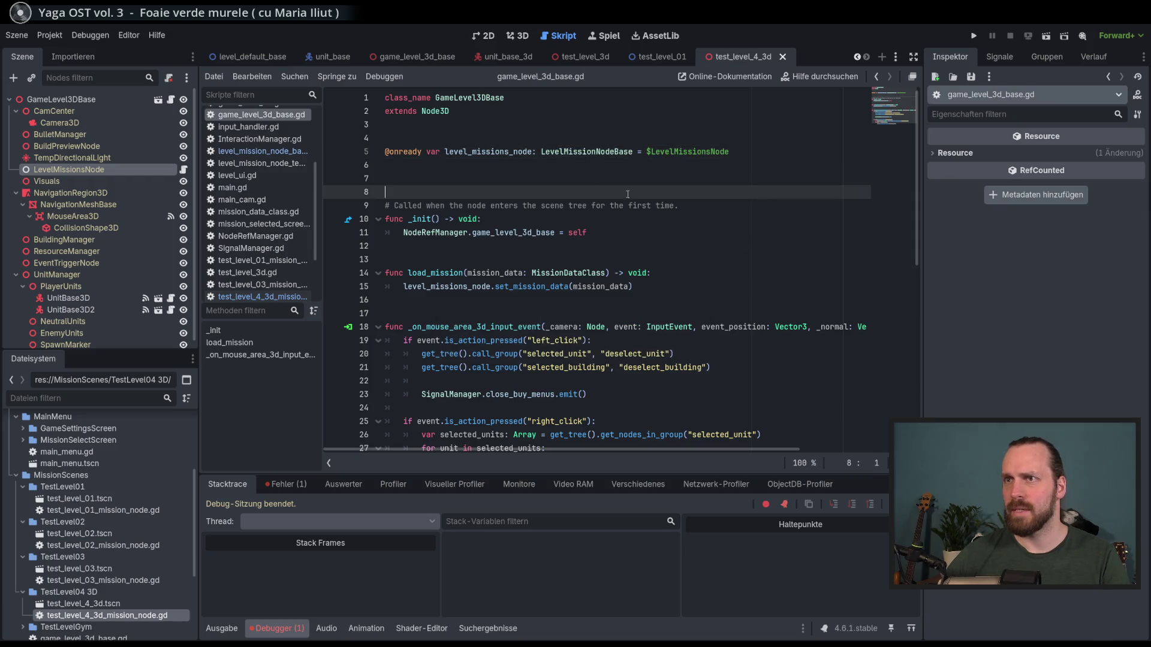
pyautogui.click(491, 152)
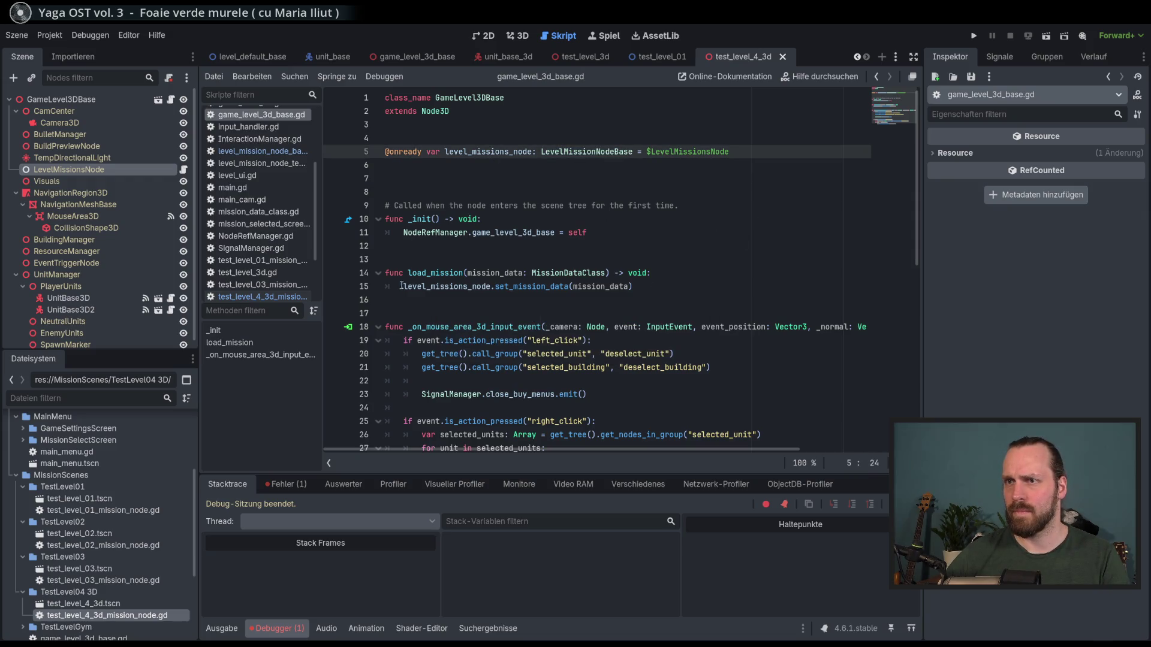
pyautogui.click(334, 286)
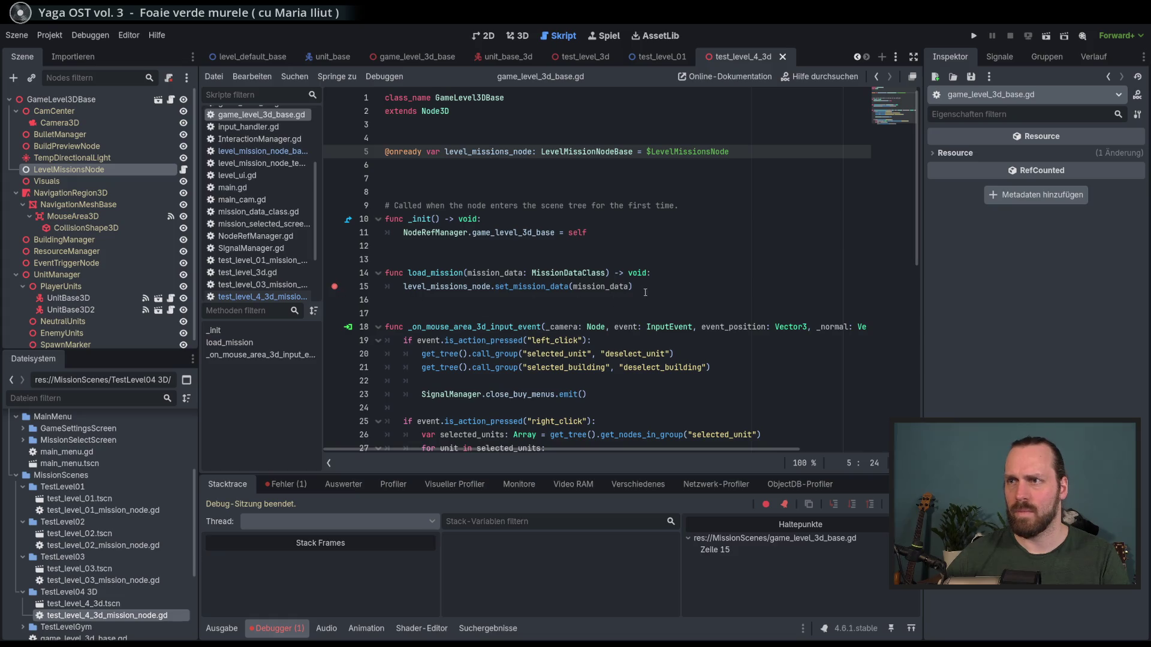
pyautogui.click(974, 36)
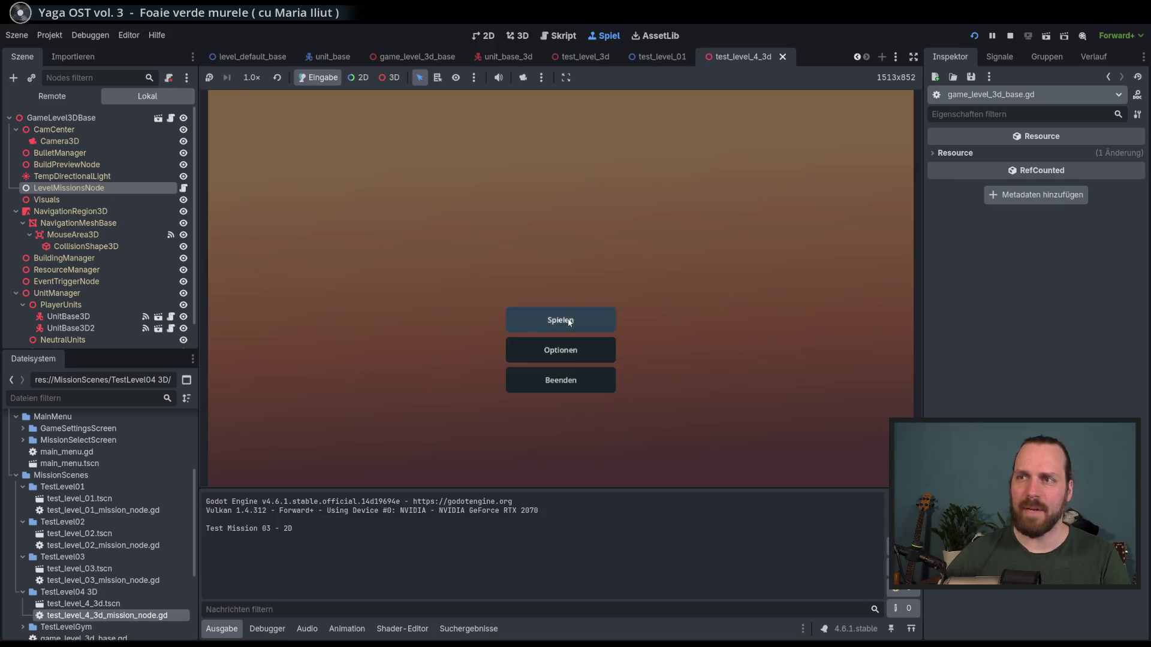
# - Start Test Mission - 3D, enlarge the debugger, and open the Remote scene tree with Main expanded
pyautogui.click(516, 317)
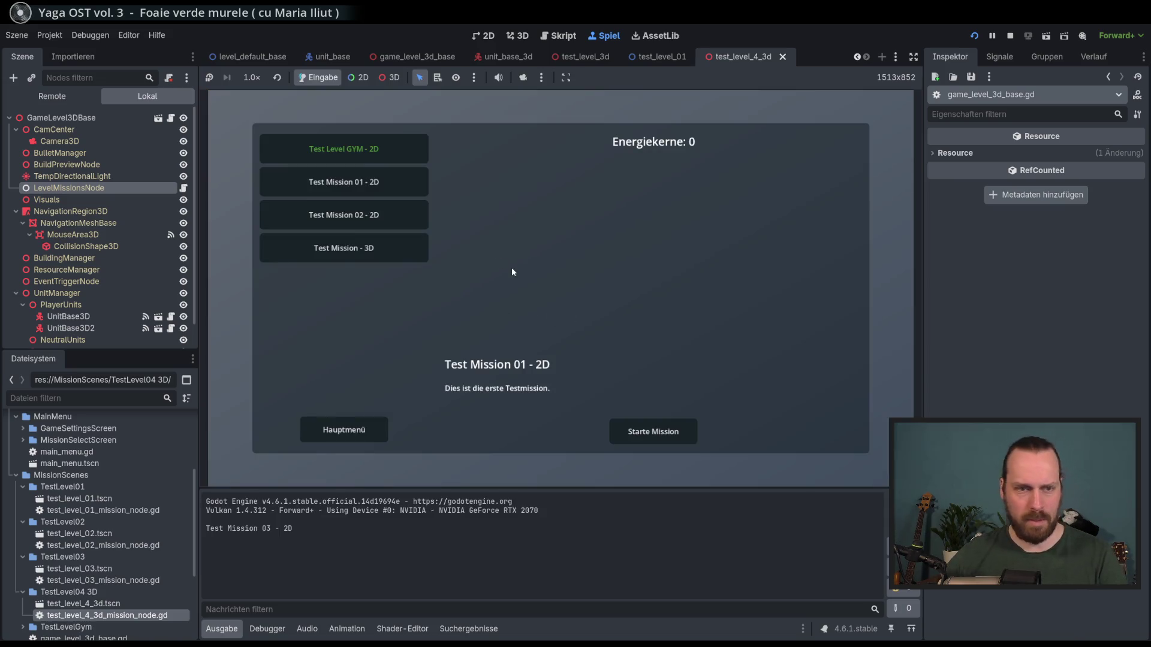
pyautogui.click(345, 248)
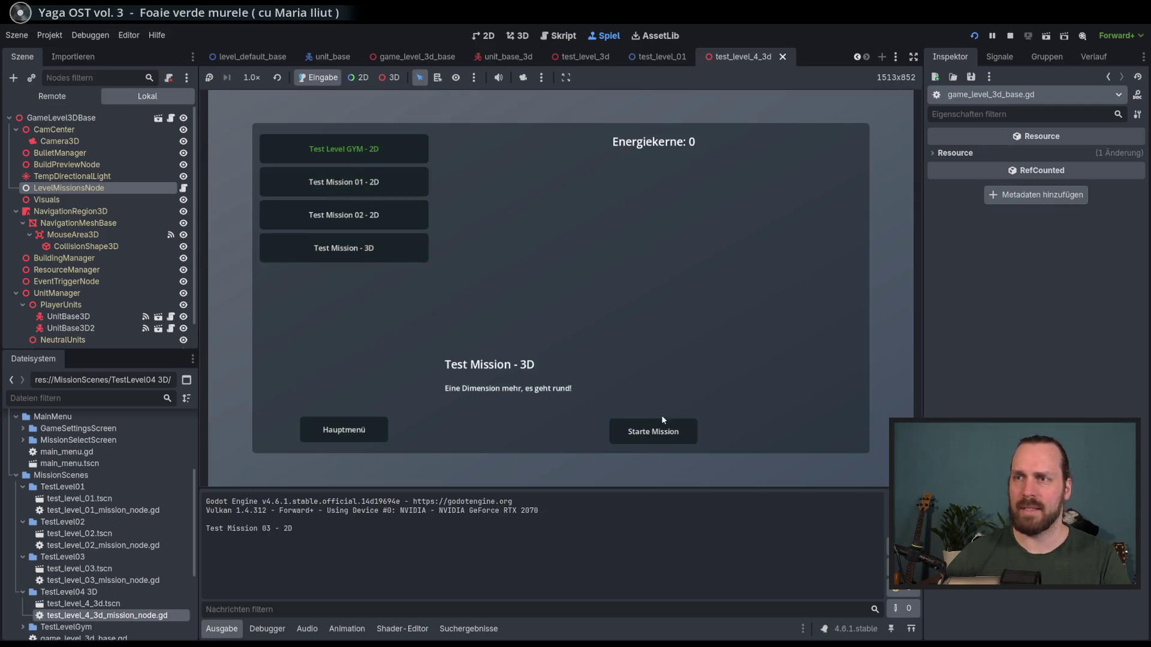
pyautogui.click(657, 431)
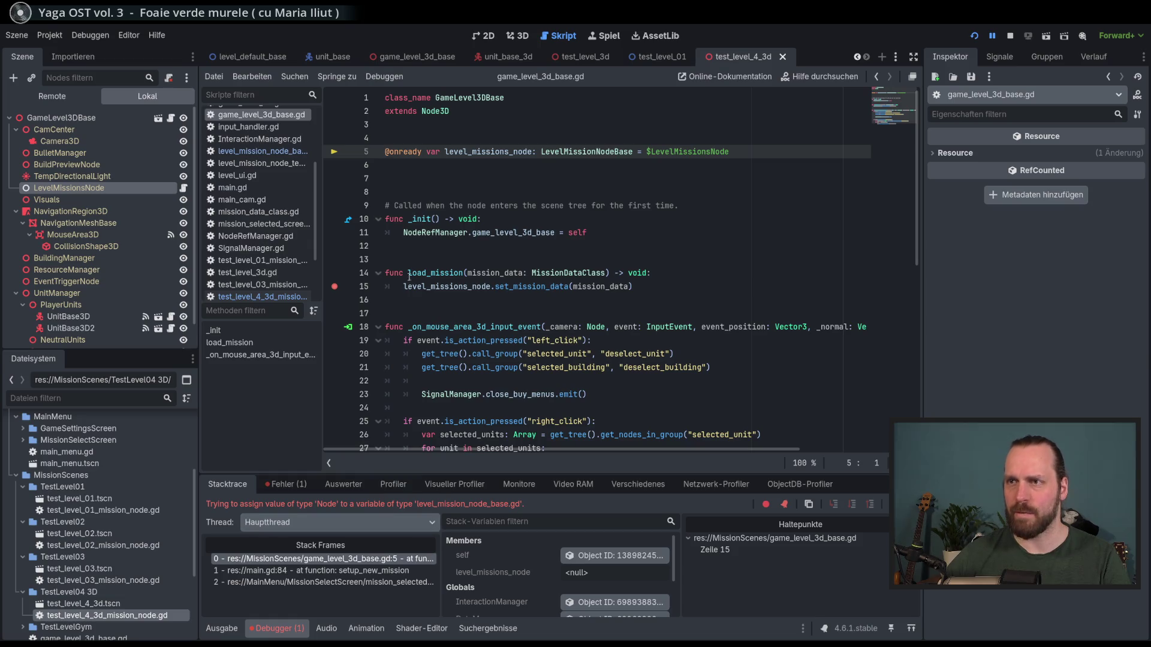
pyautogui.moveTo(564, 474)
pyautogui.mouseDown()
pyautogui.moveTo(568, 384)
pyautogui.moveTo(569, 404)
pyautogui.mouseUp()
pyautogui.click(52, 96)
pyautogui.click(16, 188)
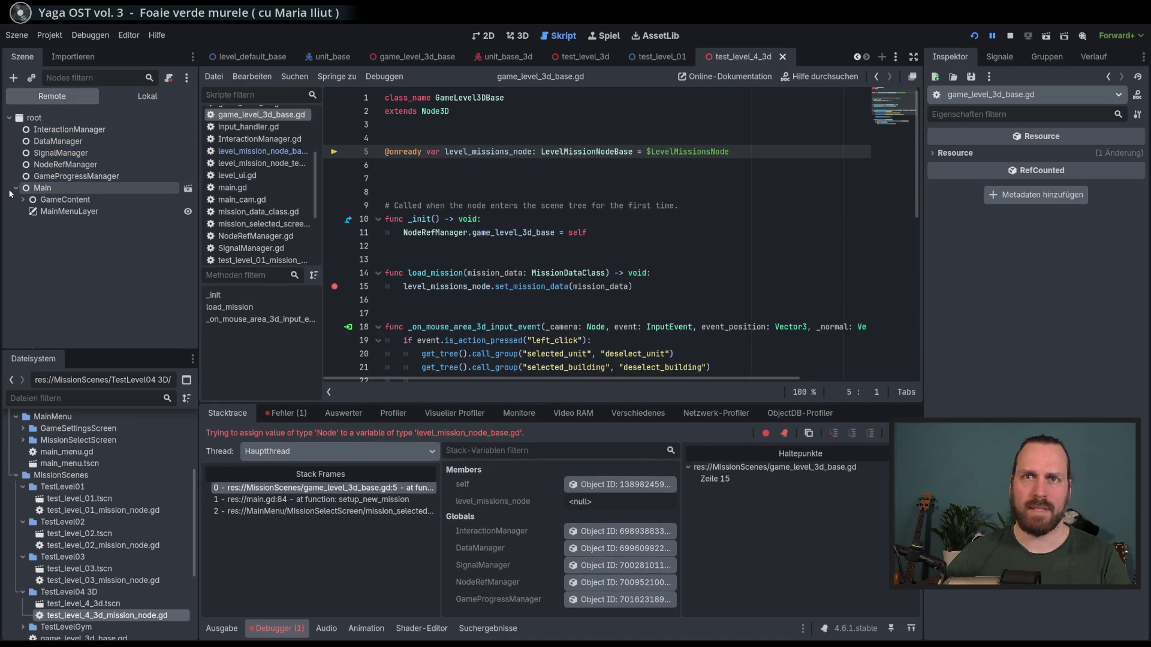
# - Expand the remote tree to GameLevel3DBase and inspect LevelMissionsNode, CamCenter and its Level Missions Node
pyautogui.click(23, 199)
pyautogui.click(29, 223)
pyautogui.click(37, 235)
pyautogui.scroll(-3, 92, 262)
pyautogui.click(96, 236)
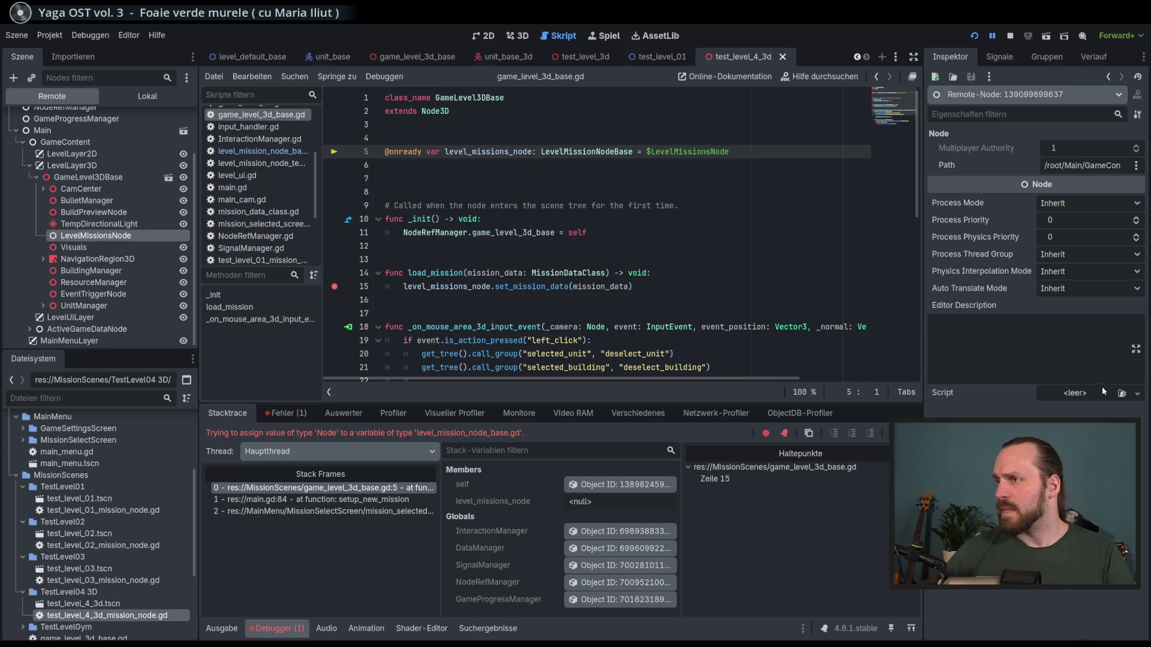
pyautogui.click(97, 192)
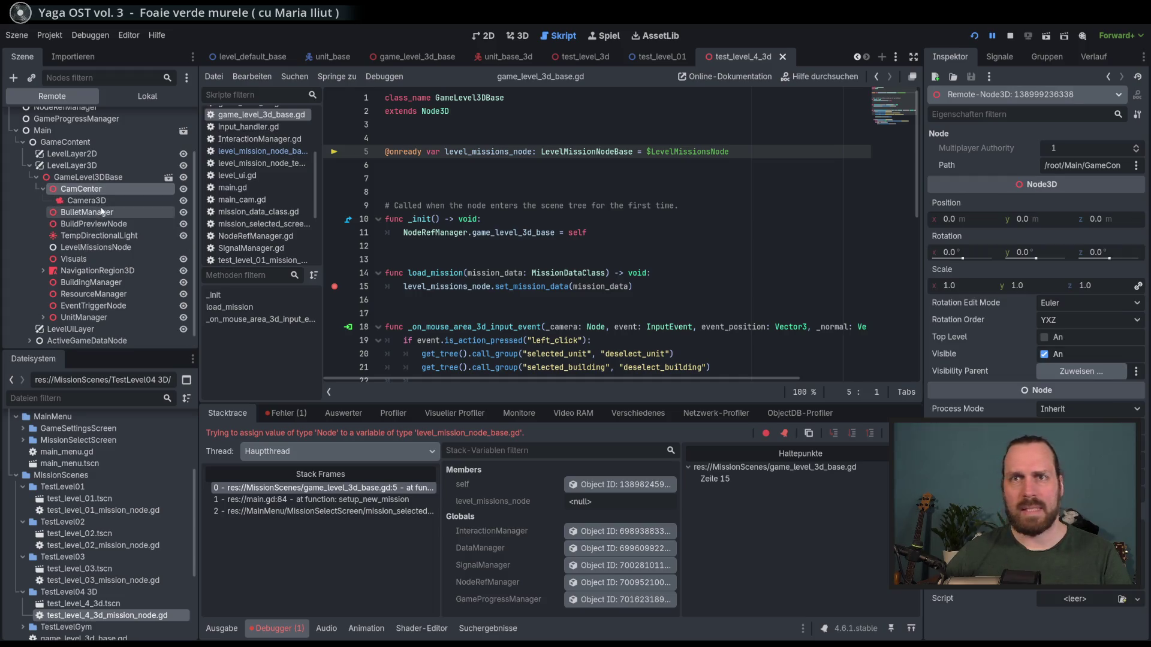
pyautogui.click(84, 176)
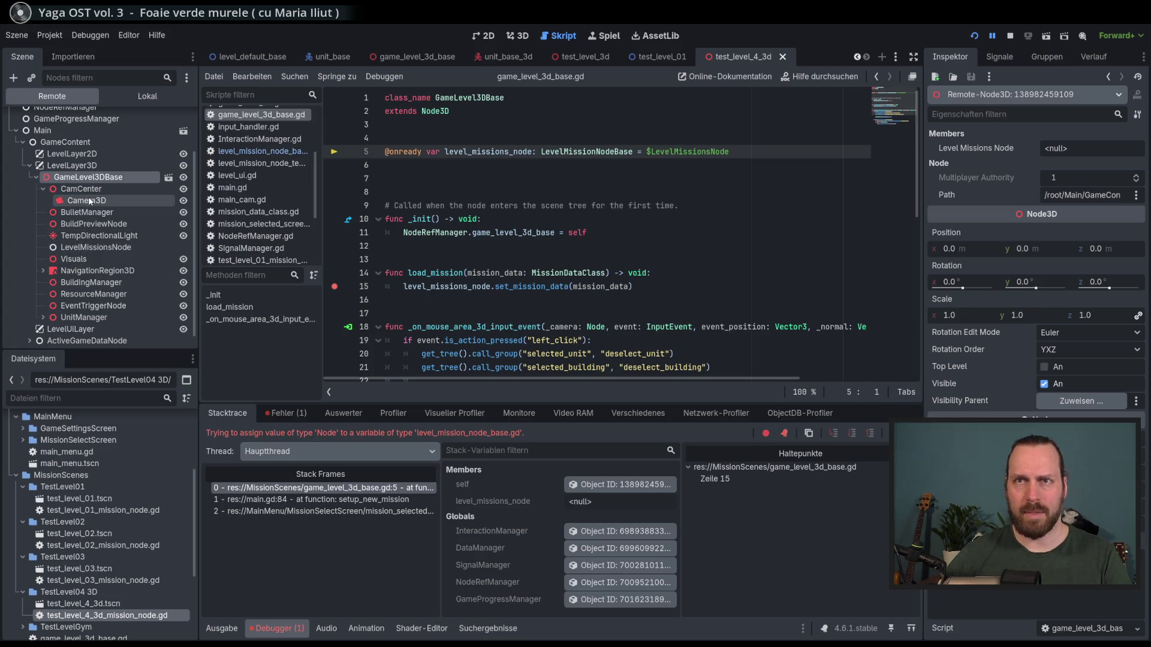
# - Toggle Local/Remote to recheck the null Level Missions Node, then stop the game
pyautogui.moveTo(416, 59)
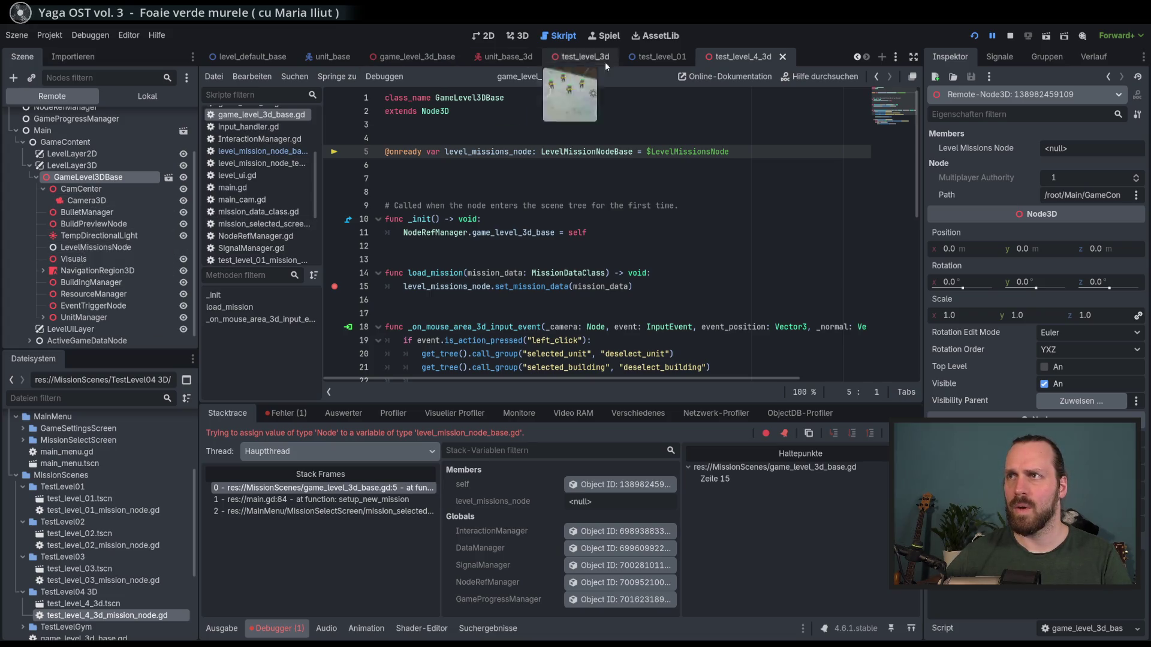
pyautogui.click(156, 97)
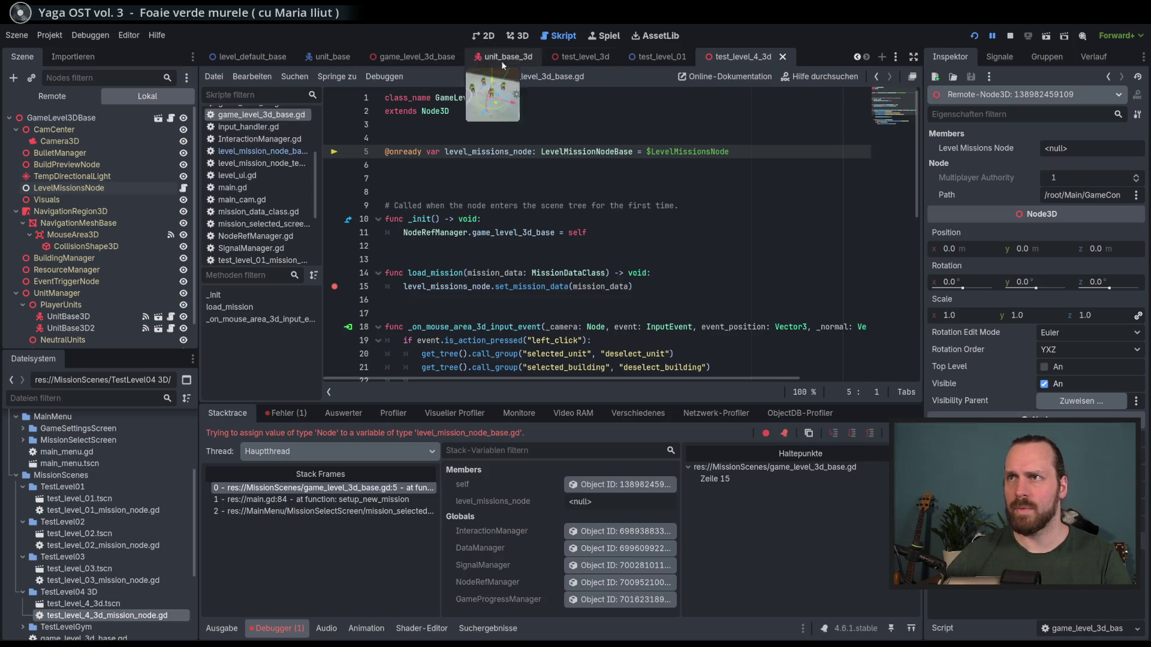
pyautogui.click(59, 97)
pyautogui.click(89, 190)
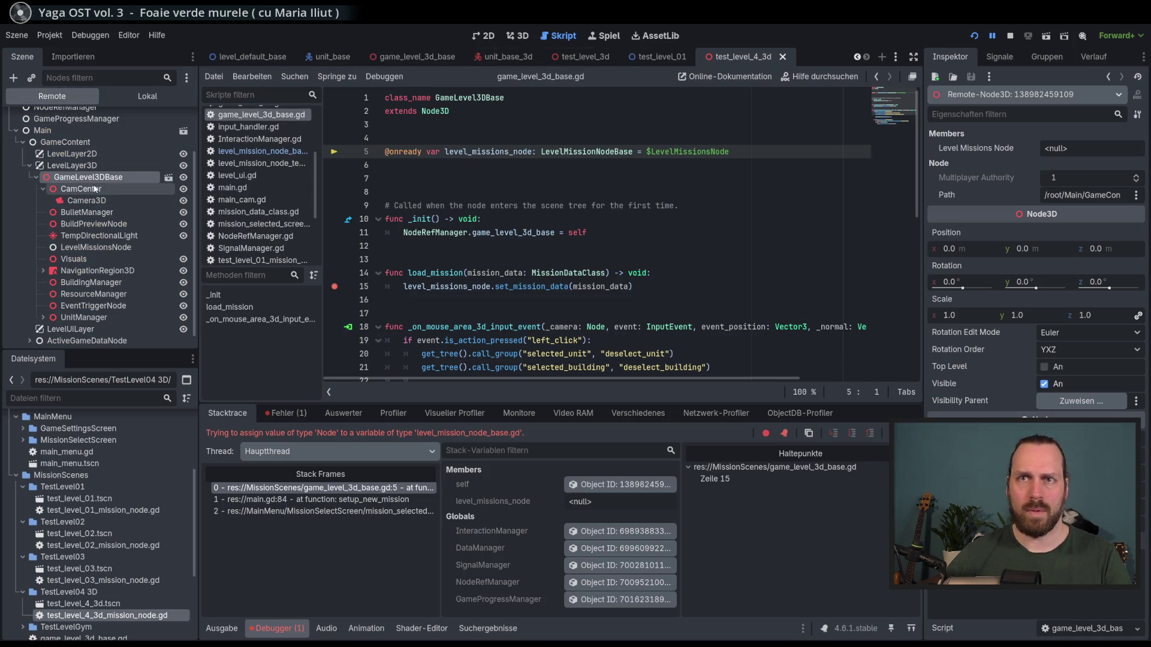
pyautogui.click(88, 177)
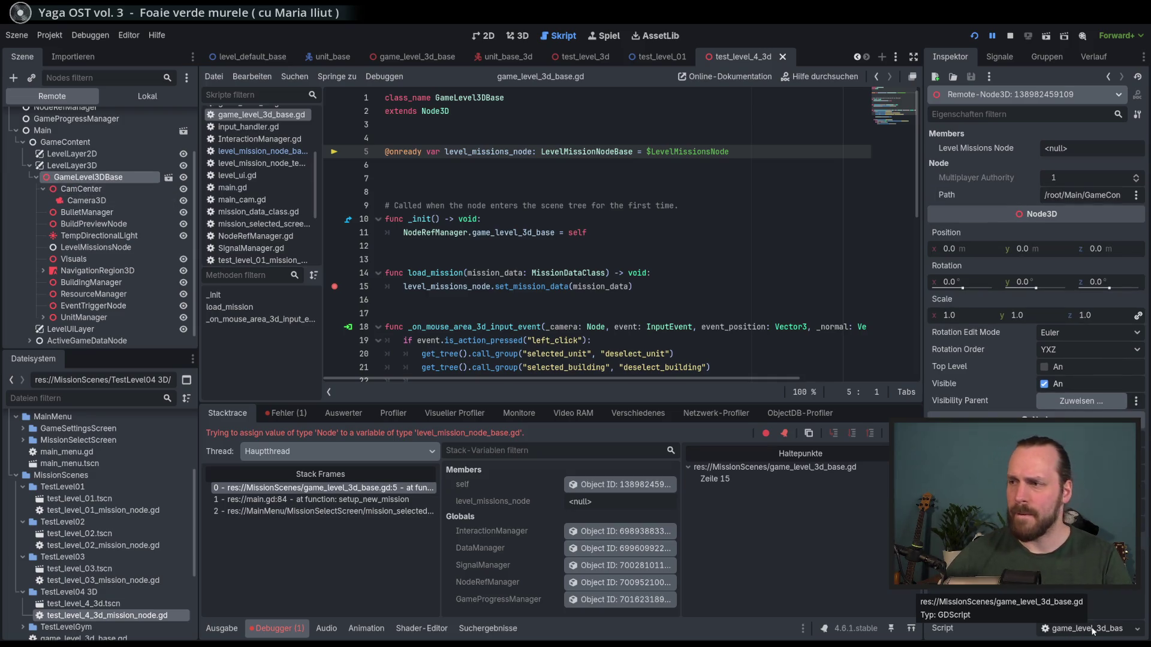
pyautogui.click(110, 251)
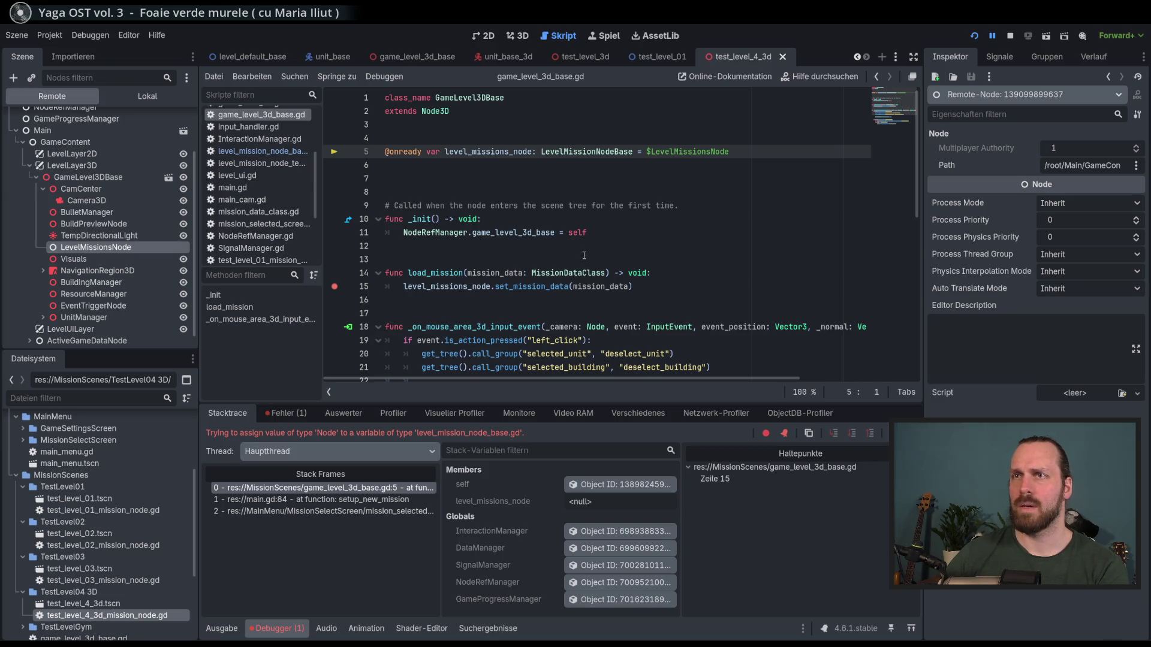
pyautogui.press('F8')
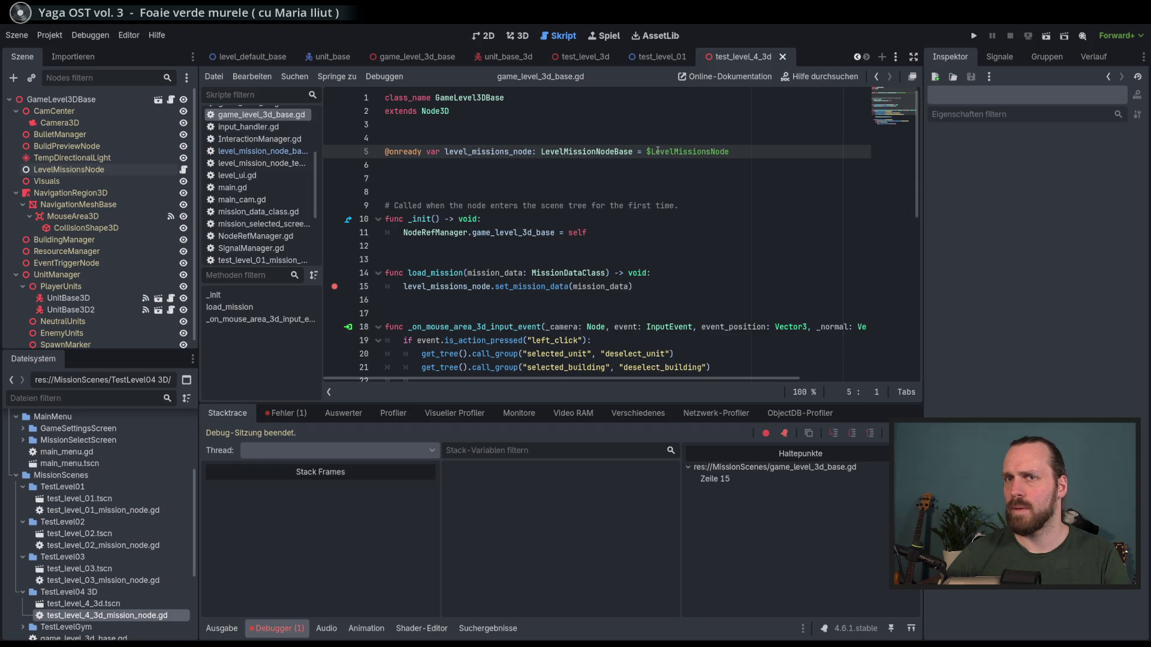
# - Review LevelMissionsNode's start resources 100 and 50 in the Inspector, then run the game
pyautogui.click(88, 172)
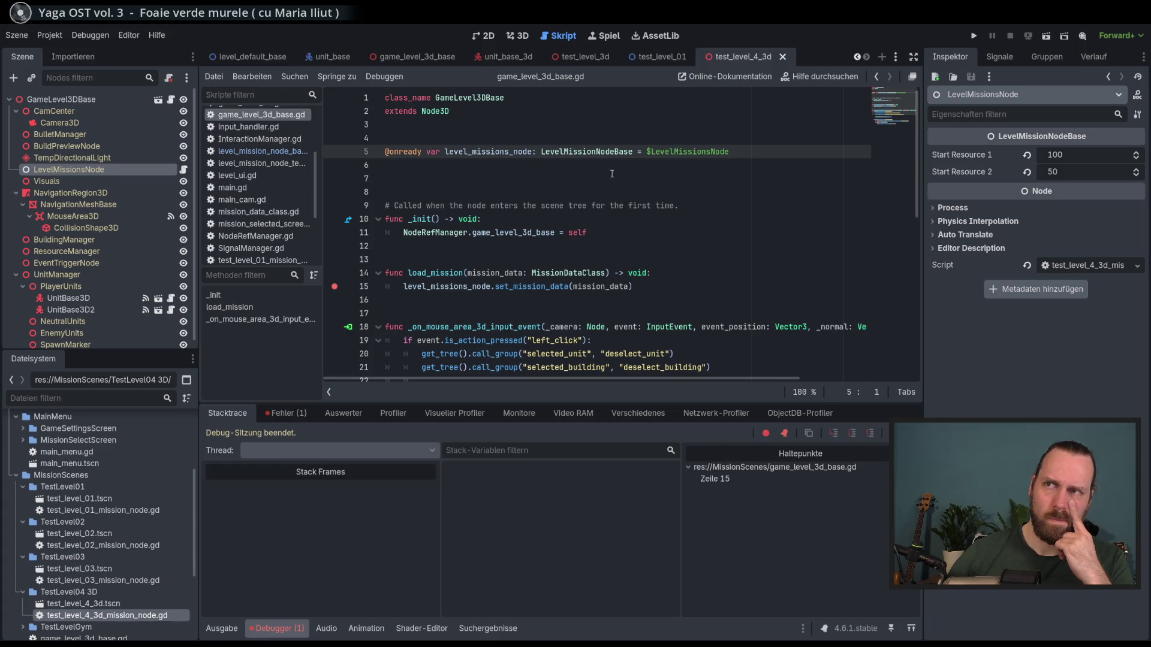
pyautogui.click(624, 228)
pyautogui.click(624, 223)
pyautogui.click(623, 233)
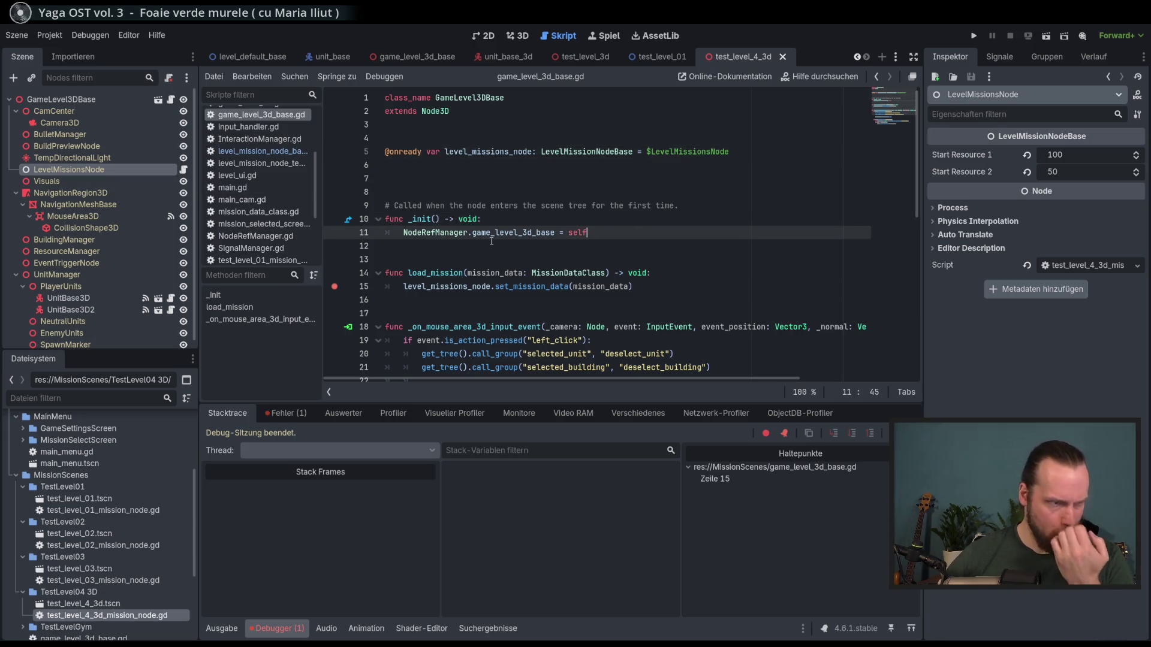
pyautogui.click(102, 104)
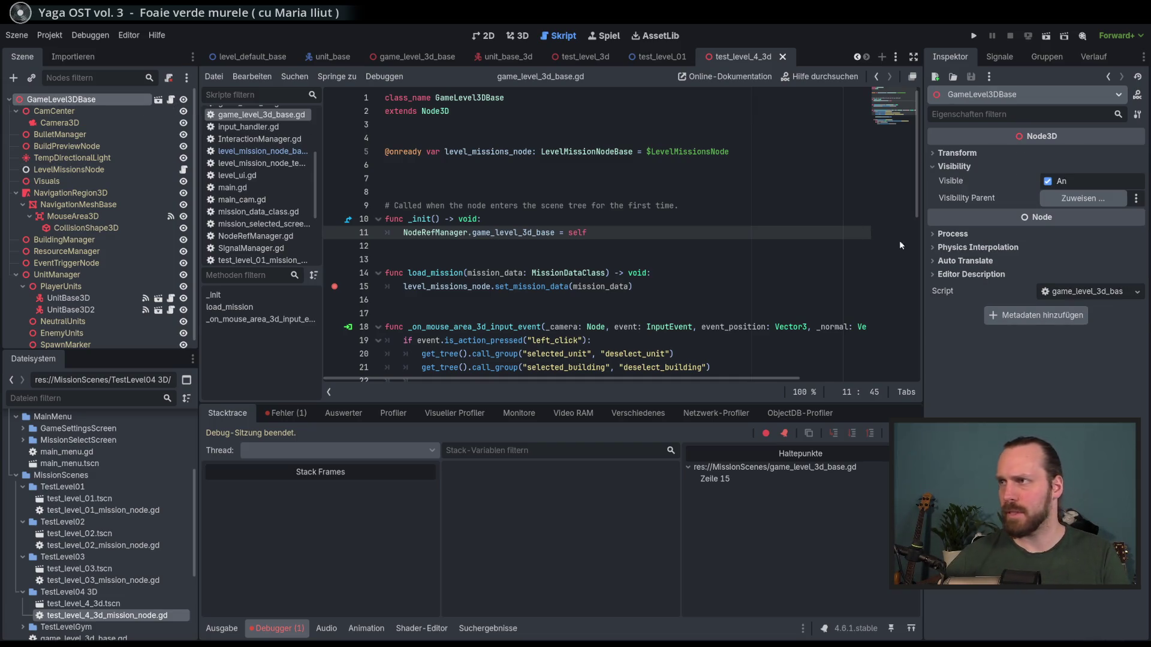
pyautogui.click(133, 169)
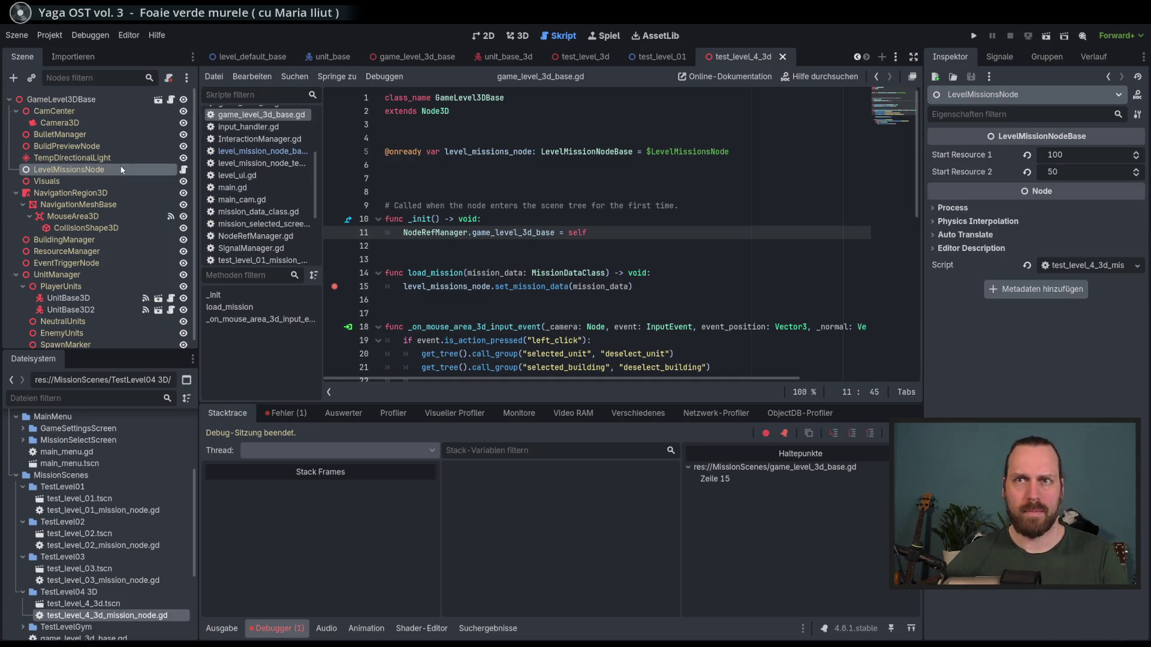
pyautogui.press('F5')
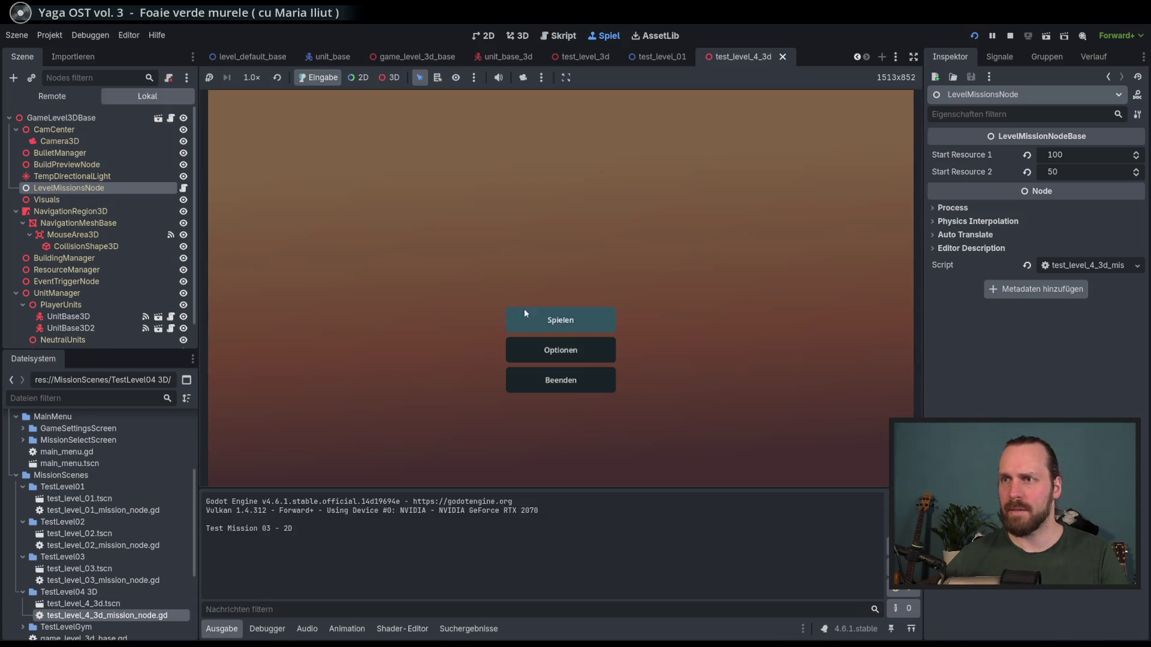
# - Launch the test mission, inspect the live LevelMissionsNode's start resources at 500, then relaunch
pyautogui.click(524, 312)
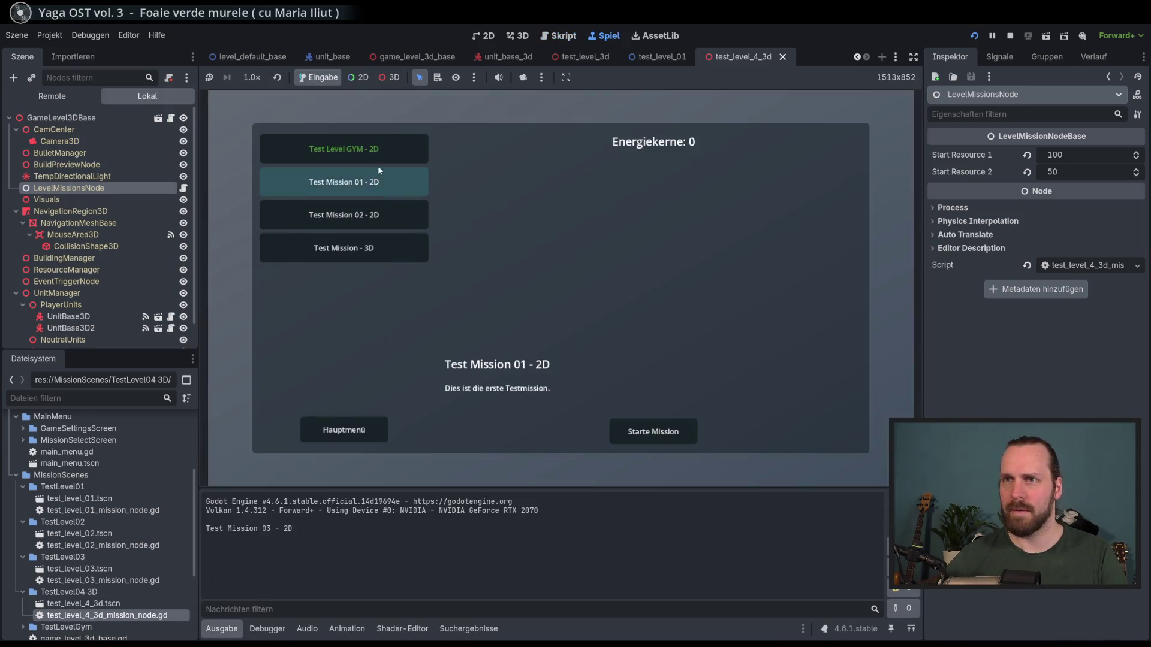
pyautogui.click(653, 432)
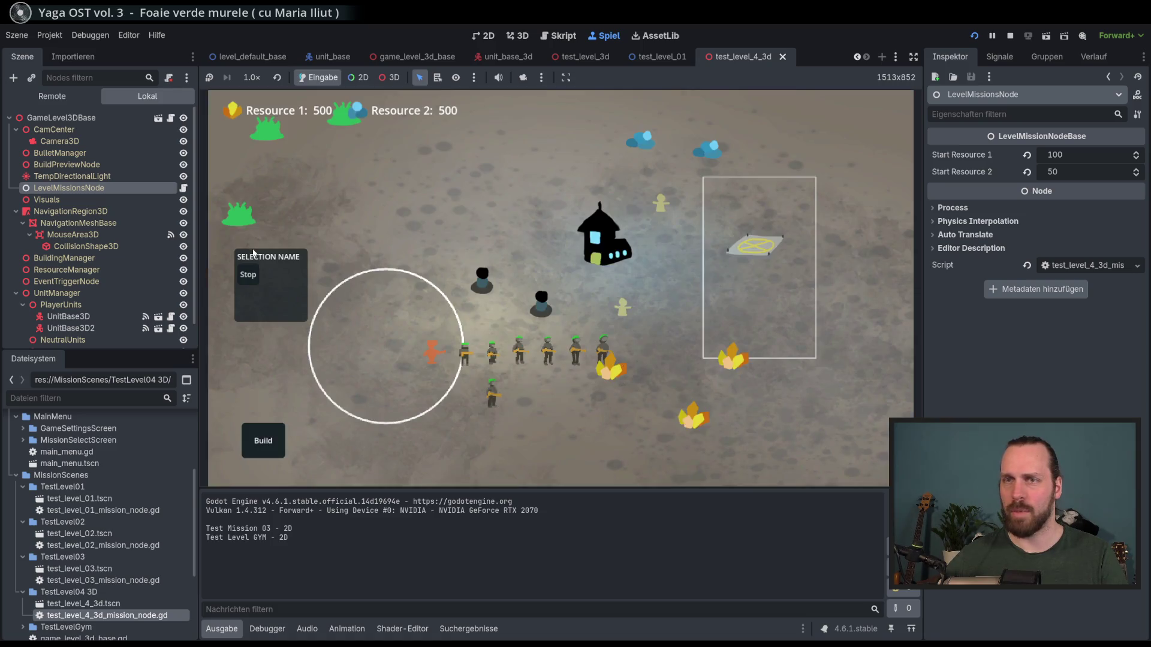
pyautogui.click(52, 96)
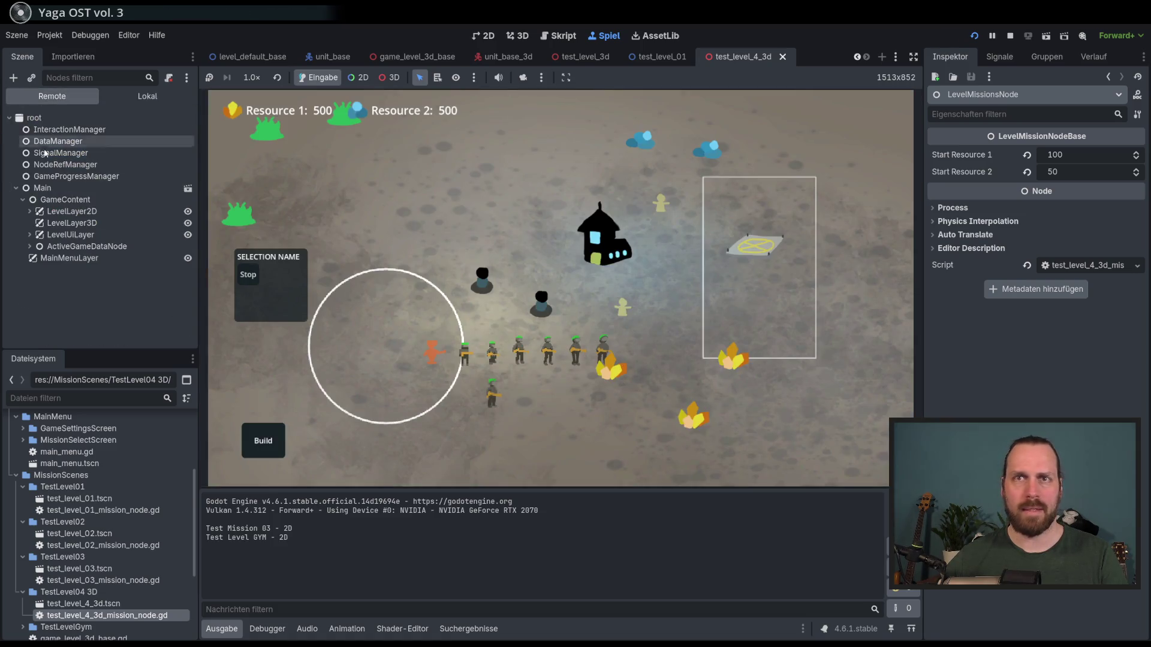
pyautogui.click(30, 211)
pyautogui.click(37, 223)
pyautogui.click(44, 293)
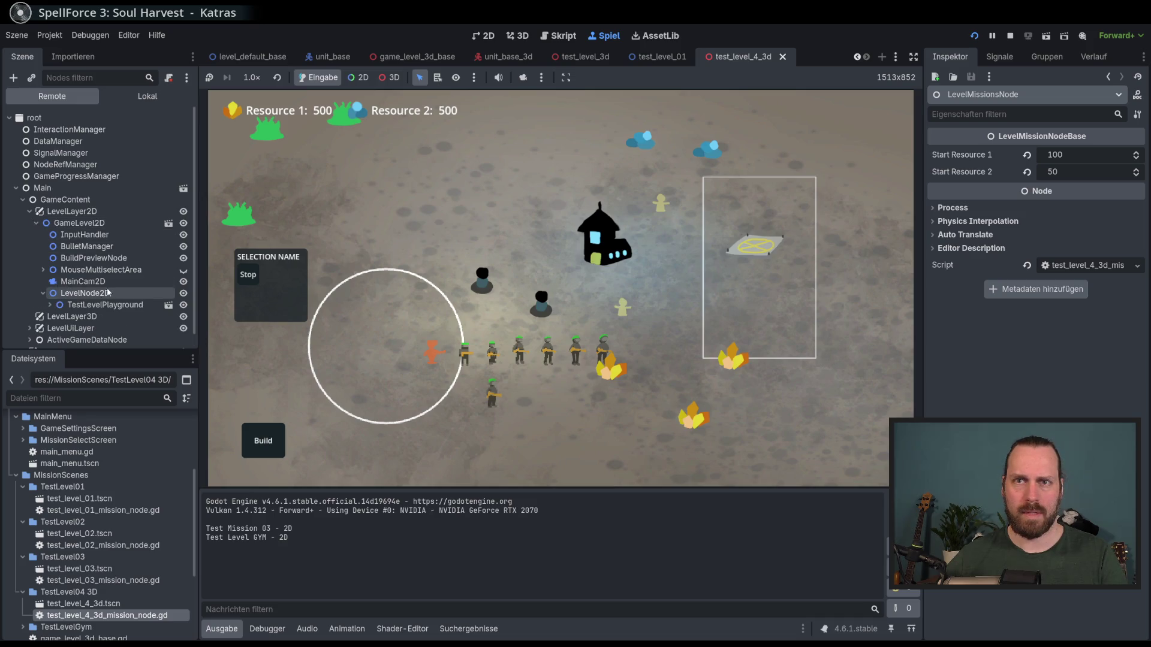
pyautogui.click(49, 305)
pyautogui.scroll(-1, 147, 289)
pyautogui.scroll(-2, 147, 289)
pyautogui.click(102, 231)
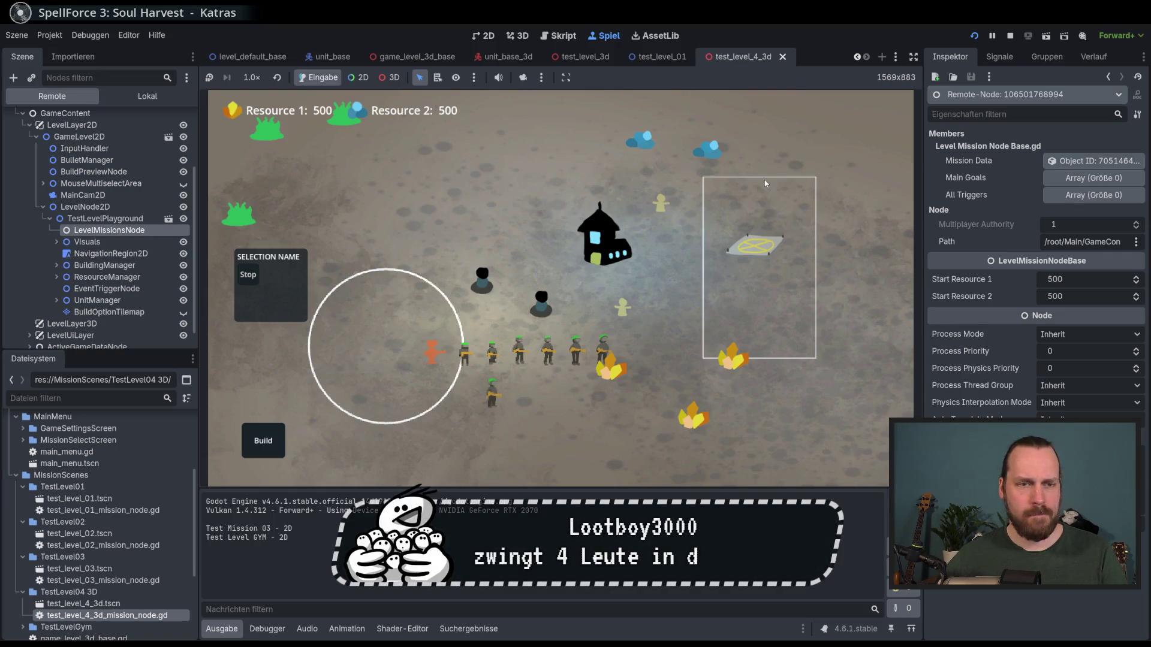
pyautogui.press('F5')
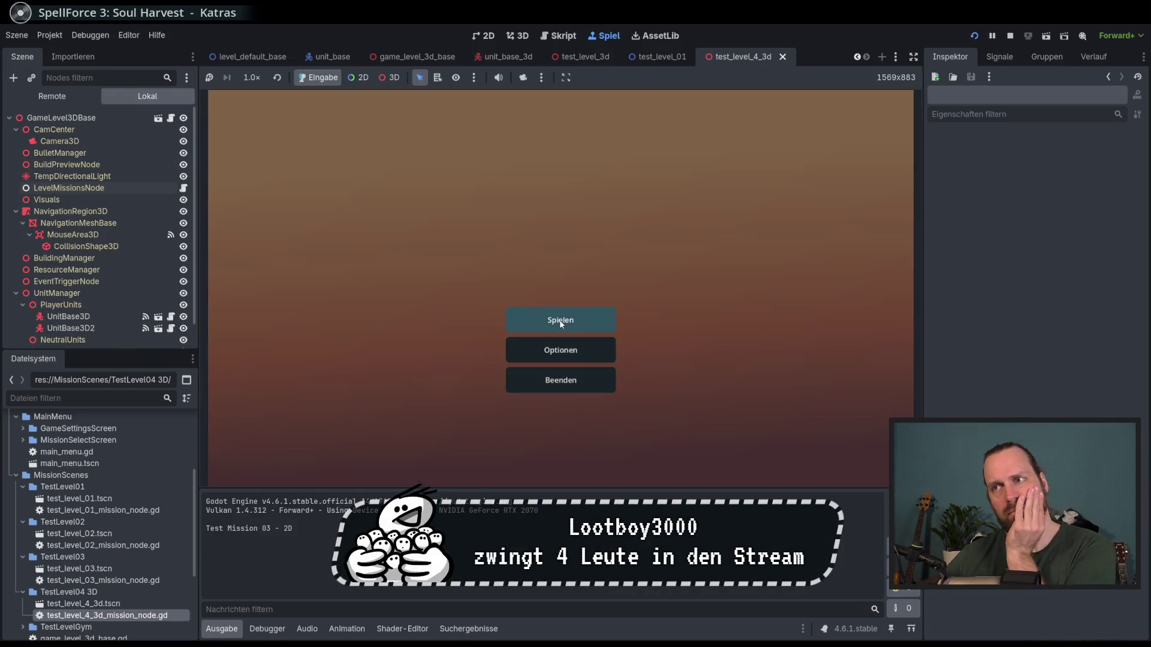
# - Start Test Mission - 3D from the game's main menu
pyautogui.click(559, 318)
pyautogui.click(402, 252)
pyautogui.click(660, 431)
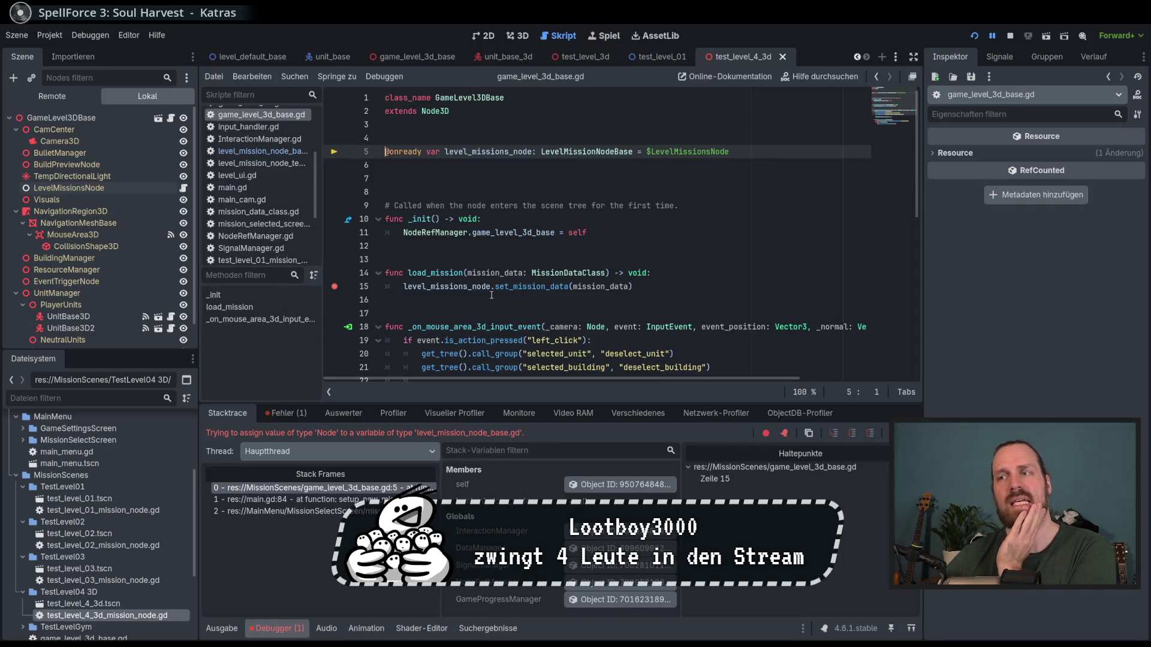
# - Inspect GameLevel3DBase and LevelMissionsNode, then switch the Scene dock to the Remote tree
pyautogui.click(69, 120)
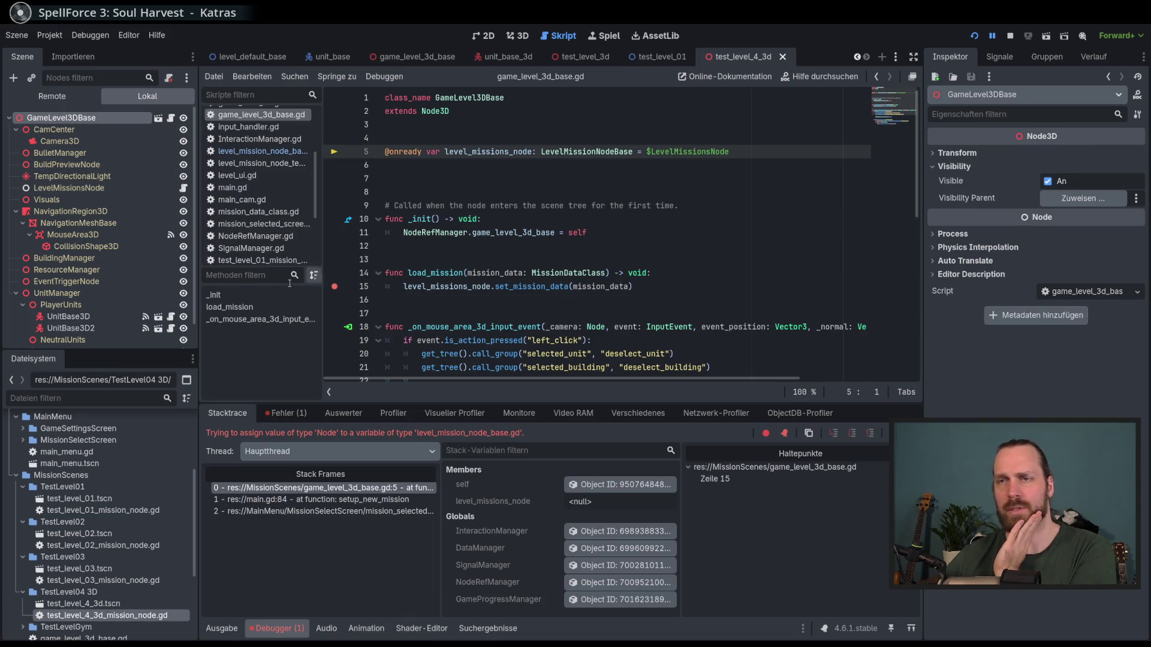
pyautogui.click(98, 189)
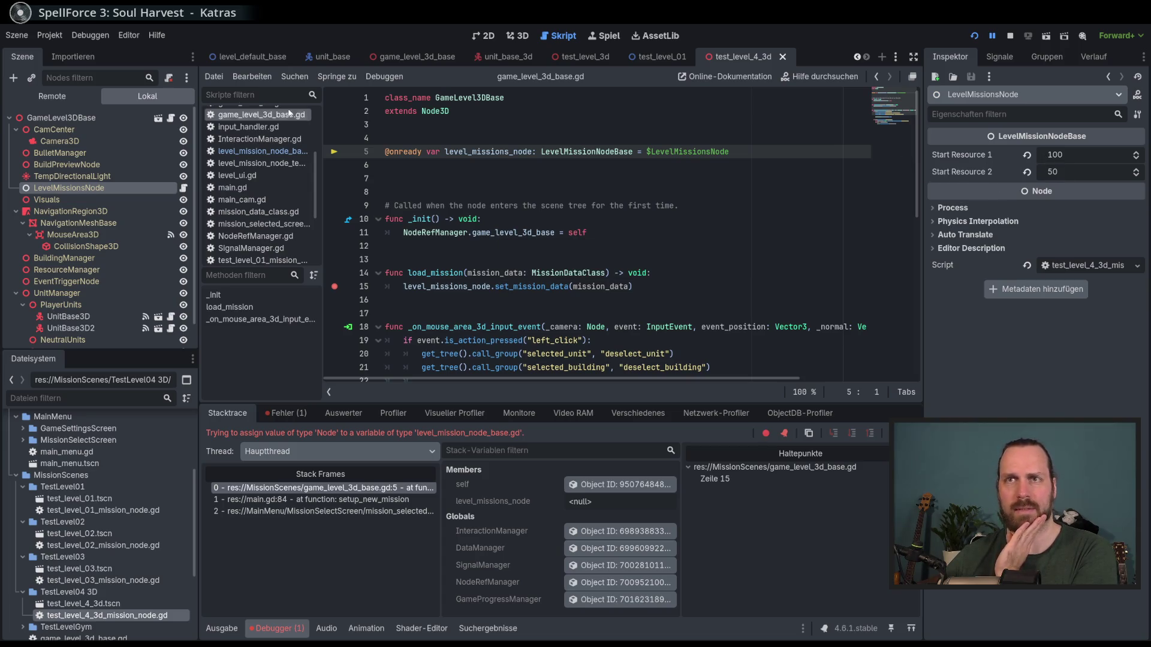
pyautogui.click(52, 96)
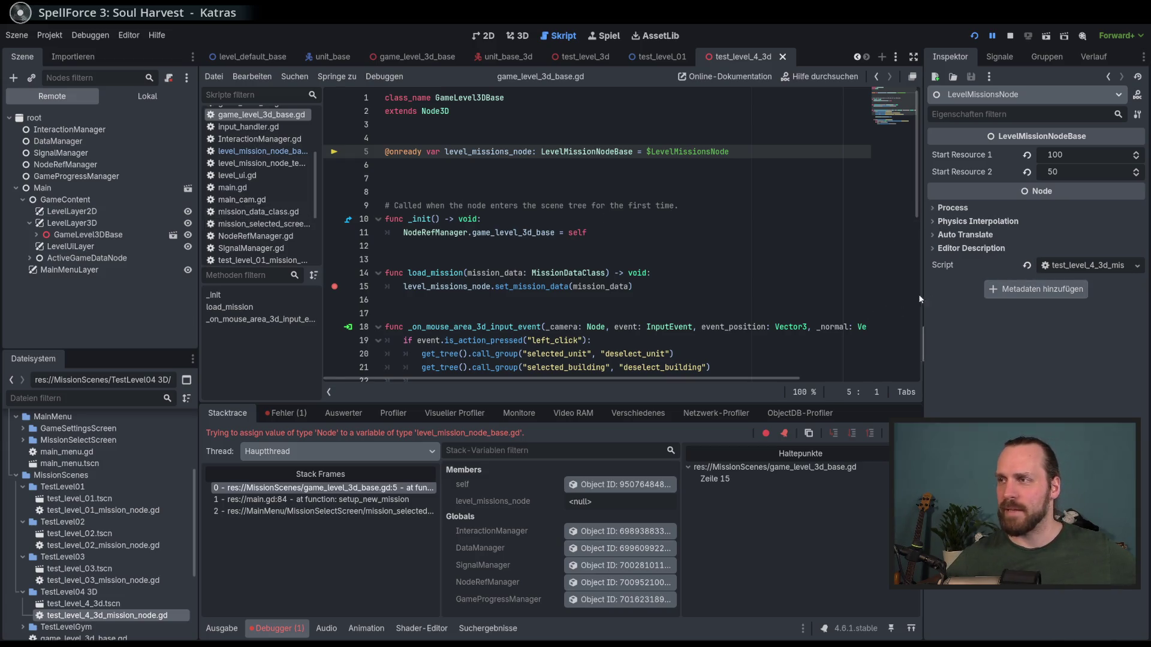
# - Expand GameLevel3DBase in the Remote tree and enlarge the script editor above the debugger
pyautogui.click(36, 235)
pyautogui.scroll(-2, 86, 279)
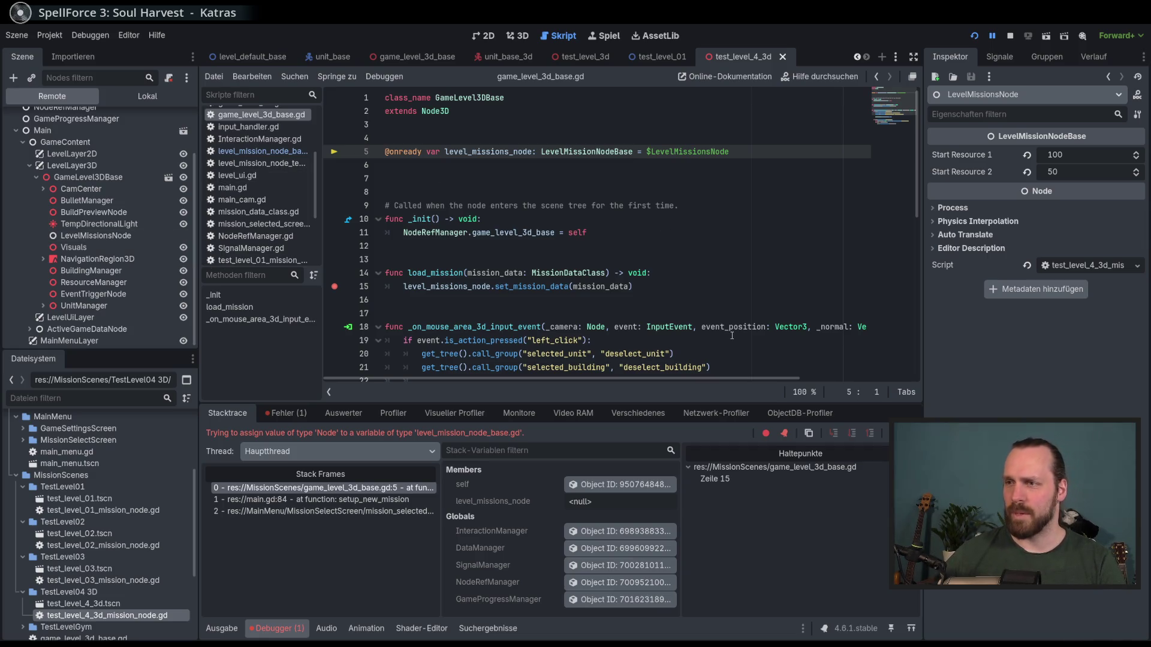
pyautogui.moveTo(695, 401); pyautogui.dragTo(711, 433)
pyautogui.moveTo(712, 431); pyautogui.dragTo(711, 430)
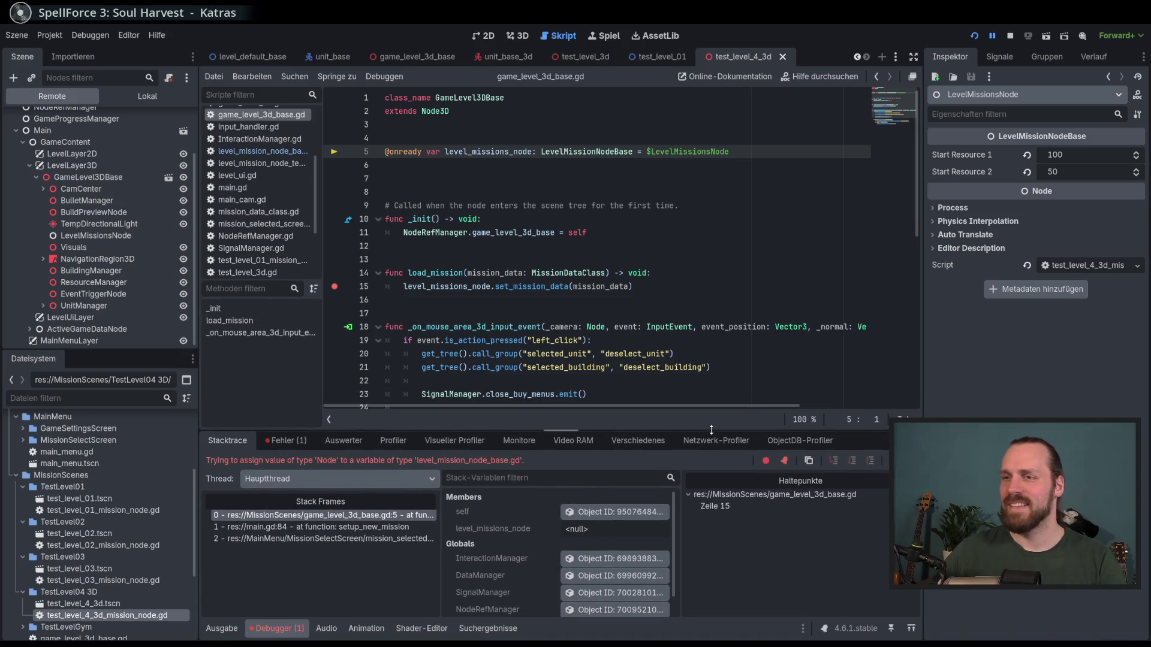
pyautogui.click(661, 354)
# - Restart the game and start Test Level GYM - 2D
pyautogui.press('F5')
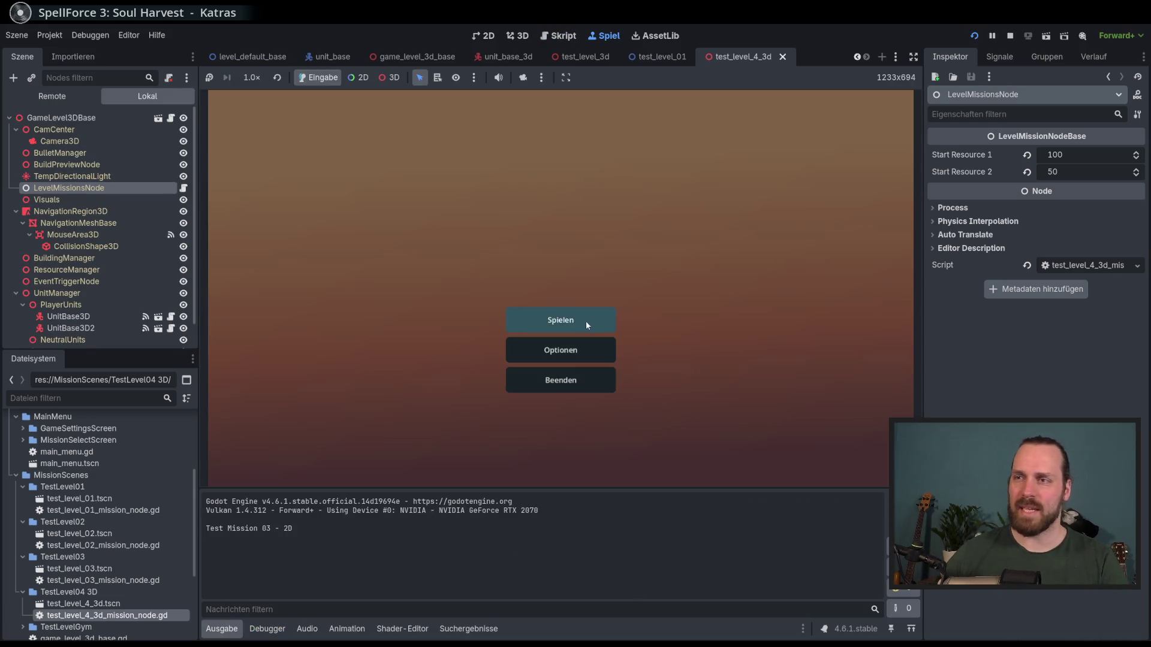
pyautogui.click(591, 320)
pyautogui.click(369, 157)
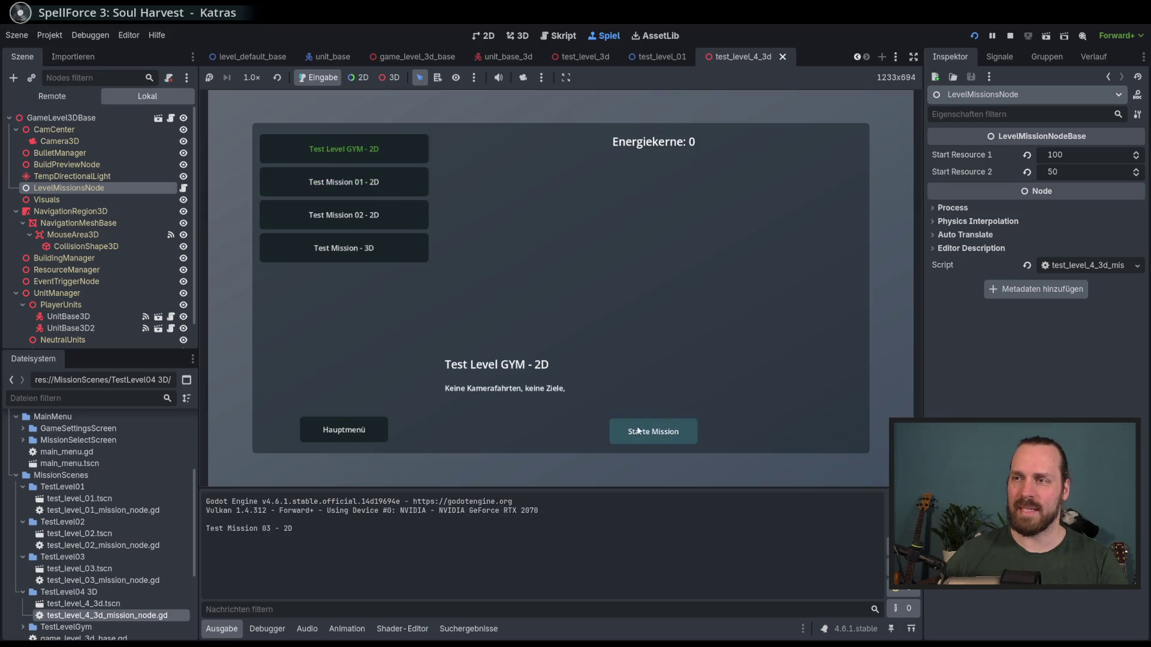
pyautogui.click(644, 430)
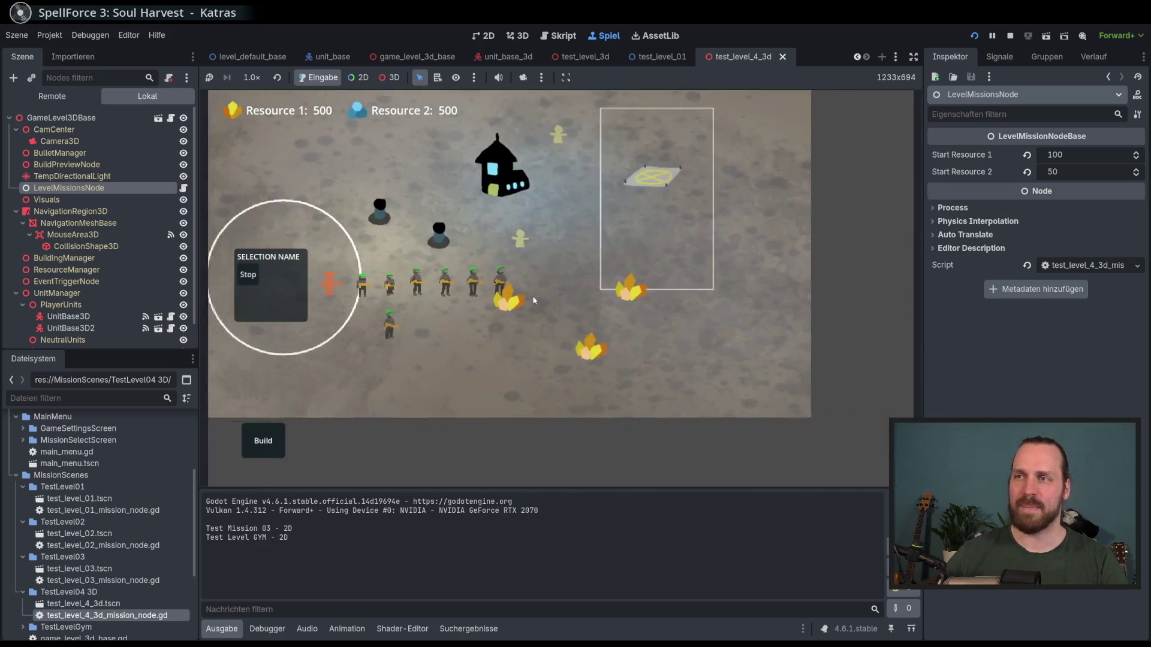
# - Select the player units and train a Worker at the building pad
pyautogui.click(508, 358)
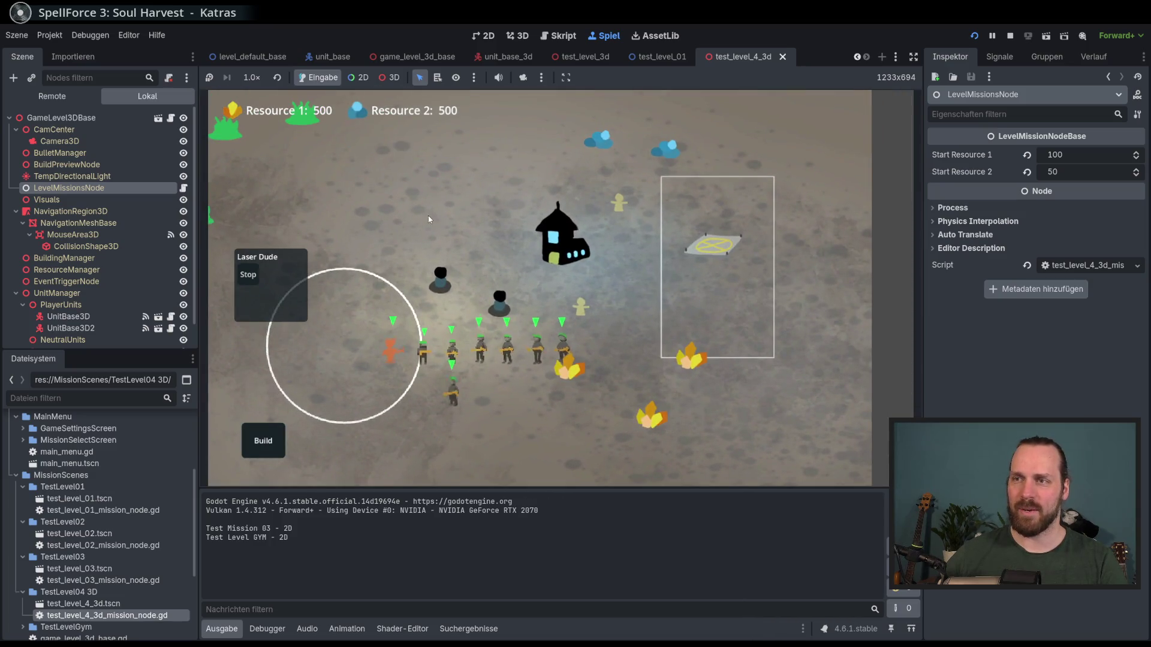
pyautogui.doubleClick(508, 358)
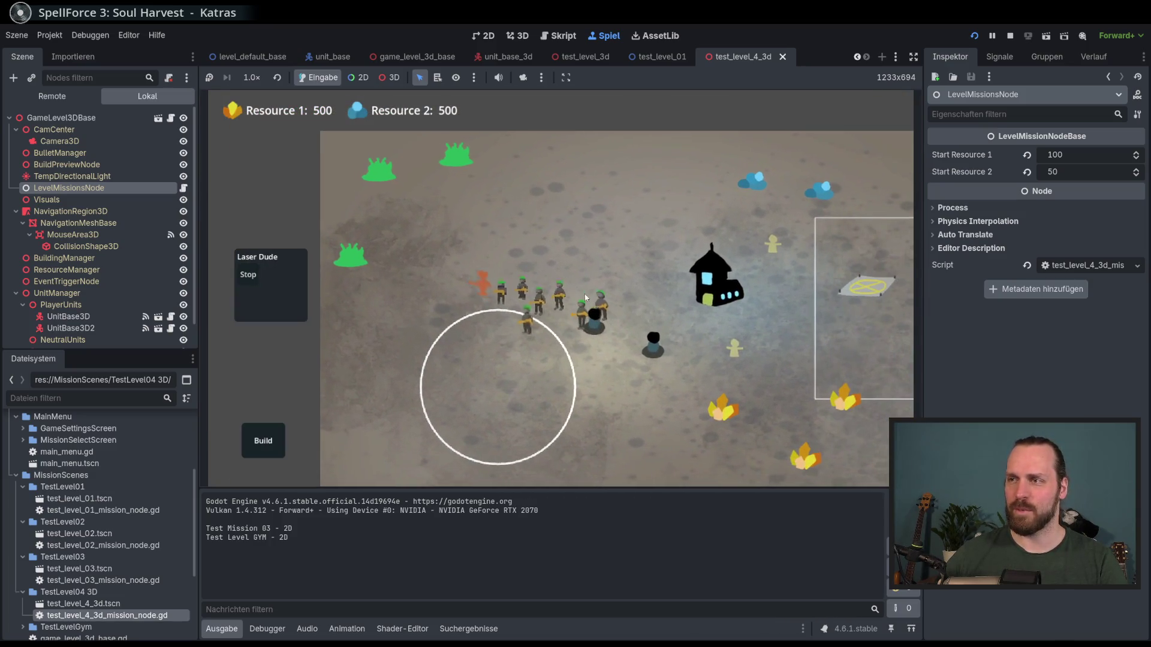
pyautogui.click(556, 320)
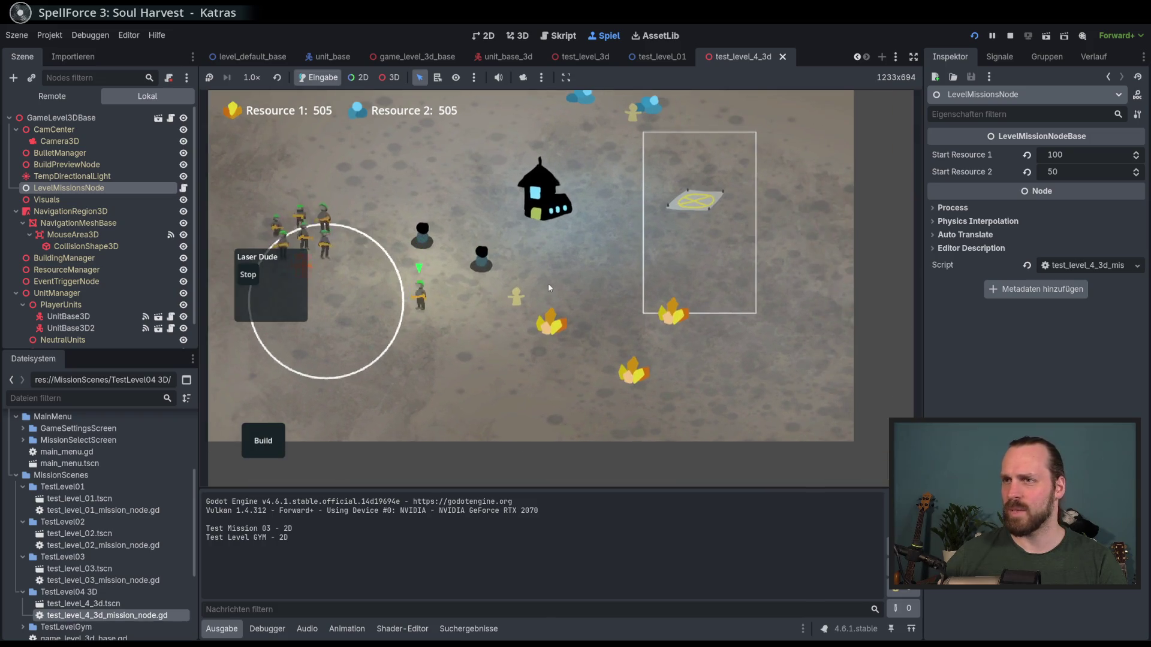
pyautogui.click(674, 260)
pyautogui.click(675, 150)
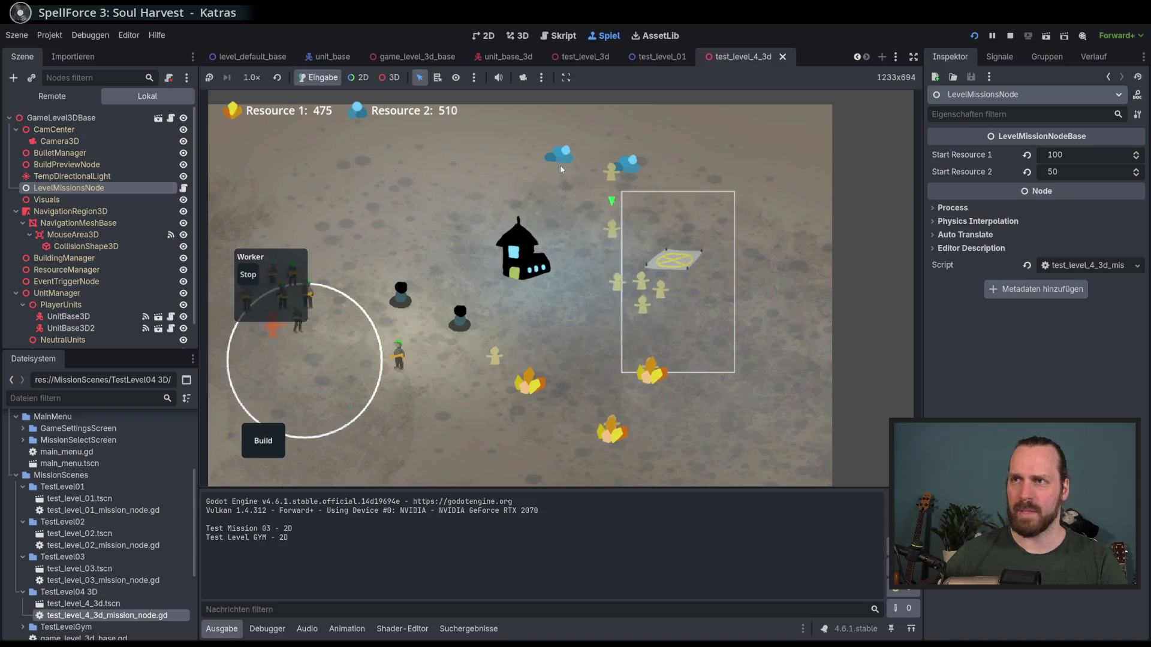
# - Box-select the workers, train three Laser Dudes at the landing pad, then stop the game
pyautogui.moveTo(617, 267); pyautogui.dragTo(734, 363)
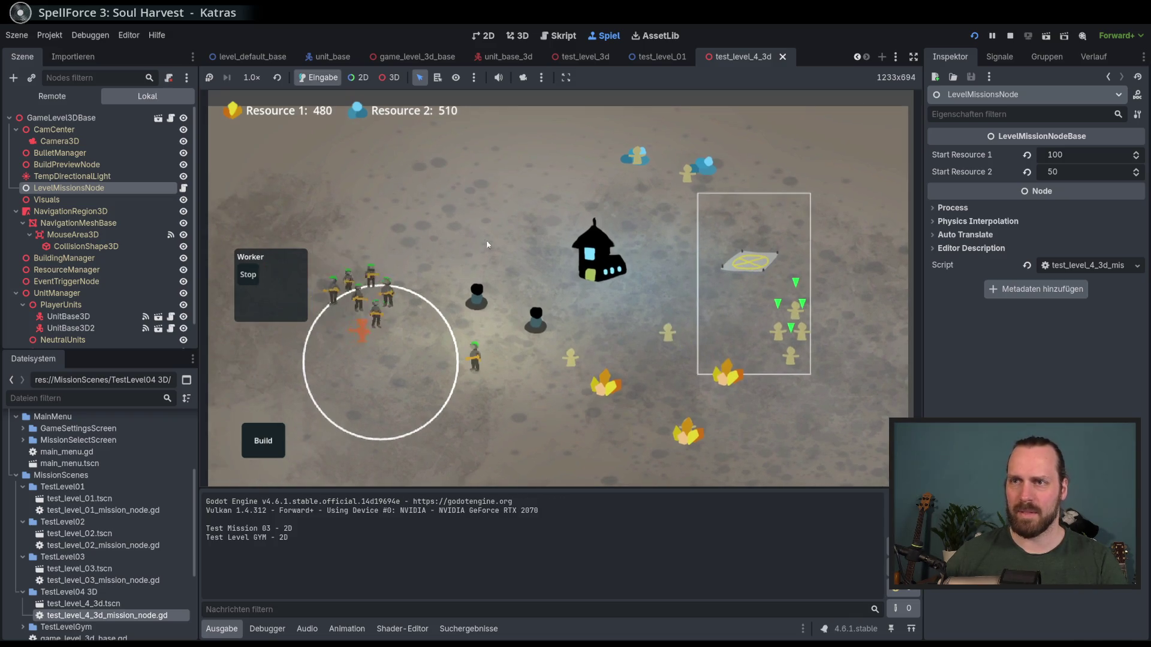
pyautogui.click(749, 264)
pyautogui.click(751, 210)
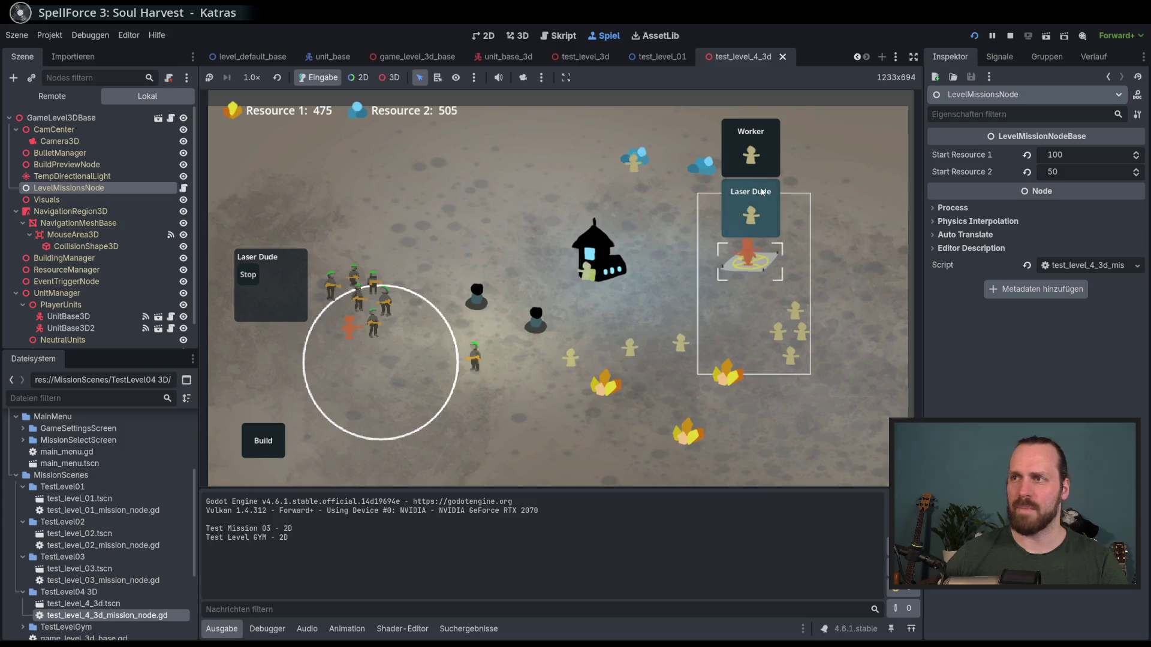
pyautogui.click(751, 210)
pyautogui.click(390, 263)
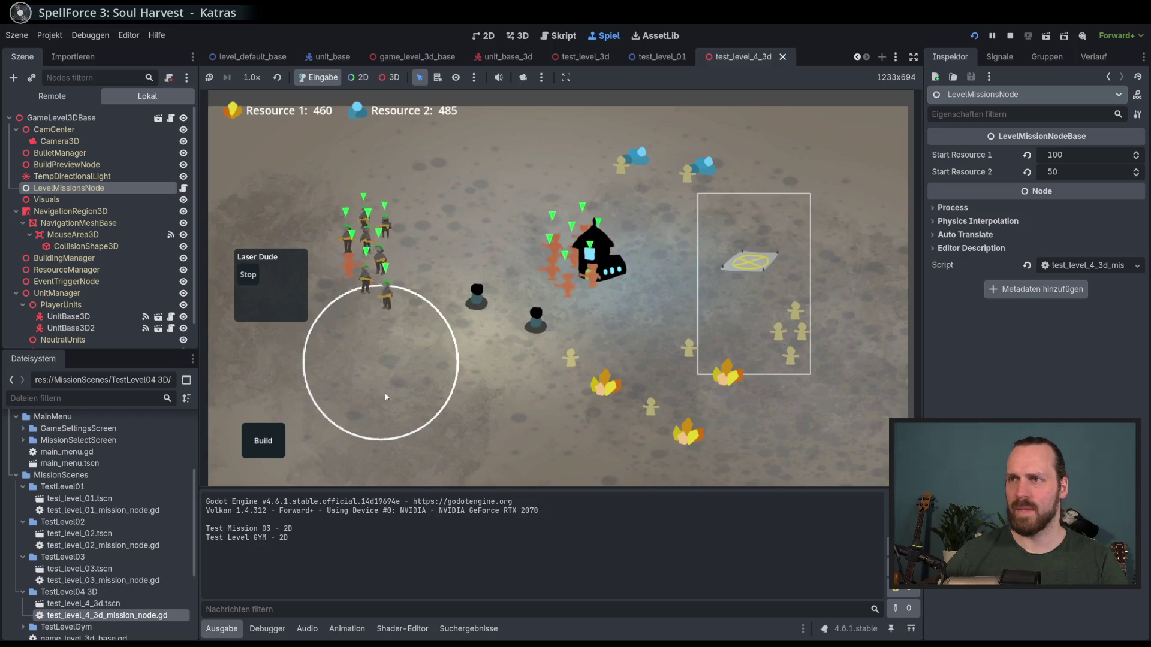
pyautogui.press('s')
pyautogui.press('d')
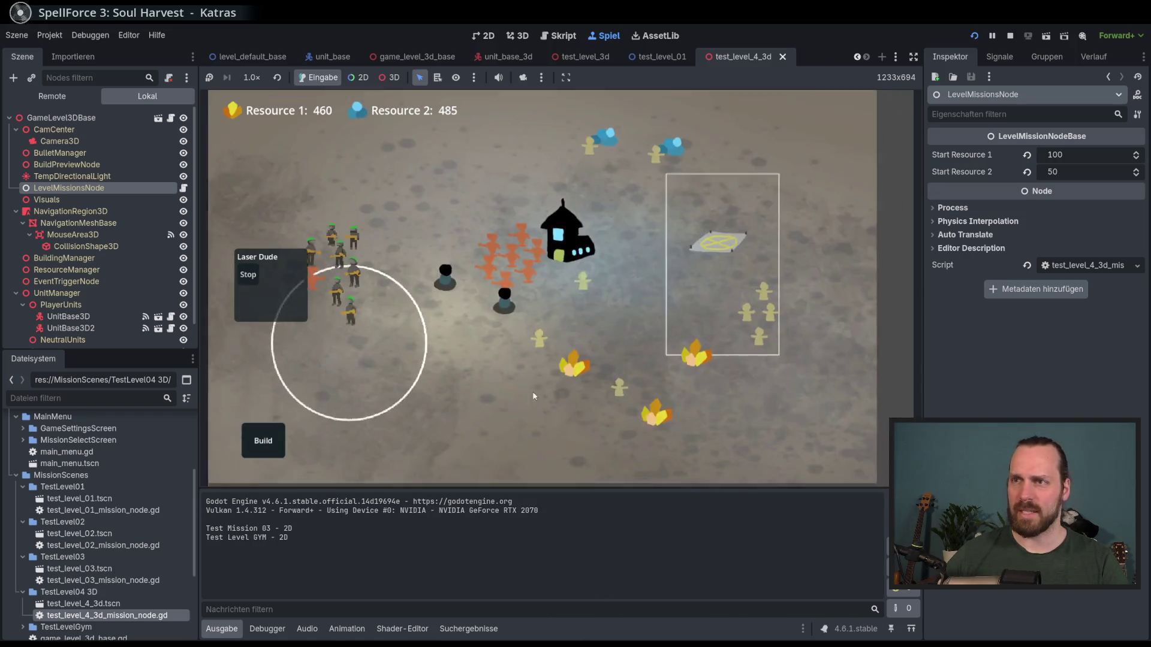
pyautogui.press('F8')
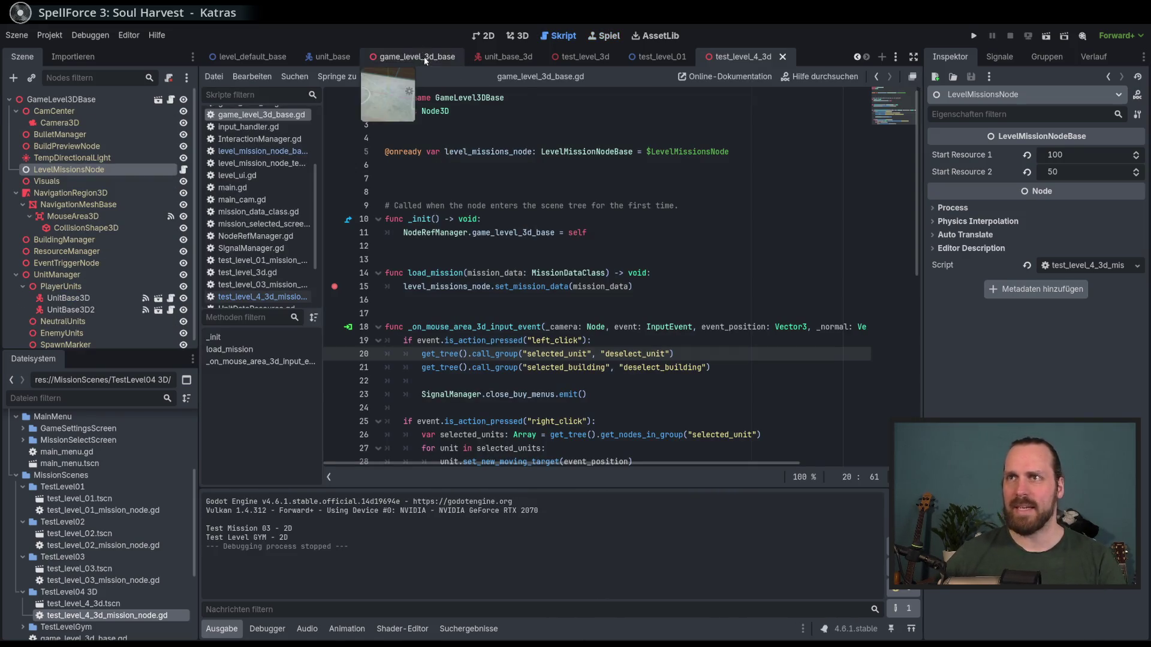
# - Open unit_base_3d, then run the test_level_3d scene with F6
pyautogui.click(504, 56)
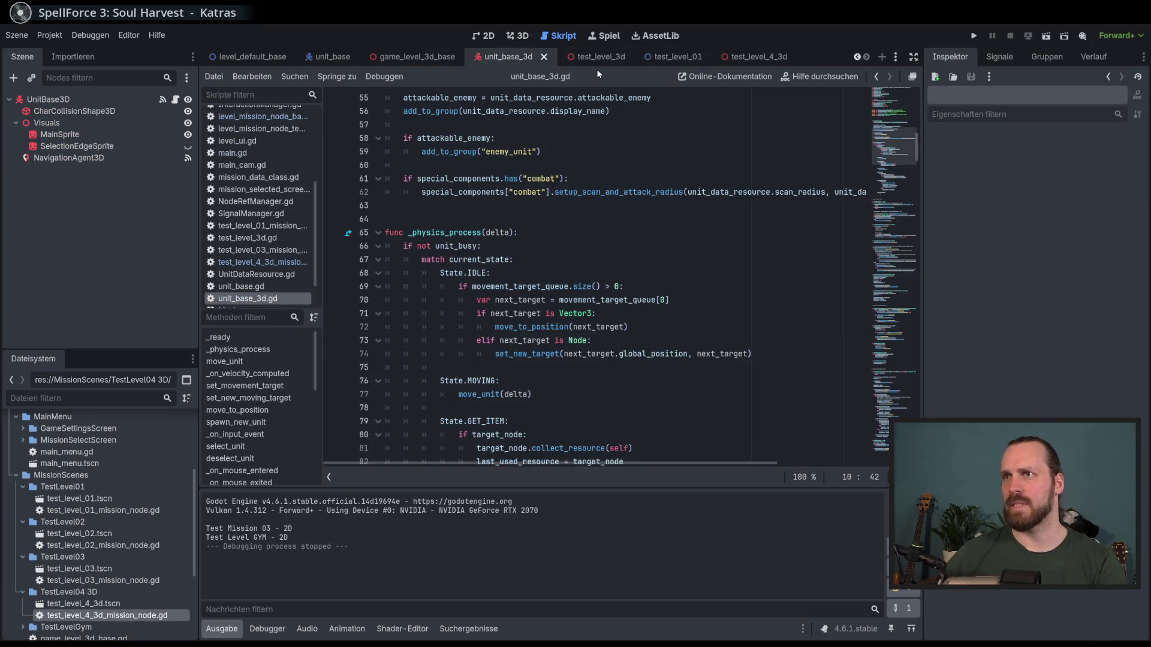
pyautogui.click(596, 58)
pyautogui.press('F6')
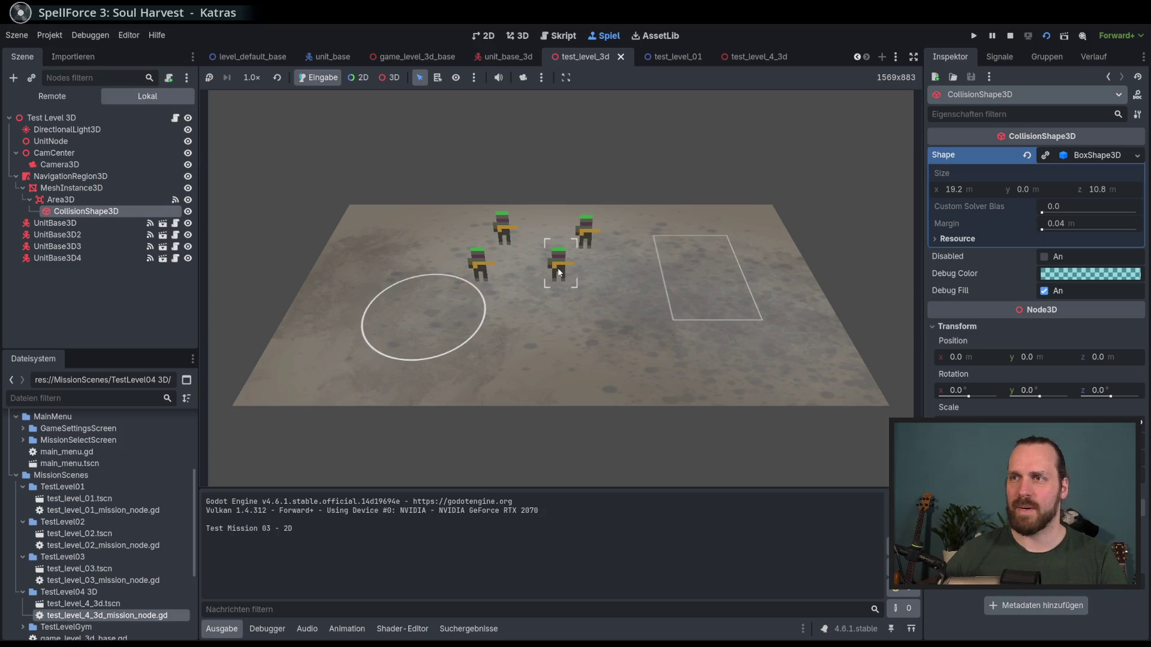
# - Send the four units to the rectangle and back toward the circle
pyautogui.rightClick(673, 360)
pyautogui.rightClick(390, 375)
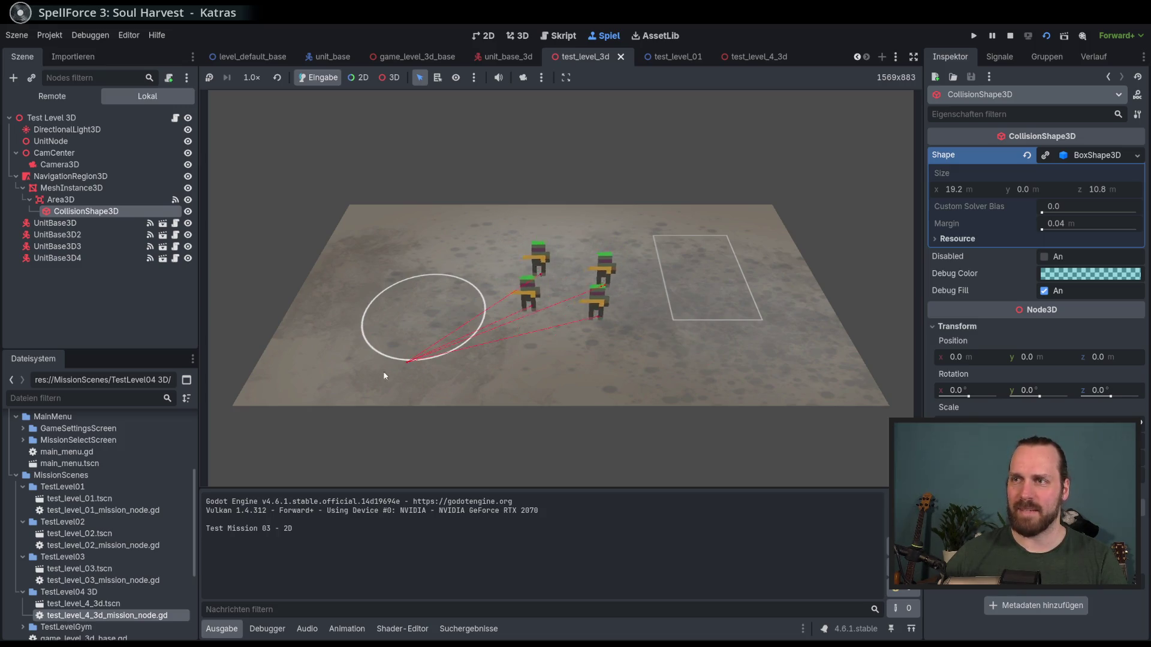
pyautogui.rightClick(707, 311)
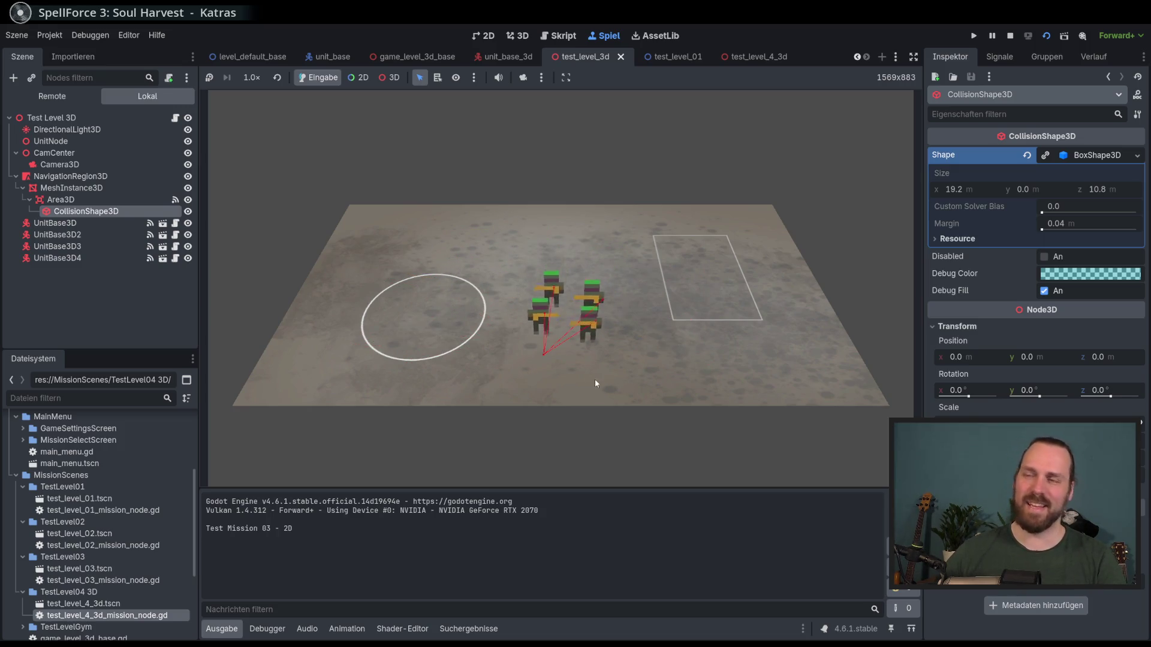
pyautogui.rightClick(428, 328)
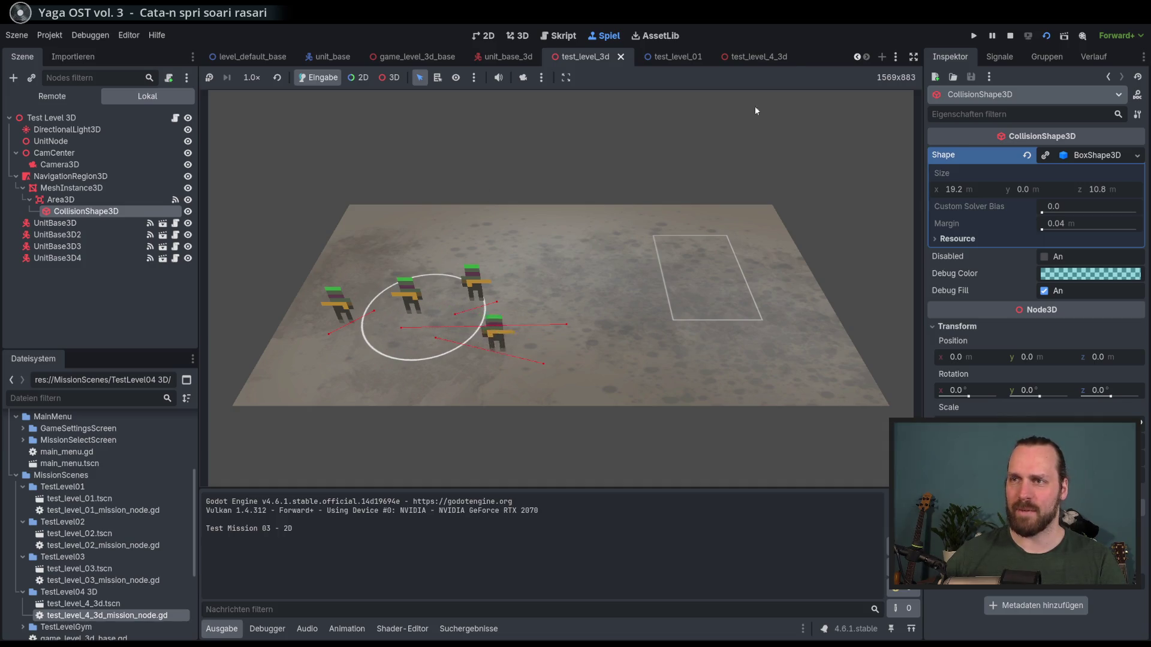
# - Stop the running test level and review the game_level_3d_base.gd script
pyautogui.press('F8')
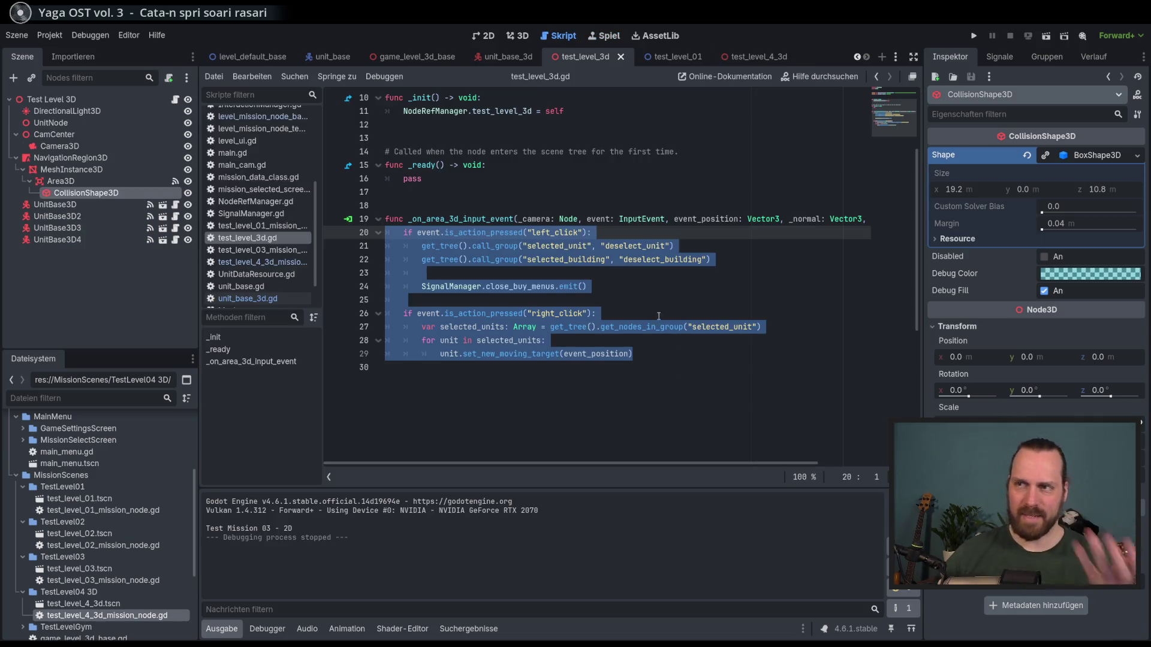
pyautogui.click(651, 315)
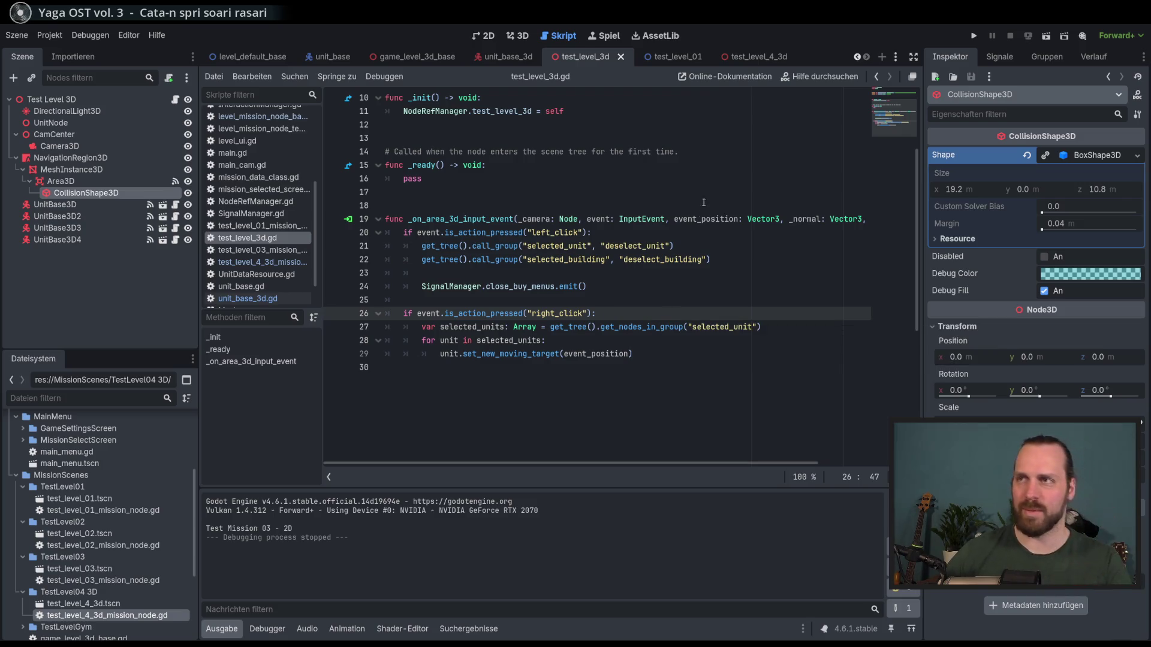
pyautogui.click(430, 60)
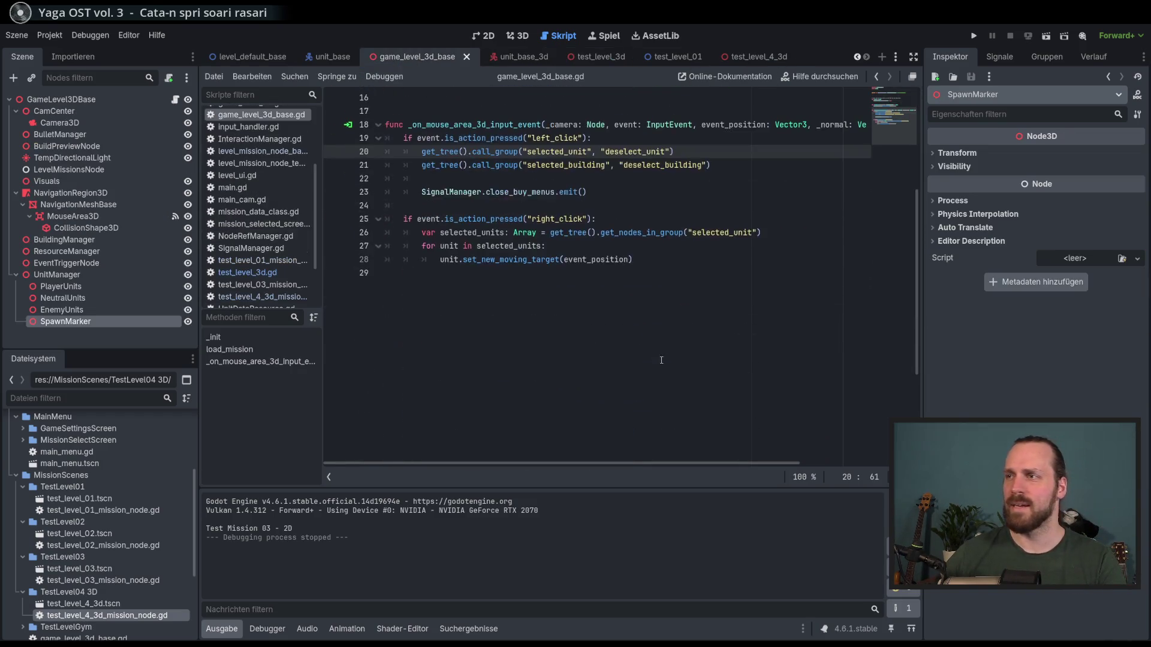
pyautogui.scroll(2, 607, 298)
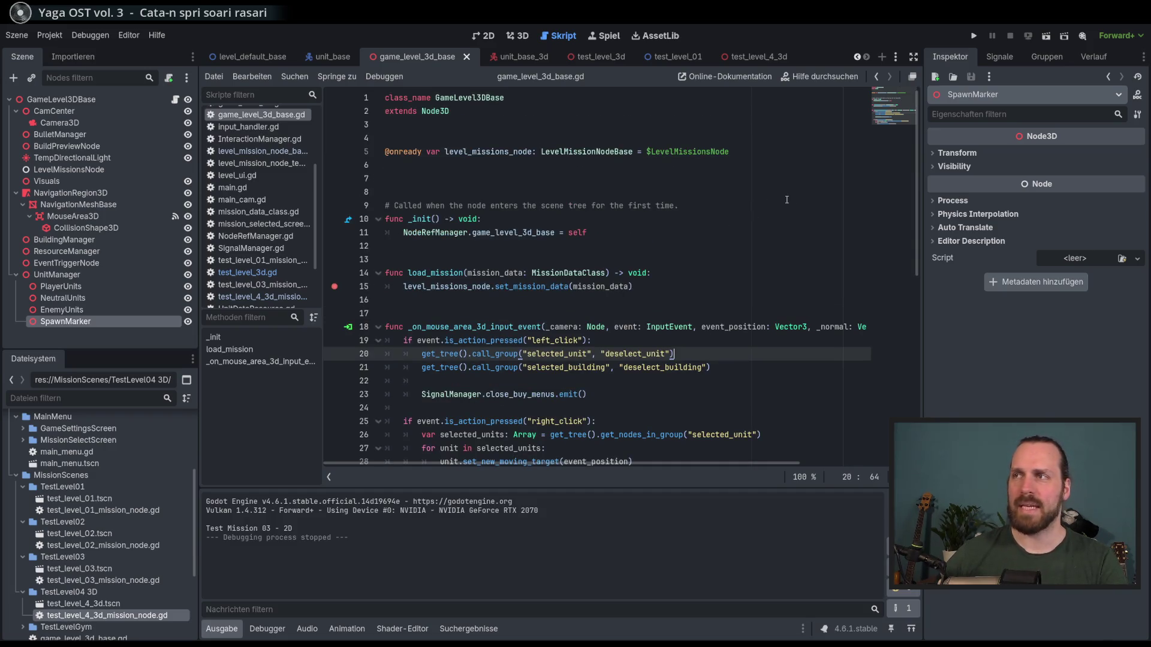
pyautogui.scroll(-4, 897, 178)
pyautogui.scroll(4, 906, 167)
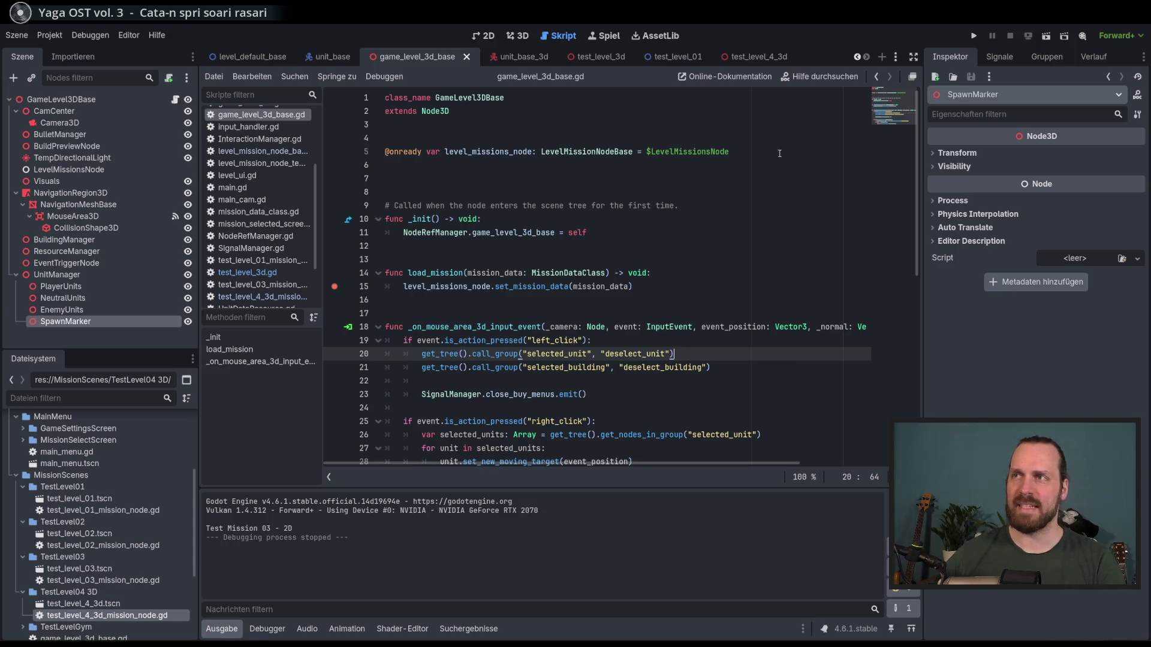
# - Open the test_level_4_3d scene, review load_mission around line 22, and run the project
pyautogui.click(757, 57)
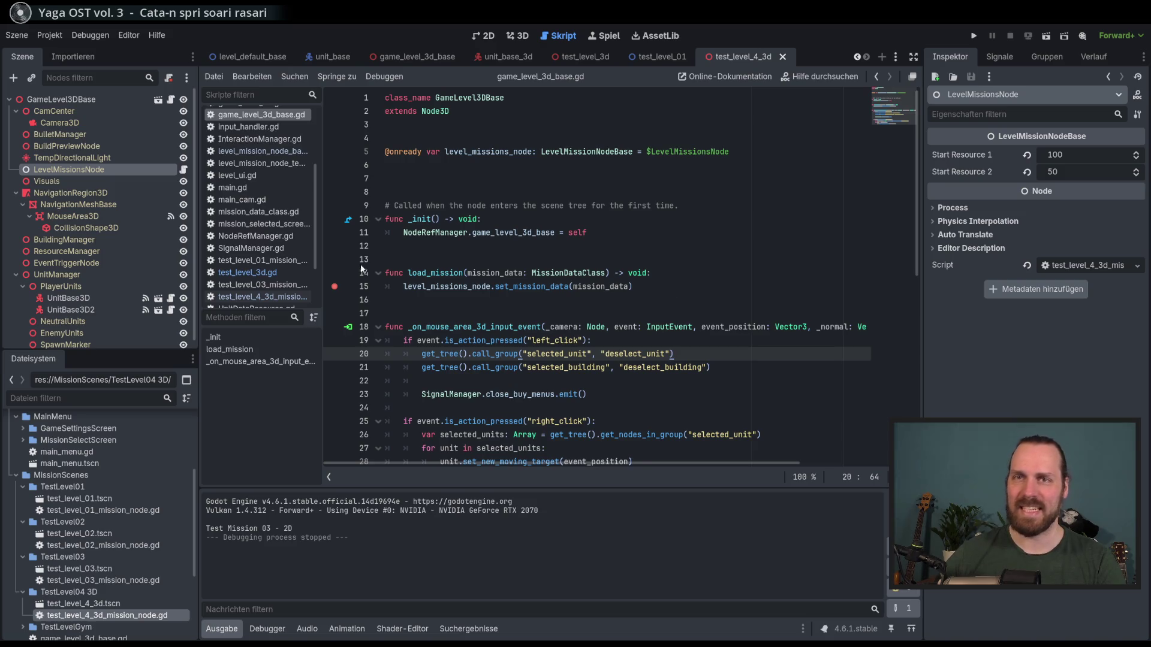
pyautogui.click(48, 181)
pyautogui.click(95, 169)
pyautogui.scroll(-3, 633, 314)
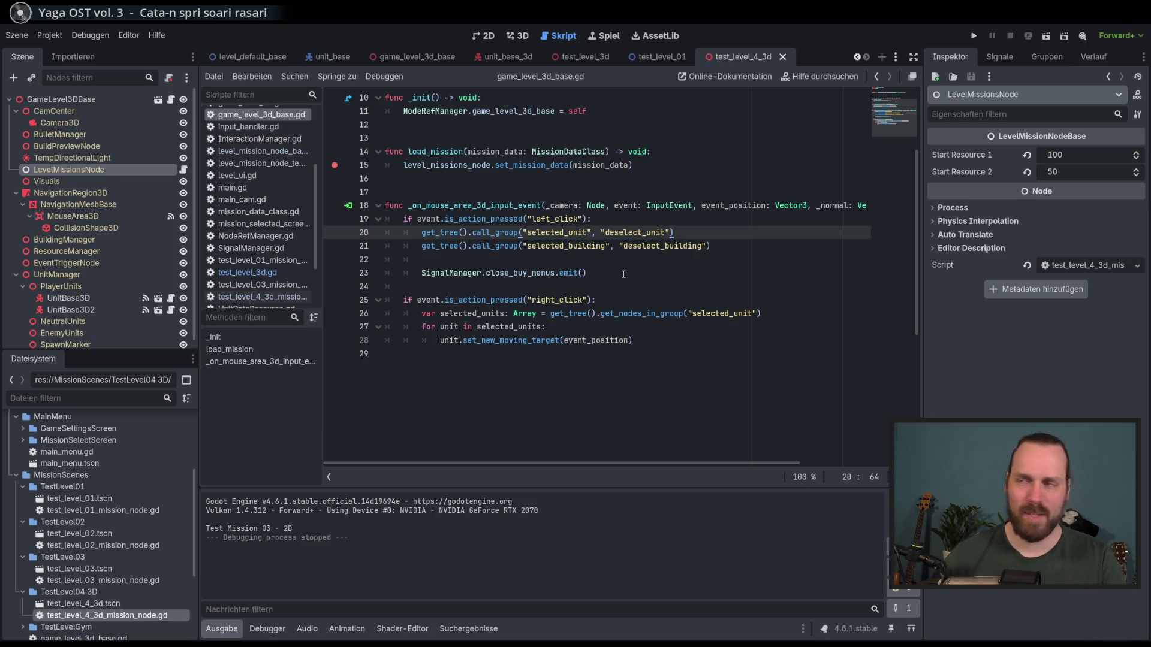
pyautogui.click(666, 274)
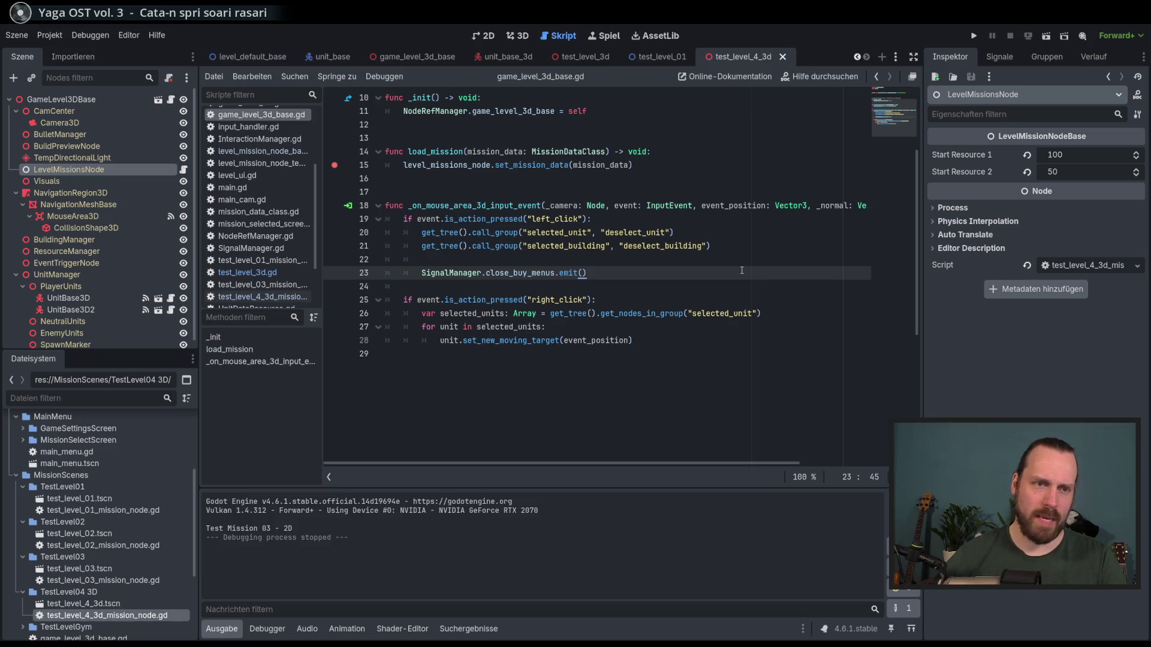
pyautogui.click(776, 239)
pyautogui.click(770, 258)
pyautogui.click(774, 271)
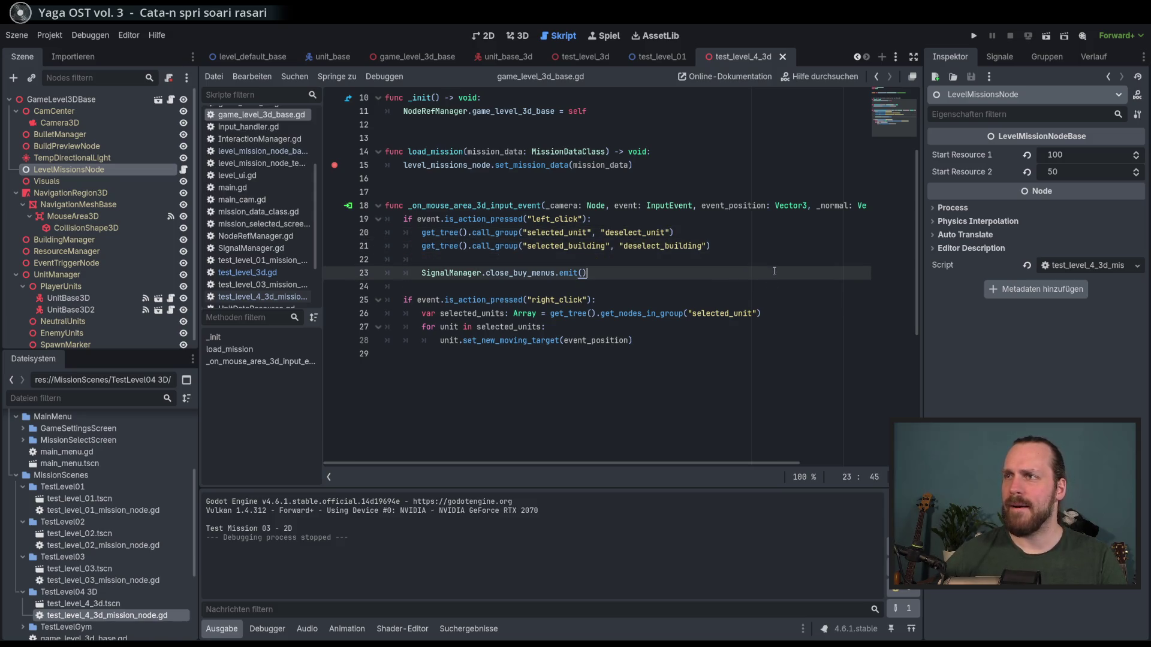
pyautogui.click(747, 261)
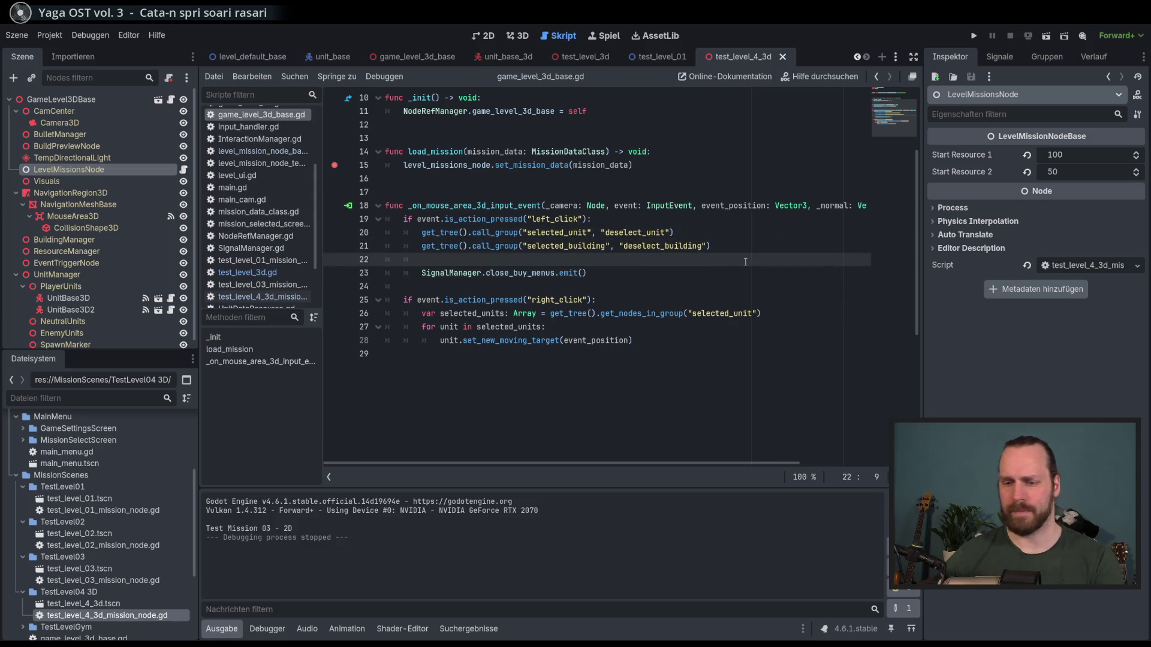
pyautogui.click(415, 58)
pyautogui.press('F6')
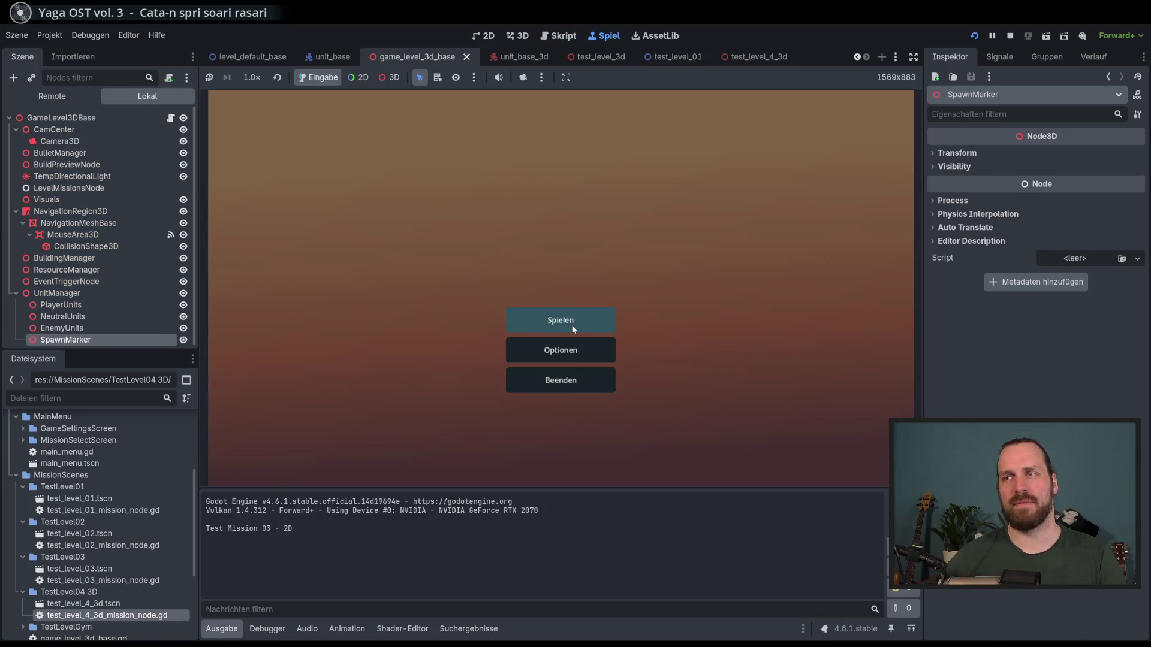
# - Launch Test Mission - 3D from the game's mission selection
pyautogui.click(561, 320)
pyautogui.click(374, 249)
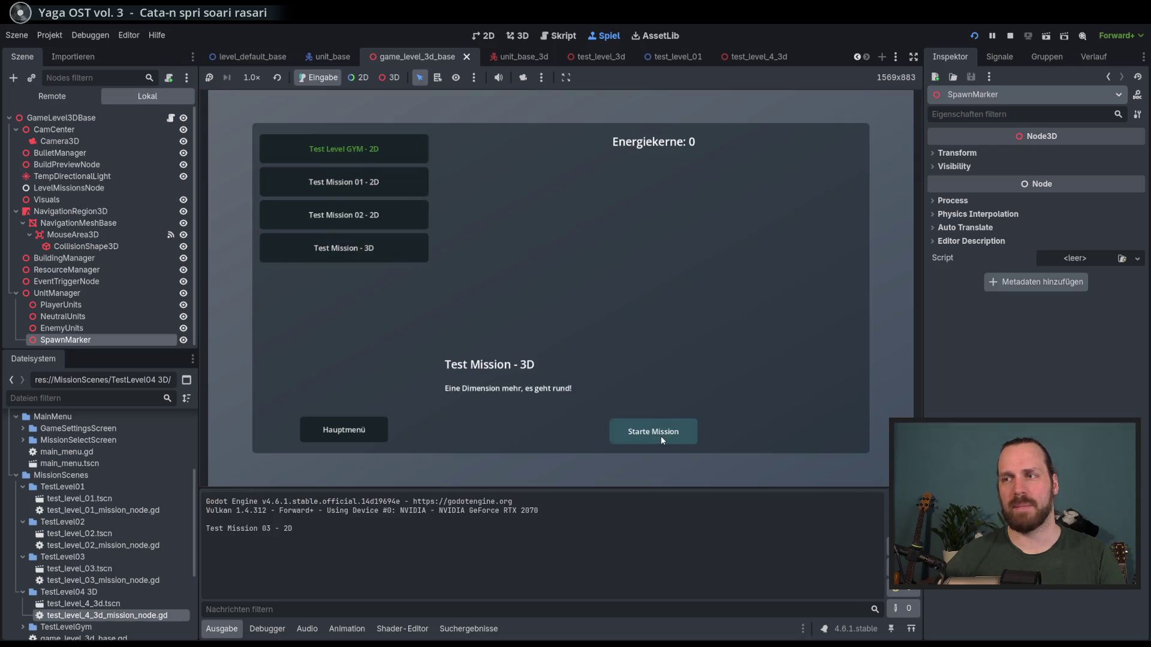
pyautogui.click(661, 437)
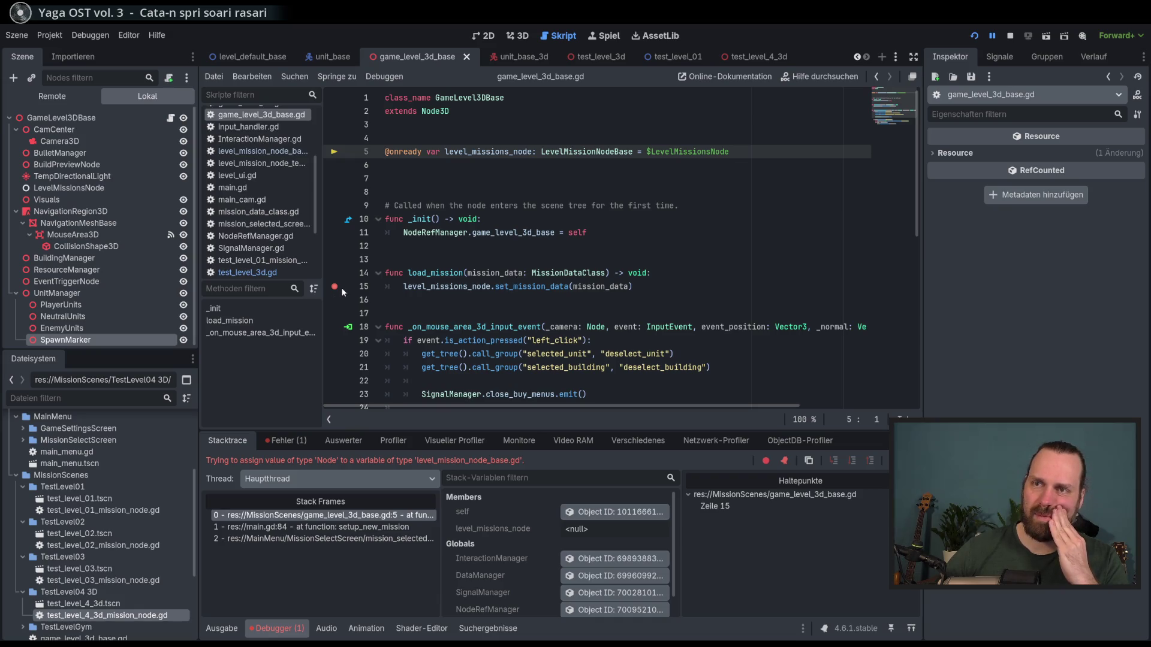
# - Inspect the <null> value at the crash, stop debugging, and place the caret before set_mission_data
pyautogui.moveTo(469, 288)
pyautogui.click(440, 286)
pyautogui.press('F8')
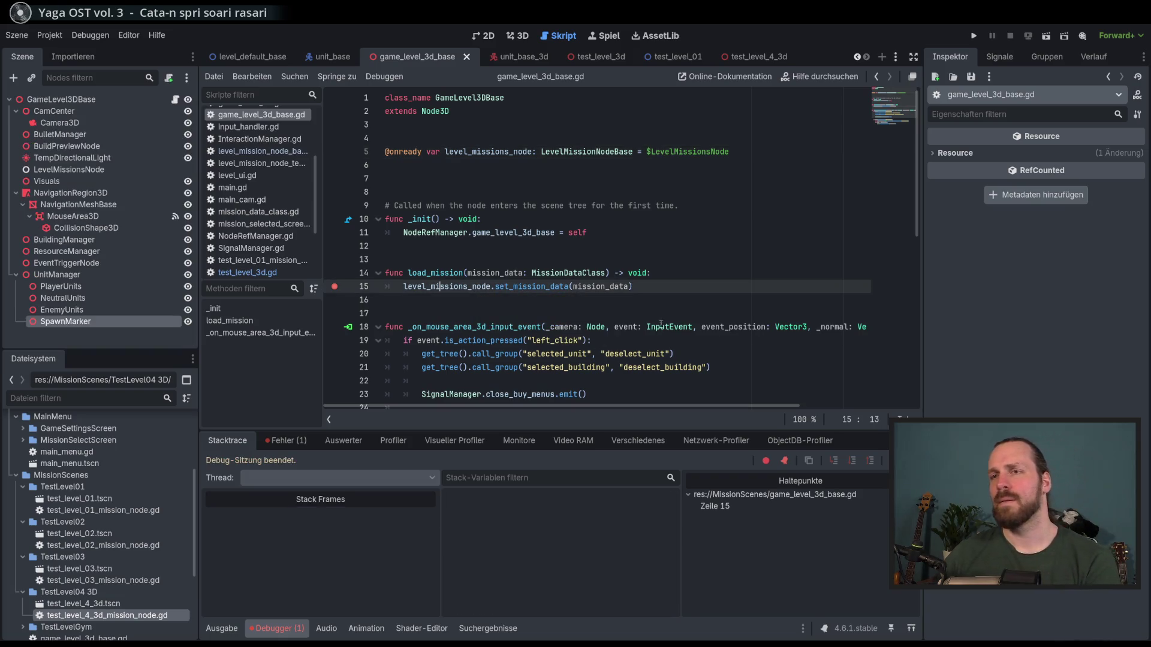
pyautogui.click(700, 273)
# - Insert 'await get_tree().create_timer(0.5).timeout' above set_mission_data and run the project
pyautogui.press('Return')
pyautogui.write('wait ')
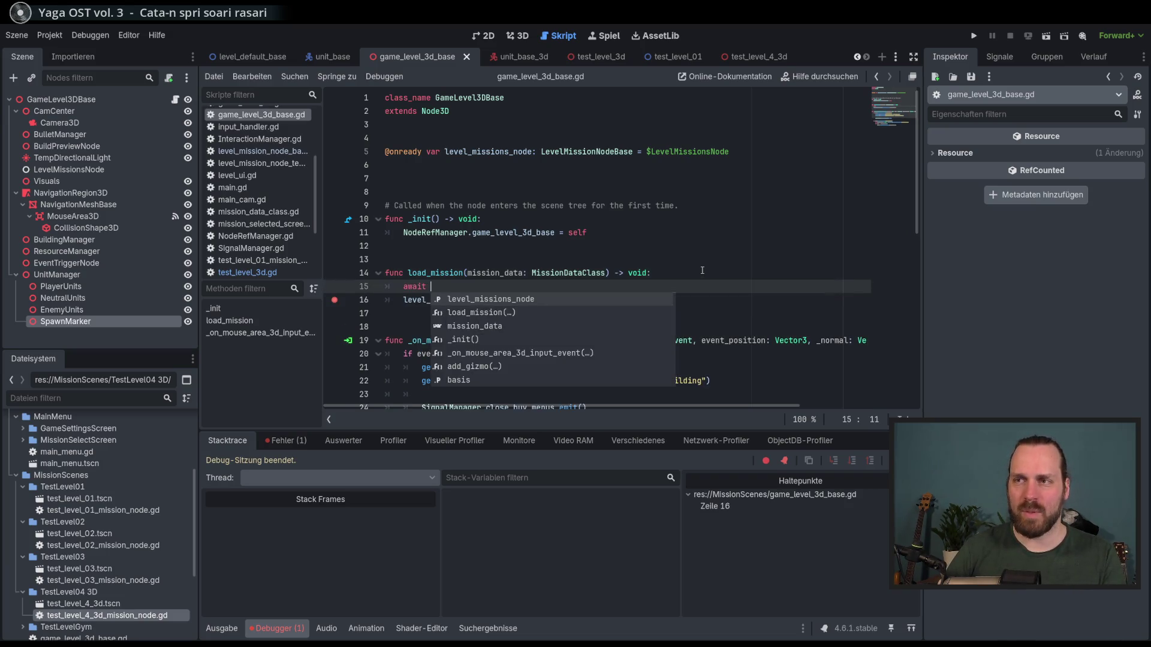
pyautogui.write('get_')
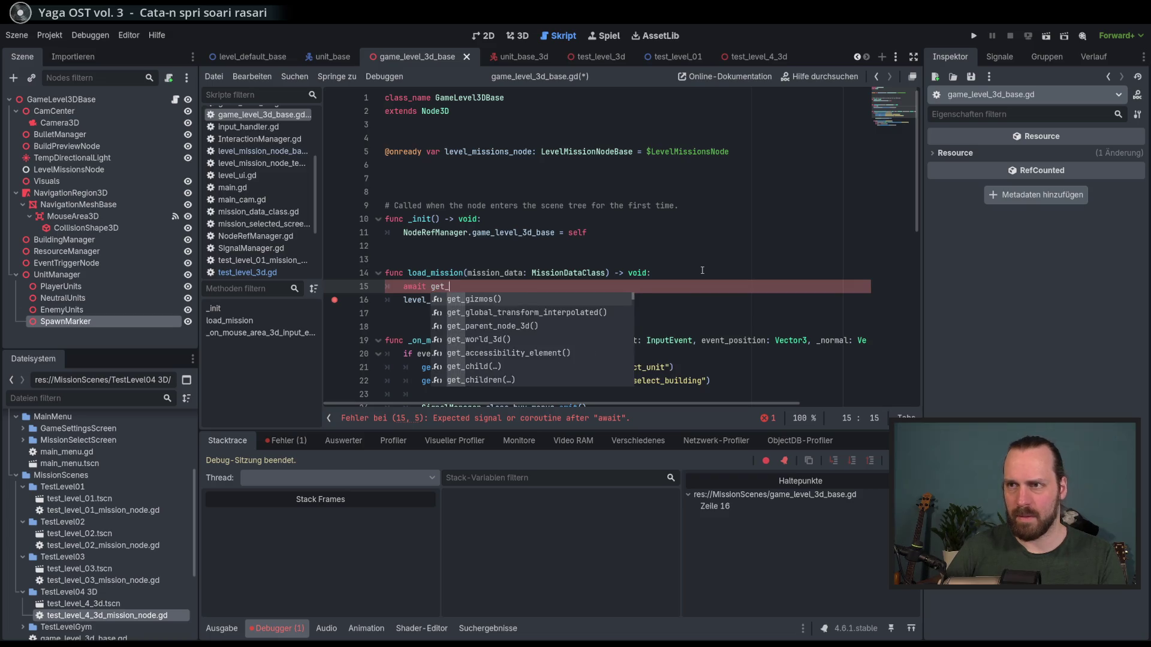
pyautogui.write('tiommer')
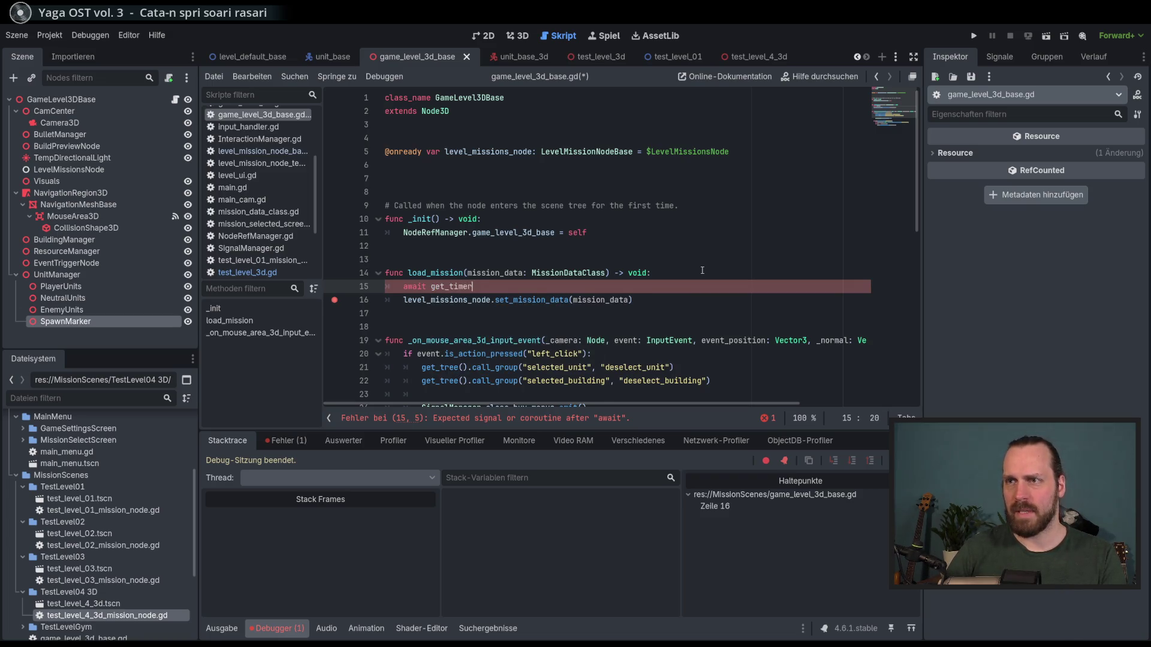
pyautogui.write('ee().')
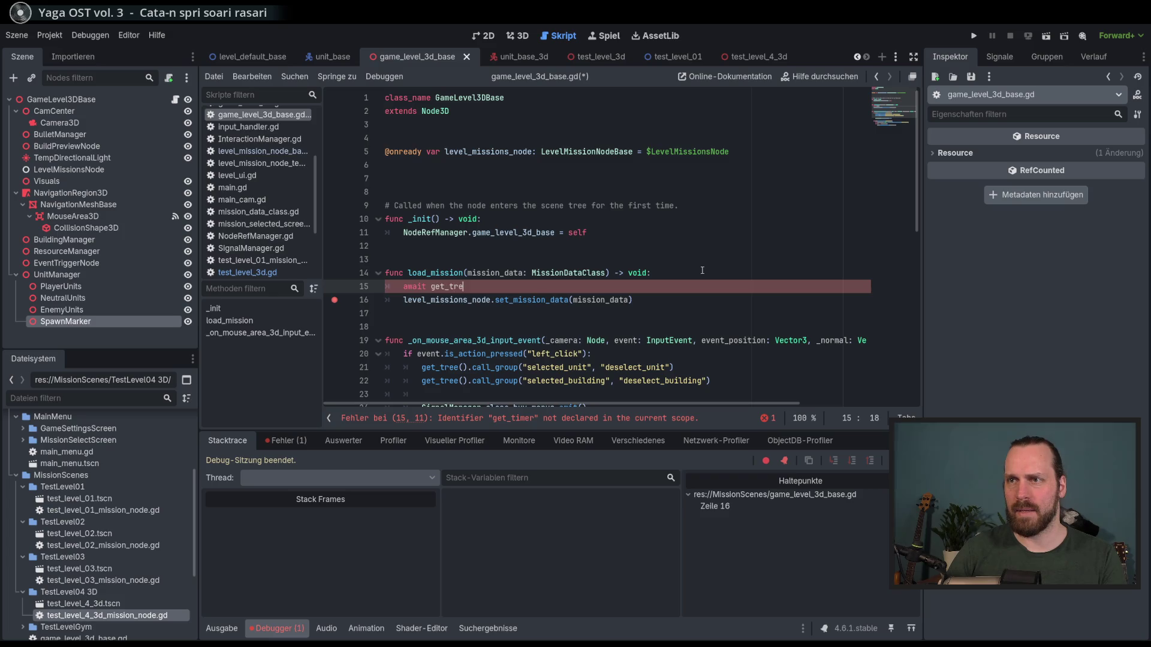
pyautogui.write('crea')
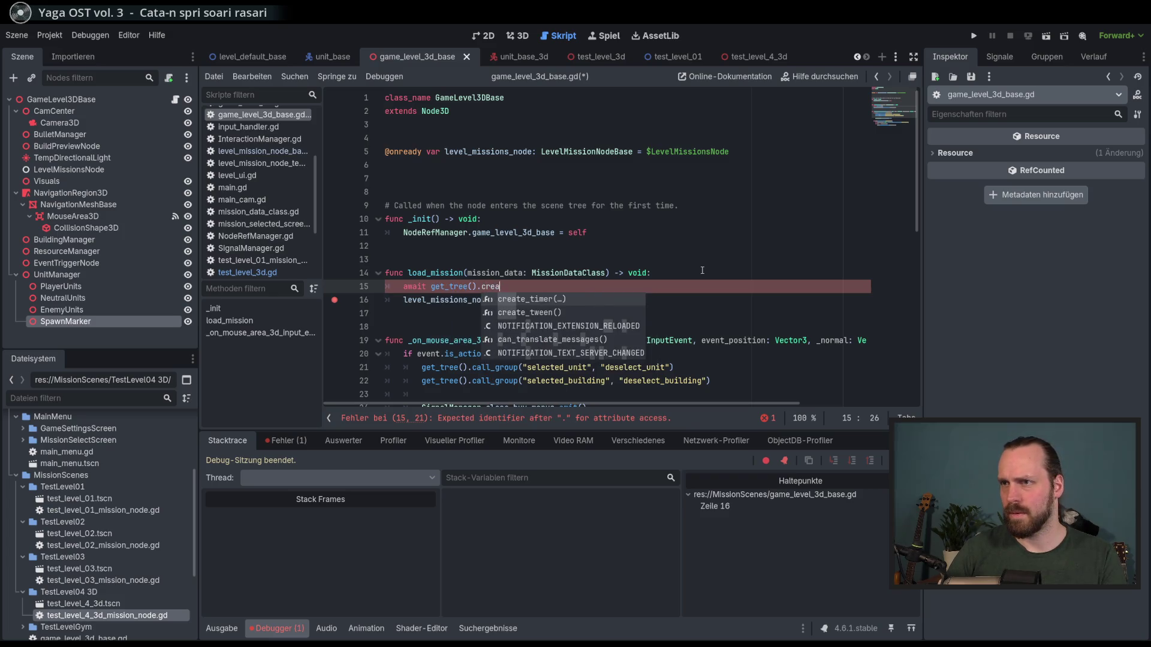
pyautogui.press('Return')
pyautogui.write('0.5).')
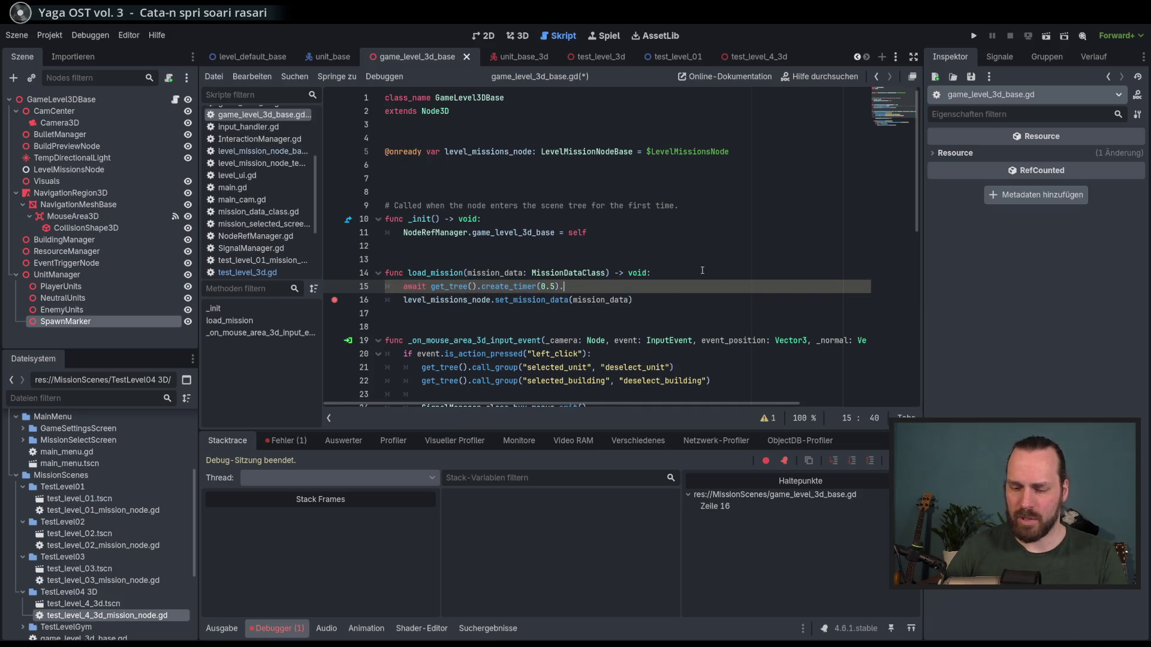
pyautogui.write('l')
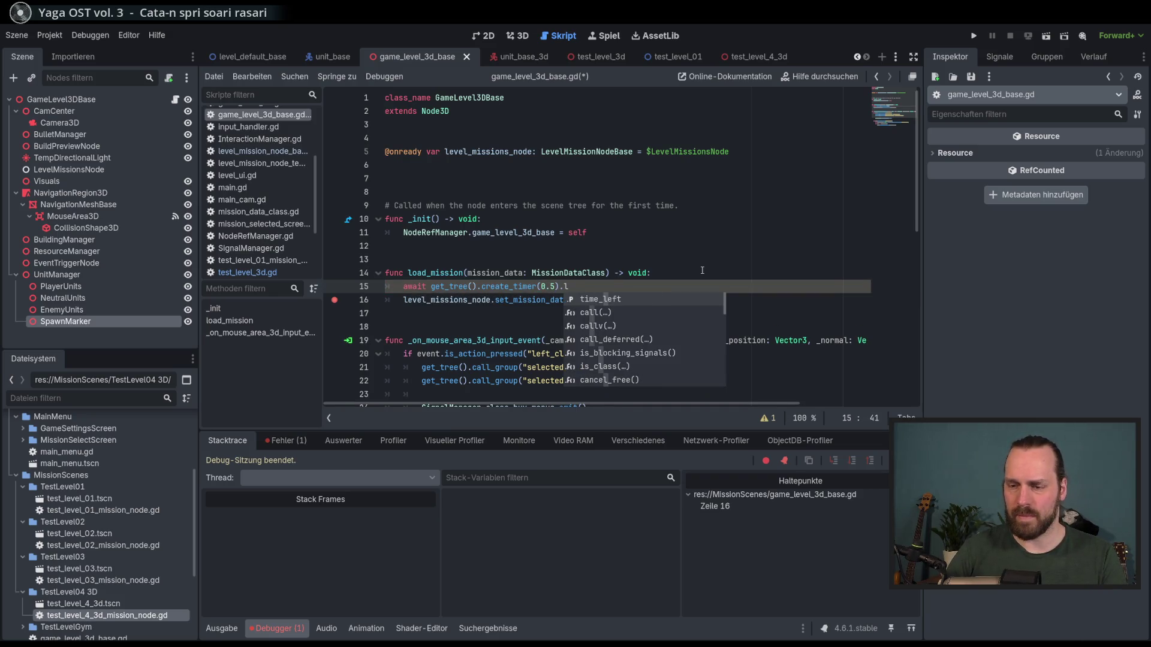
pyautogui.press('BackSpace')
pyautogui.write('ti')
pyautogui.press('Return')
pyautogui.press('F5')
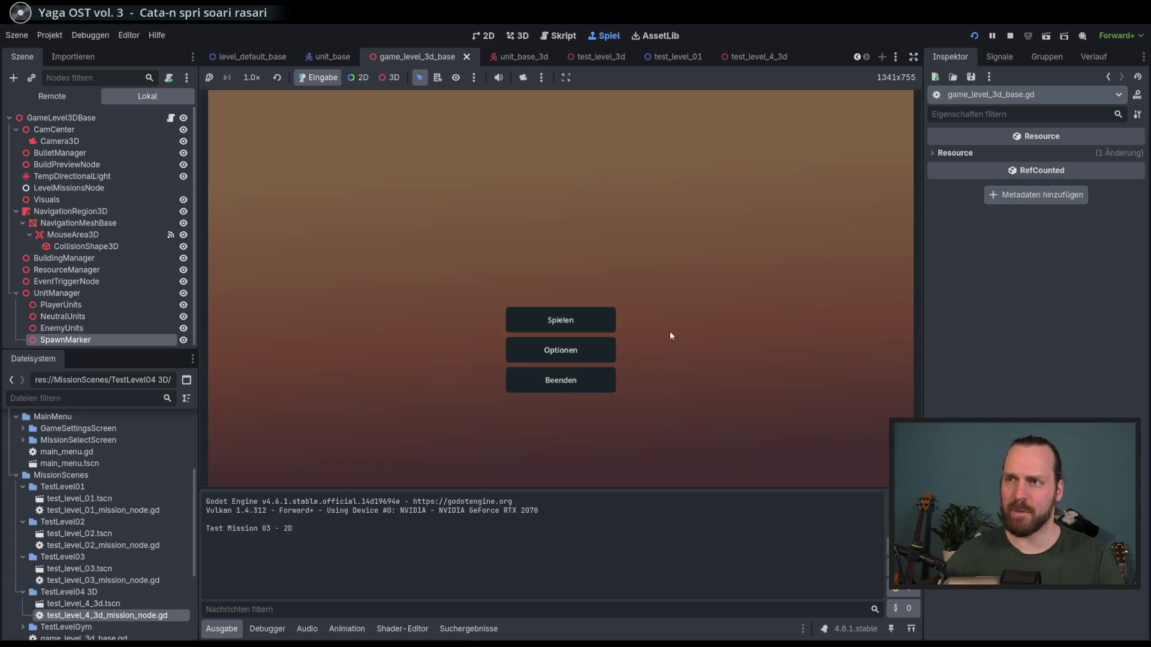
# - Start Test Mission - 3D and stop debugging after it fails
pyautogui.click(560, 319)
pyautogui.click(366, 246)
pyautogui.click(650, 432)
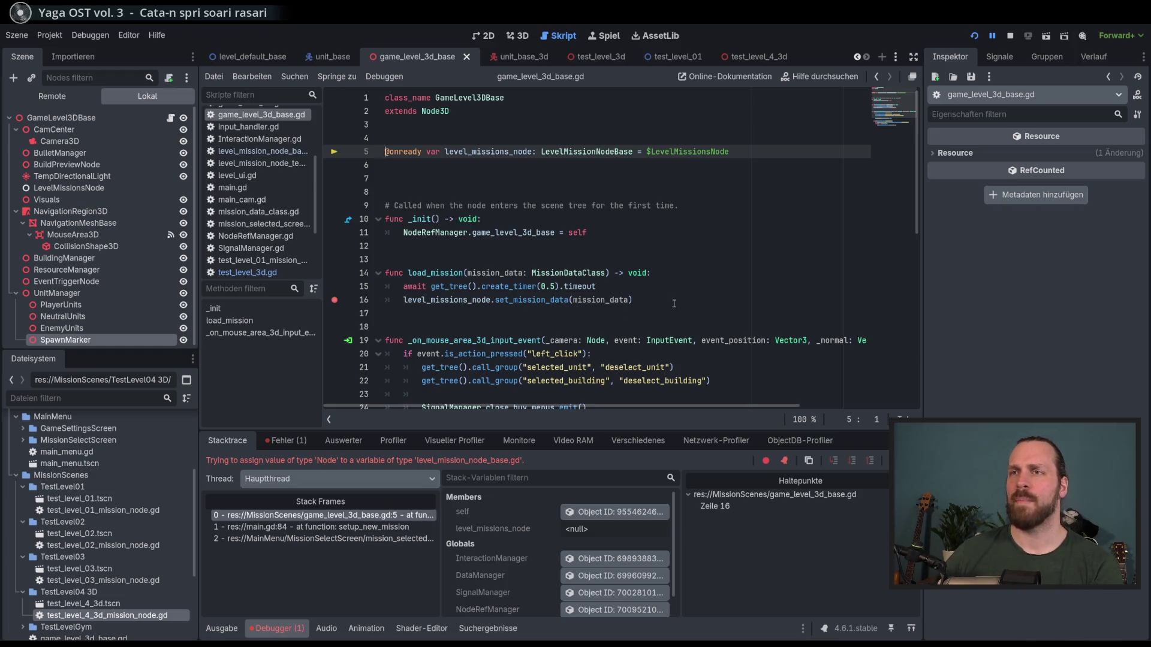
pyautogui.press('F8')
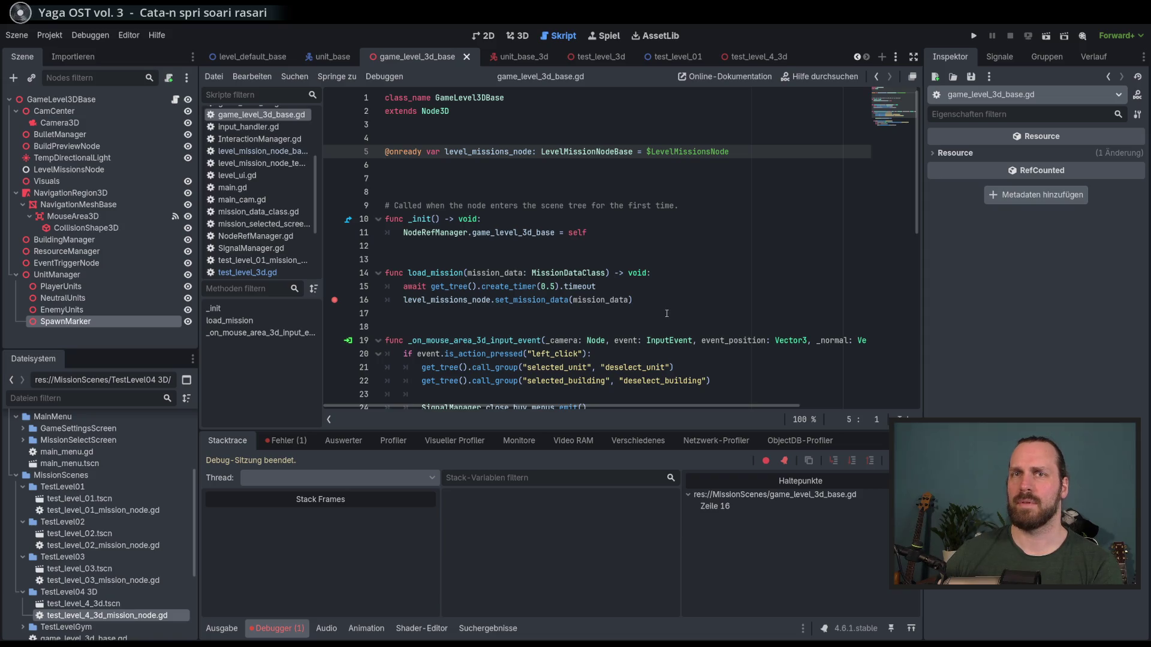
# - Comment out the timer line and find the next level_missions_node occurrence
pyautogui.click(599, 299)
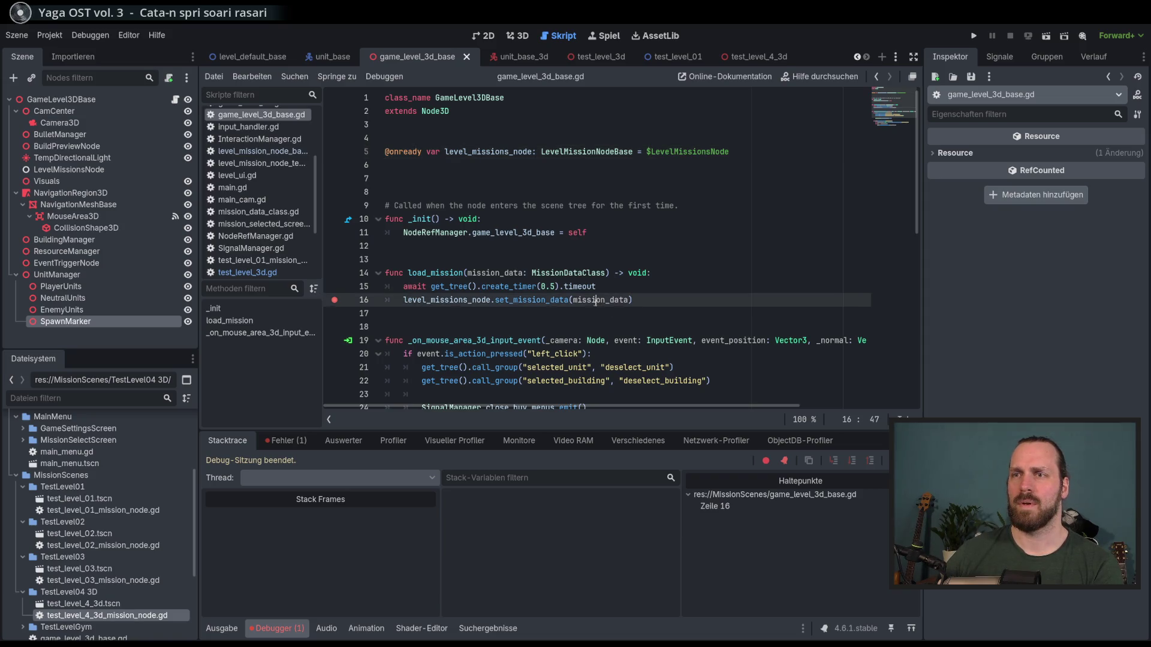
pyautogui.click(593, 287)
pyautogui.hotkey('ctrl', 'k')
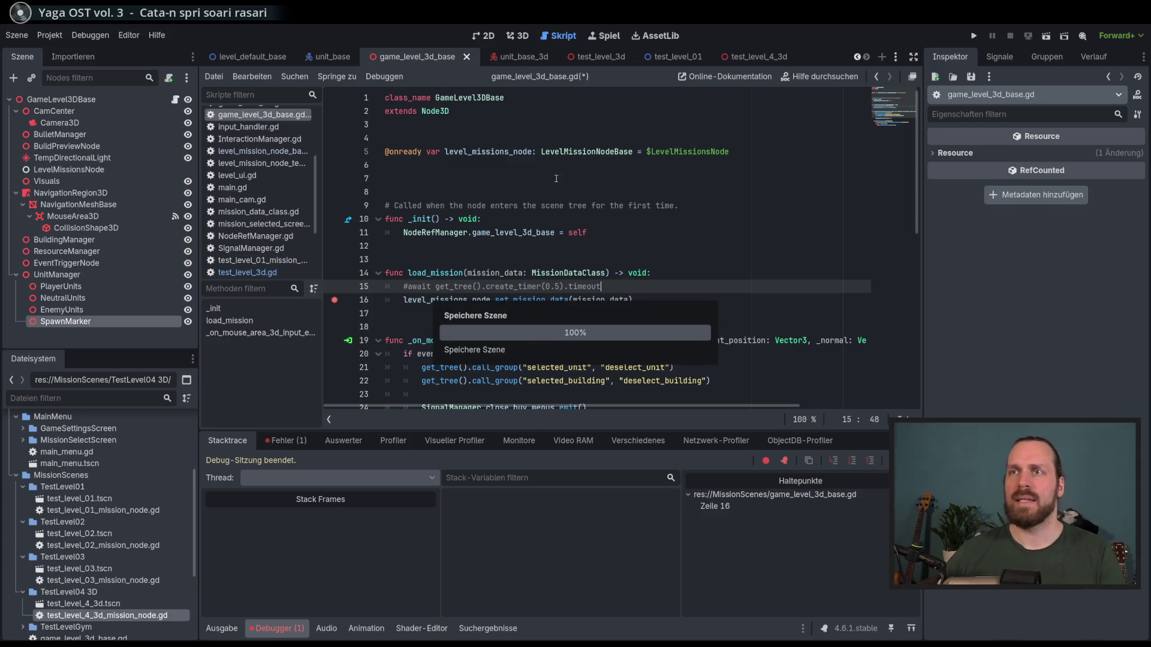
pyautogui.doubleClick(483, 152)
pyautogui.press('F3')
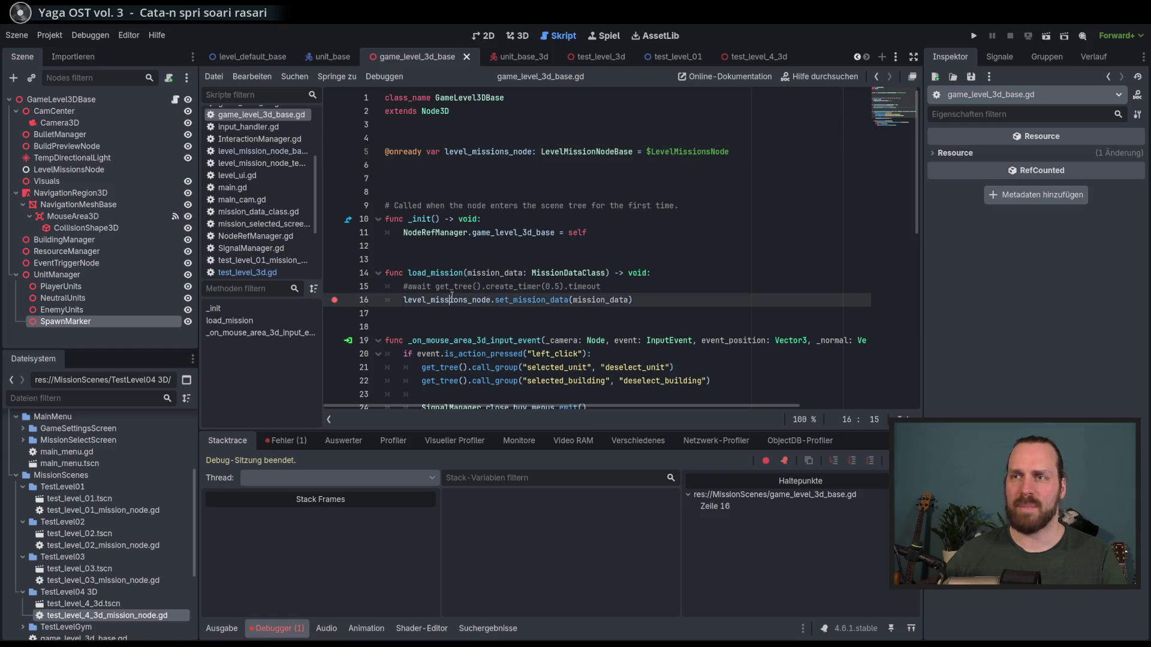
# - Uncomment the timer line, change its wait to 1 second, and rerun the project
pyautogui.click(478, 286)
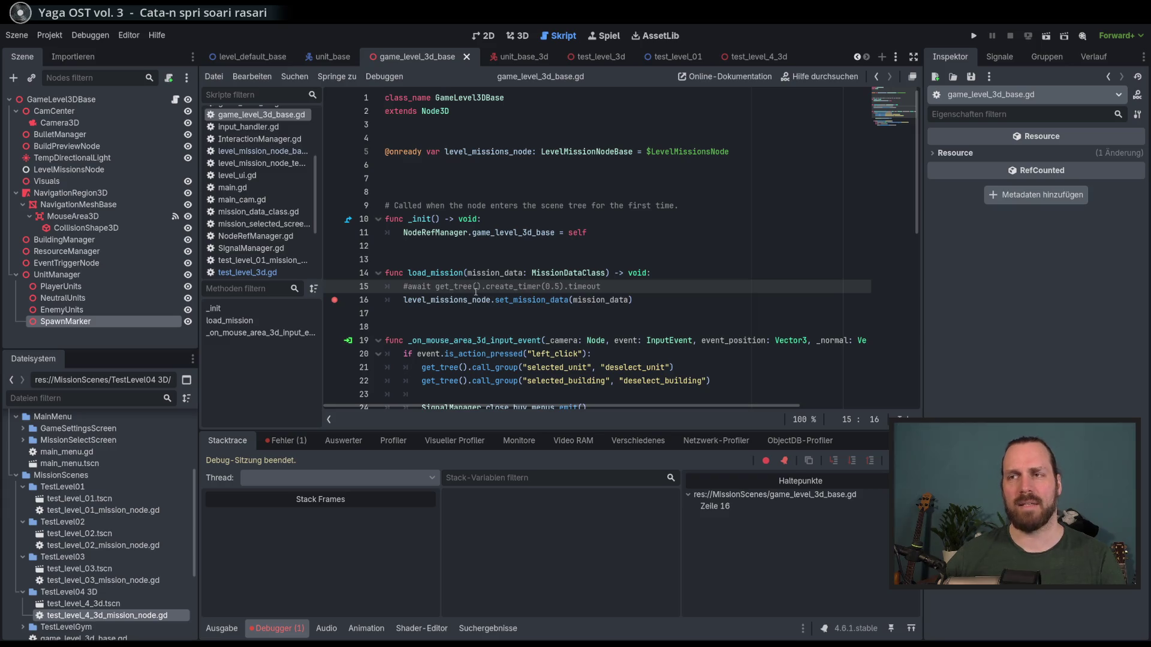
pyautogui.hotkey('ctrl', 'k')
pyautogui.press('BackSpace')
pyautogui.press('BackSpace')
pyautogui.press('BackSpace')
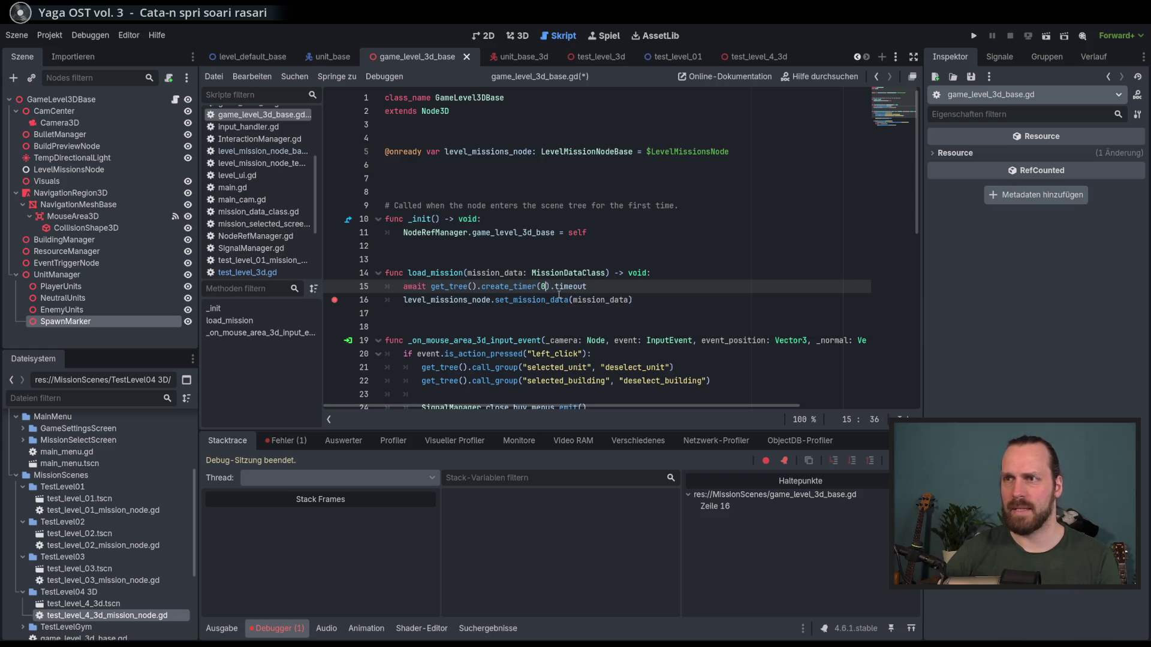
pyautogui.write('1')
pyautogui.press('Up')
pyautogui.press('Up')
pyautogui.press('F5')
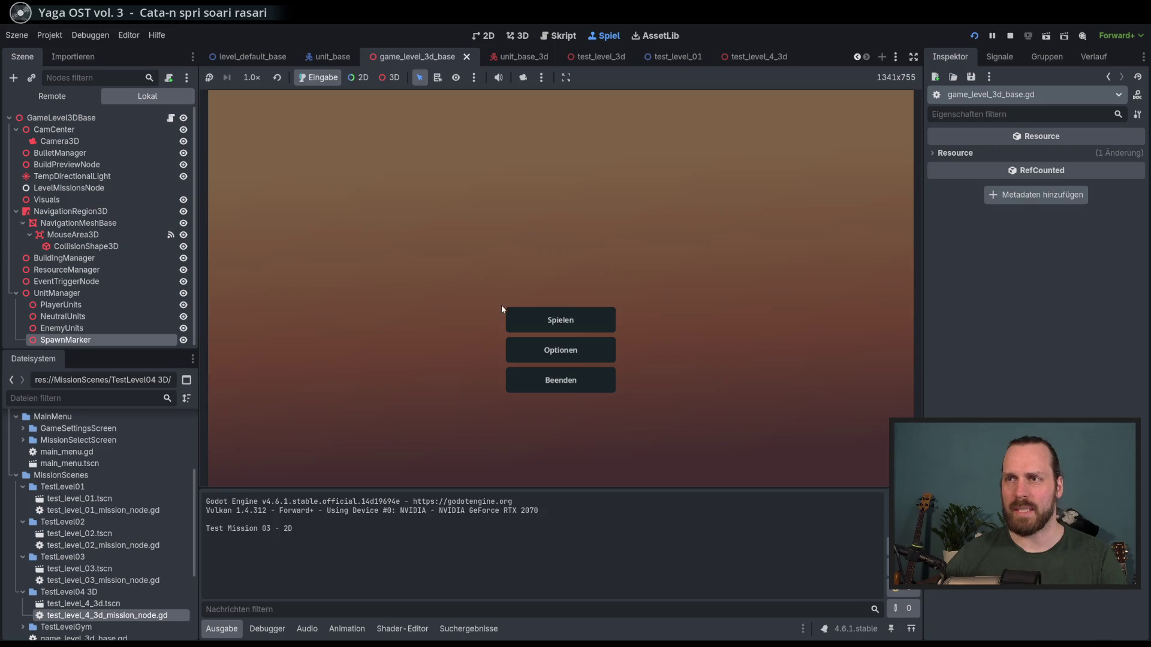
# - Launch Test Mission - 3D with the 1-second timer and remove the line 16 breakpoint
pyautogui.click(517, 318)
pyautogui.click(390, 248)
pyautogui.click(649, 435)
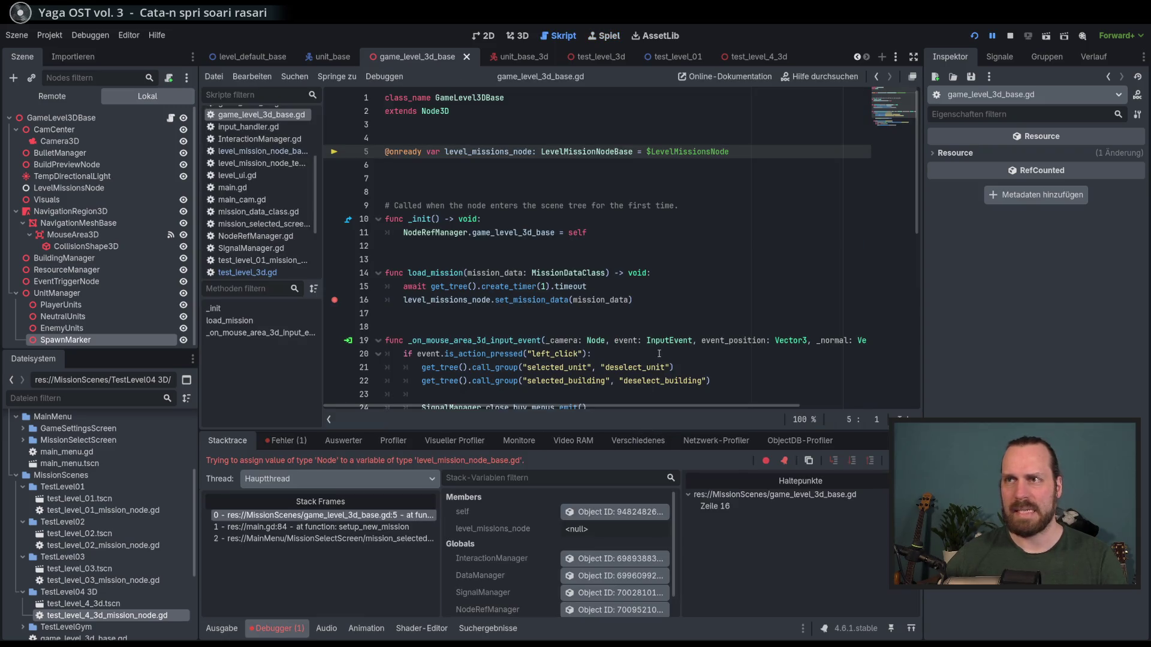
pyautogui.click(335, 300)
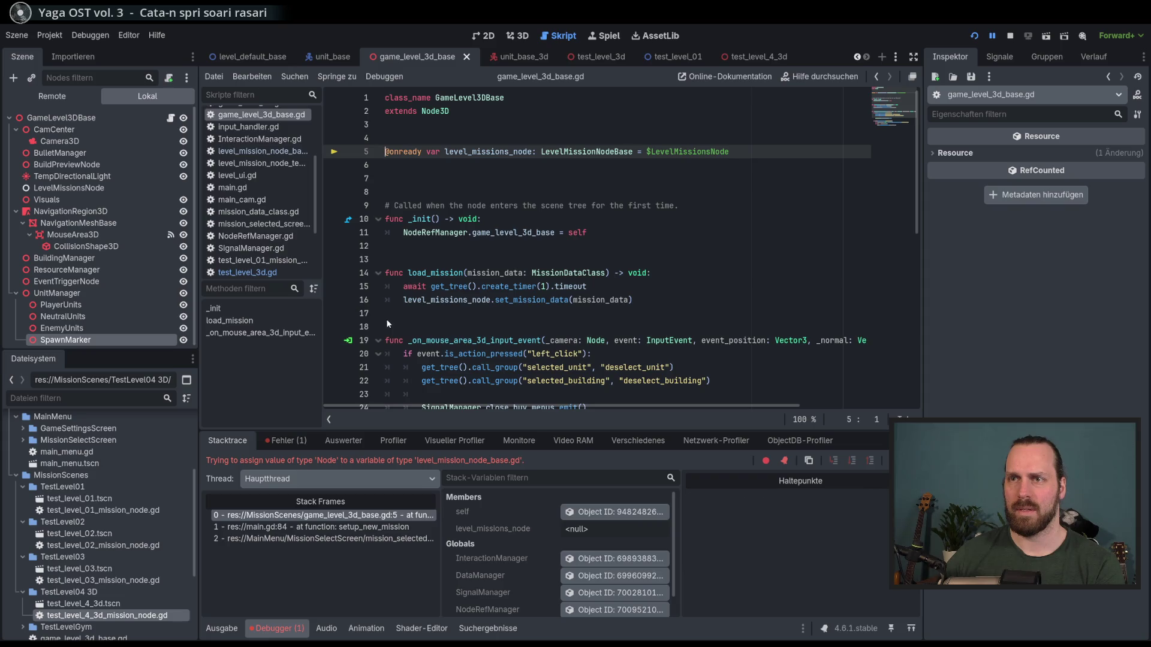
# - Relaunch, start the 3D mission again, and stop debugging after the line 5 failure
pyautogui.press('F5')
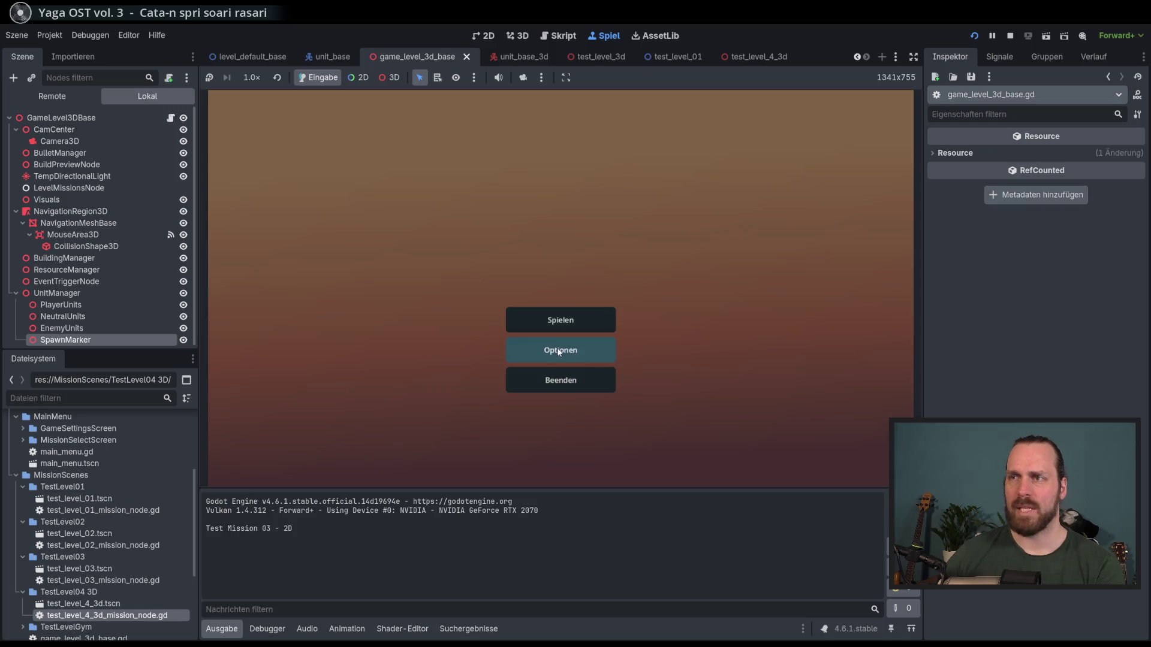
pyautogui.click(555, 350)
pyautogui.click(643, 428)
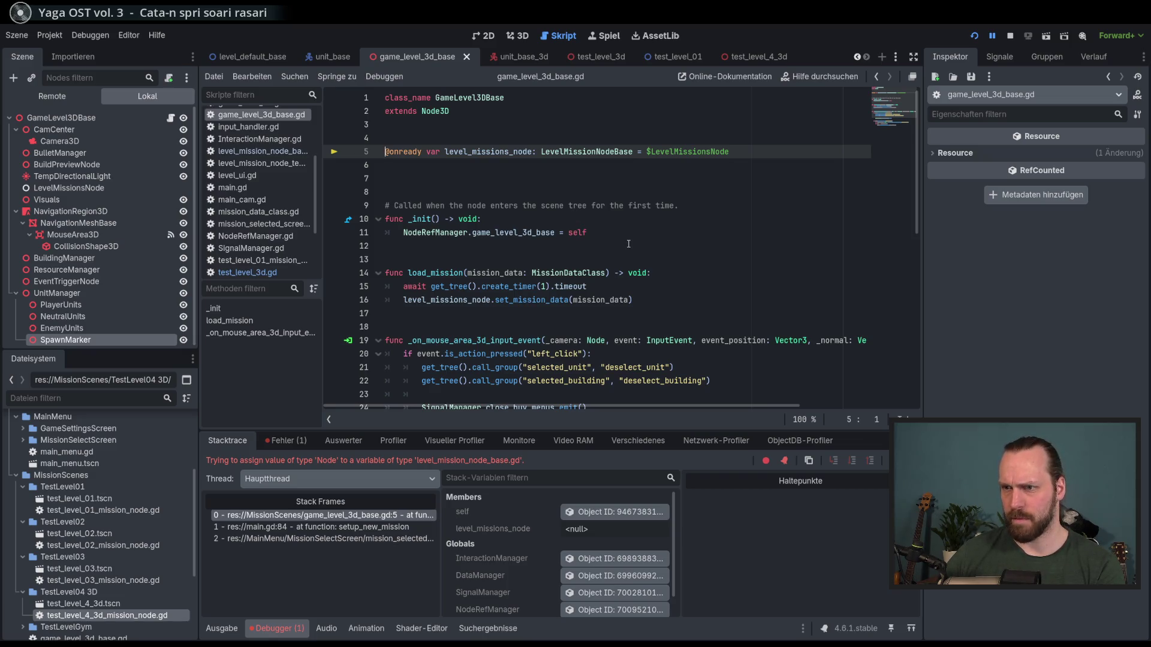
pyautogui.press('F8')
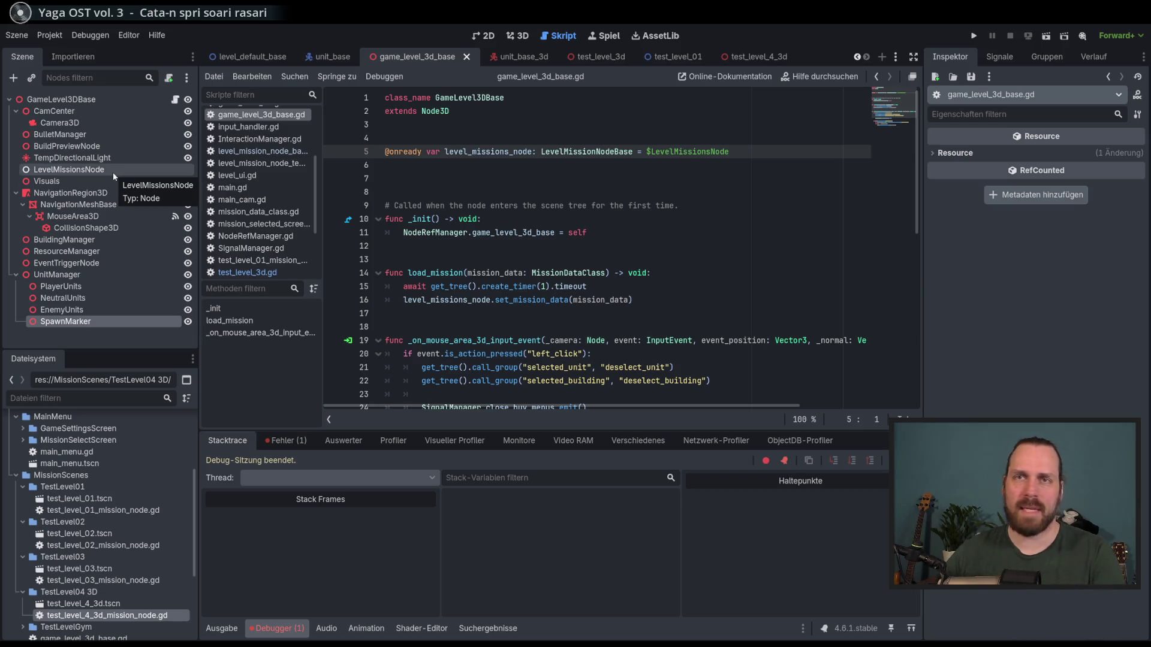
# - Change line 5's level_missions_node type from LevelMissionNodeBase to Node and run the project
pyautogui.doubleClick(587, 152)
pyautogui.write('Node')
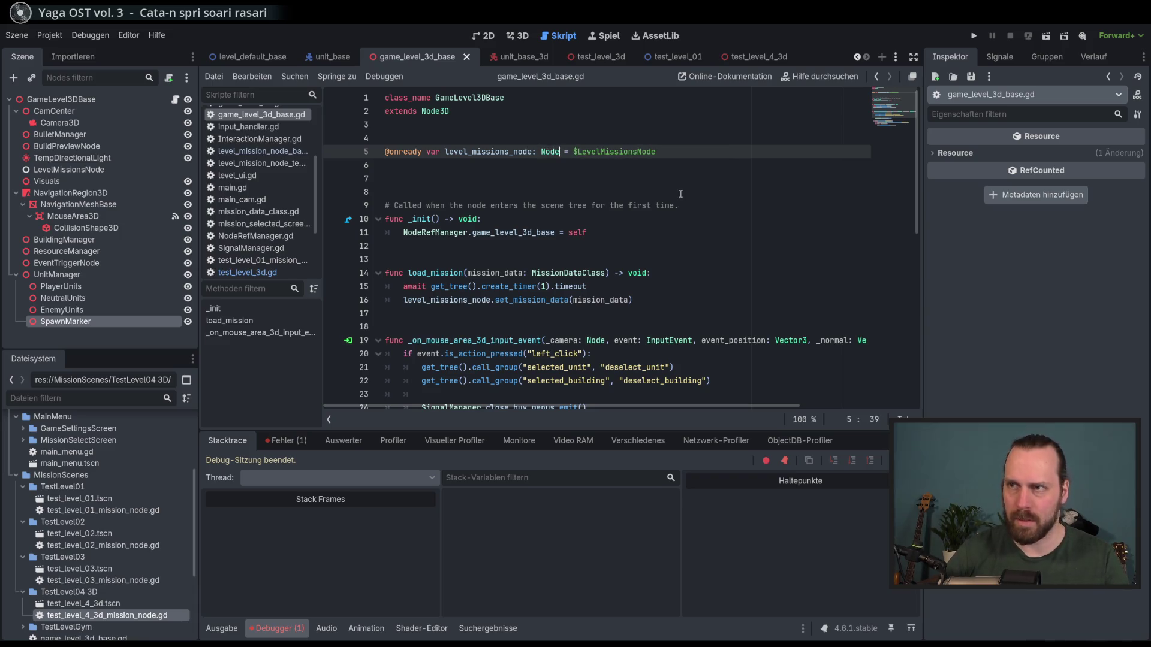
pyautogui.press('Return')
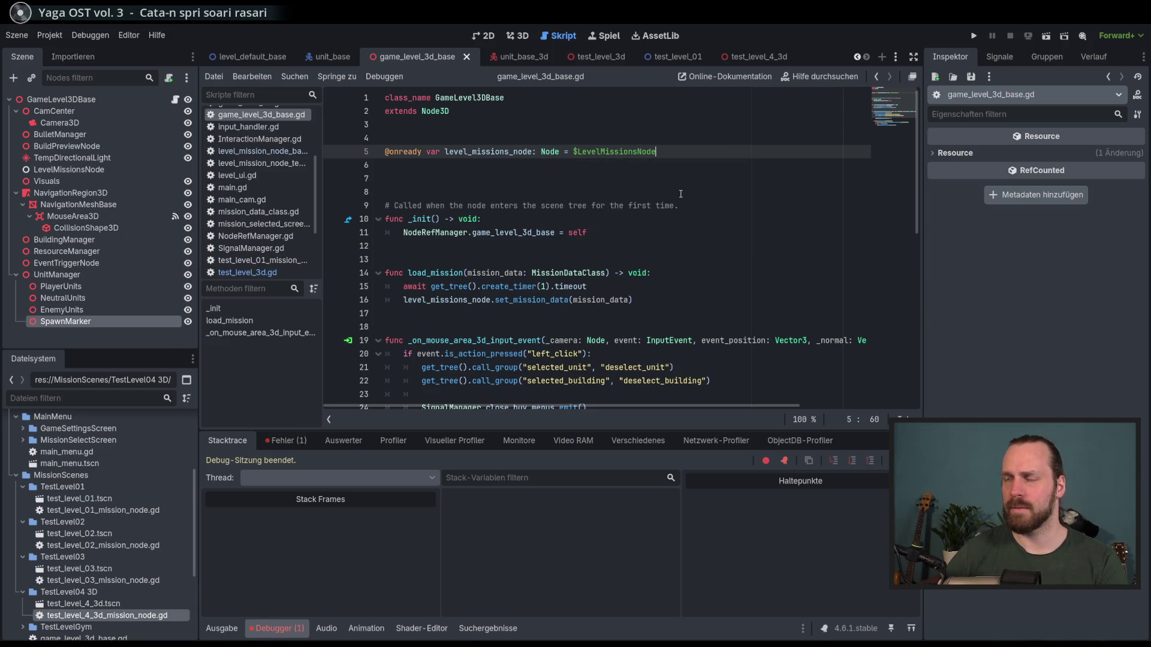
pyautogui.press('F5')
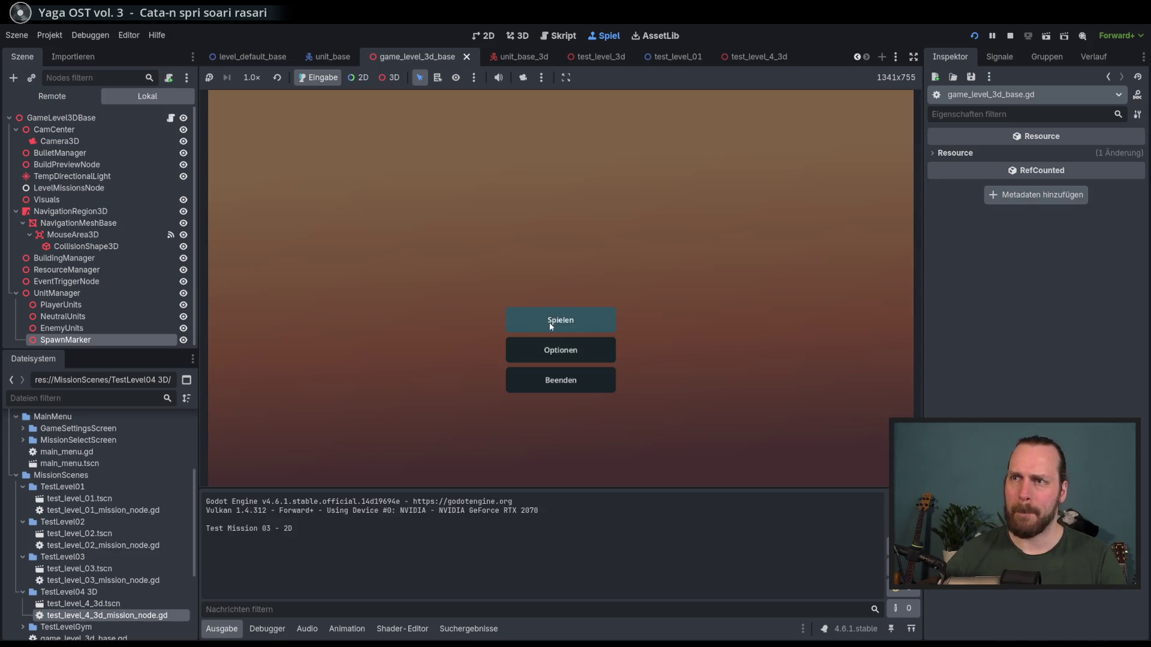
# - Start Test Level GYM, then return to mission select and start Test Mission - 3D
pyautogui.click(549, 325)
pyautogui.click(376, 157)
pyautogui.click(626, 440)
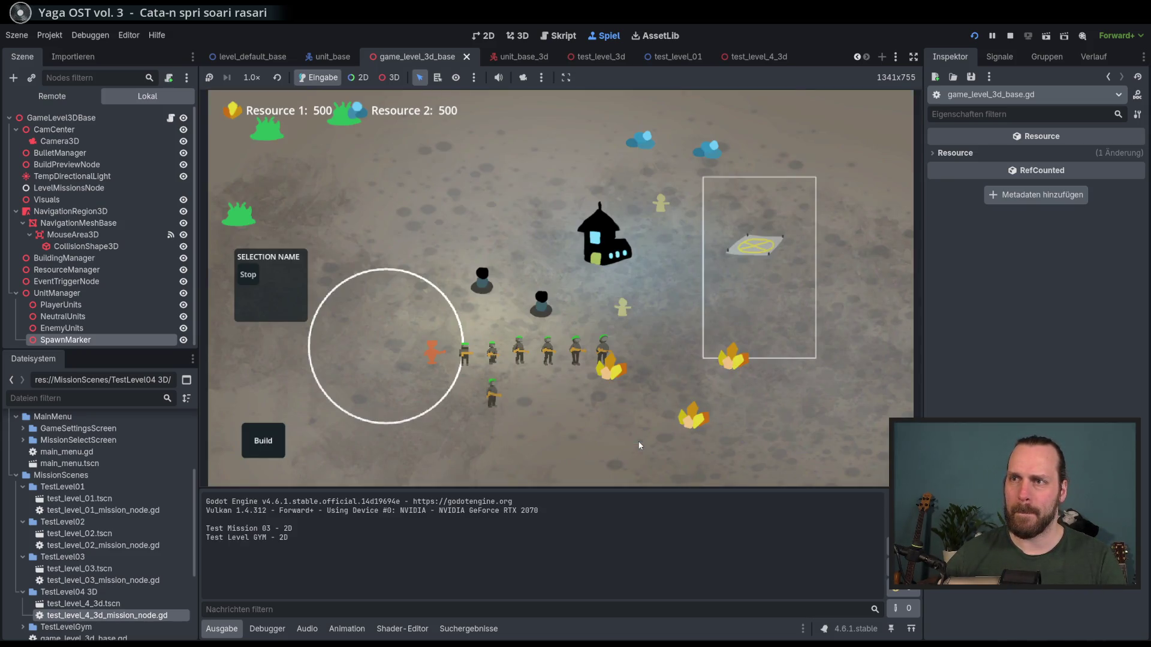
pyautogui.press('Escape')
pyautogui.click(537, 300)
pyautogui.click(379, 246)
pyautogui.click(655, 433)
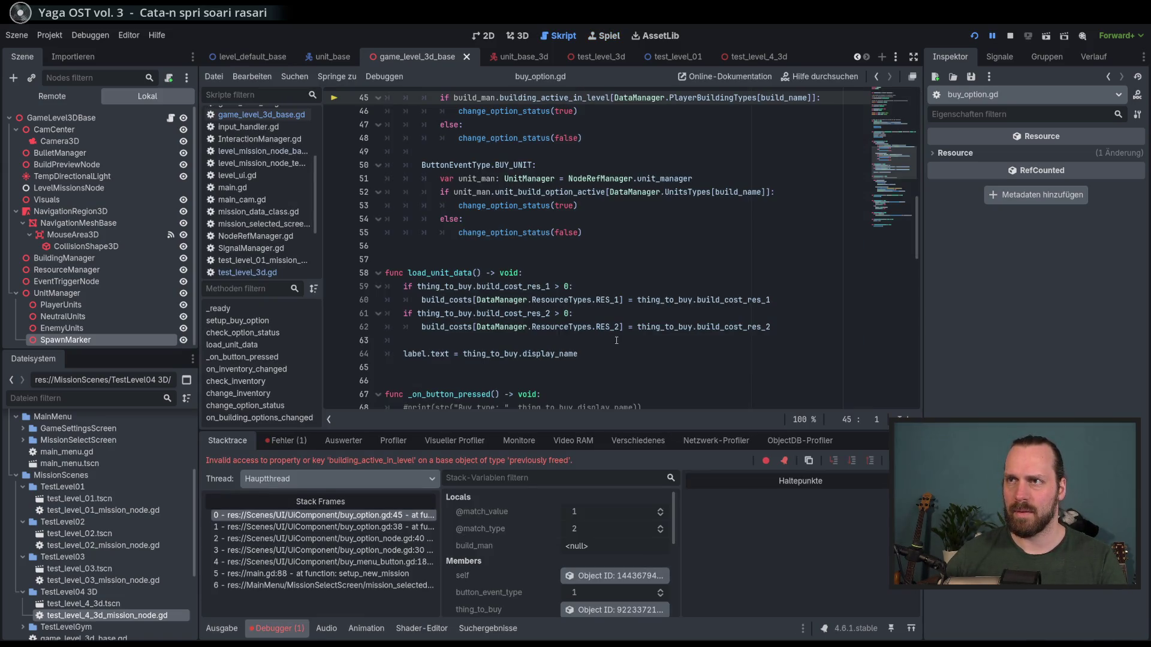
# - Inspect the buy_option.gd line 45 break, stop debugging, and rerun the project
pyautogui.scroll(3, 616, 339)
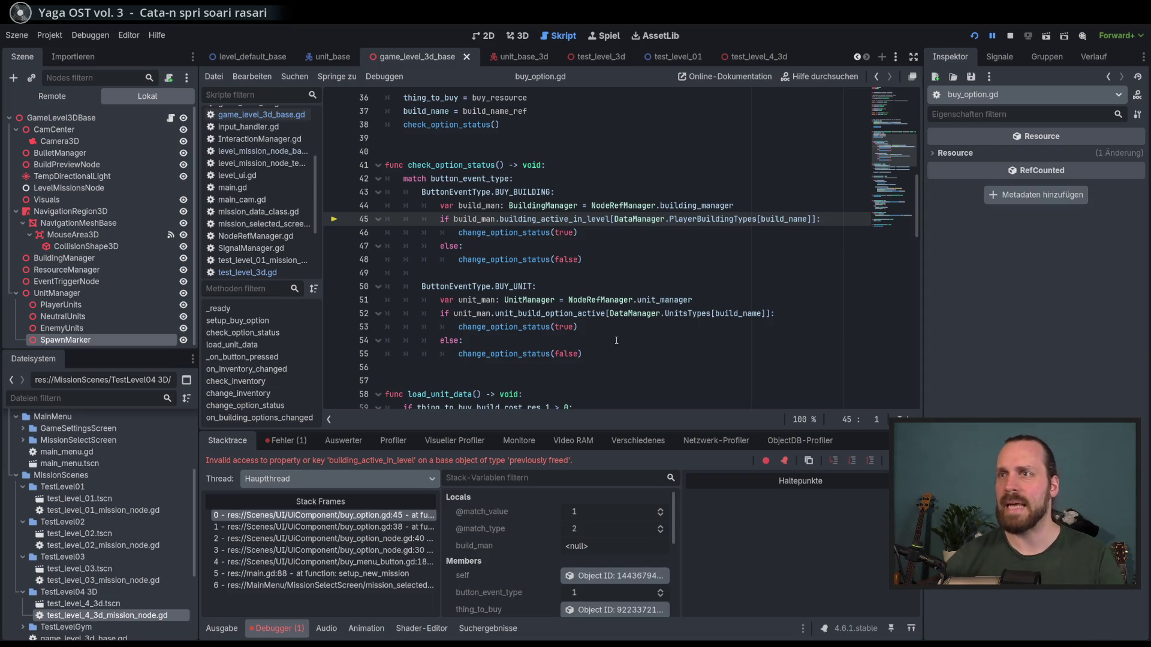
pyautogui.click(639, 238)
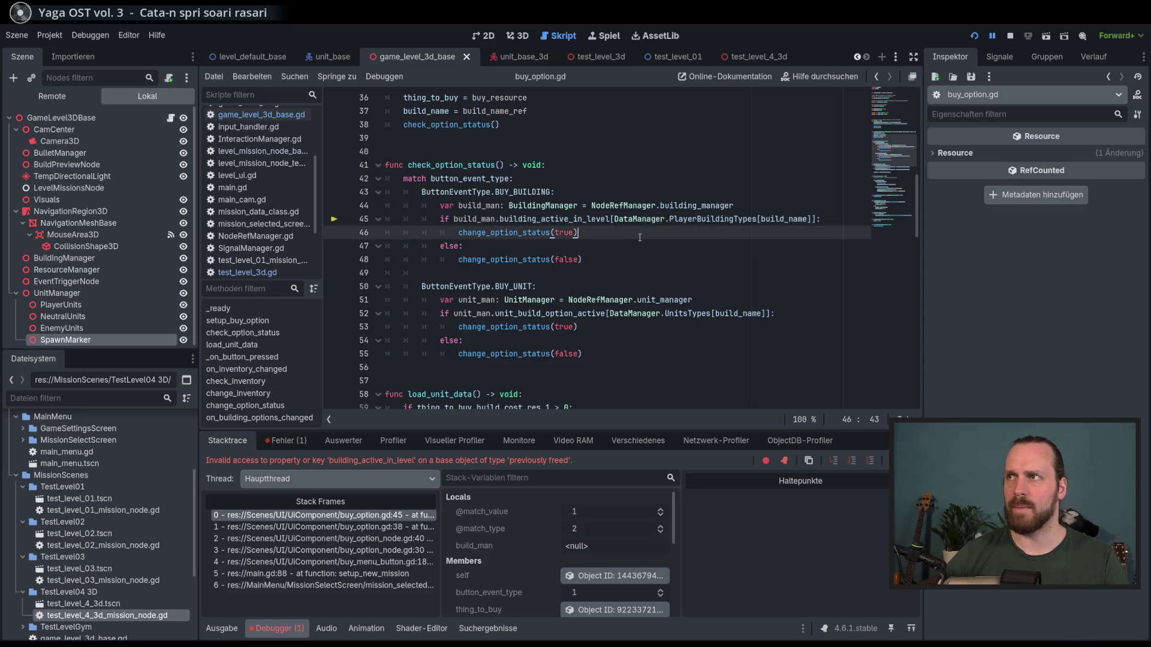
pyautogui.click(1010, 36)
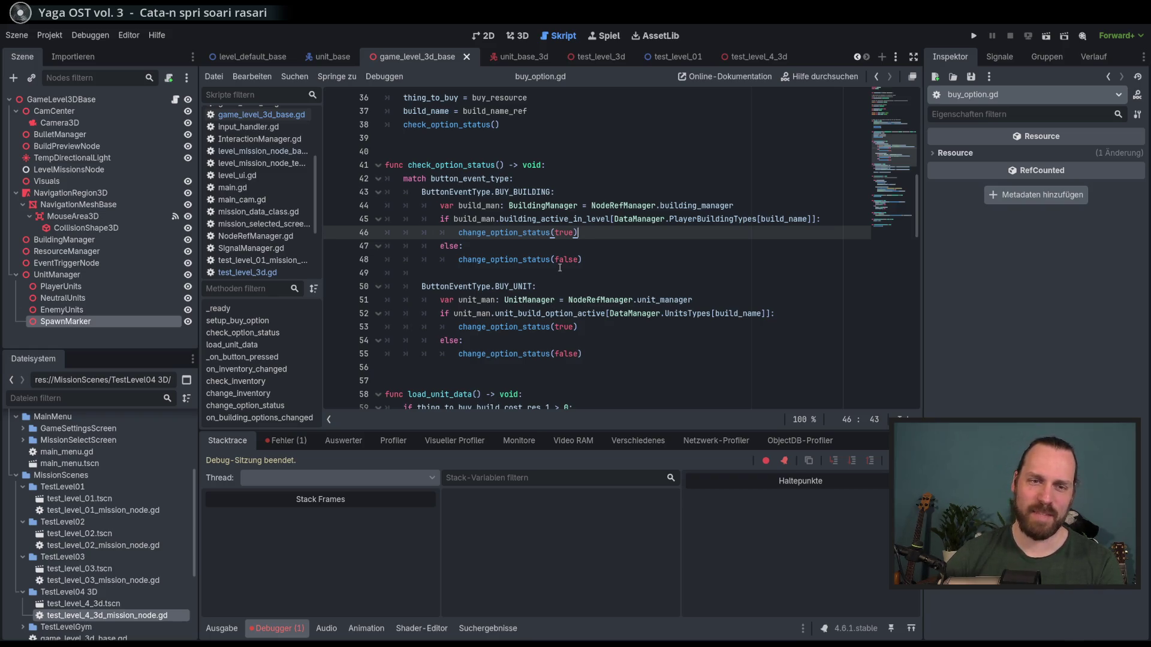
pyautogui.press('F5')
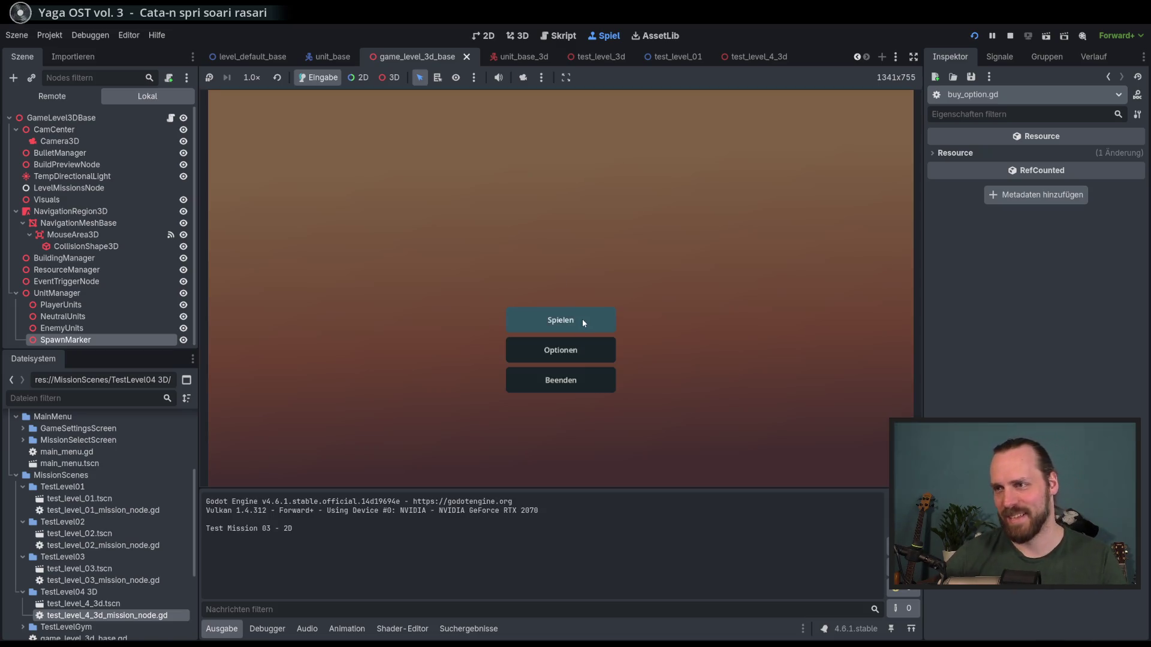
# - Open mission select and start Test Mission - 3D
pyautogui.click(588, 321)
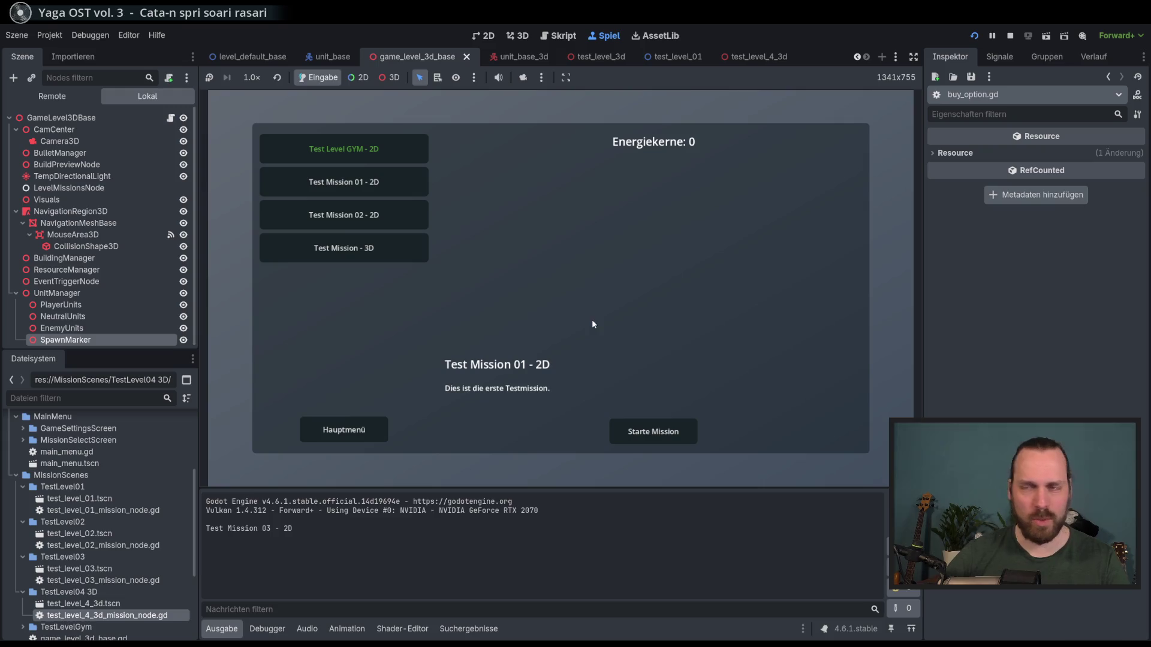
pyautogui.click(394, 258)
pyautogui.click(675, 434)
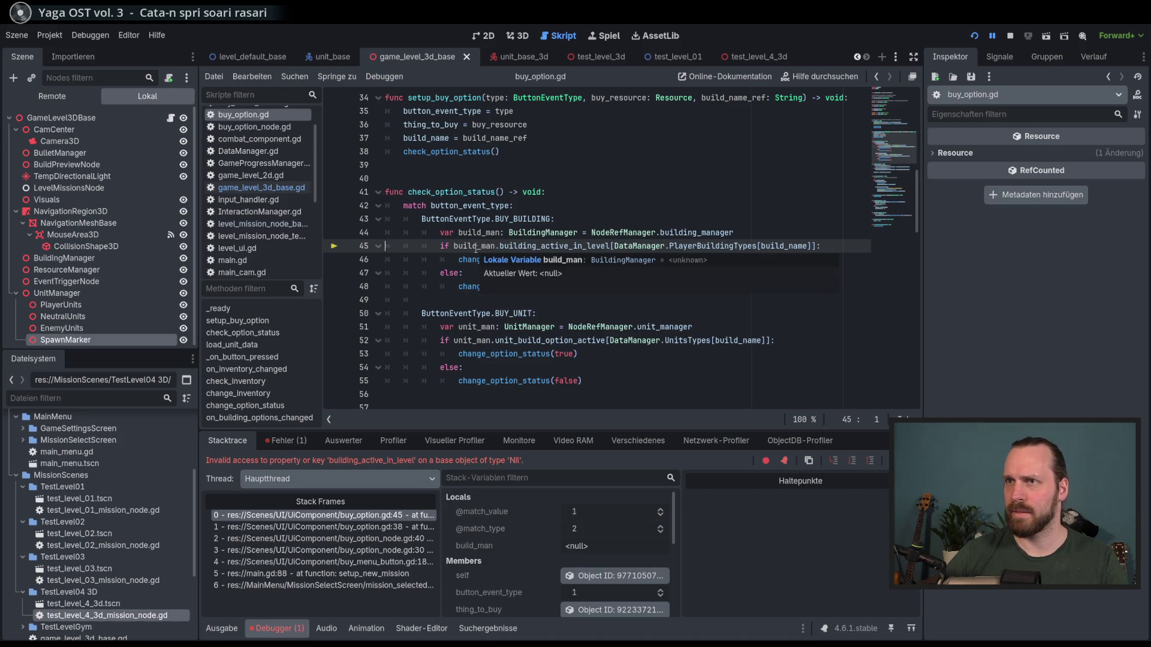
# - Inspect the null build_man at buy_option.gd line 45, then stop debugging
pyautogui.scroll(1, 475, 248)
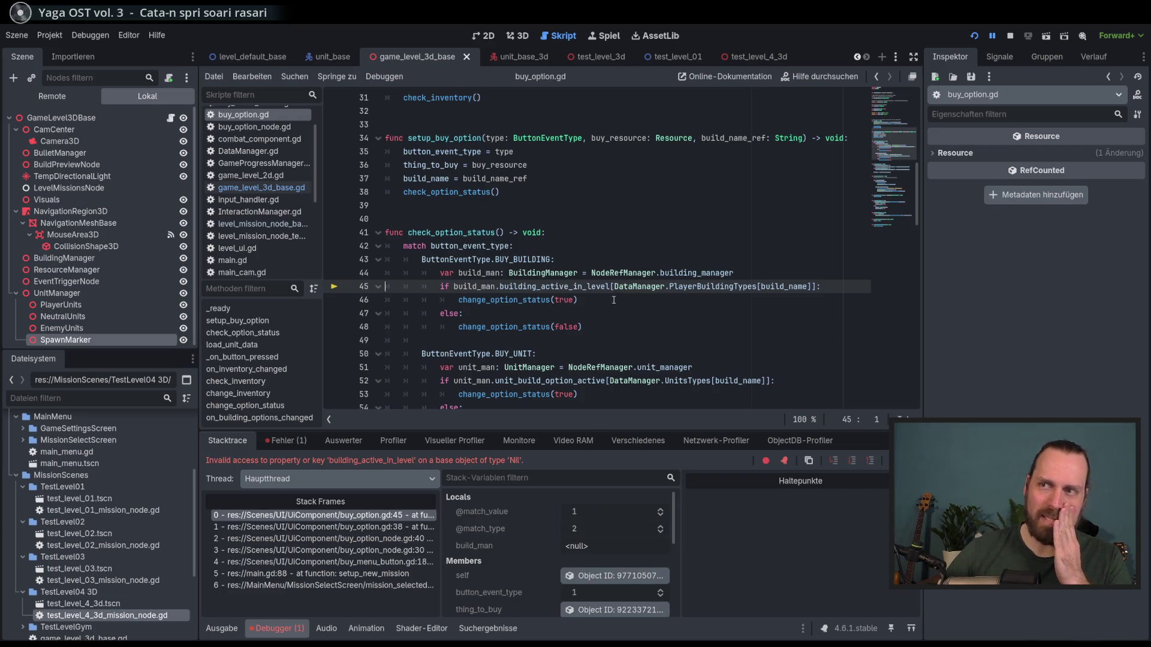
pyautogui.click(613, 300)
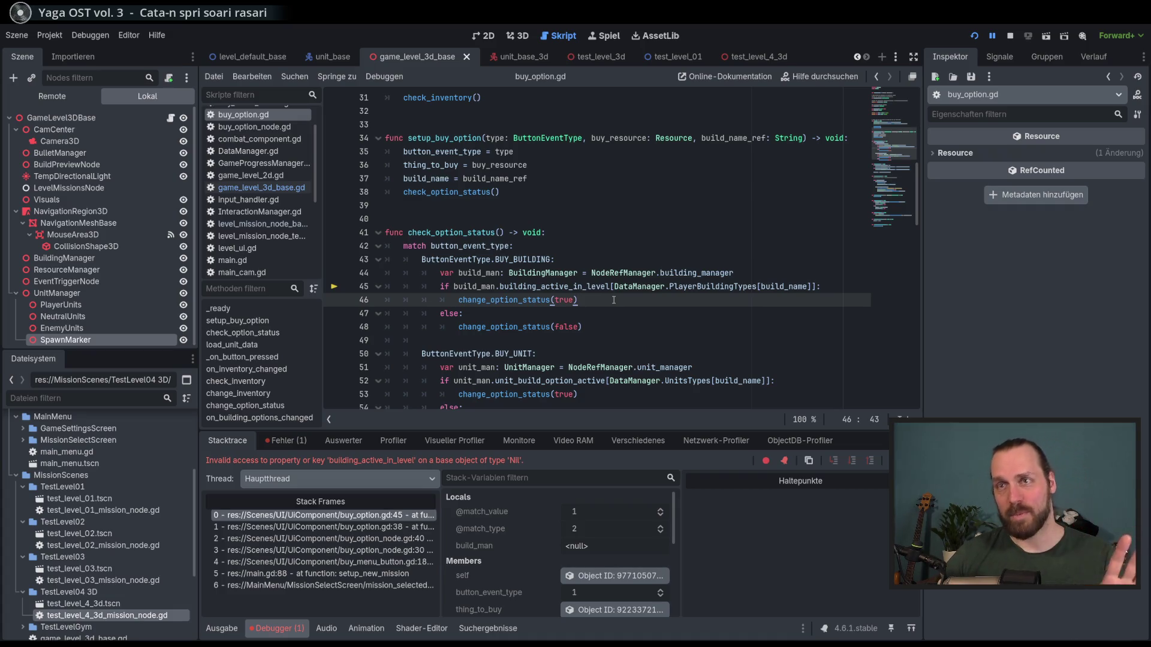
pyautogui.scroll(10, 614, 300)
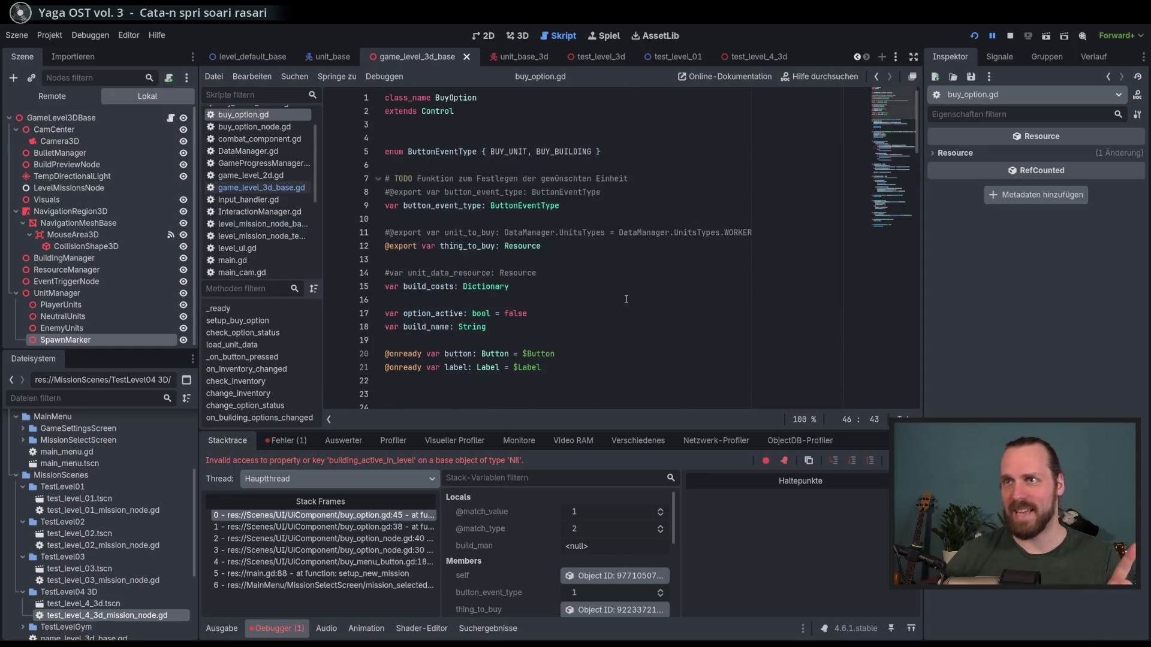
pyautogui.scroll(-11, 617, 297)
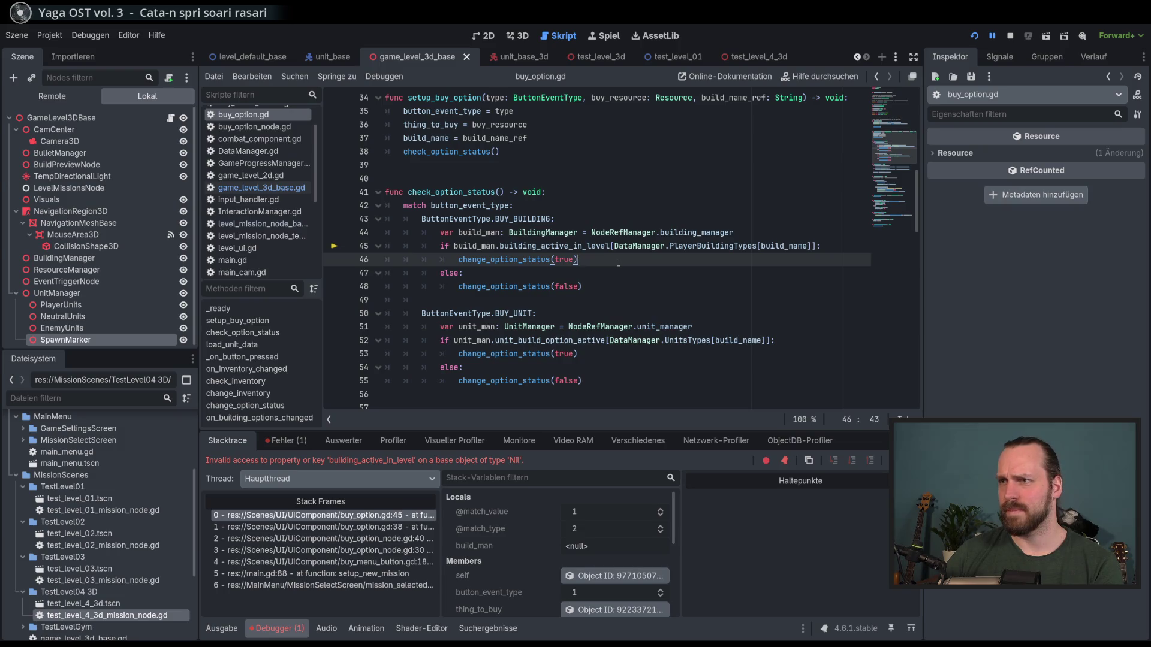
pyautogui.press('F8')
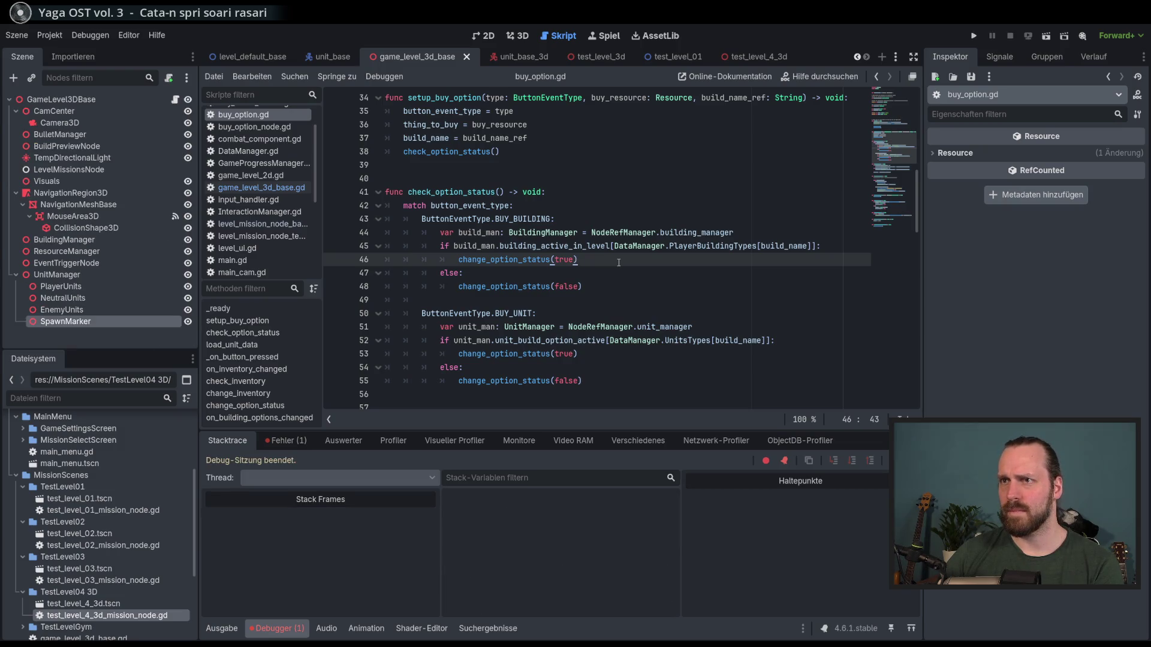
# - Relaunch the project, start Test Mission - 3D, and show the running game's live scene tree
pyautogui.press('F5')
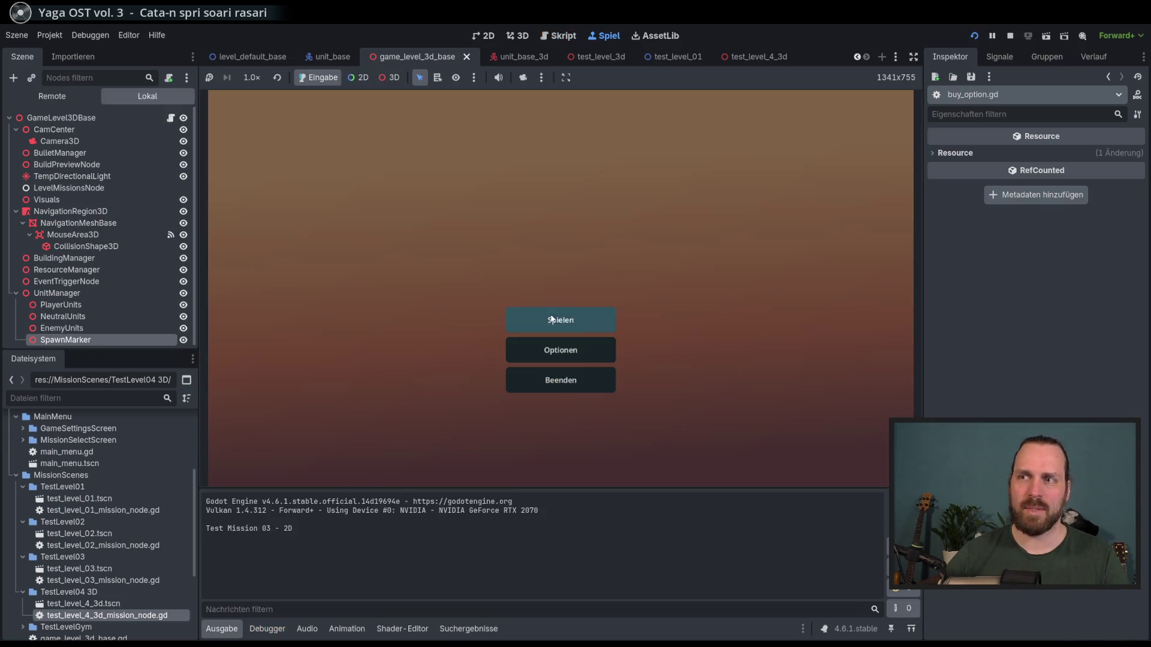
pyautogui.click(557, 316)
pyautogui.click(387, 261)
pyautogui.click(652, 430)
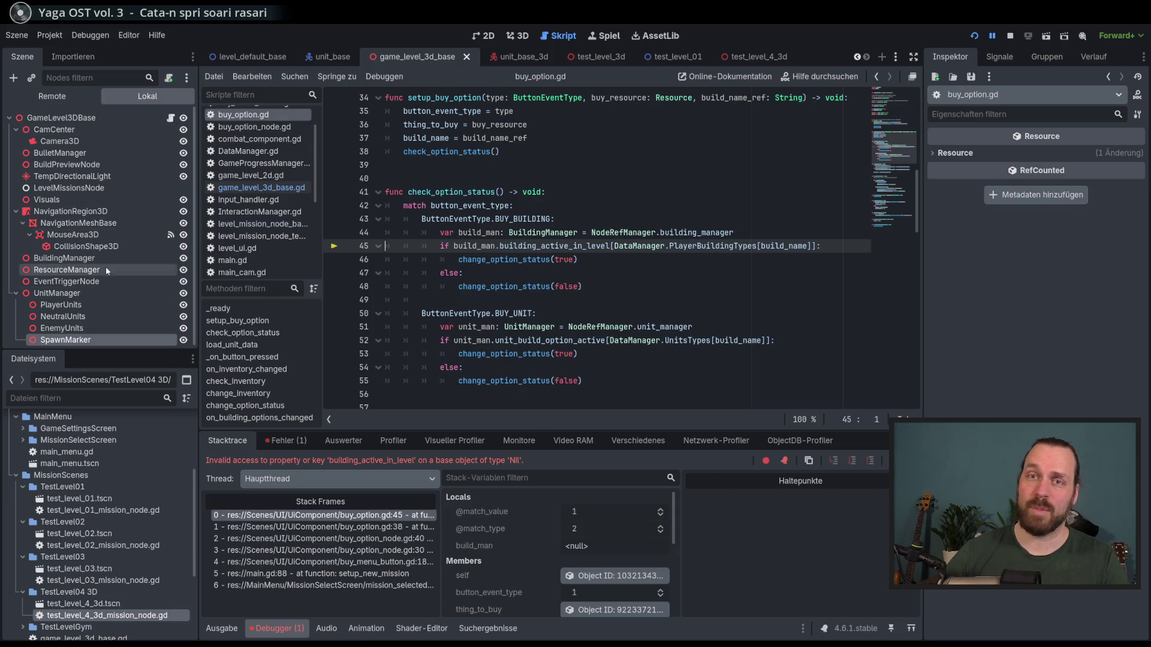
pyautogui.click(63, 98)
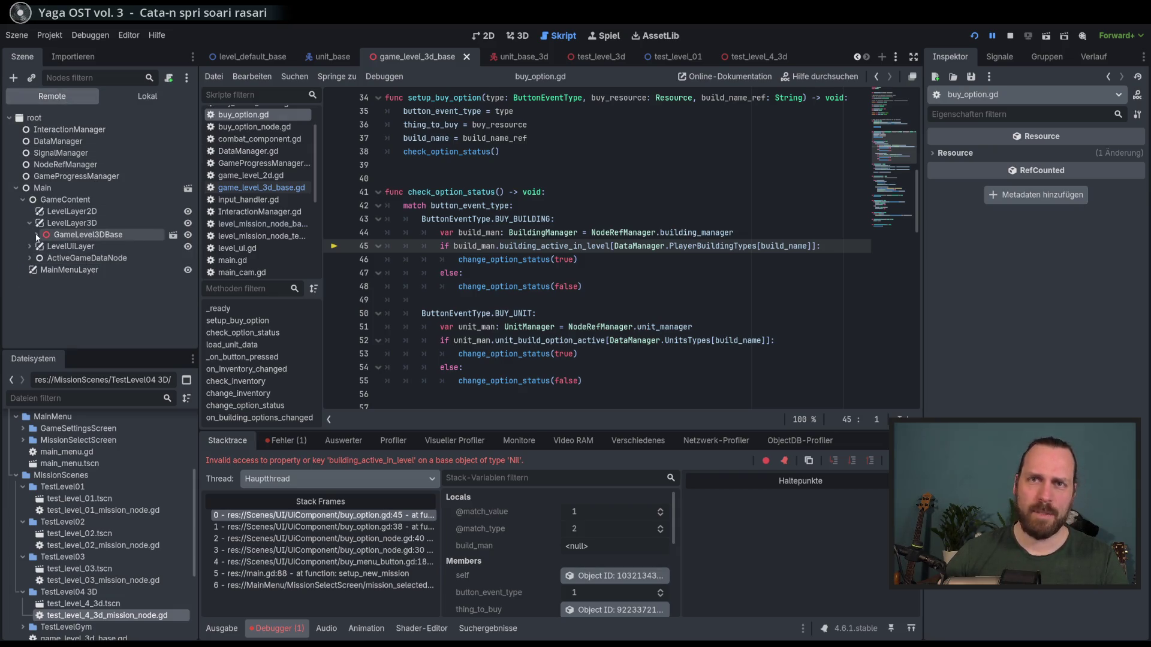
# - Inspect LevelMissionsNode, GameLevel3DBase and TempDirectionalLight in the running game, then stop debugging
pyautogui.click(87, 294)
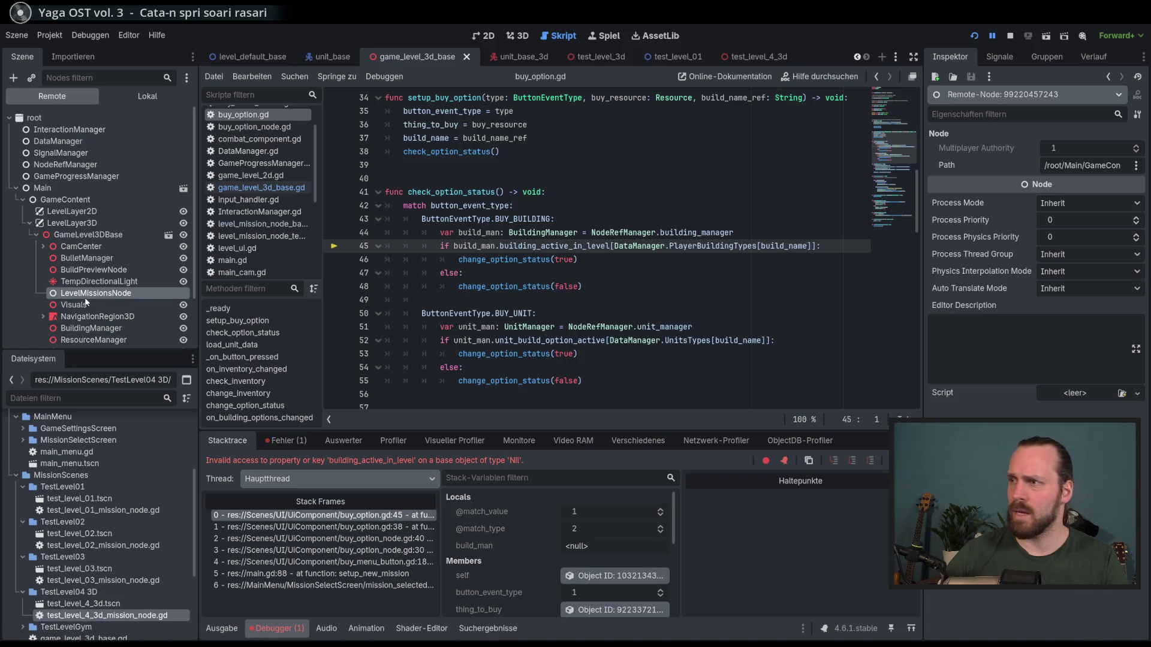
pyautogui.scroll(-1, 90, 288)
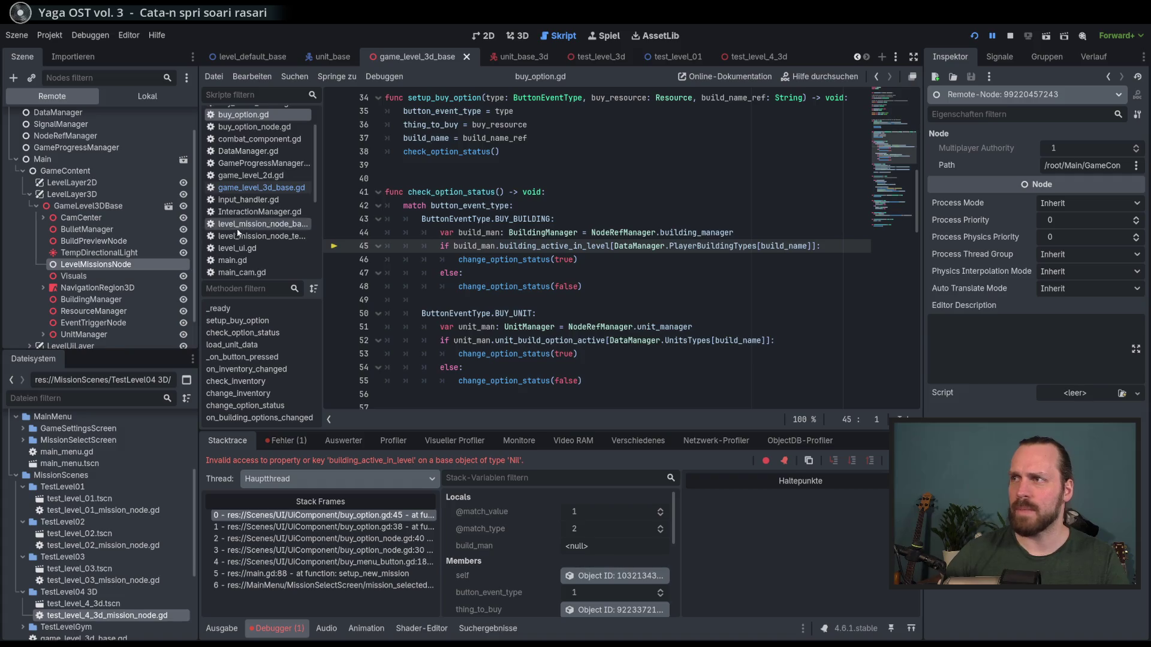
pyautogui.click(99, 252)
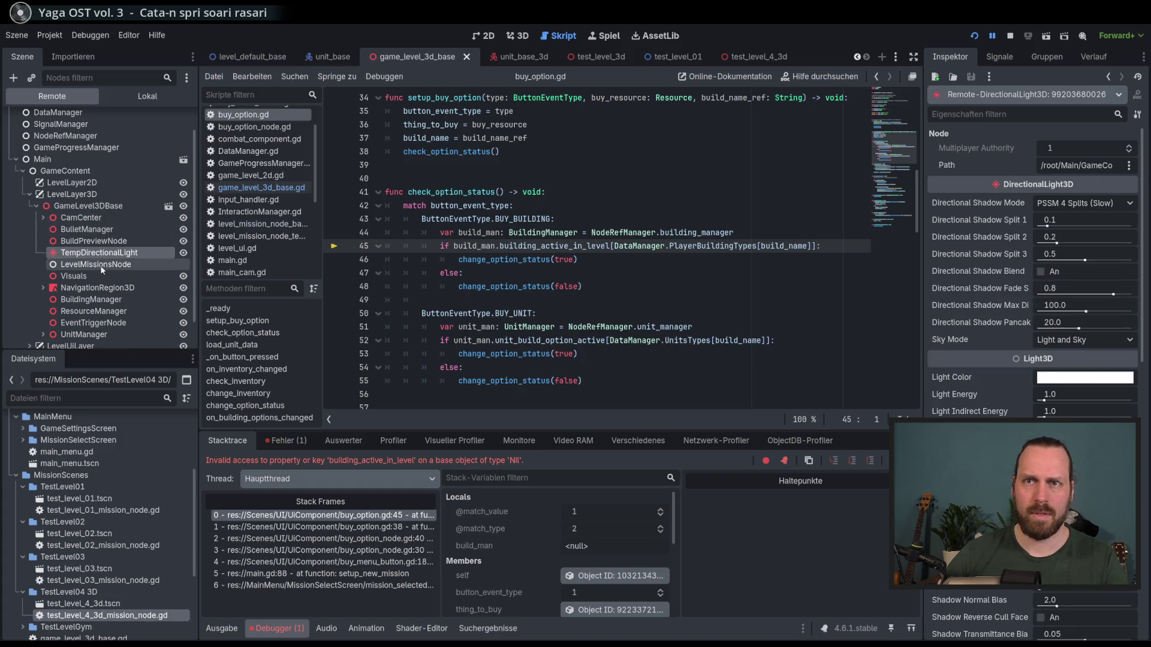
pyautogui.click(101, 206)
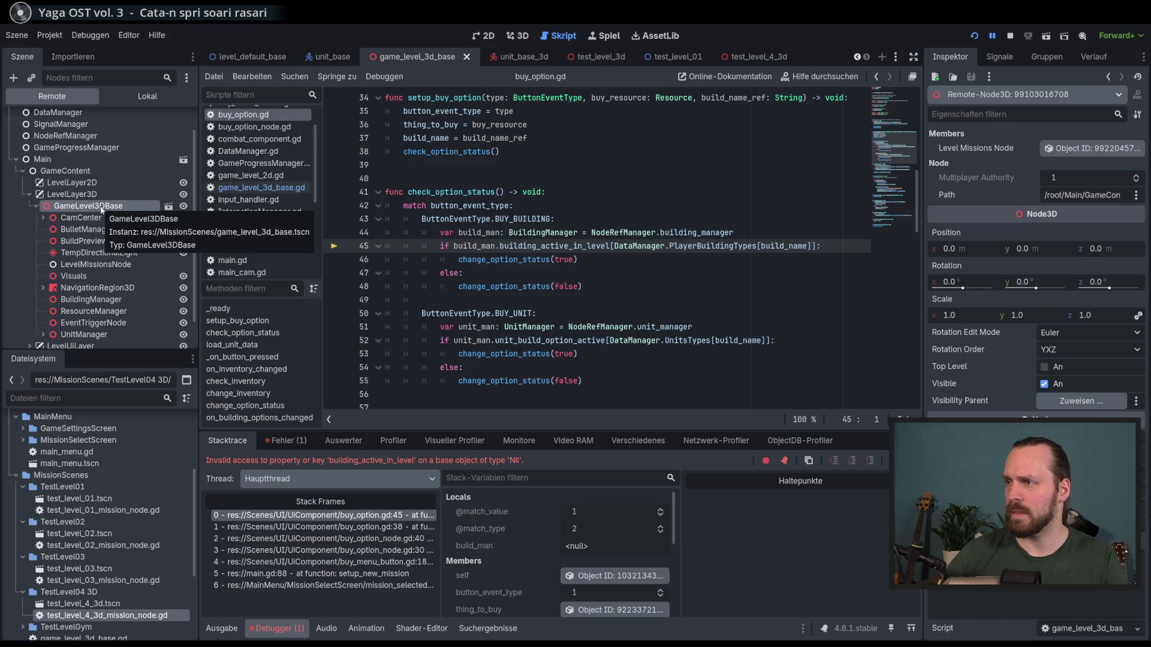
pyautogui.click(93, 253)
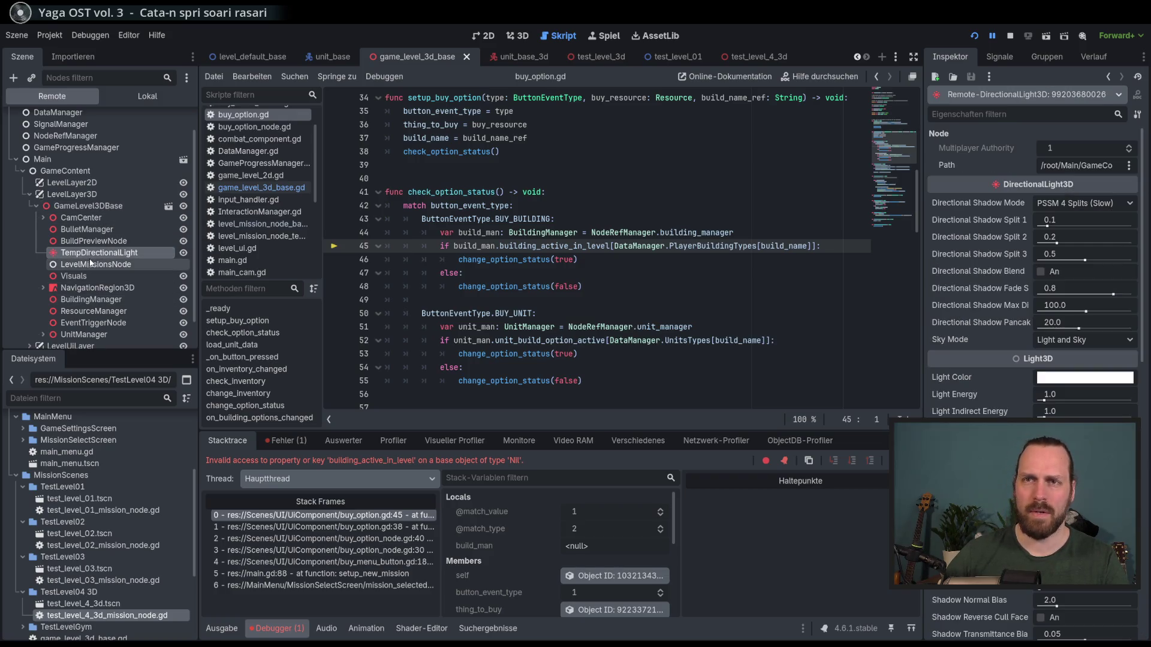
pyautogui.click(93, 264)
pyautogui.scroll(-1, 93, 264)
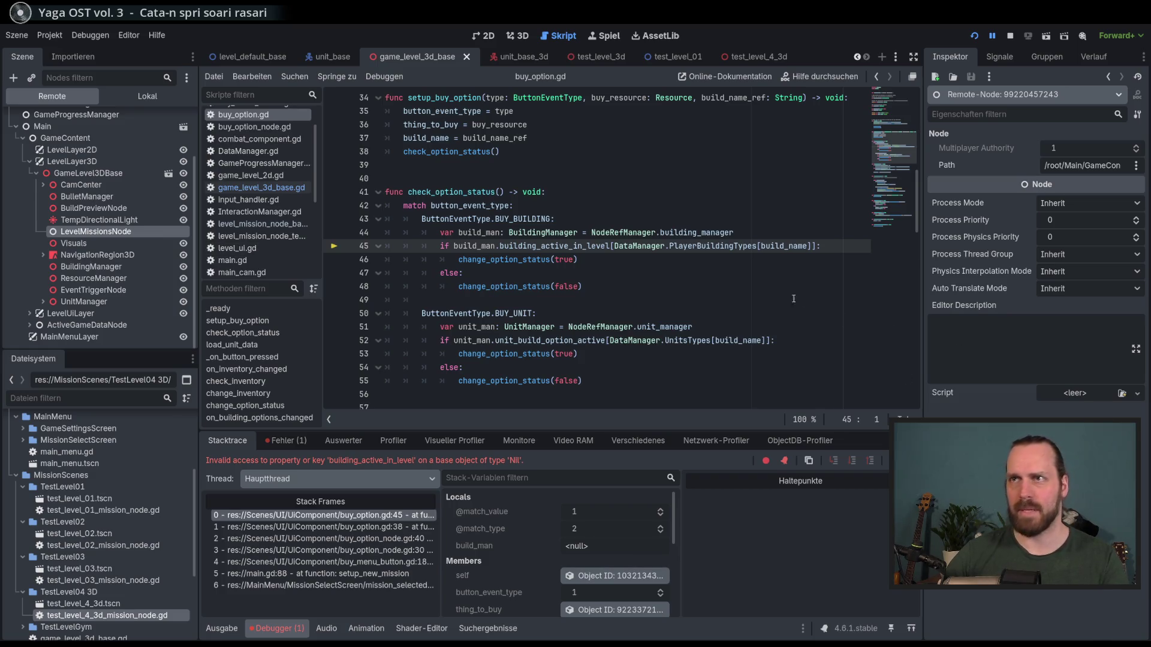
pyautogui.press('F8')
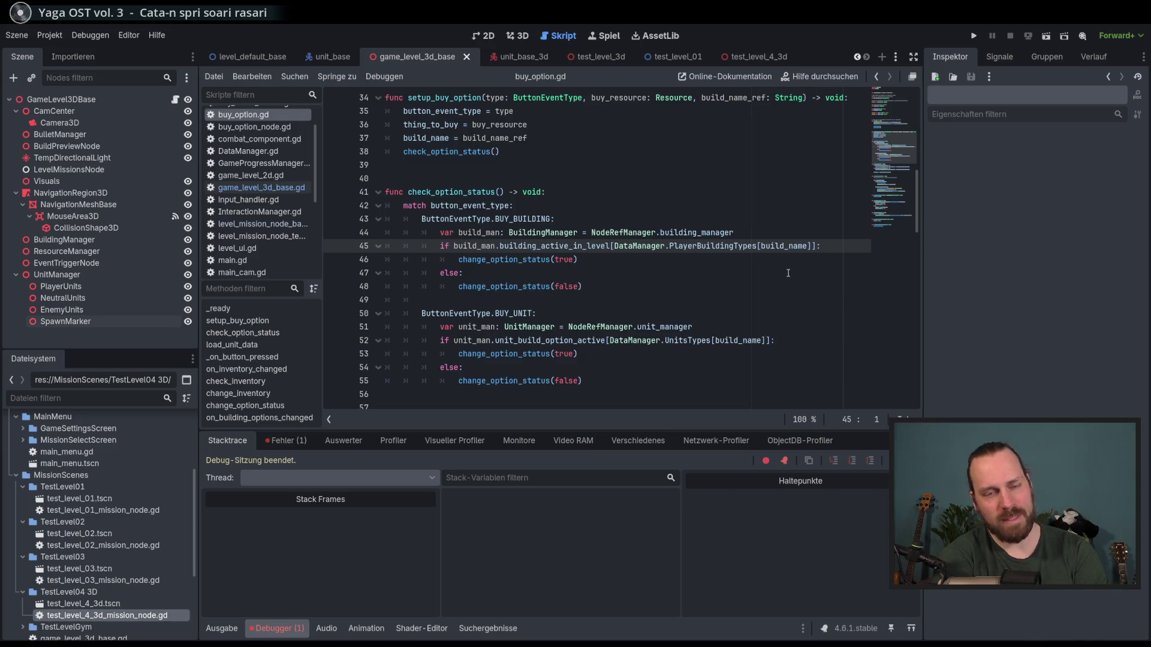
# - Scroll buy_option.gd down toward the load_unit_data function
pyautogui.scroll(-3, 760, 336)
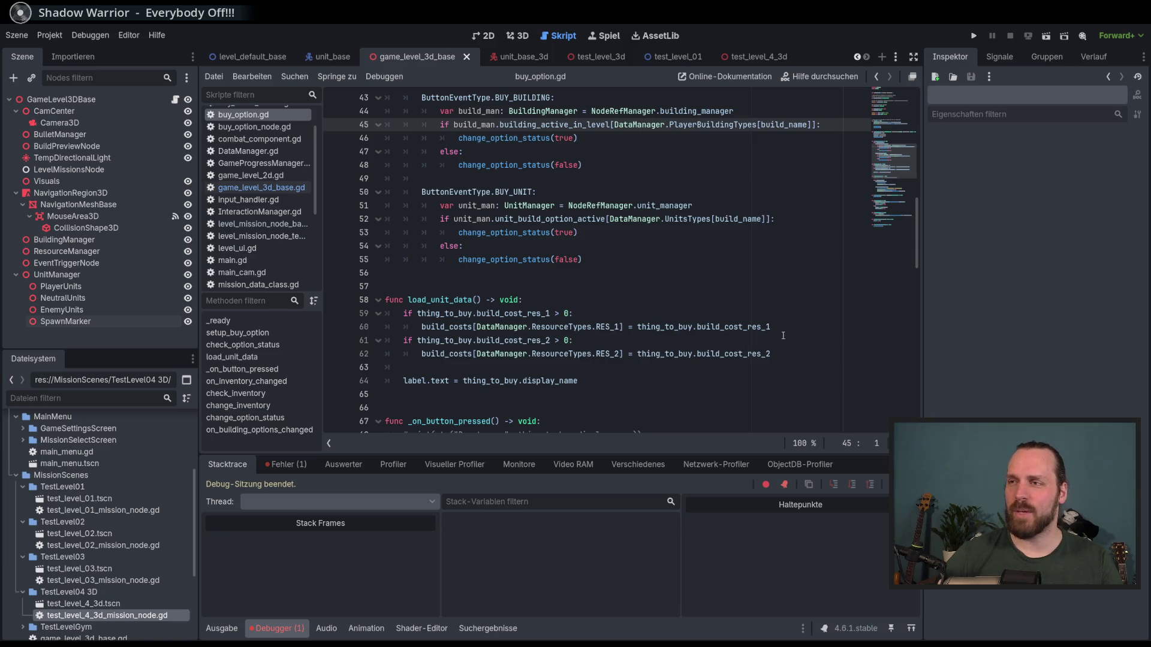
pyautogui.click(785, 339)
pyautogui.press('Up')
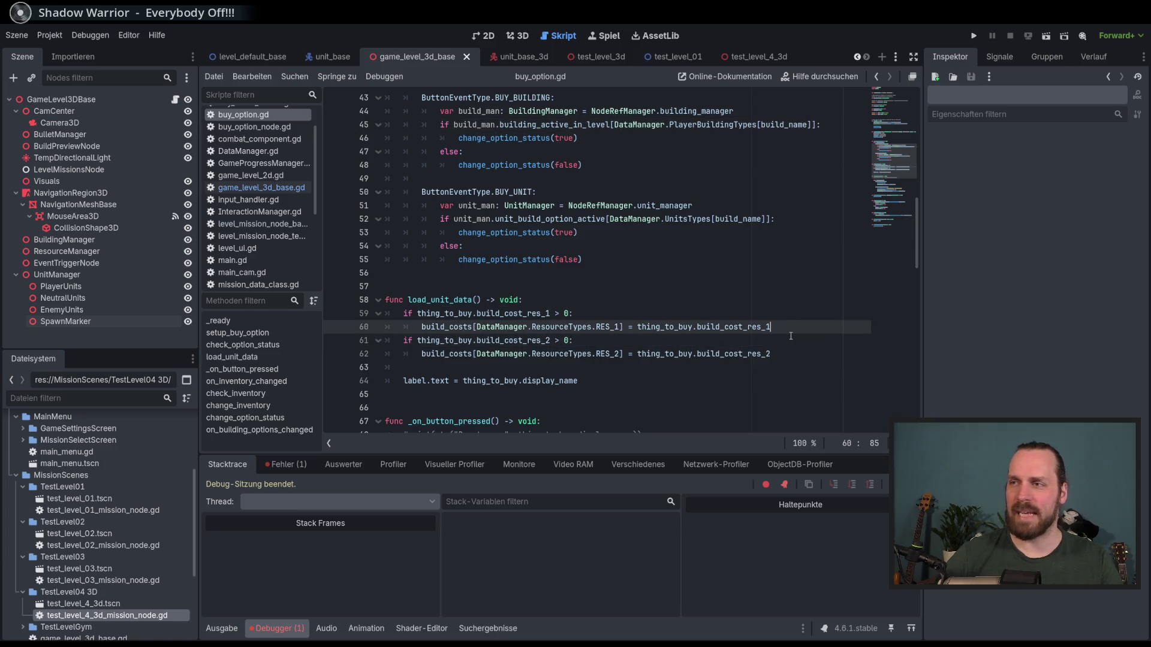
pyautogui.press('Down')
pyautogui.press('Up')
pyautogui.press('Down')
pyautogui.press('Up')
pyautogui.press('Down')
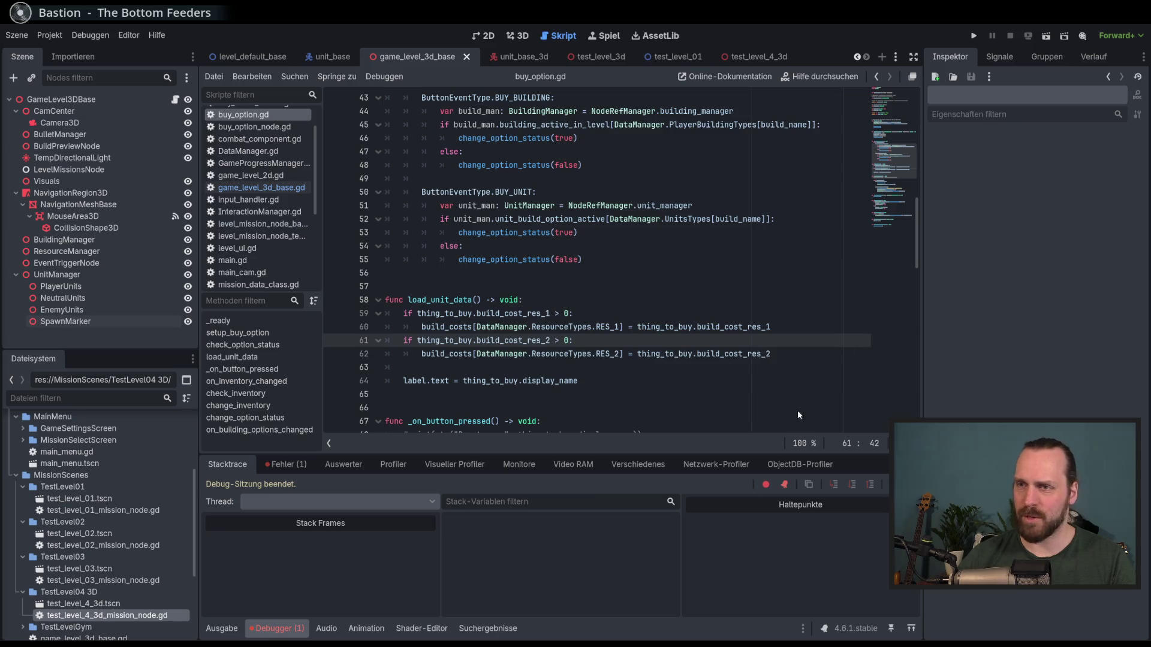
pyautogui.scroll(-2, 836, 322)
pyautogui.scroll(2, 834, 322)
pyautogui.scroll(-2, 832, 323)
pyautogui.scroll(2, 827, 324)
pyautogui.click(816, 354)
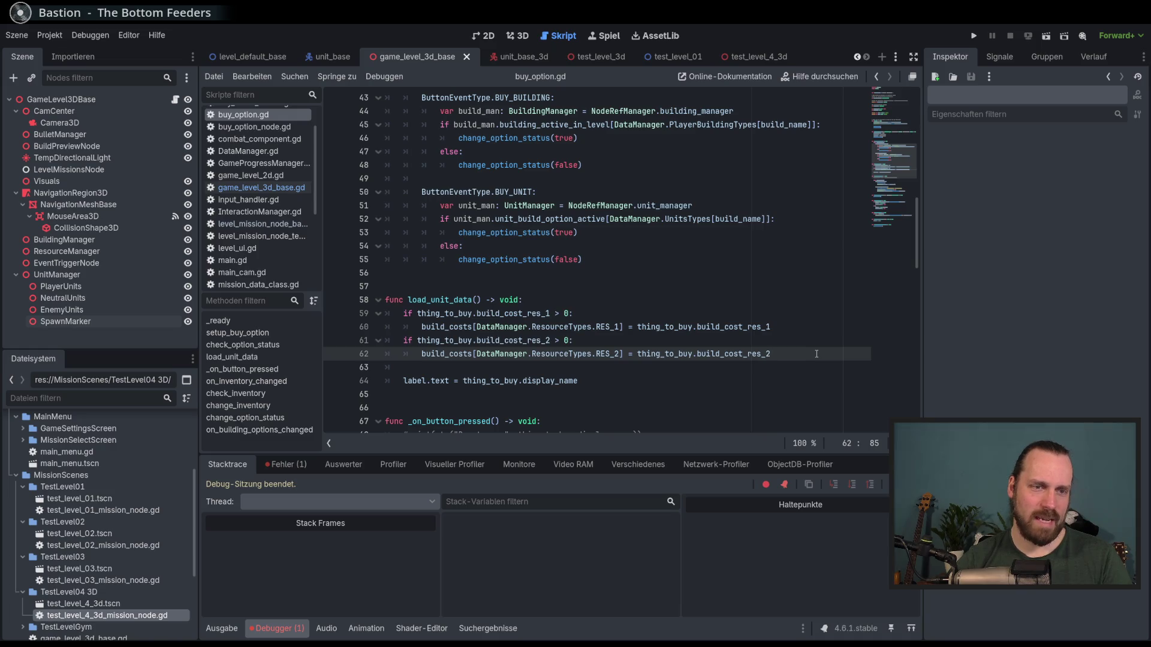
pyautogui.press('Up')
pyautogui.press('Down')
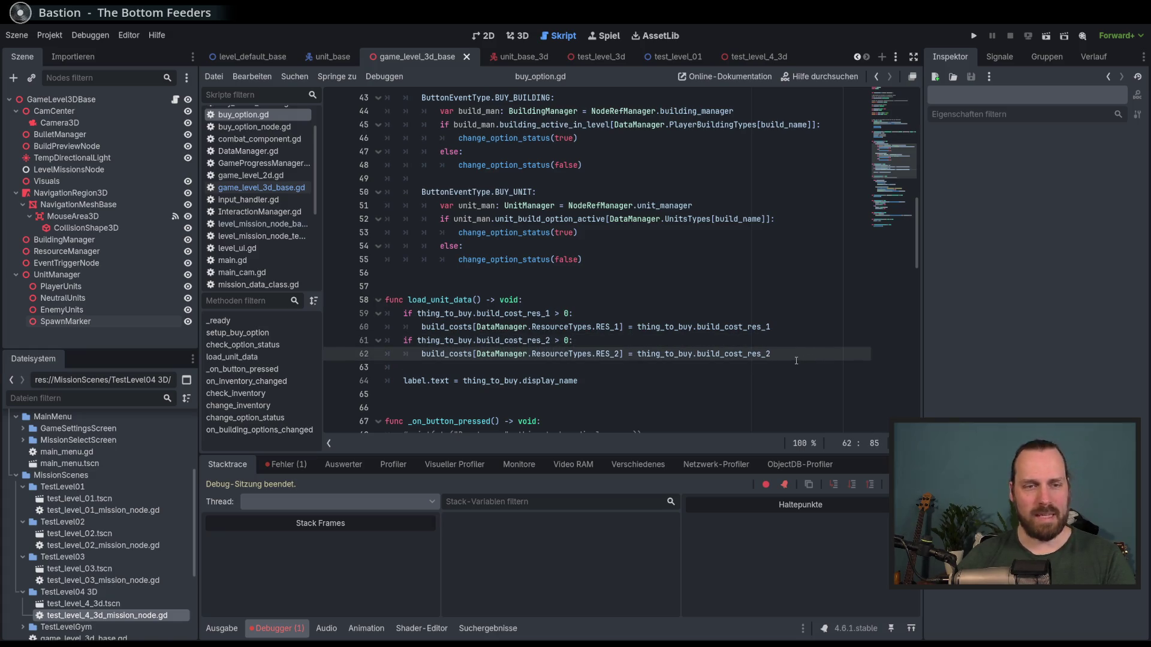
# - Run Test Mission - 3D again until it crashes, and enlarge the debugger panel
pyautogui.press('F5')
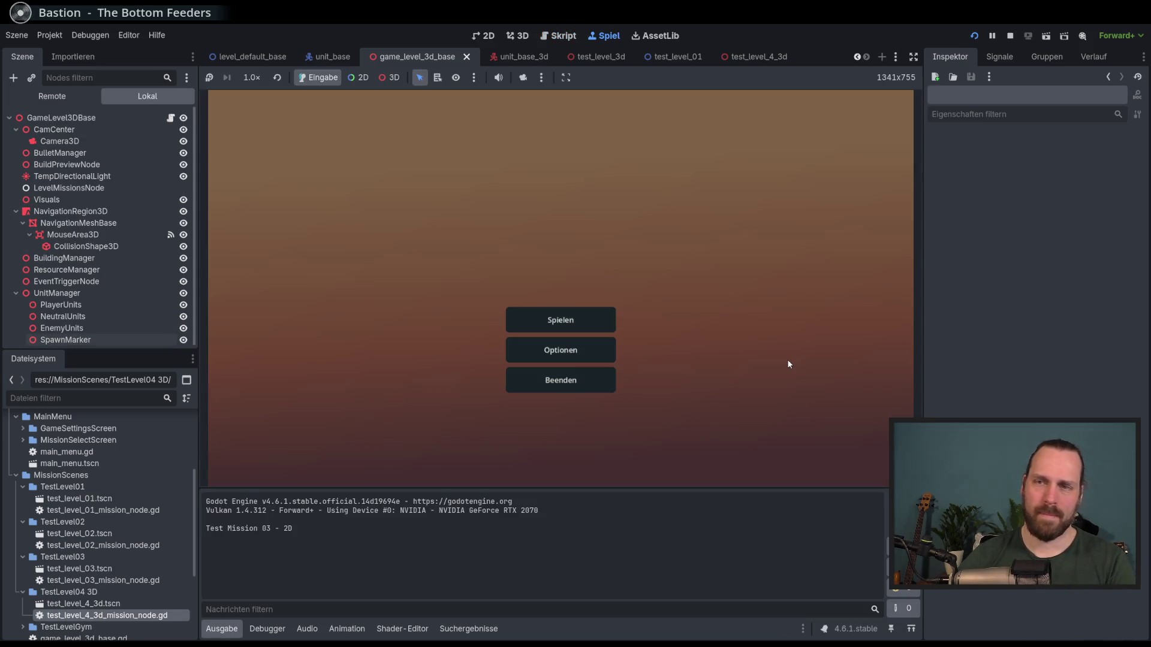
pyautogui.click(599, 323)
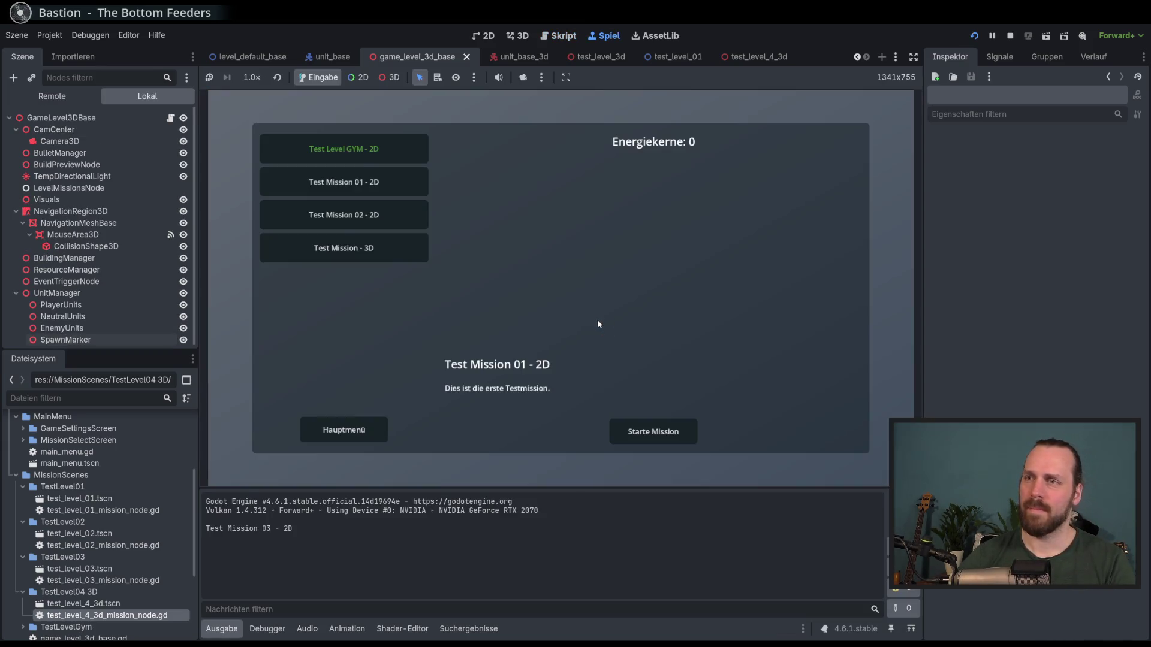
pyautogui.click(384, 248)
pyautogui.click(671, 433)
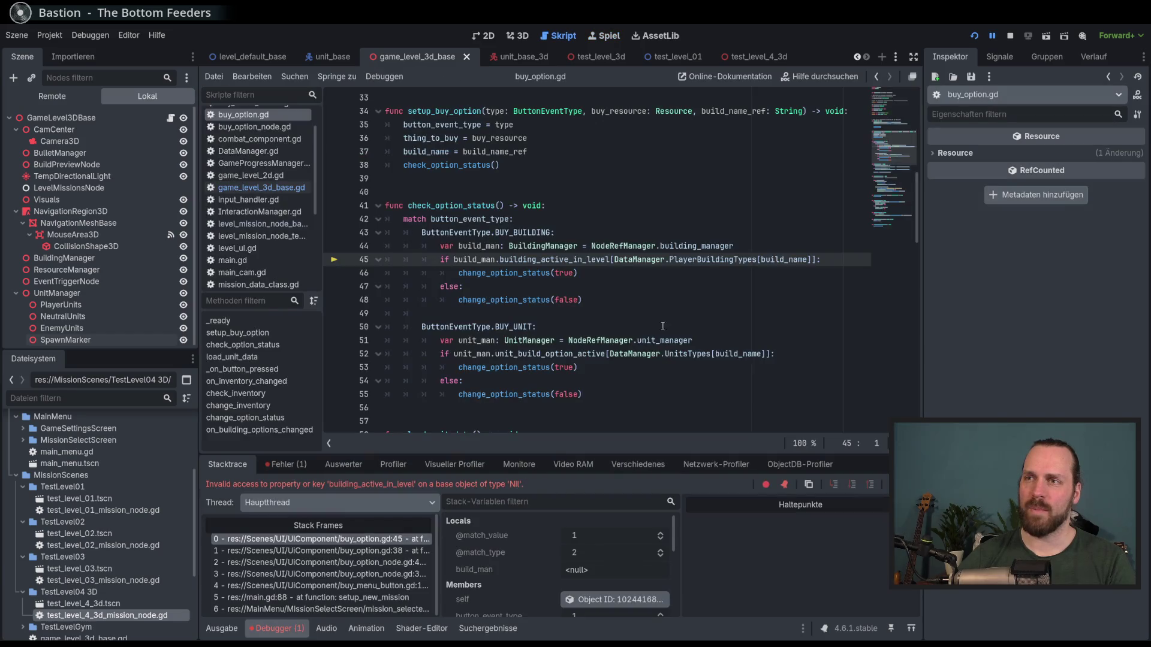
pyautogui.moveTo(800, 262)
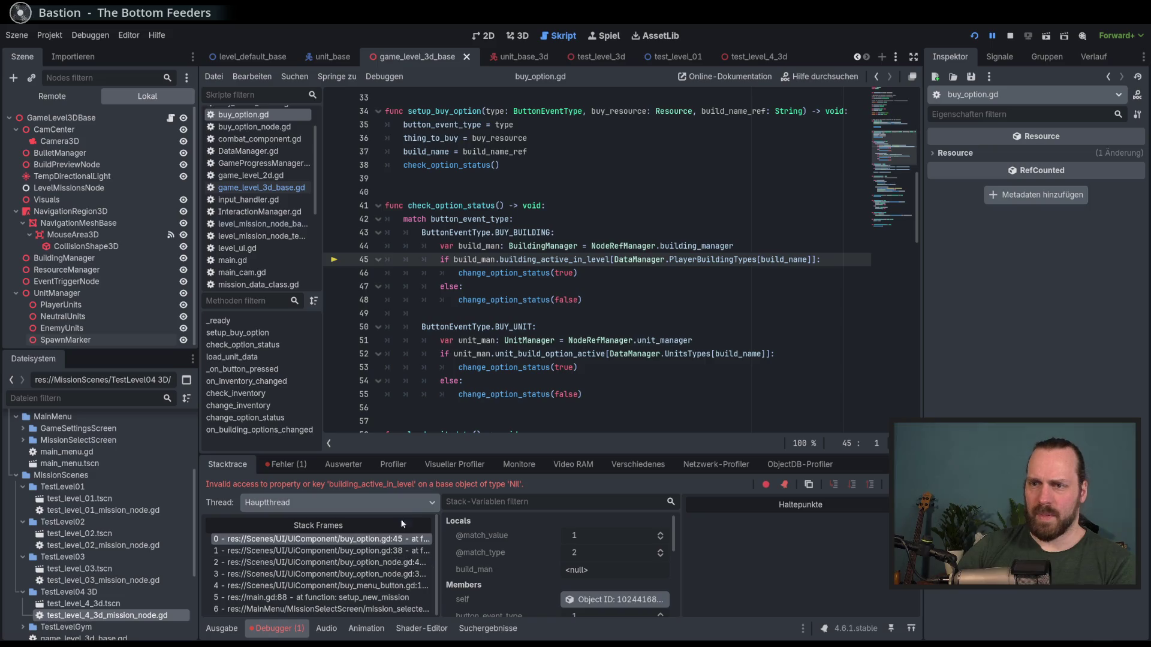
pyautogui.moveTo(561, 453); pyautogui.dragTo(561, 408)
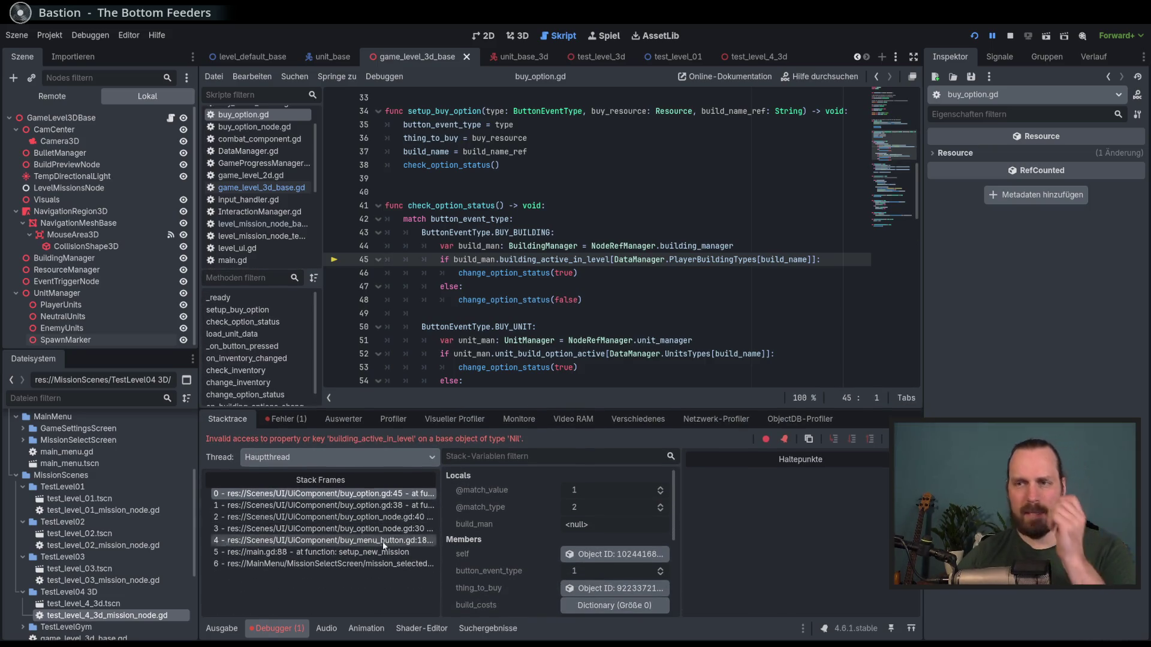
# - Trace the stack frames from mission_selected_screen.gd through main.gd's setup_new_mission to buy_menu_button.gd line 18
pyautogui.click(367, 566)
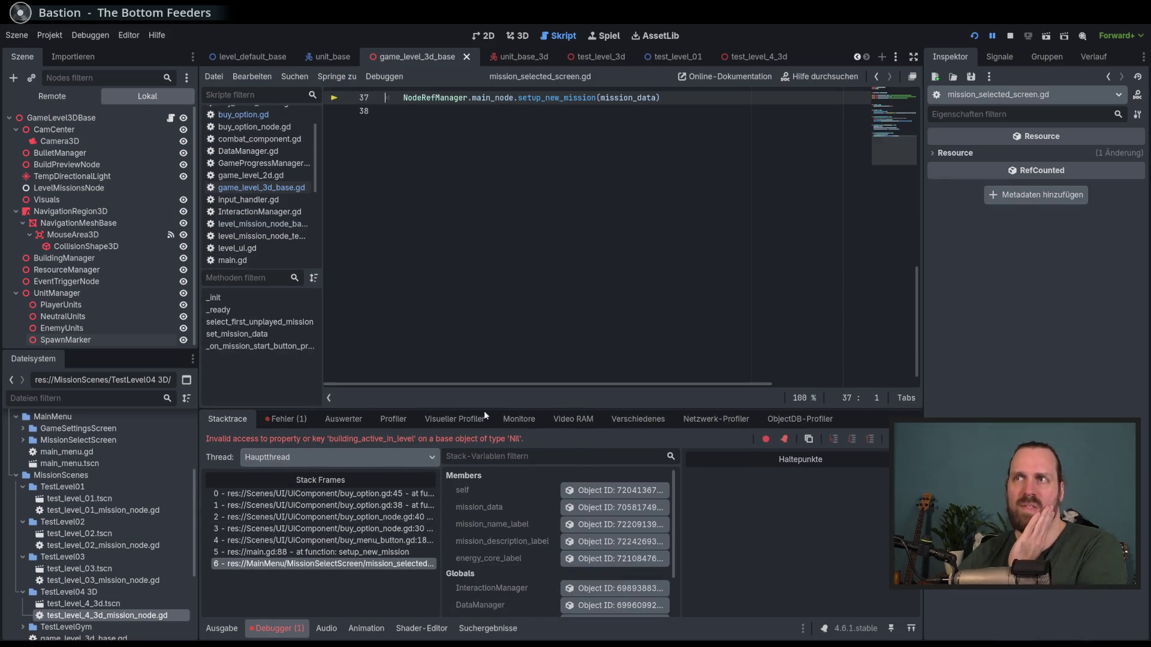
pyautogui.scroll(2, 479, 300)
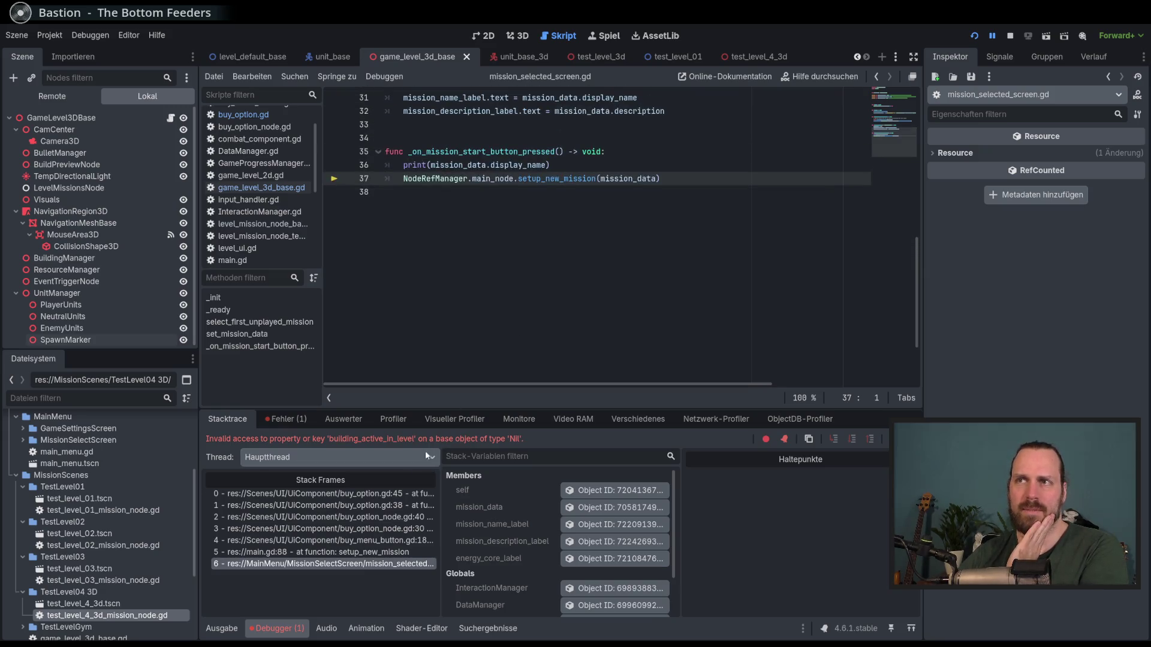
pyautogui.click(373, 553)
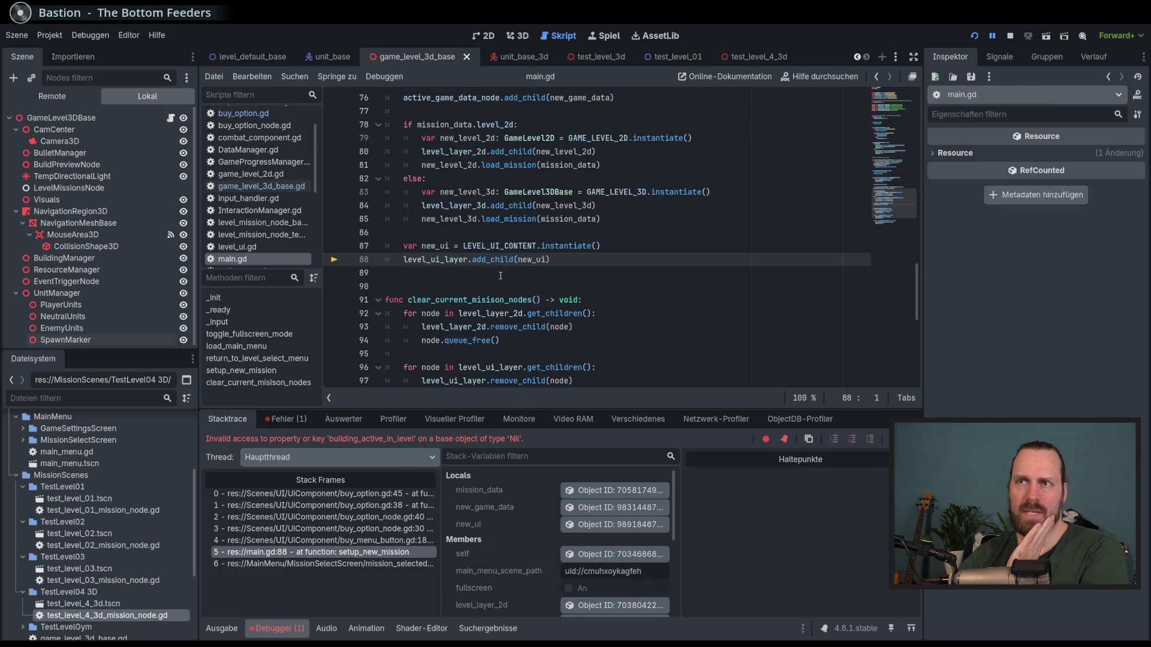
pyautogui.click(384, 541)
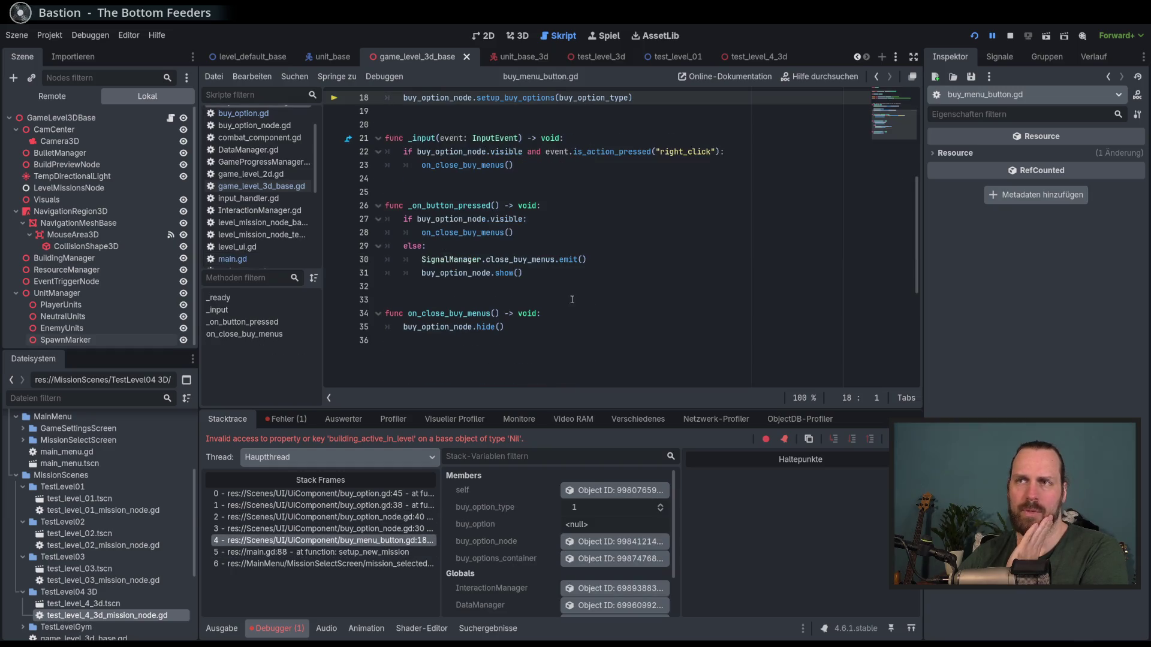
pyautogui.scroll(2, 584, 249)
# - Check variable values in buy_option_node.gd frames at lines 30 and 40, then stop the game
pyautogui.moveTo(497, 227)
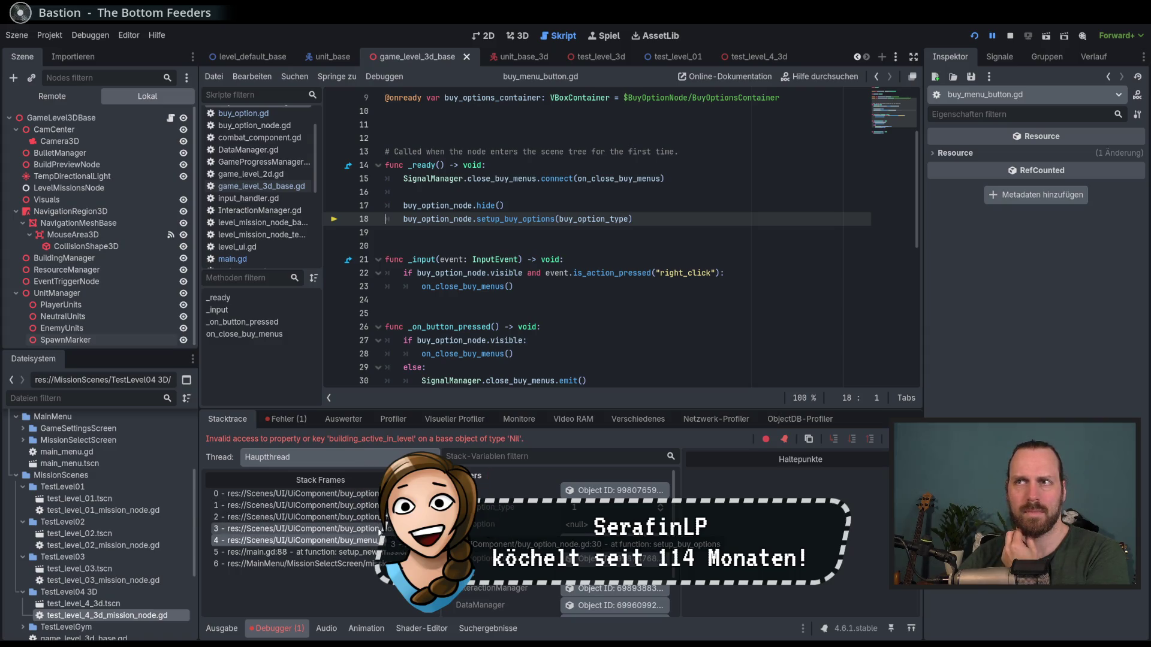
pyautogui.click(300, 529)
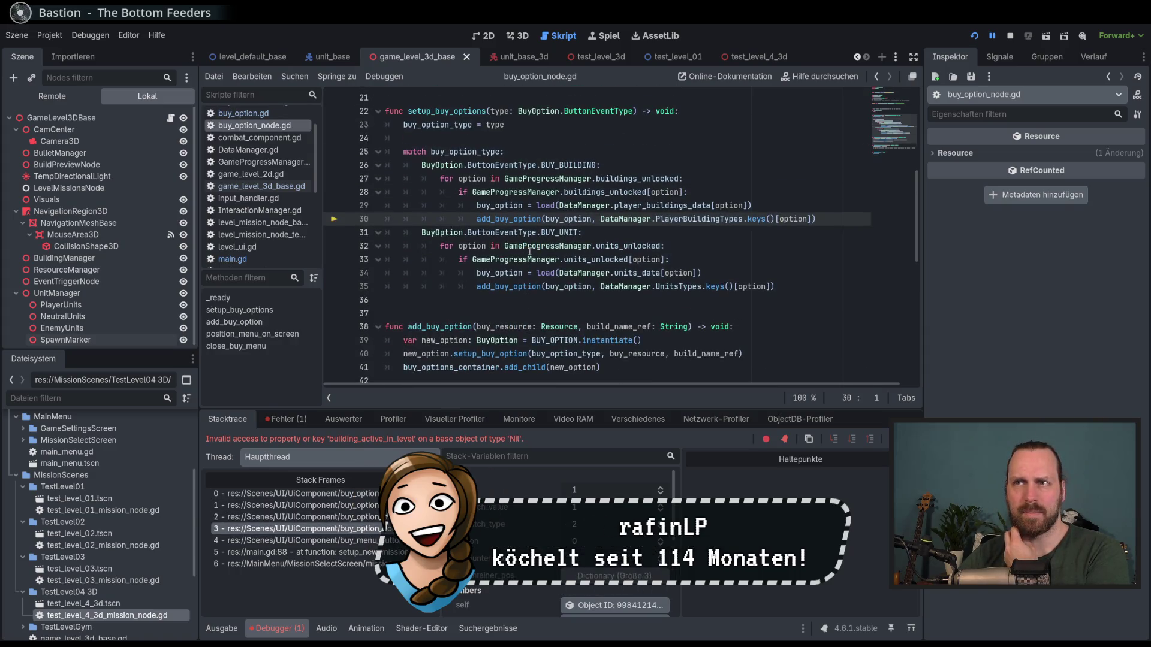
pyautogui.moveTo(529, 252)
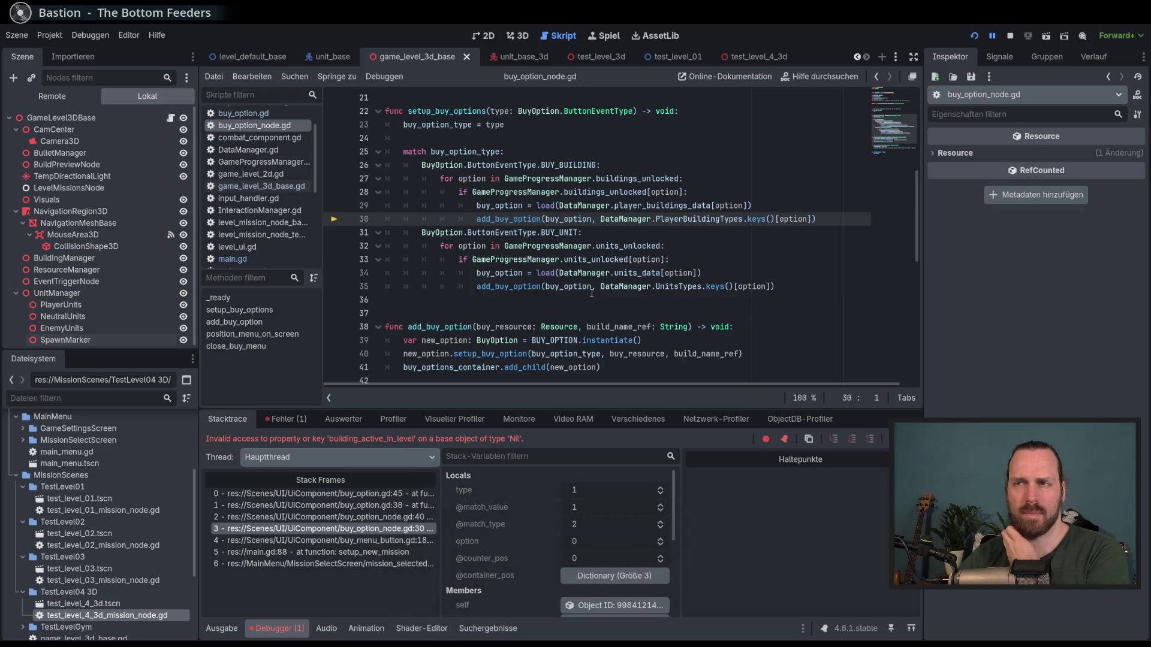
pyautogui.moveTo(592, 293)
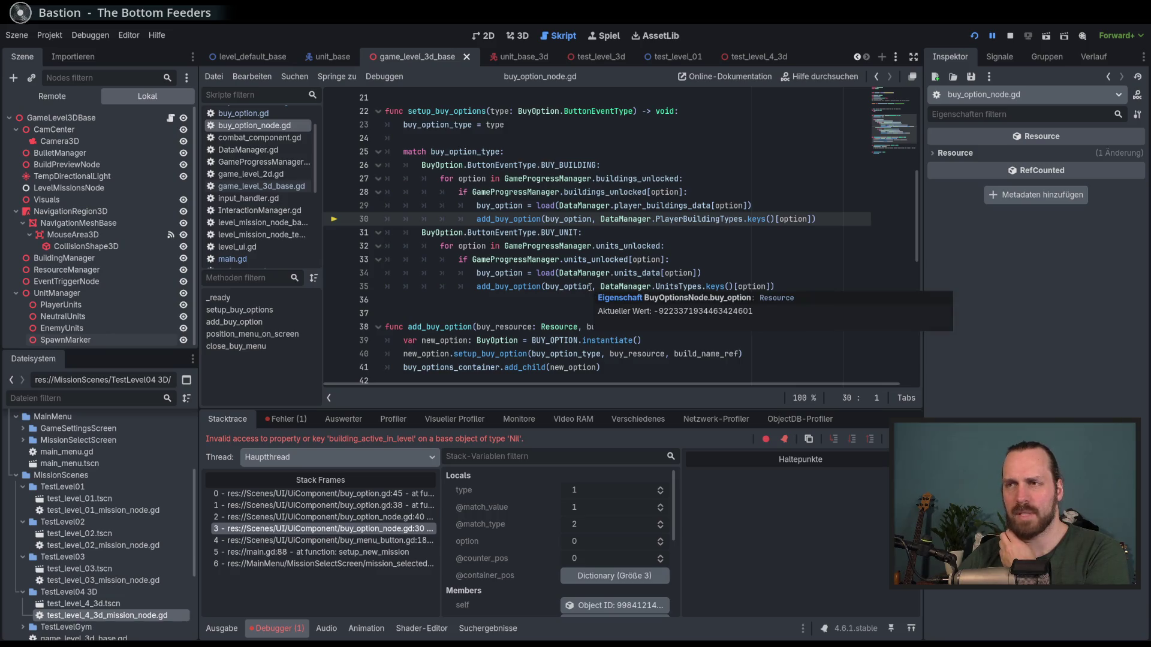
pyautogui.click(303, 517)
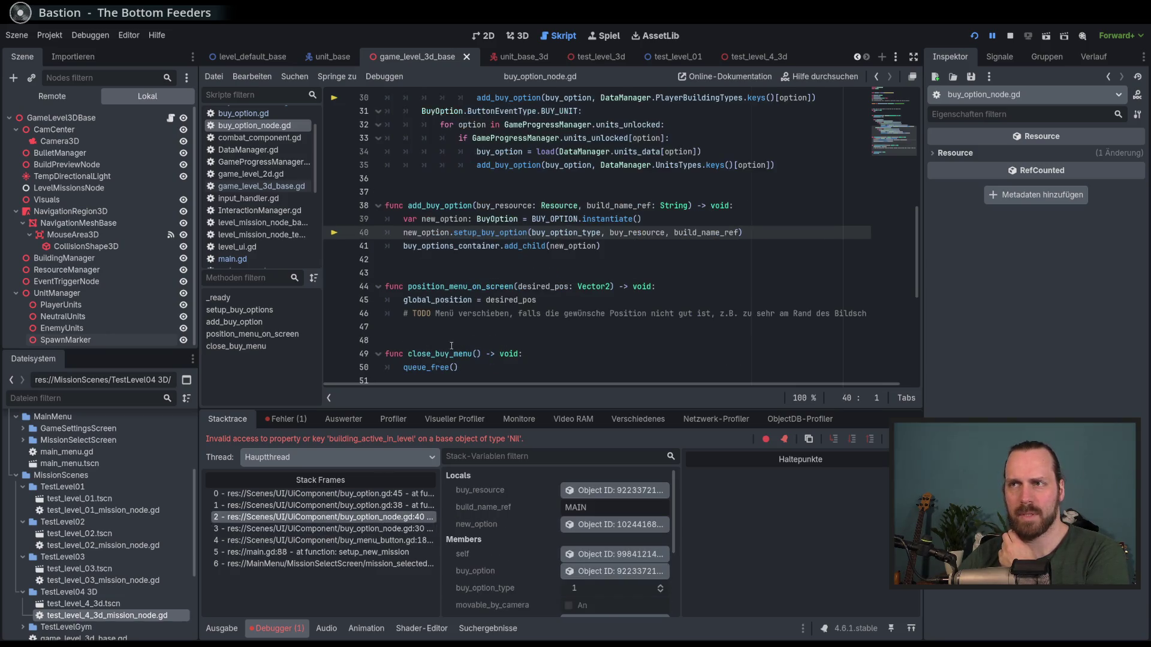
pyautogui.click(324, 528)
pyautogui.click(676, 255)
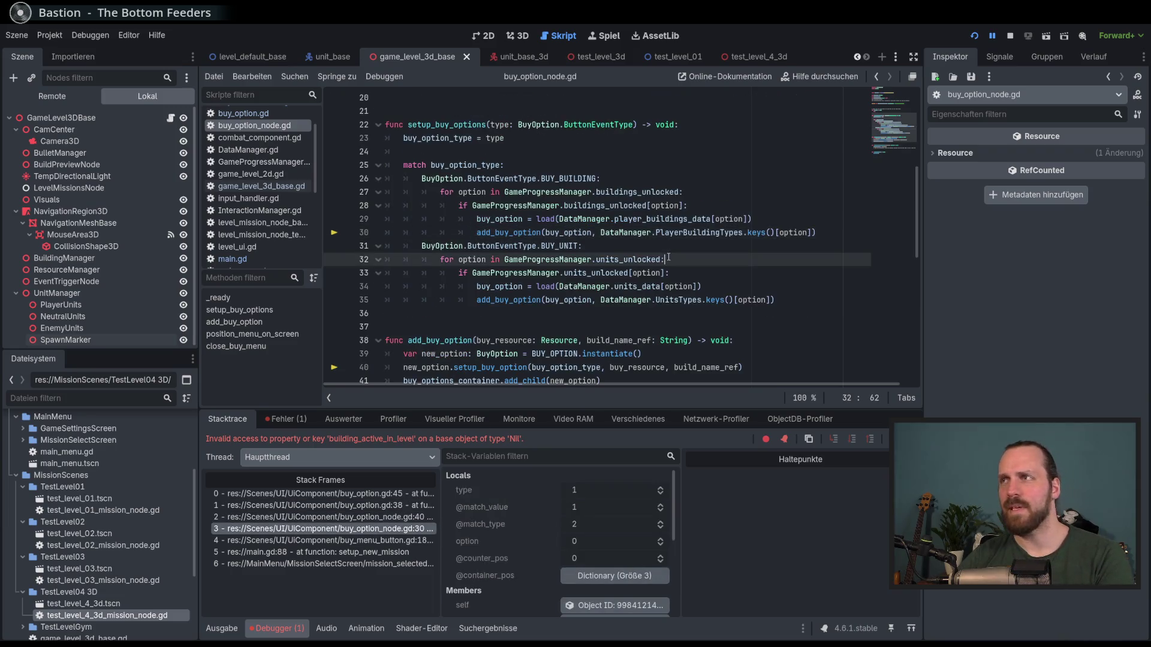
pyautogui.press('F8')
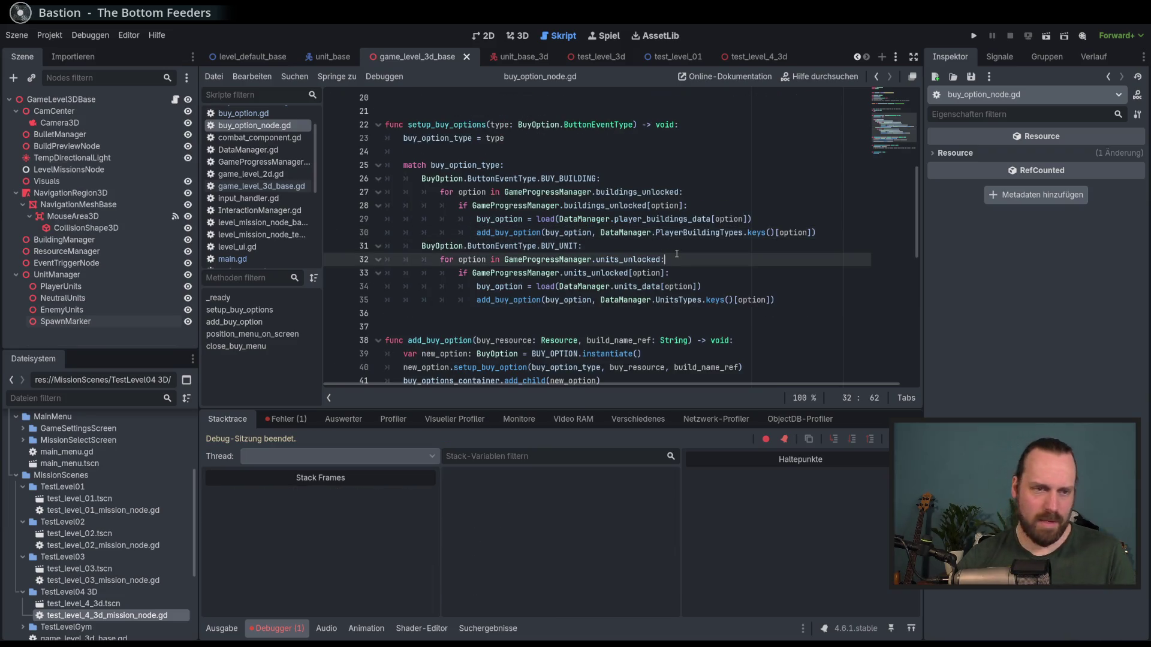
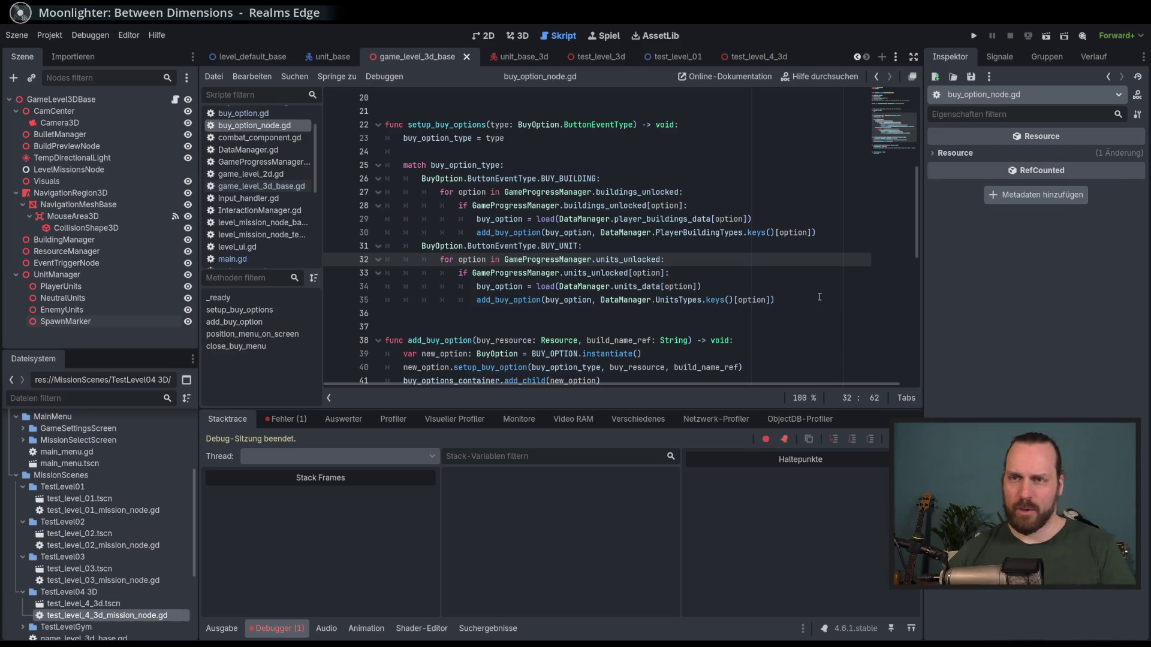
# - Resize the docks and script list to give the buy_option_node.gd code editor more room
pyautogui.moveTo(200, 367); pyautogui.dragTo(196, 367)
pyautogui.moveTo(318, 287); pyautogui.dragTo(317, 288)
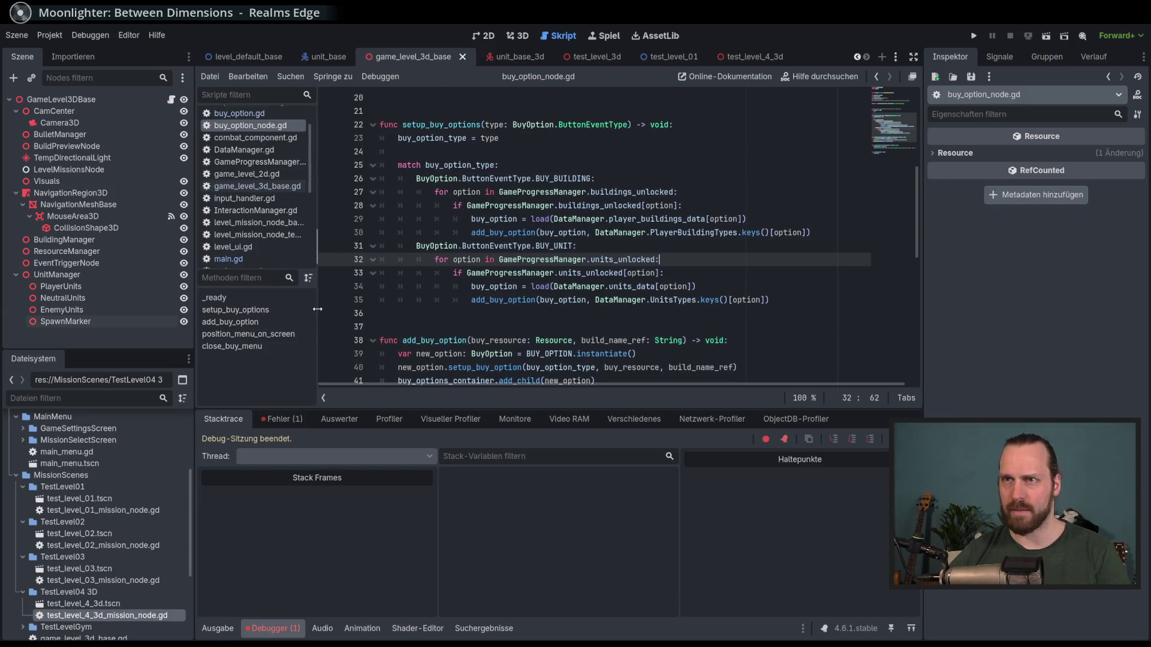
pyautogui.moveTo(599, 409); pyautogui.dragTo(599, 466)
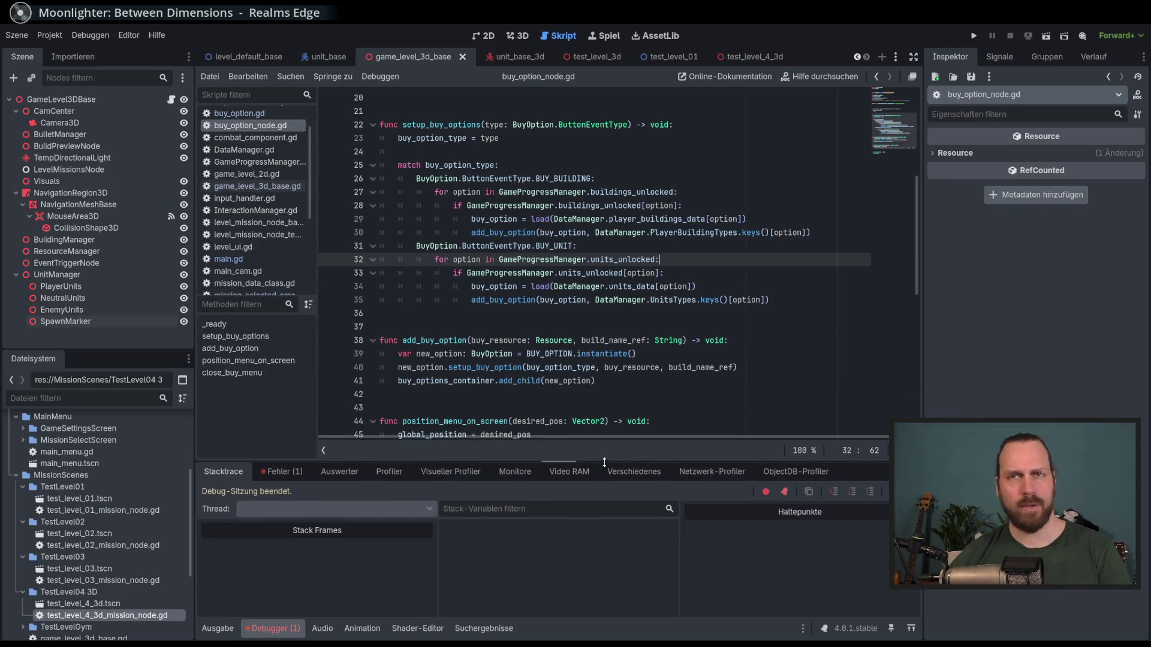
pyautogui.scroll(-3, 669, 385)
pyautogui.scroll(2, 670, 385)
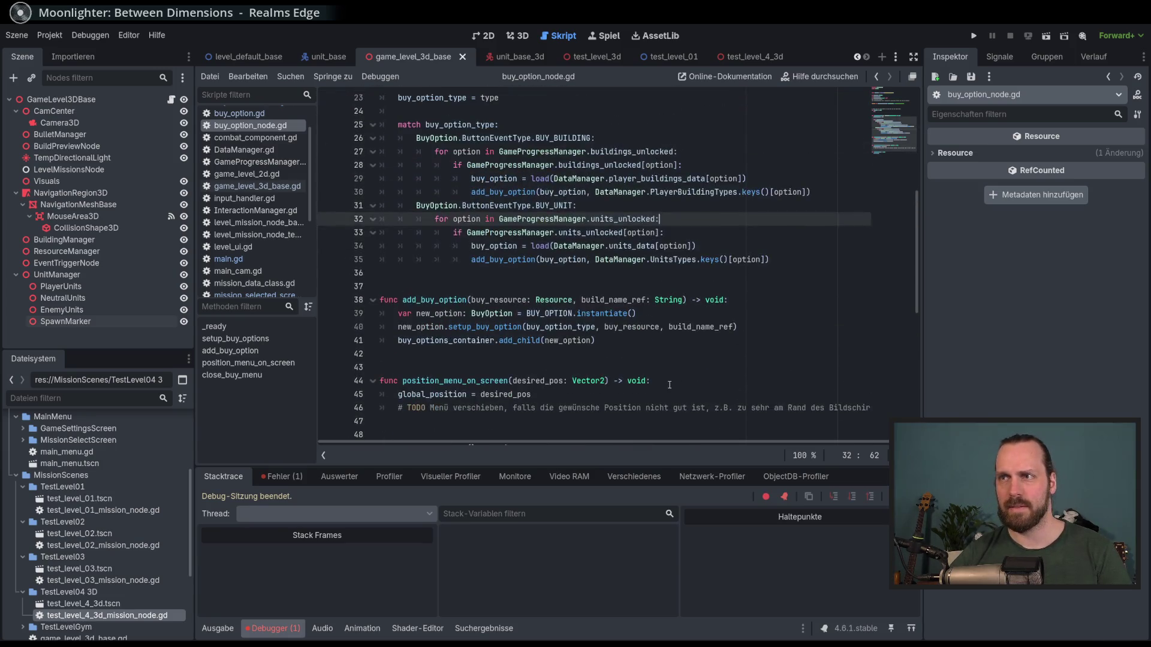
pyautogui.click(709, 340)
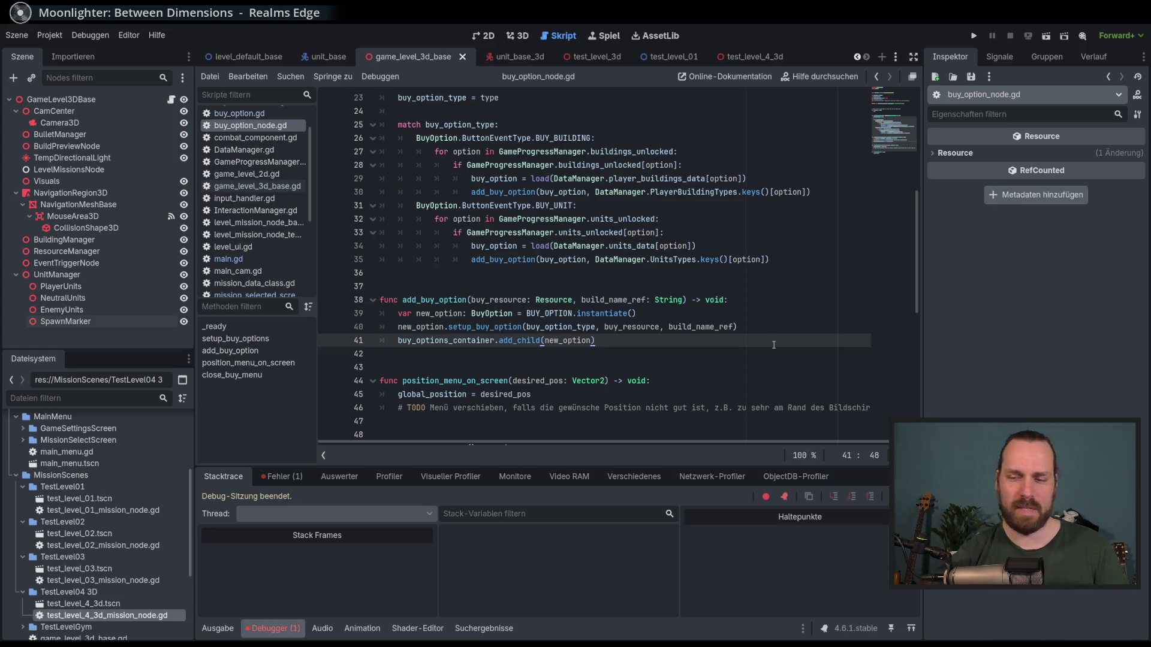
# - Review add_buy_option in buy_option_node.gd, narrow the left docks, and run the project with F5
pyautogui.scroll(-2, 693, 373)
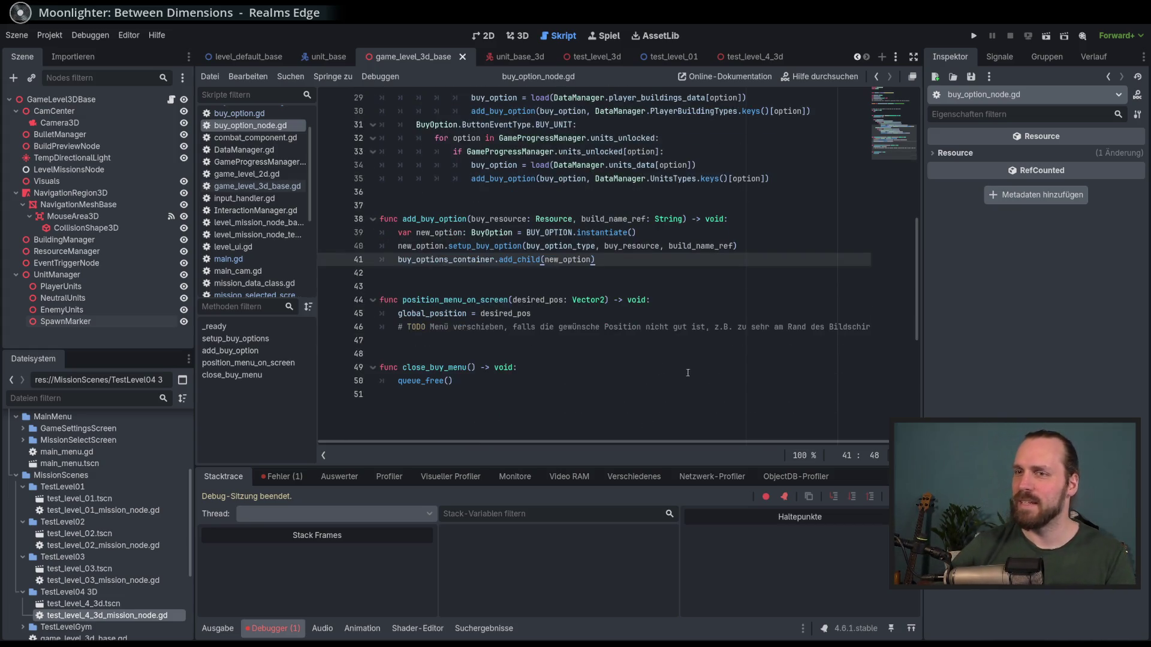
pyautogui.scroll(3, 659, 366)
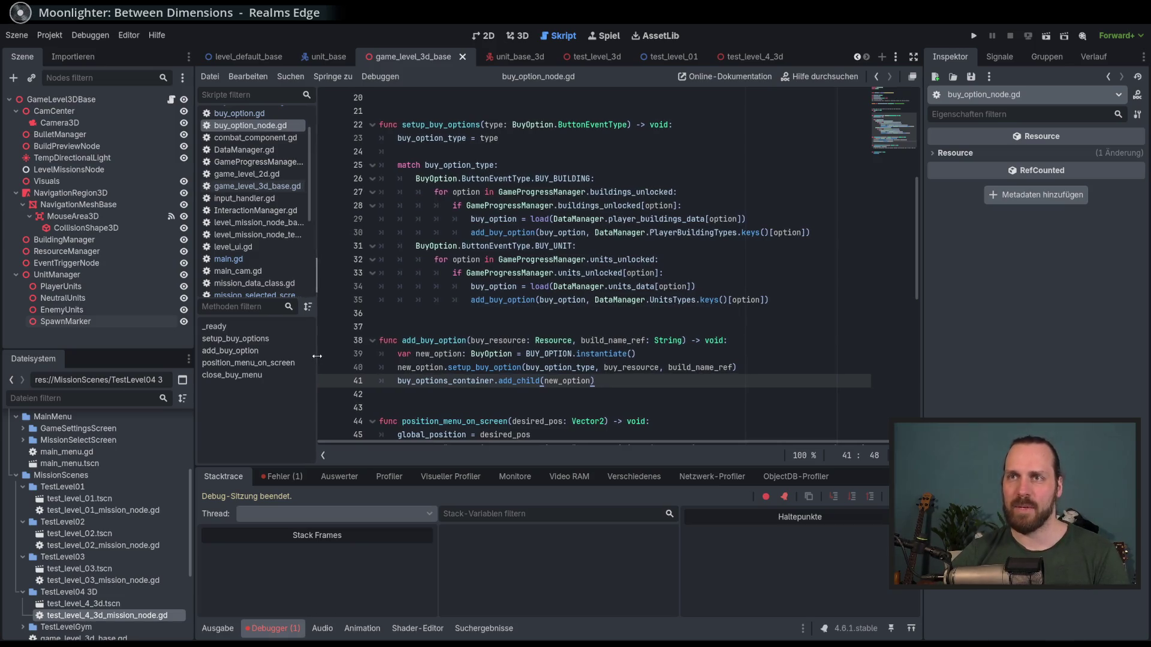
pyautogui.scroll(-3, 659, 341)
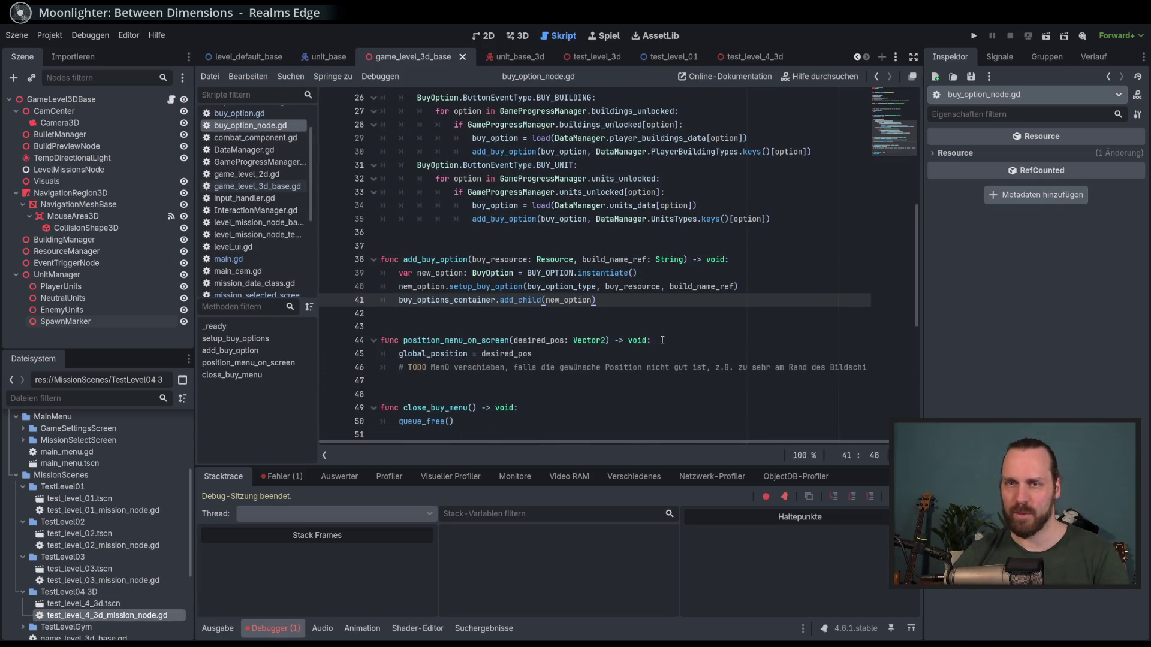
pyautogui.moveTo(194, 444); pyautogui.dragTo(188, 444)
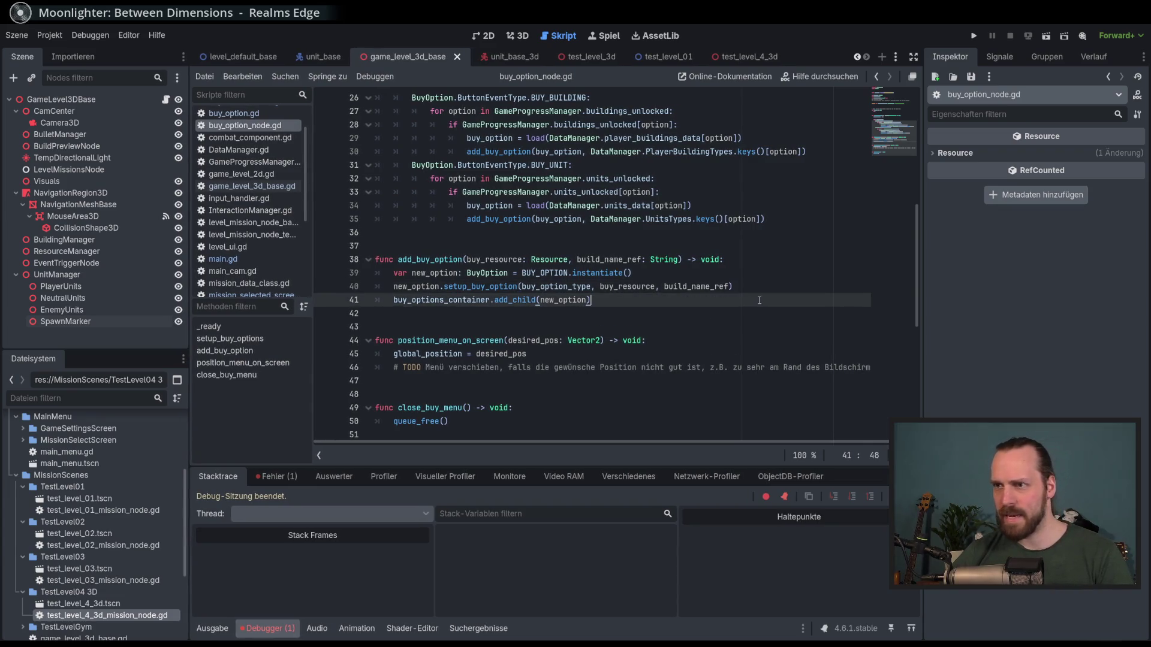
pyautogui.press('F5')
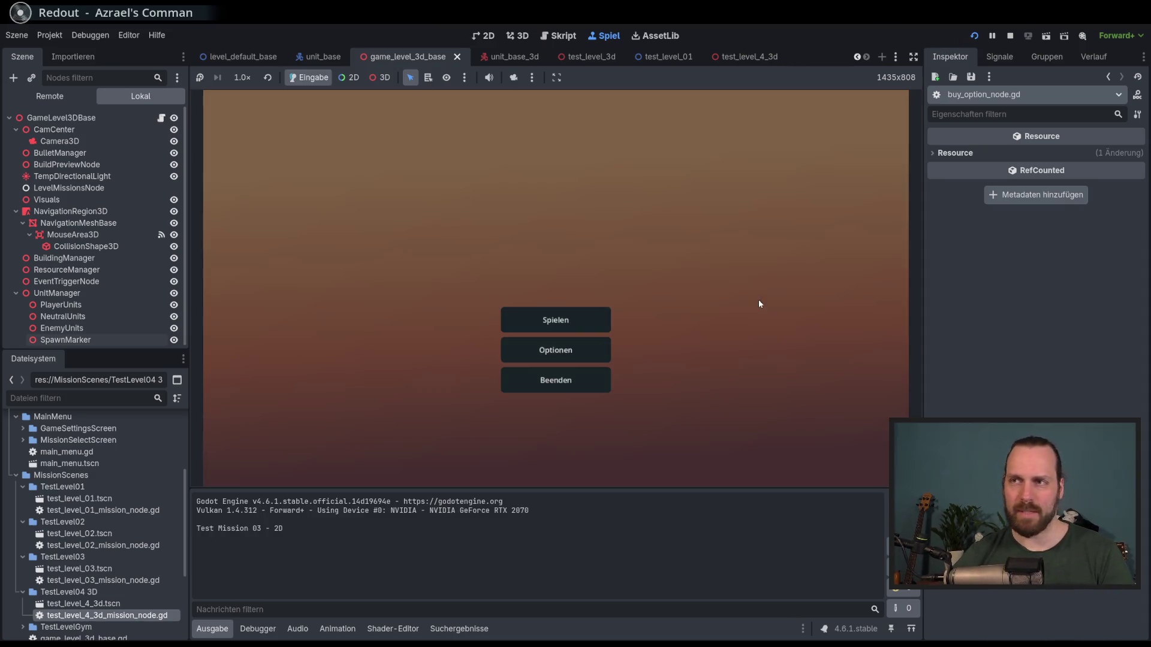
# - From the game's mission select, start Test Mission - 3D
pyautogui.click(569, 315)
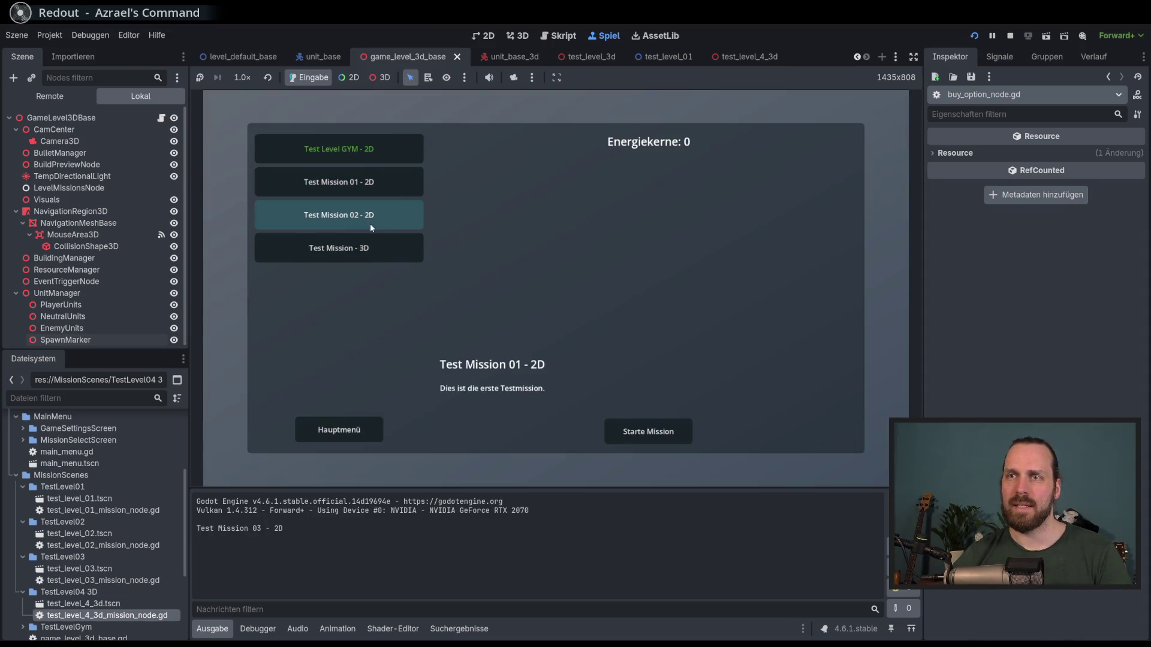
pyautogui.click(376, 252)
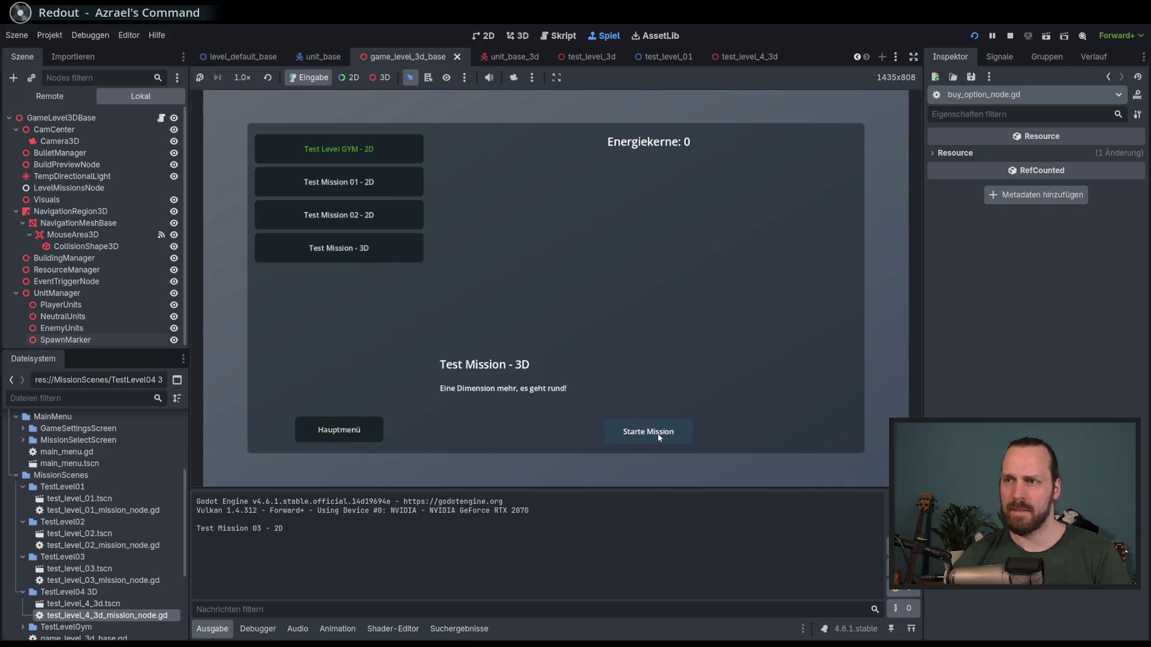
pyautogui.click(657, 433)
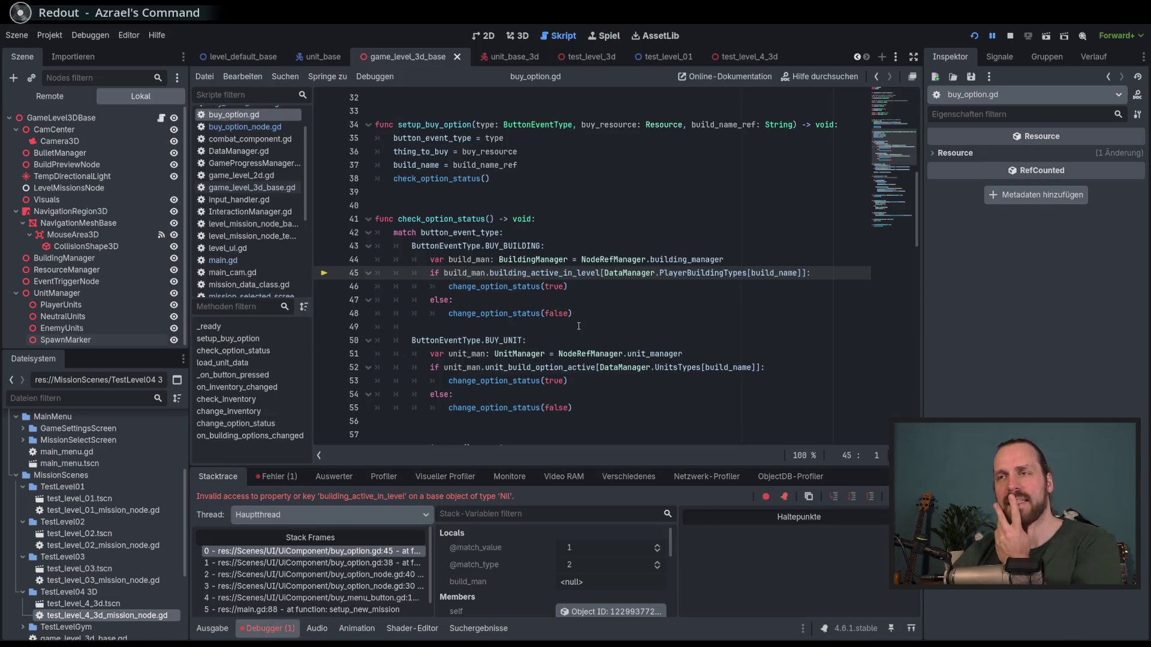
pyautogui.scroll(10, 631, 301)
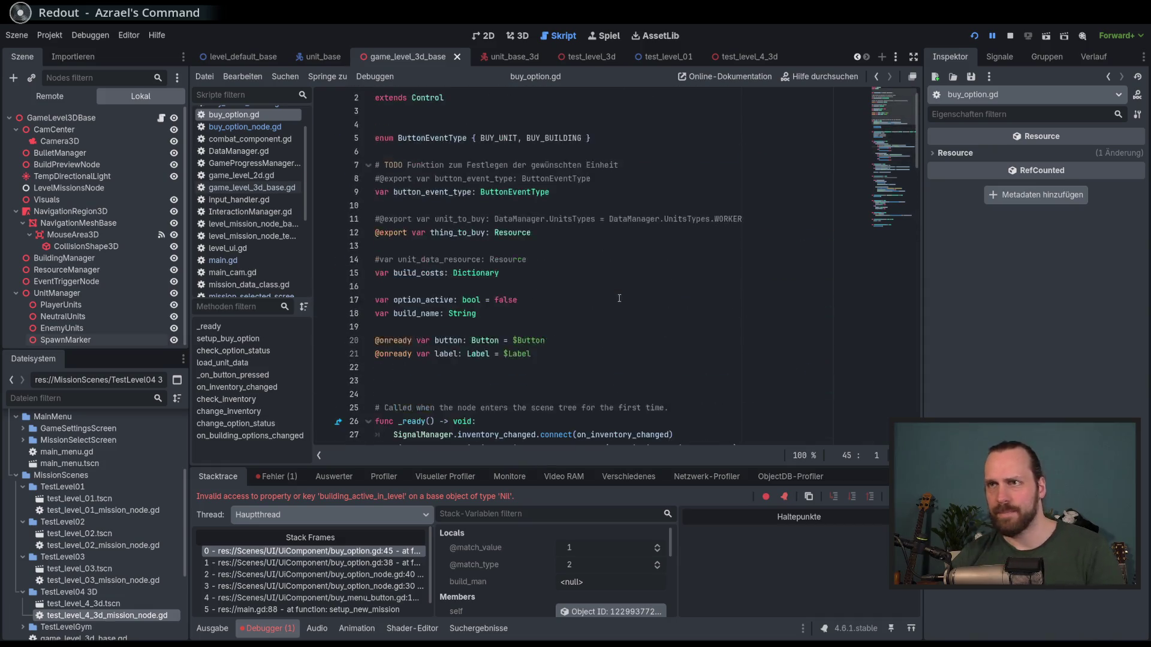
pyautogui.scroll(-11, 647, 275)
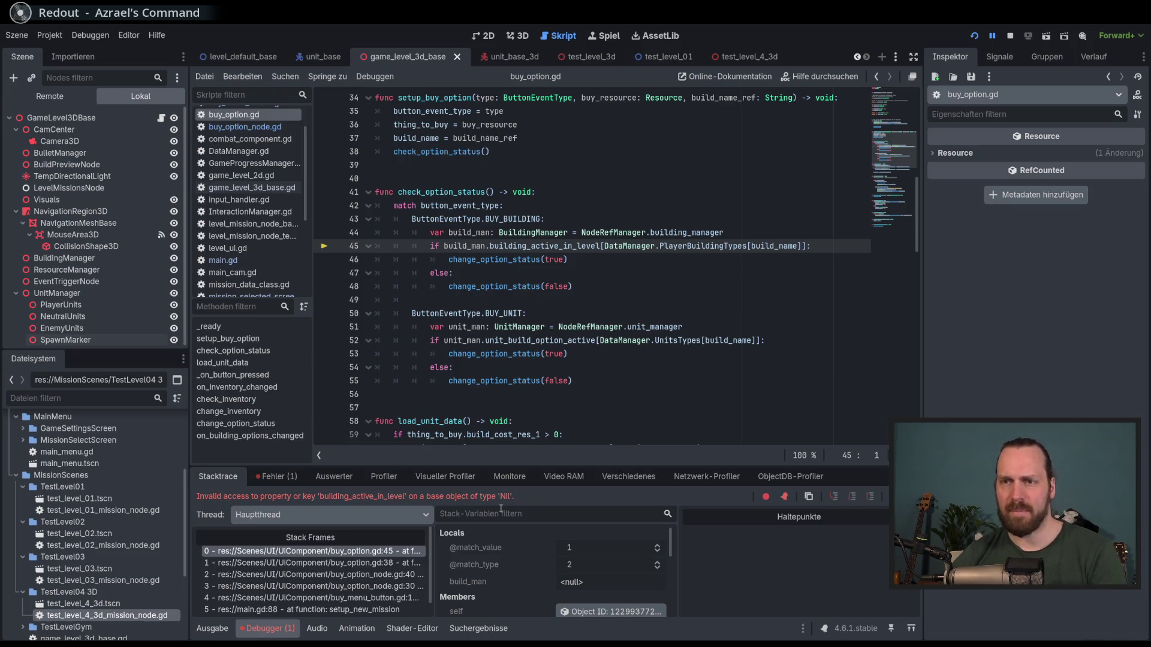
# - Enlarge the Debugger, widen Stack Frames, and open the main.gd line 88 frame
pyautogui.moveTo(543, 467); pyautogui.dragTo(546, 409)
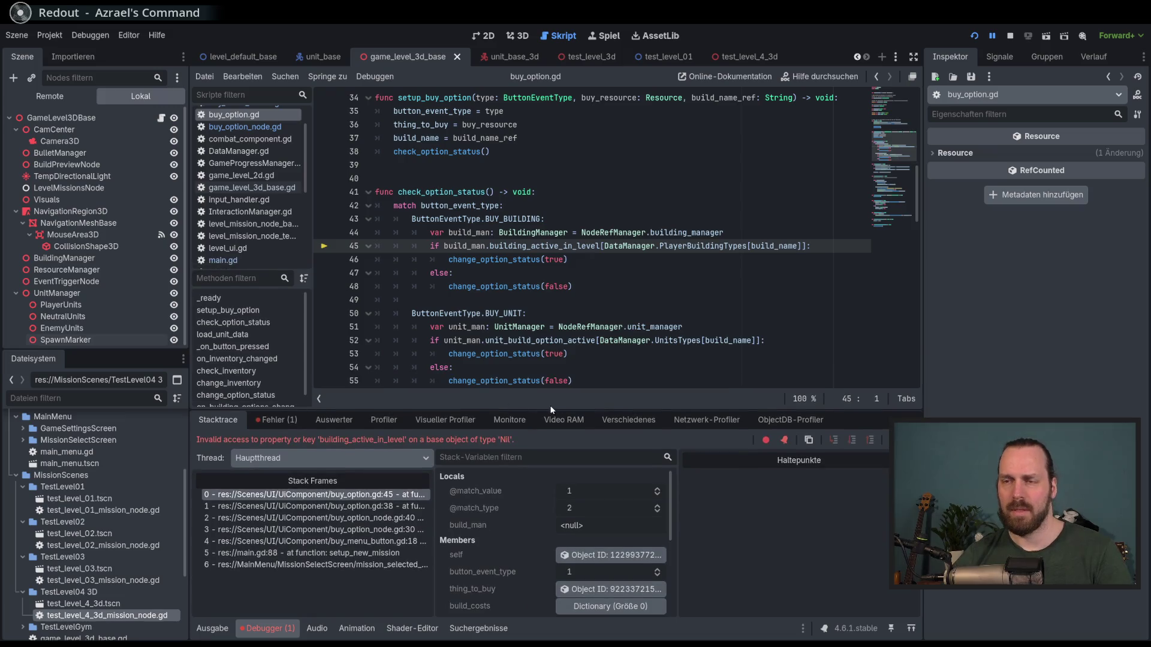
pyautogui.moveTo(435, 520)
pyautogui.mouseDown()
pyautogui.moveTo(488, 522)
pyautogui.moveTo(460, 522)
pyautogui.mouseUp()
pyautogui.click(311, 553)
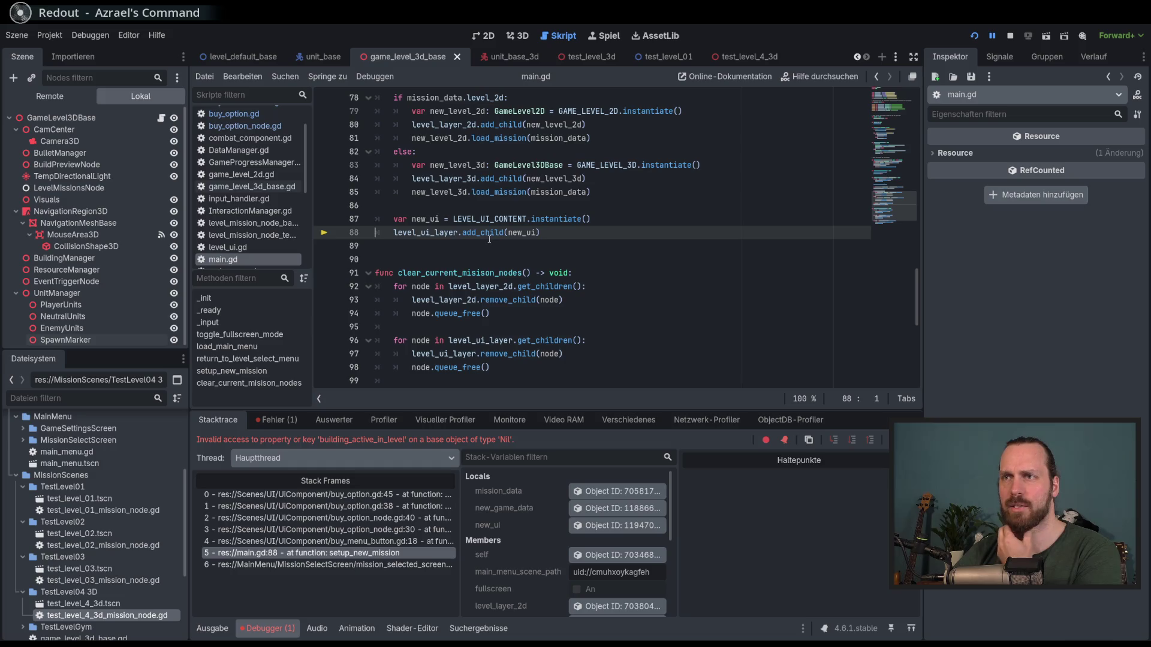
# - Read through setup_new_mission in main.gd, stop the game with F8, and heighten the code editor
pyautogui.scroll(4, 490, 240)
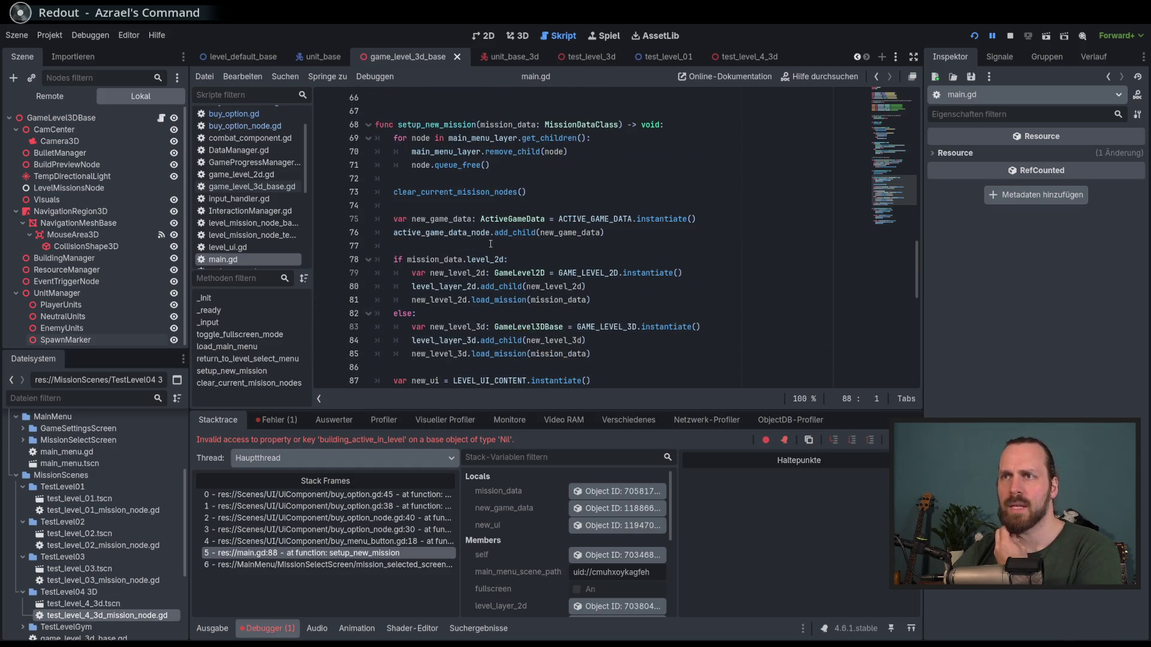
pyautogui.scroll(20, 490, 244)
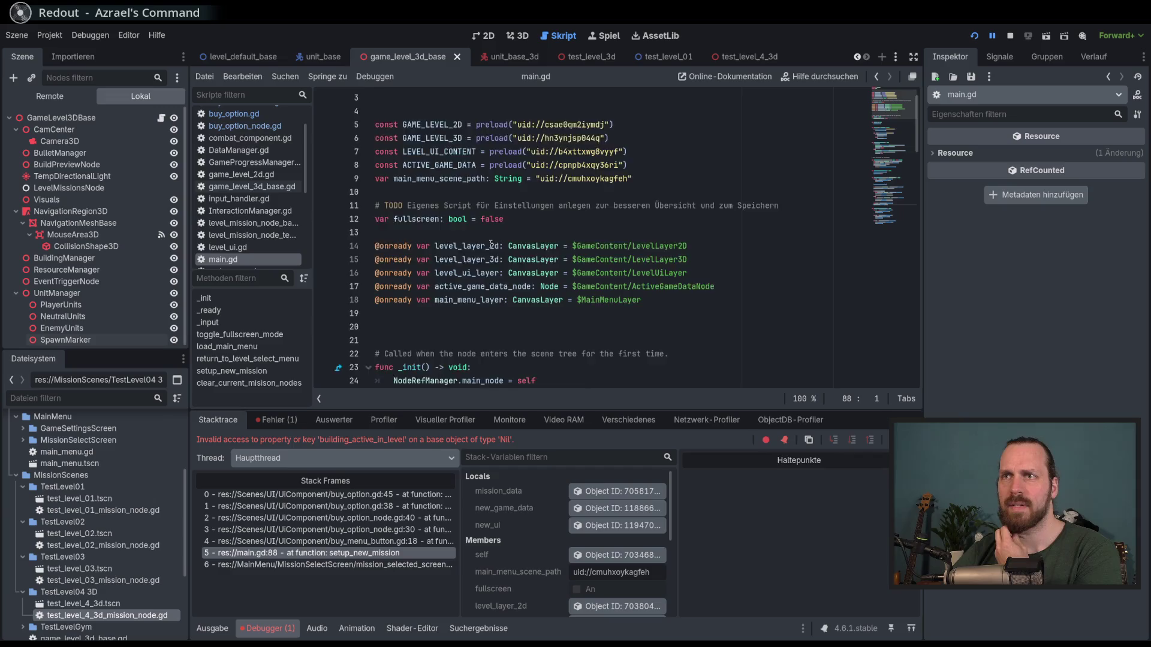
pyautogui.scroll(-17, 491, 244)
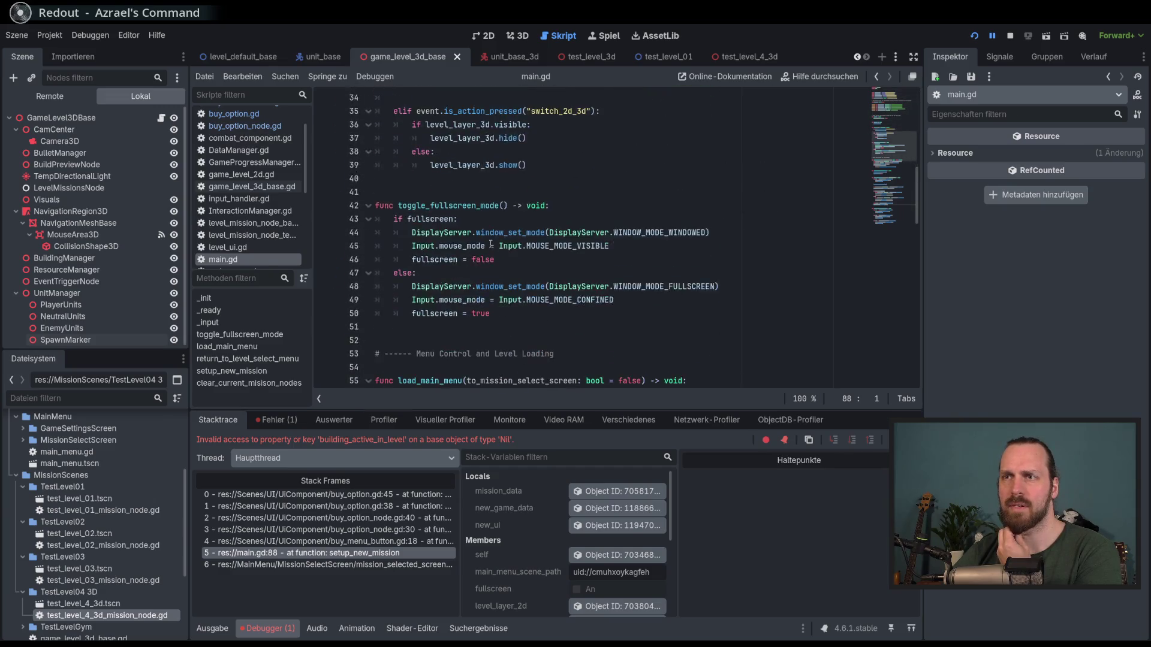
pyautogui.scroll(-9, 490, 245)
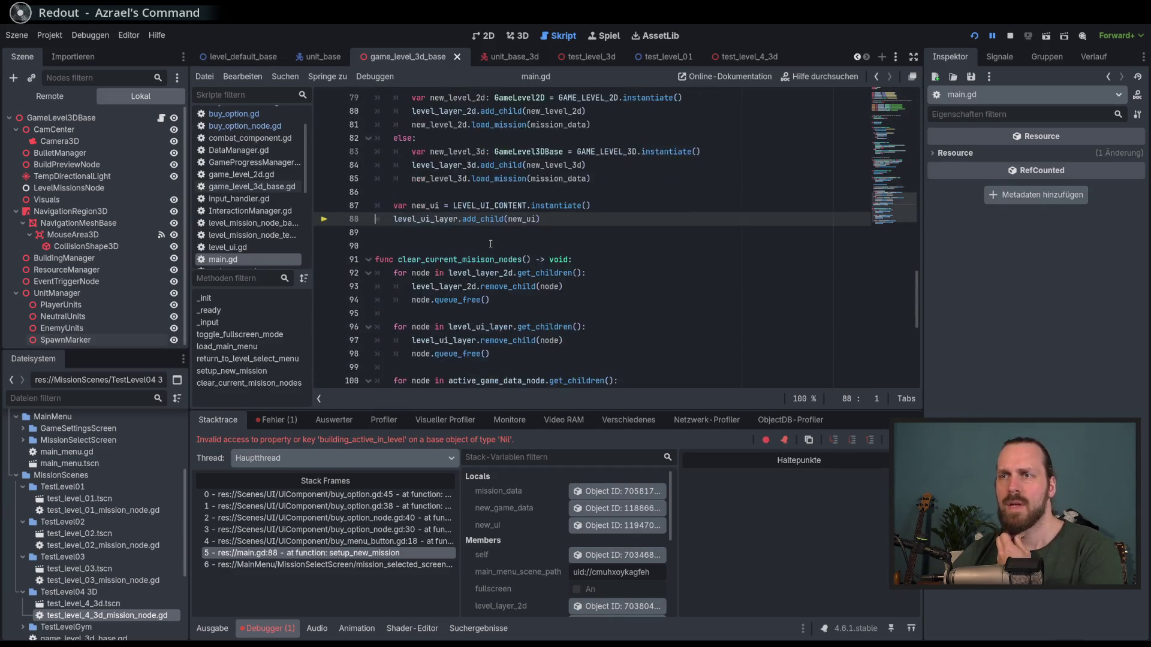
pyautogui.scroll(-1, 507, 253)
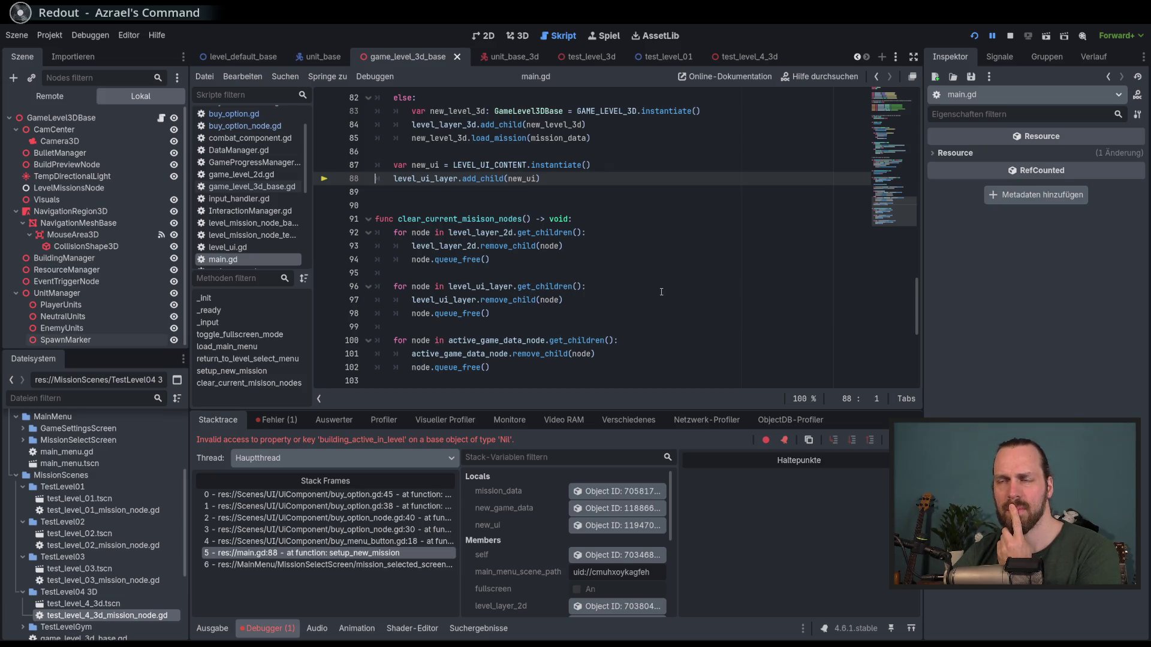
pyautogui.scroll(2, 661, 291)
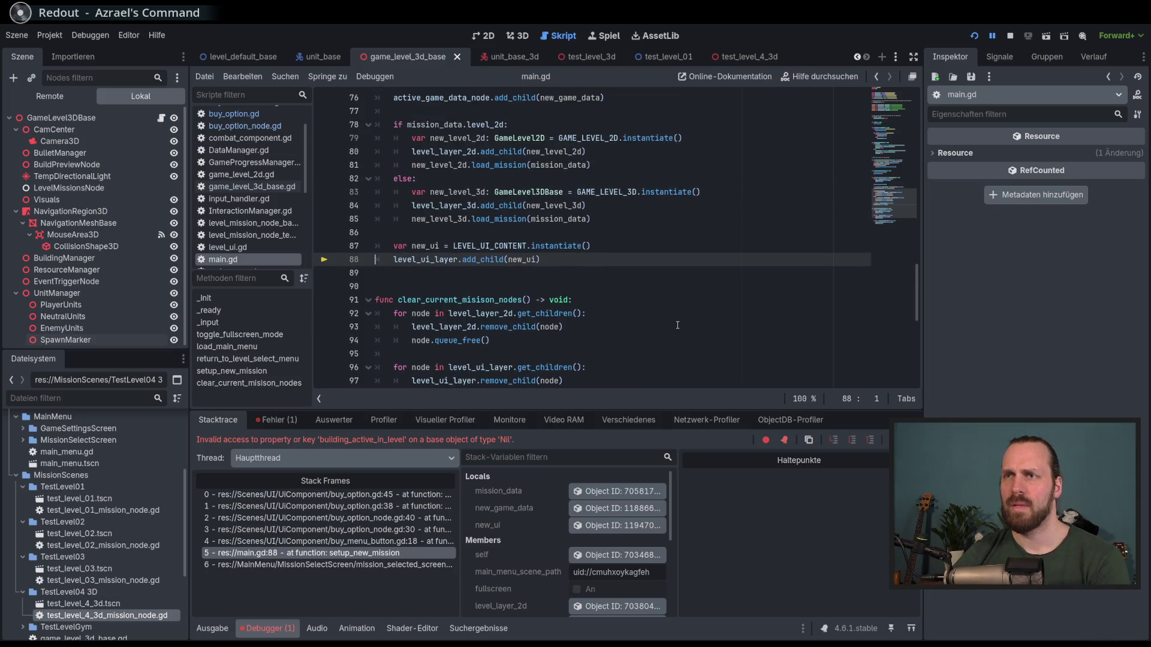
pyautogui.press('F8')
pyautogui.moveTo(673, 413); pyautogui.dragTo(675, 519)
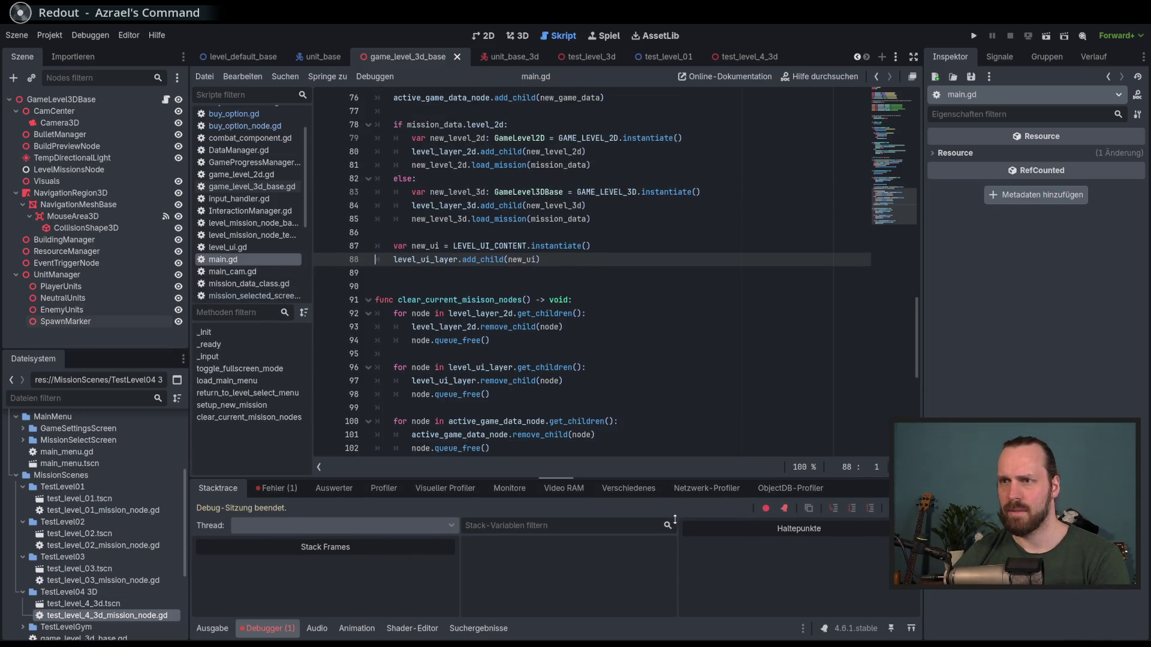
# - Open blank lines after the level_layer_2d cleanup loop in clear_current_misison_nodes
pyautogui.doubleClick(462, 309)
pyautogui.doubleClick(492, 300)
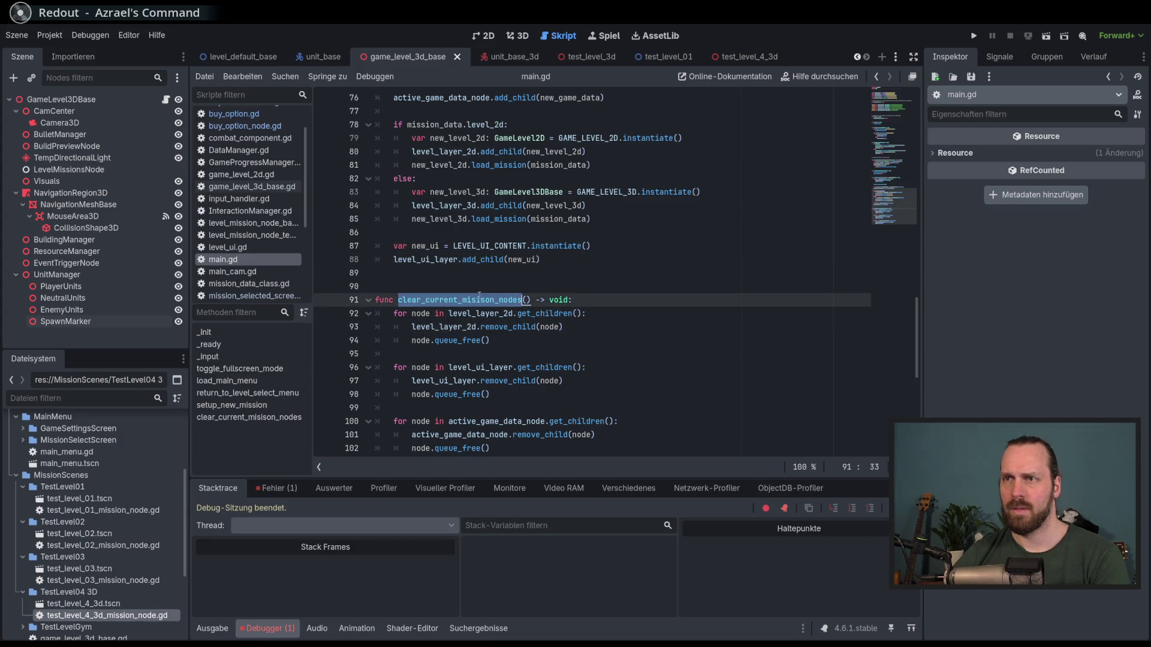
pyautogui.scroll(3, 530, 324)
pyautogui.scroll(-5, 525, 279)
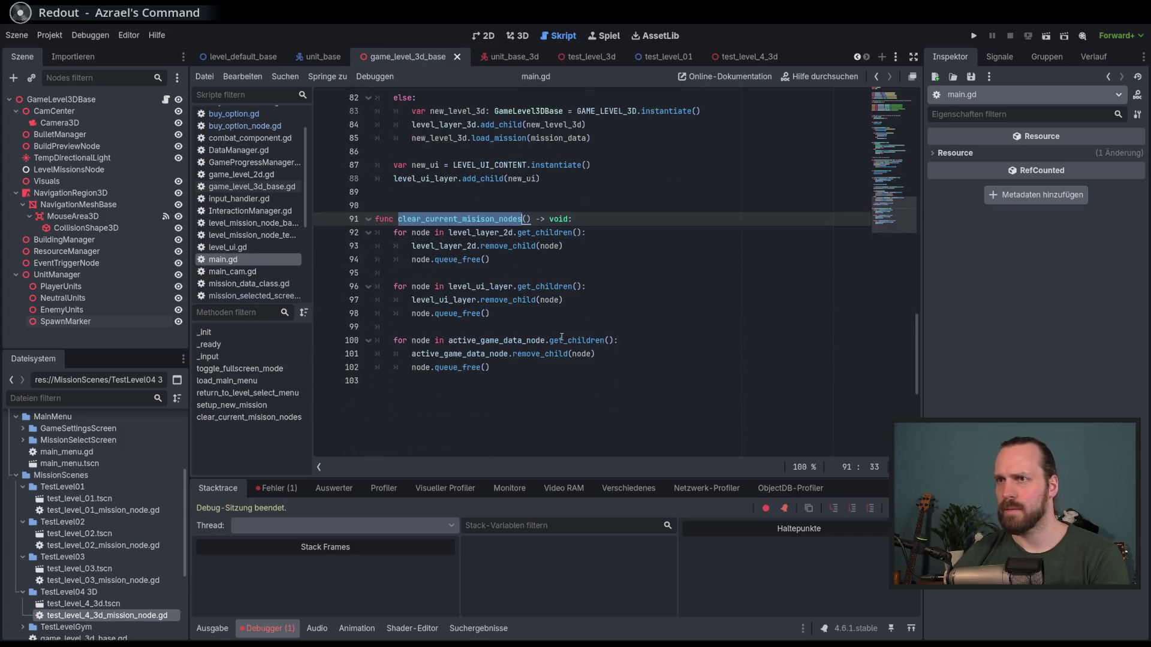
pyautogui.click(559, 352)
pyautogui.click(468, 273)
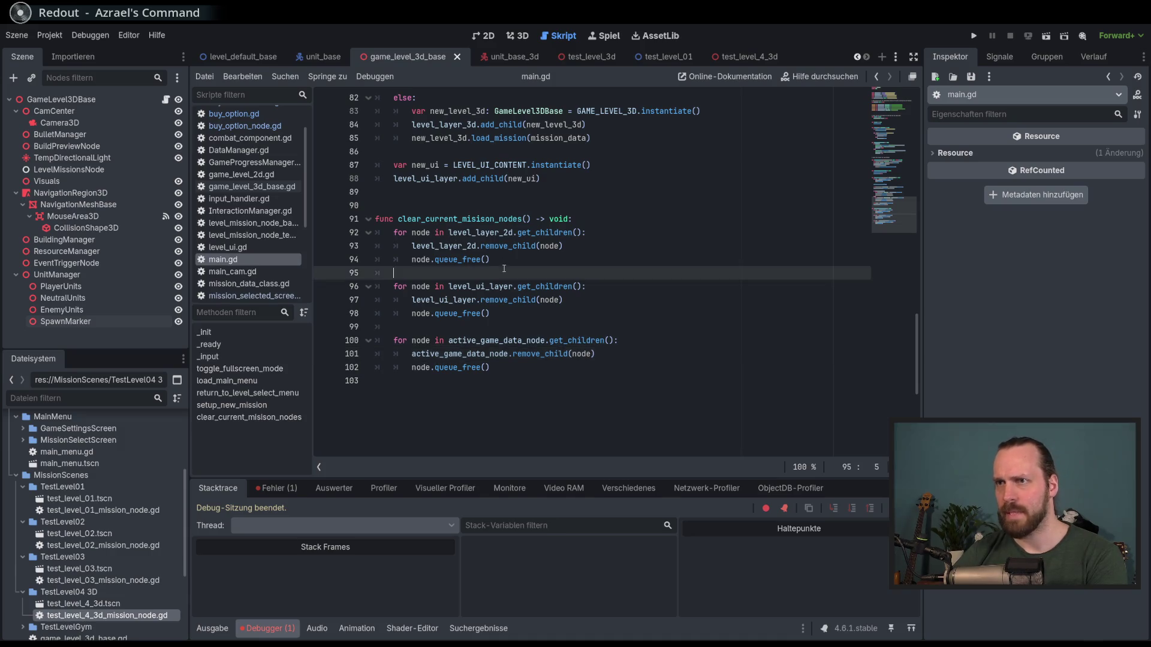
pyautogui.press('Return')
pyautogui.press('Return')
pyautogui.press('Return')
pyautogui.click(471, 290)
# - Write the loop header 'for node in level_layer_3d.get_children():'
pyautogui.write('for node in')
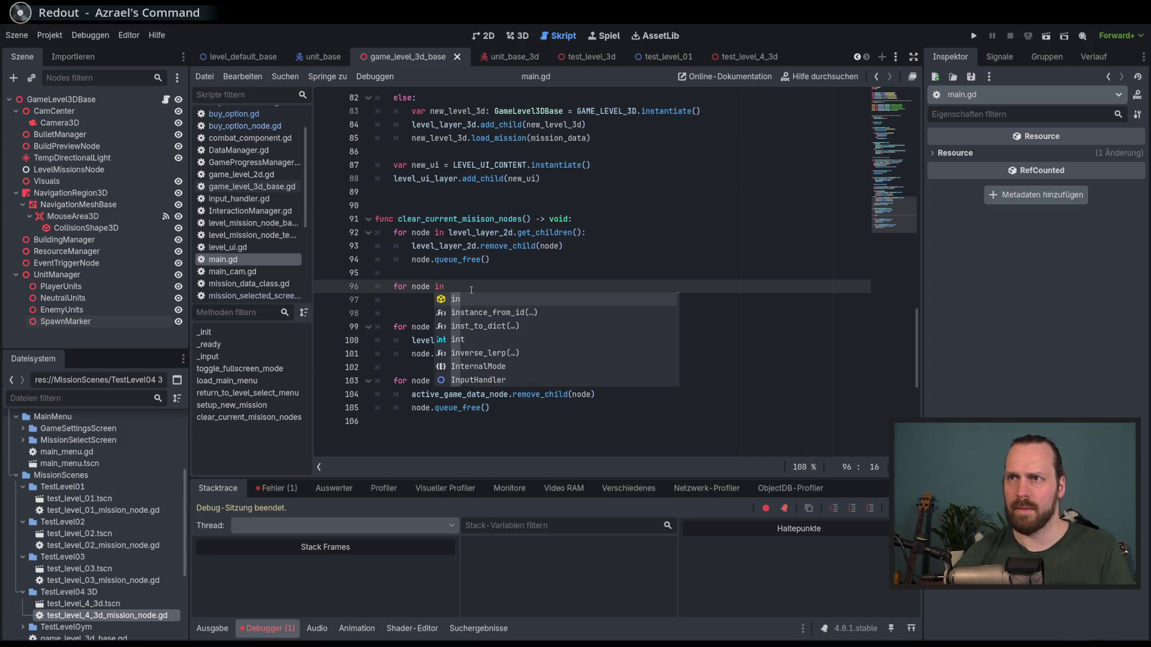
pyautogui.write(' kle')
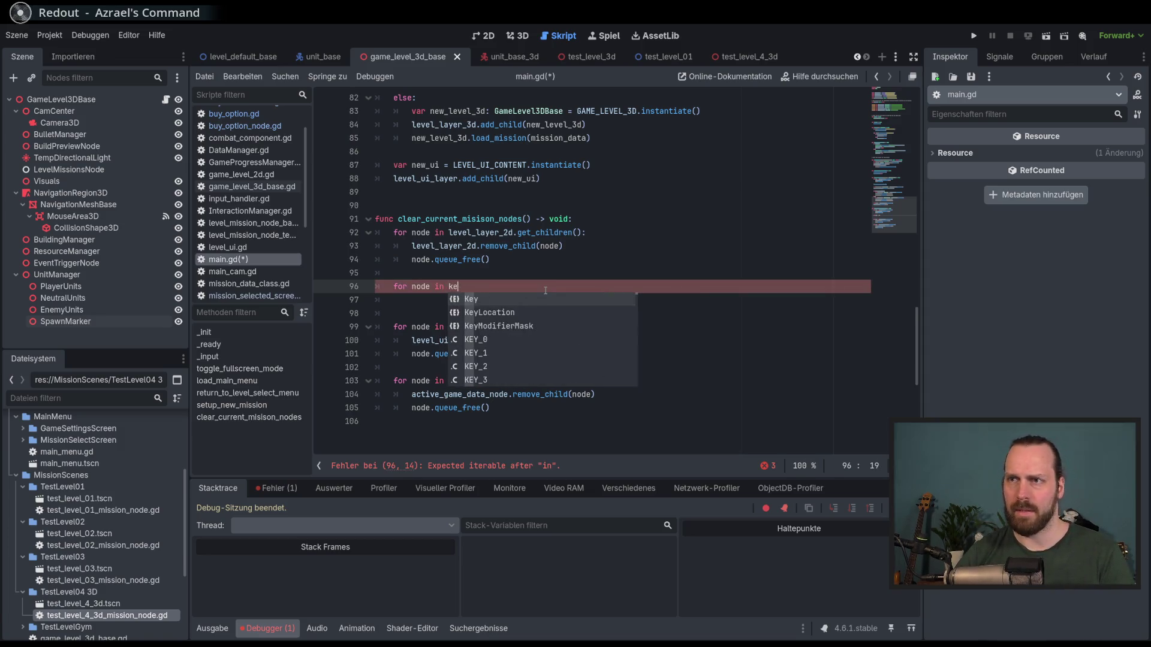
pyautogui.press('BackSpace')
pyautogui.press('BackSpace')
pyautogui.press('BackSpace')
pyautogui.write('level_la')
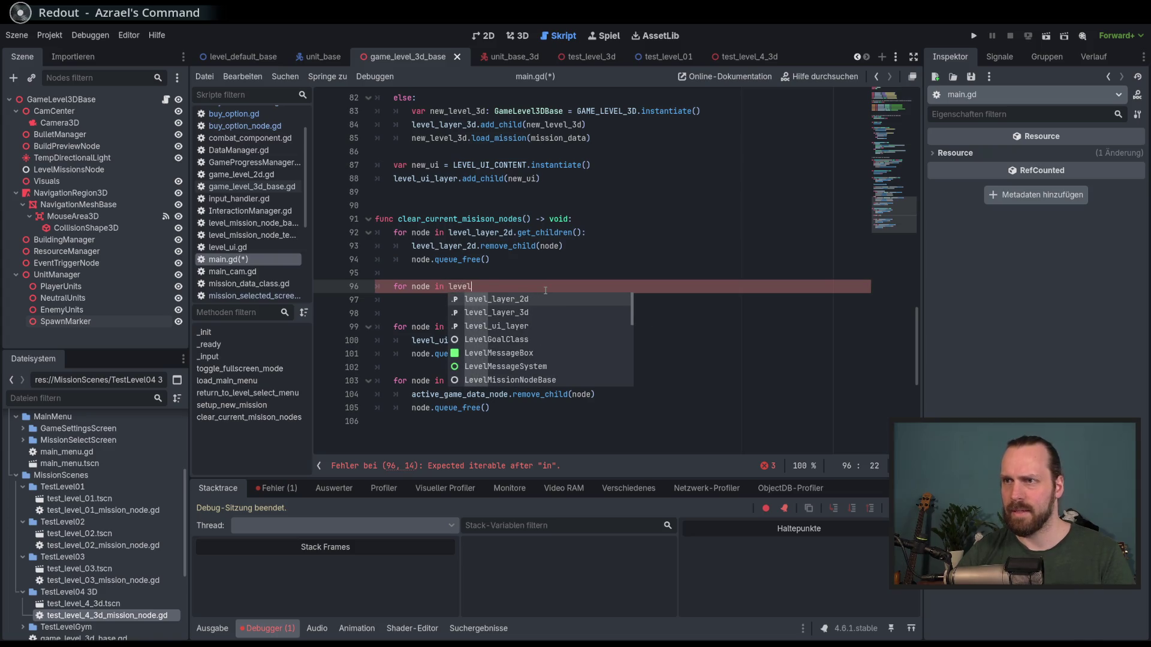
pyautogui.press('Return')
pyautogui.write('.get_ch')
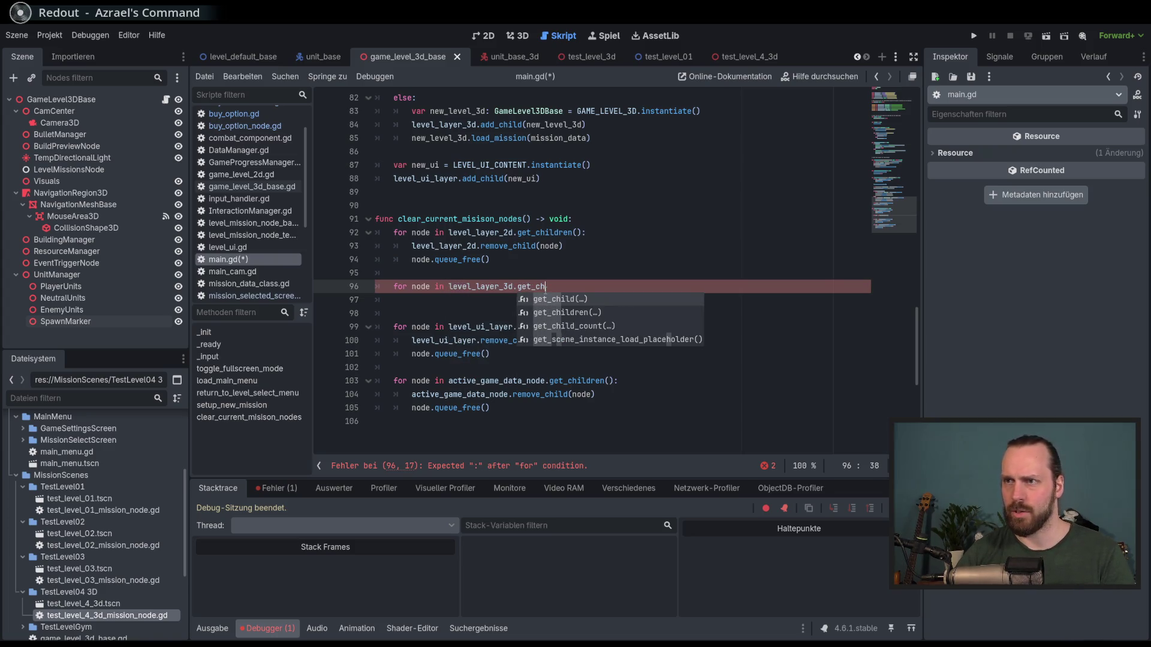
pyautogui.write('ildren(')
pyautogui.press('Return')
pyautogui.press('Return')
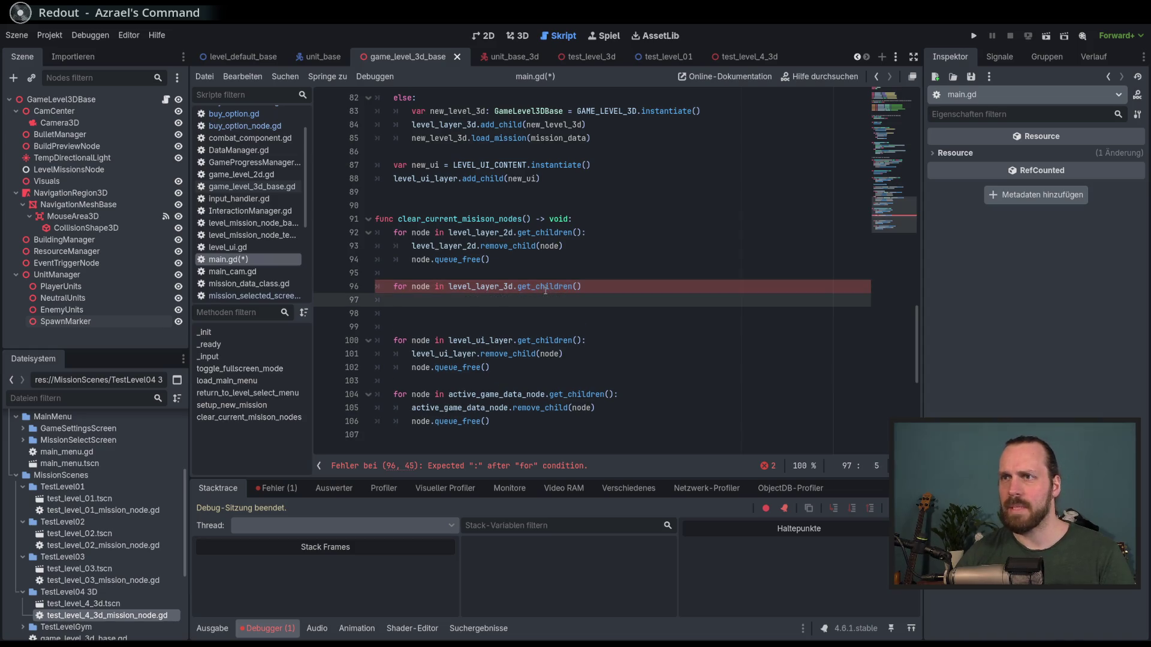
pyautogui.write('level')
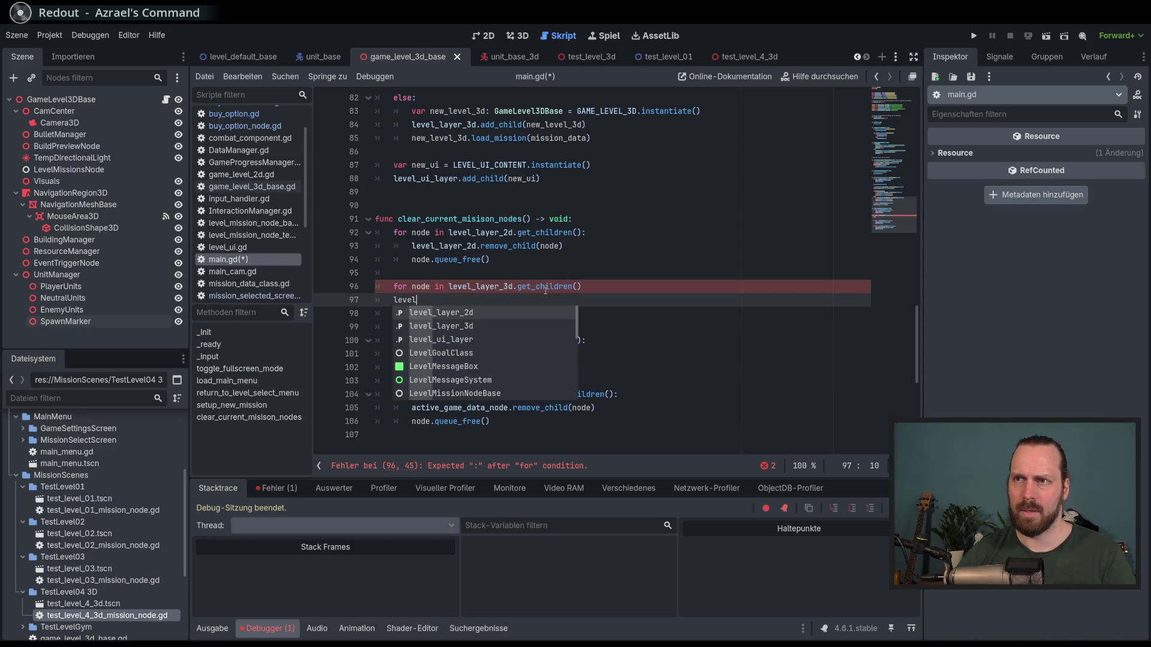
pyautogui.press('BackSpace')
pyautogui.press('BackSpace')
pyautogui.press('BackSpace')
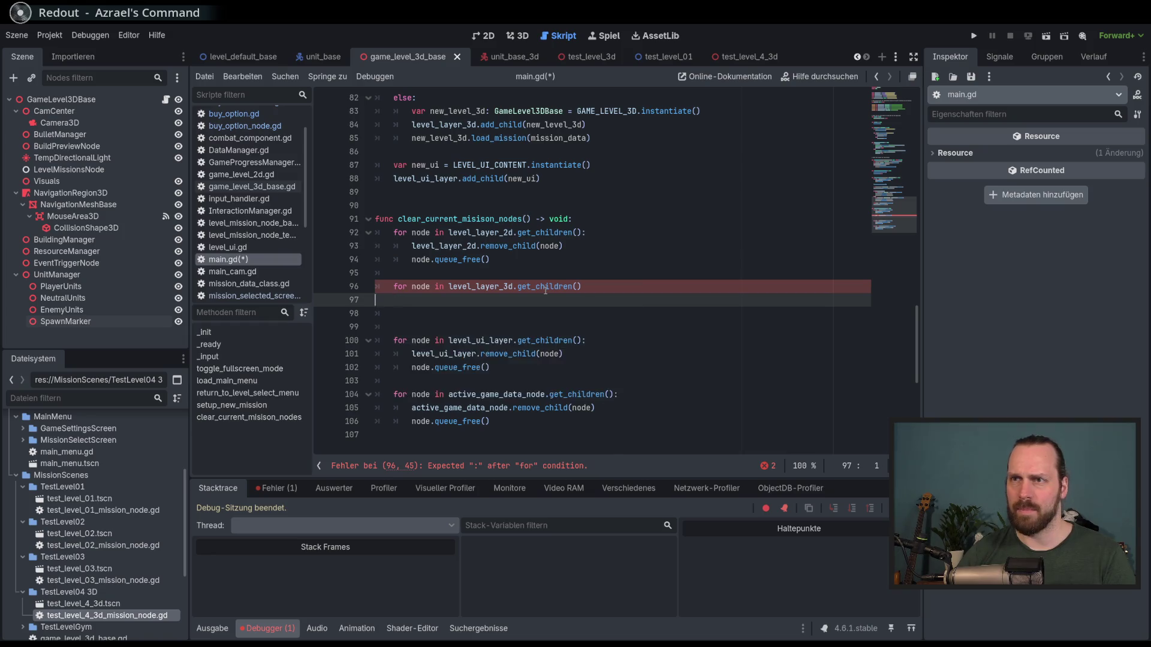
pyautogui.write(':')
pyautogui.press('Return')
# - Fill the loop body with level_layer_3d.remove_child(node) and node.queue_free()
pyautogui.write('level')
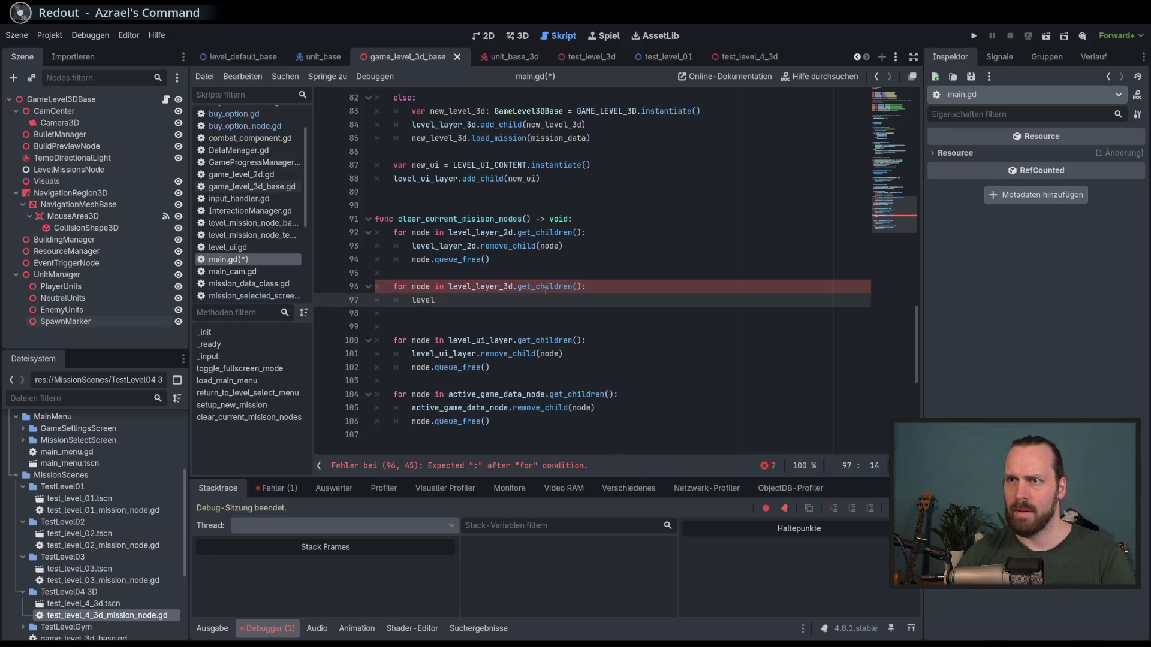
pyautogui.press('Down')
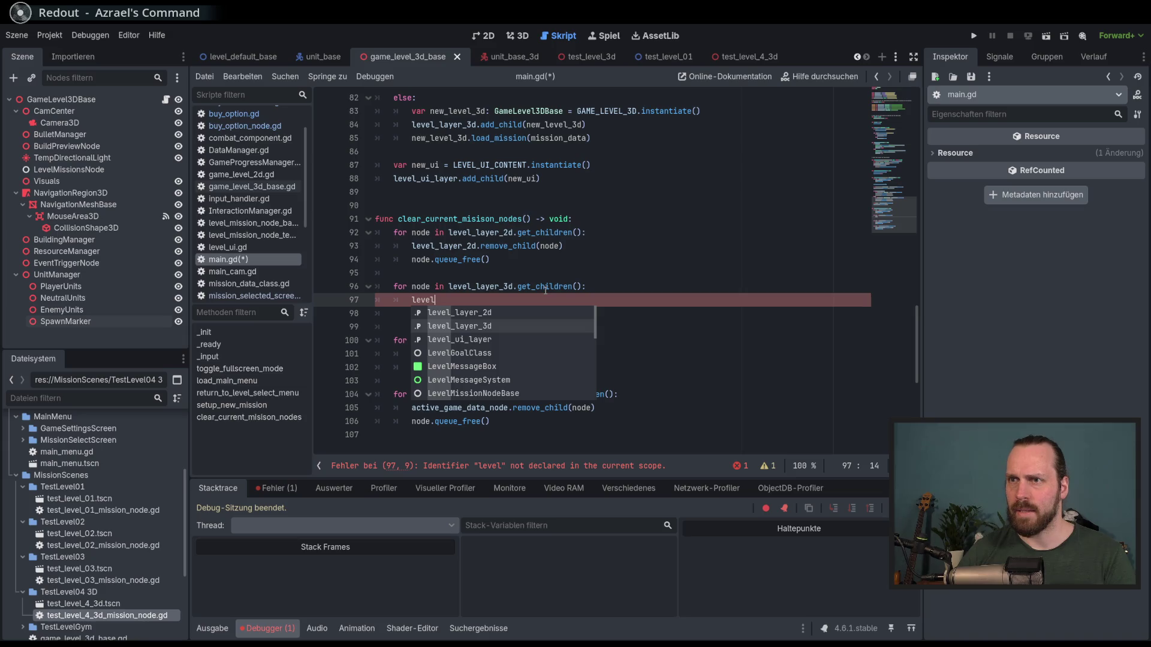
pyautogui.press('Return')
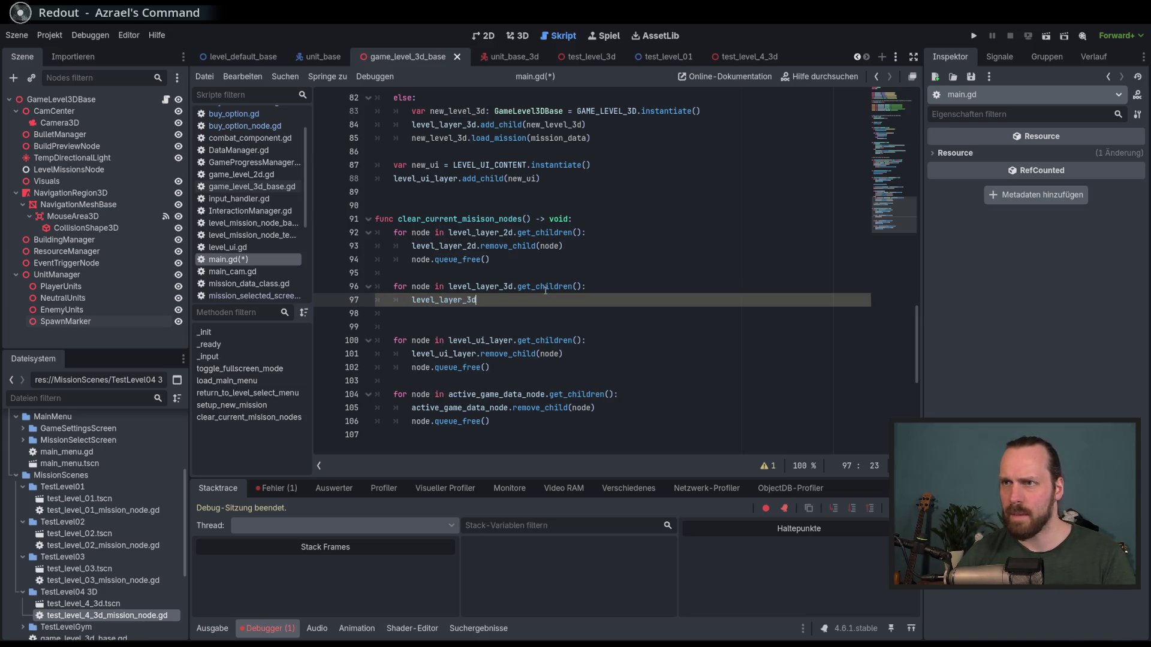
pyautogui.write('.remo')
pyautogui.press('Return')
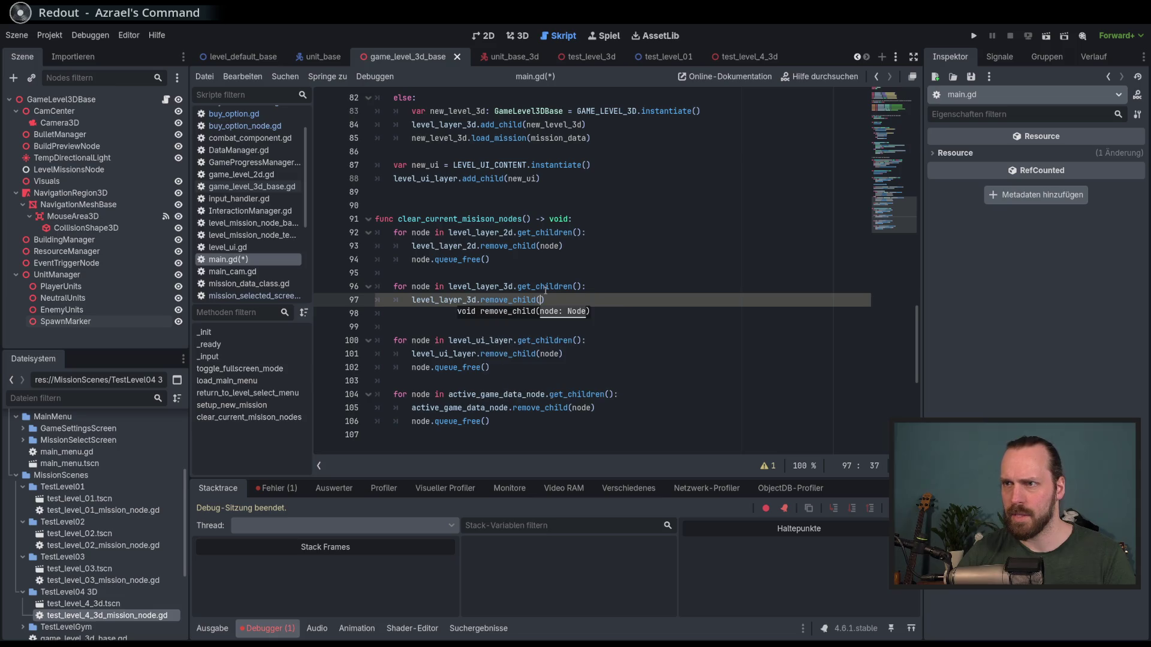
pyautogui.write('node')
pyautogui.press('End')
pyautogui.press('Return')
pyautogui.write('node.')
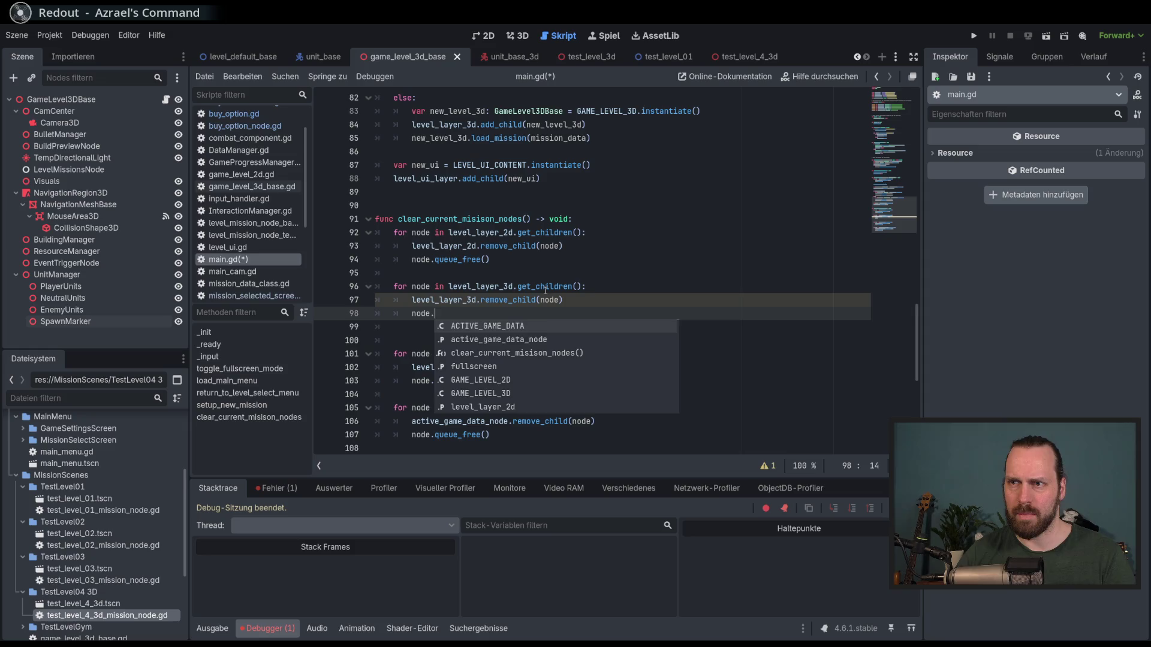
pyautogui.write('que')
pyautogui.press('Return')
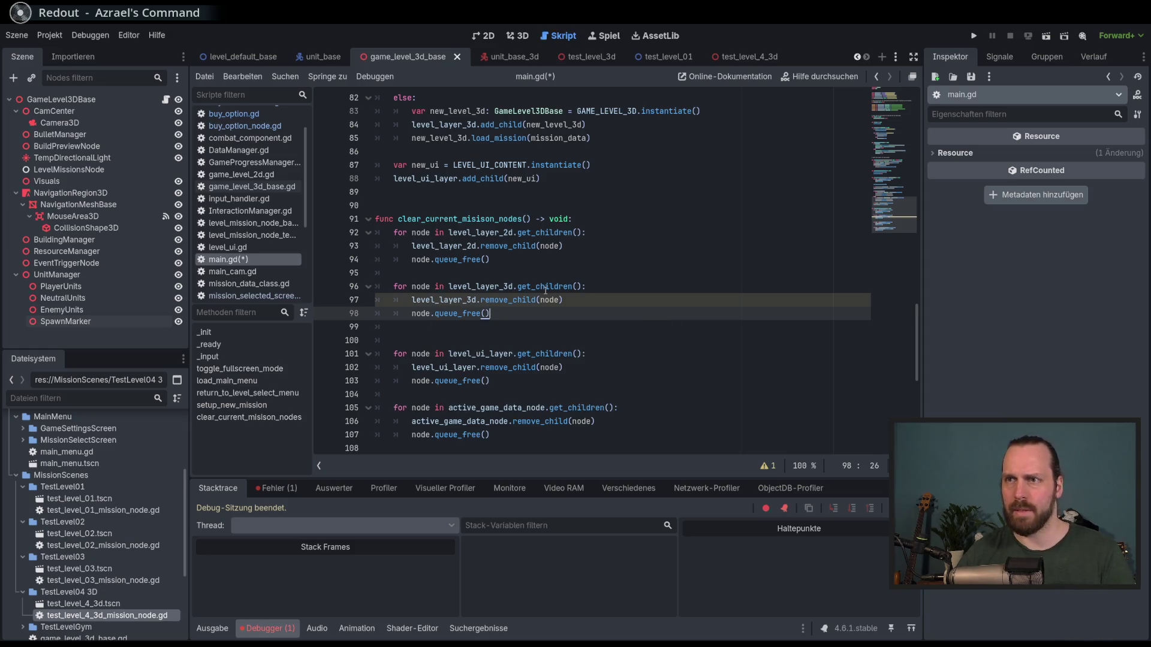
pyautogui.press('Delete')
# - Save main.gd and review the level_ui_layer add_child call on line 88
pyautogui.hotkey('ctrl', 's')
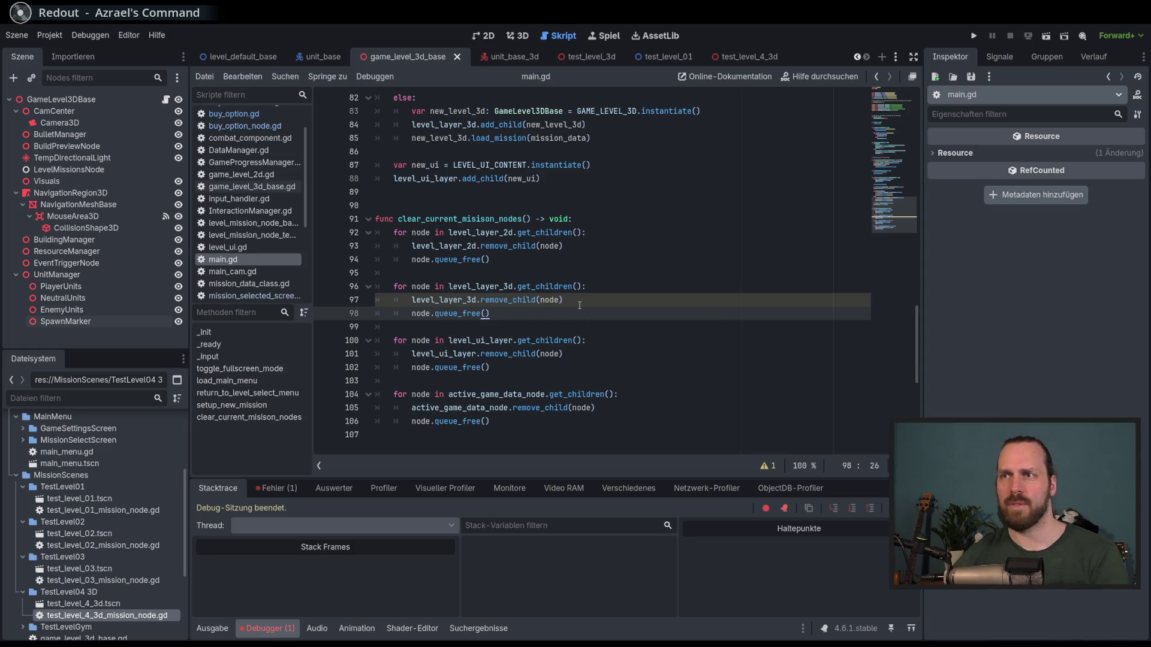
pyautogui.press('Up')
pyautogui.press('End')
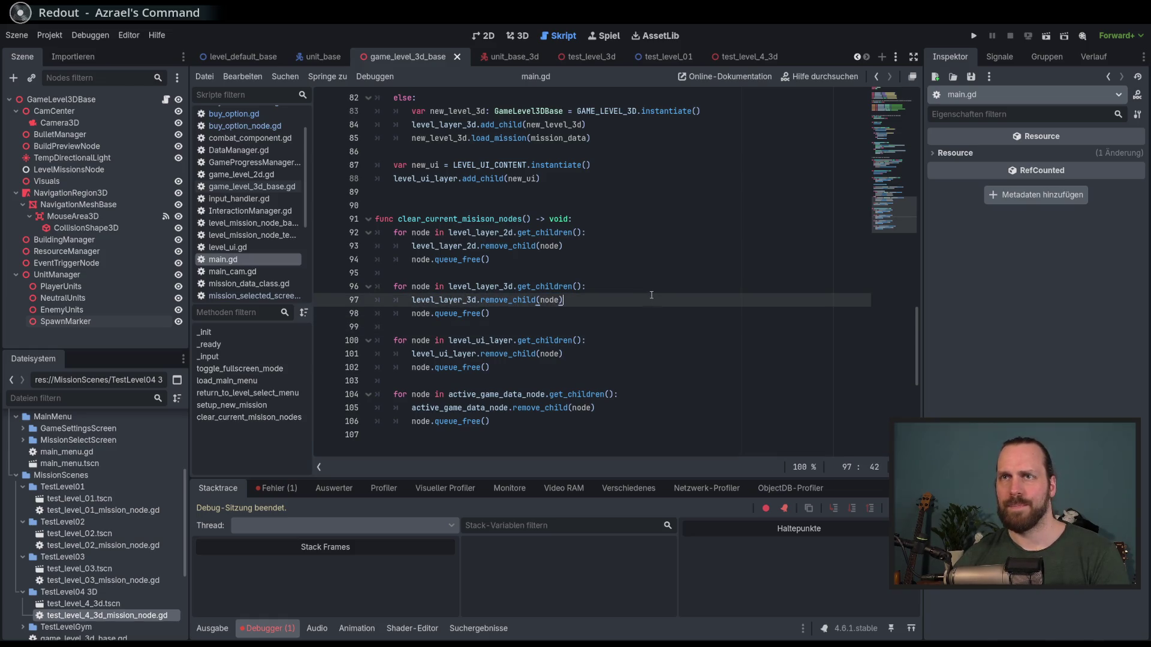
pyautogui.scroll(3, 664, 311)
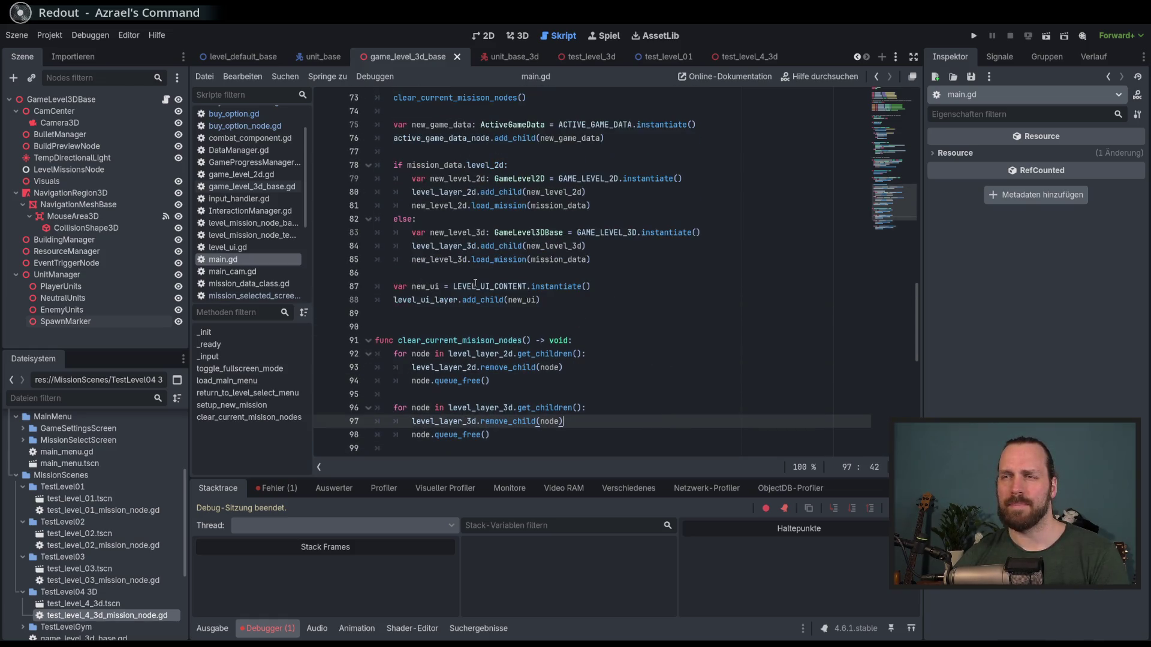
pyautogui.doubleClick(434, 300)
pyautogui.doubleClick(497, 300)
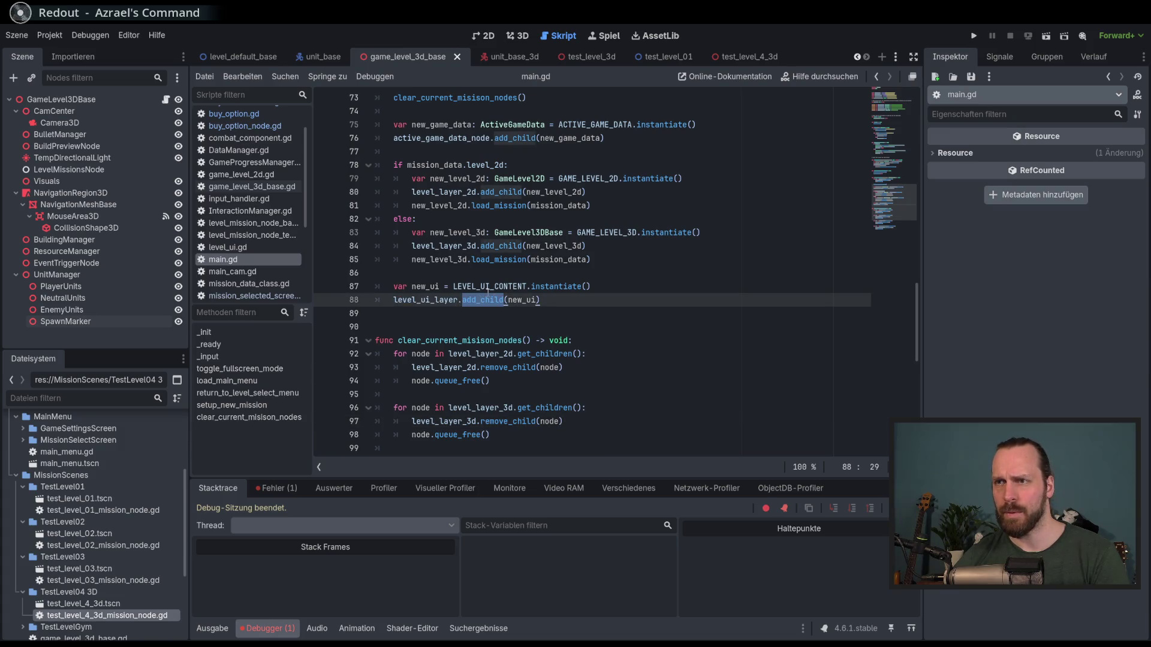
pyautogui.click(485, 301)
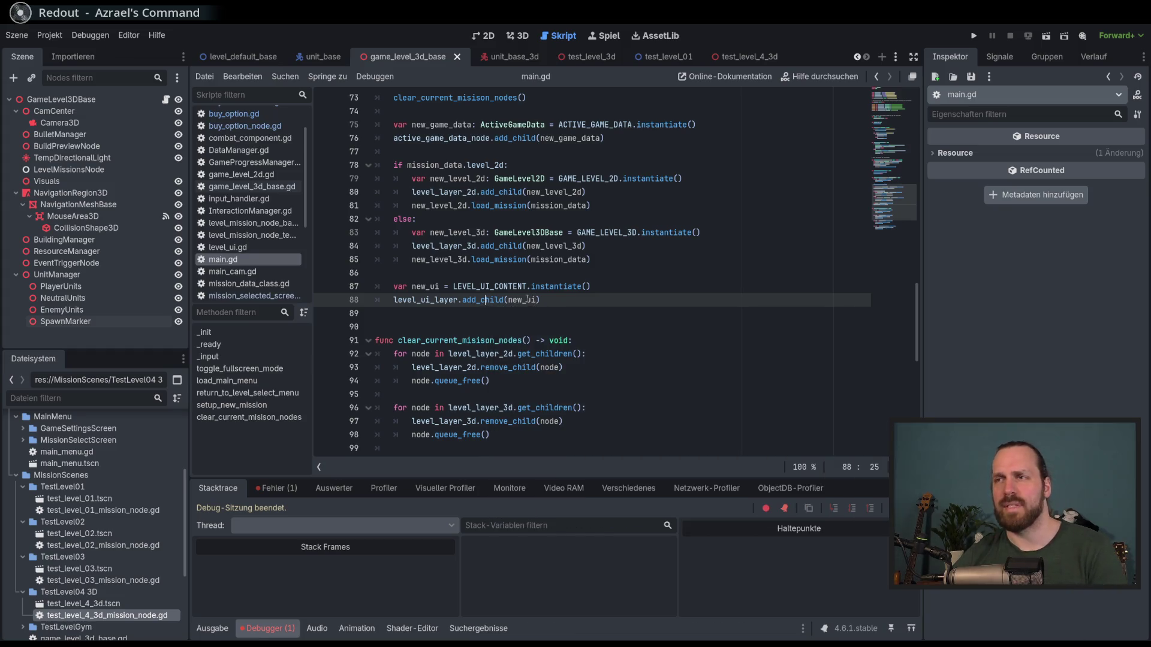
pyautogui.click(549, 300)
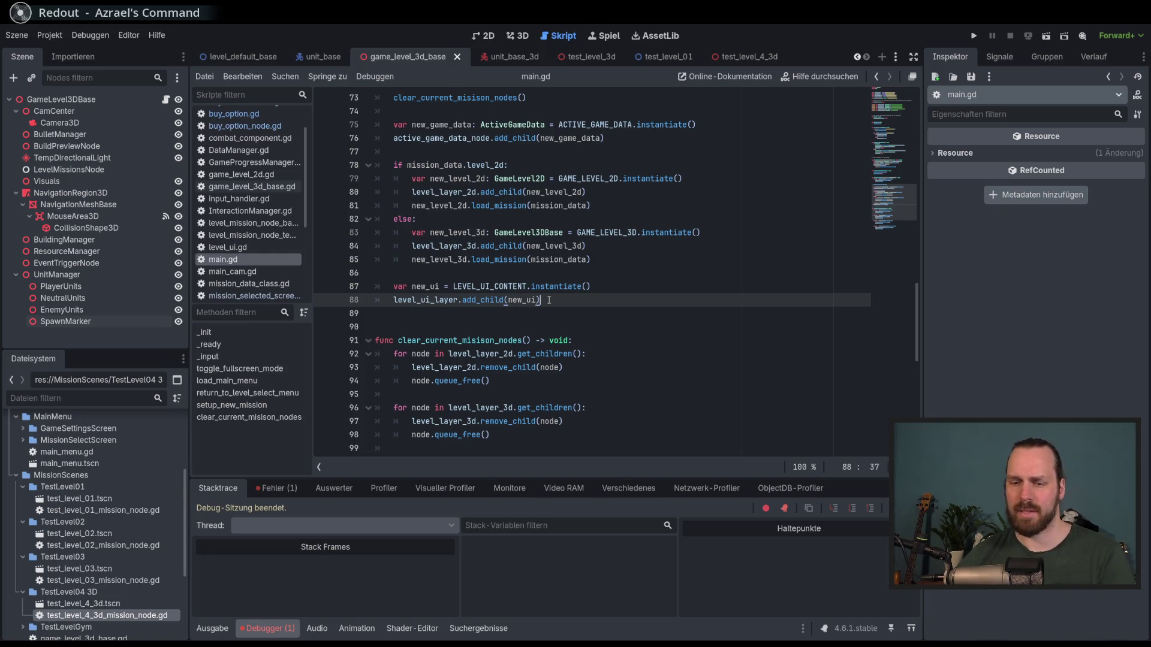
# - Run the project with F5 and start Test Mission - 3D from Spielen
pyautogui.press('F5')
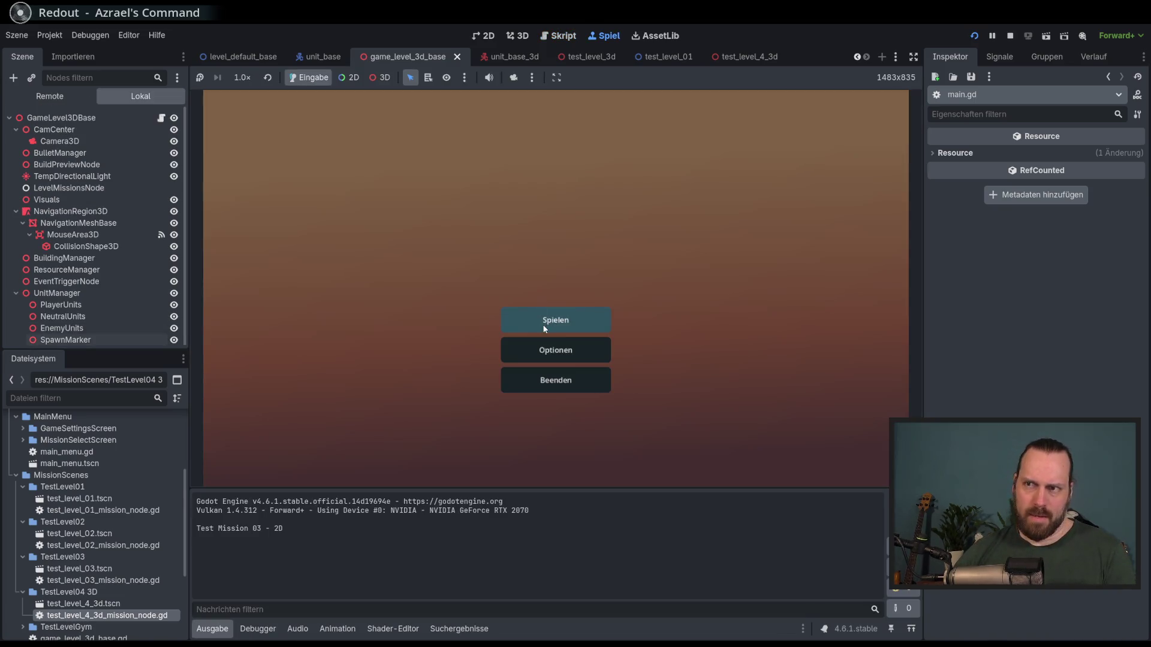
pyautogui.click(548, 318)
pyautogui.click(380, 252)
pyautogui.click(642, 431)
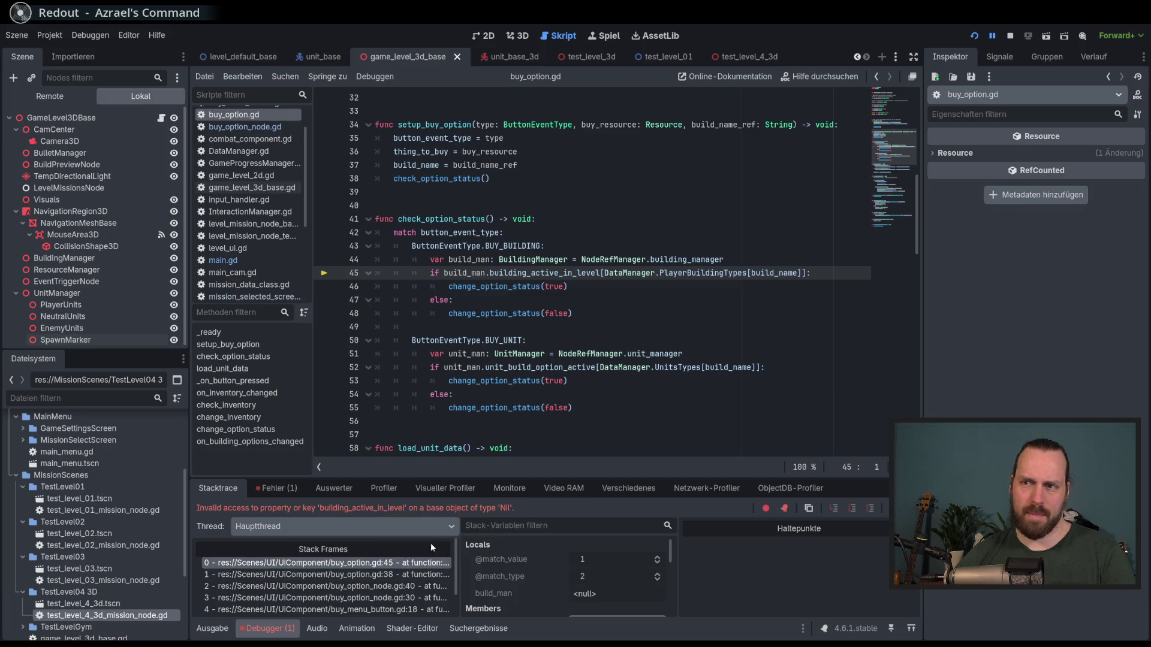
# - Enlarge the debugger and step through stack frames down to buy_menu_button.gd line 18
pyautogui.moveTo(497, 478)
pyautogui.mouseDown()
pyautogui.moveTo(498, 350)
pyautogui.moveTo(498, 393)
pyautogui.mouseUp()
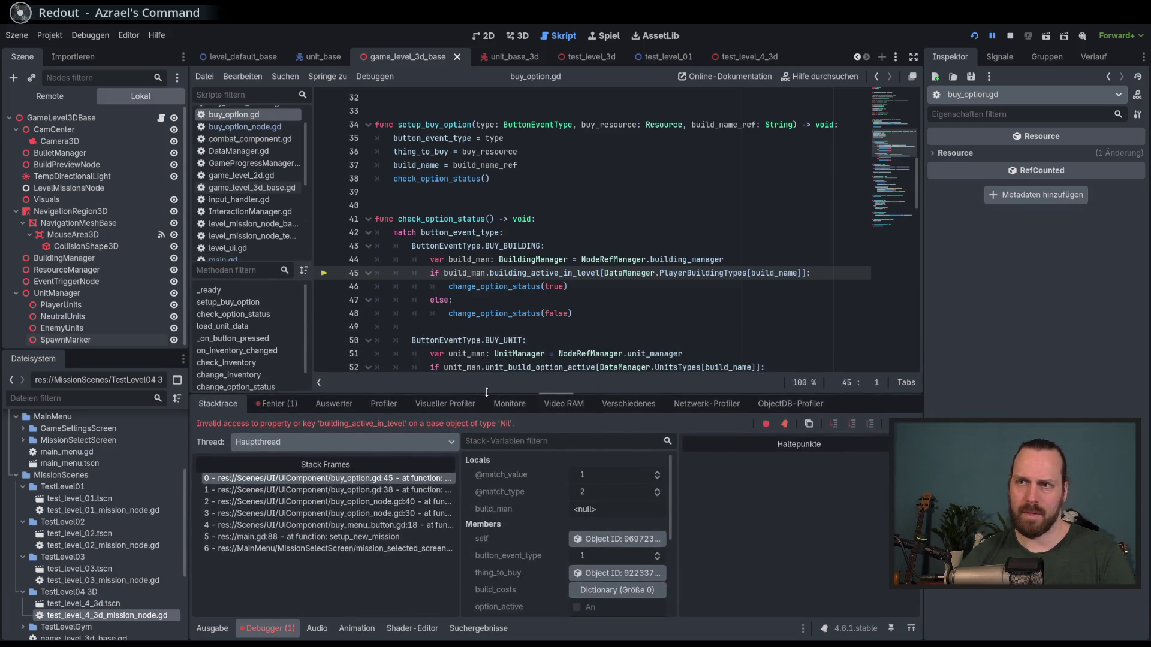
pyautogui.click(410, 490)
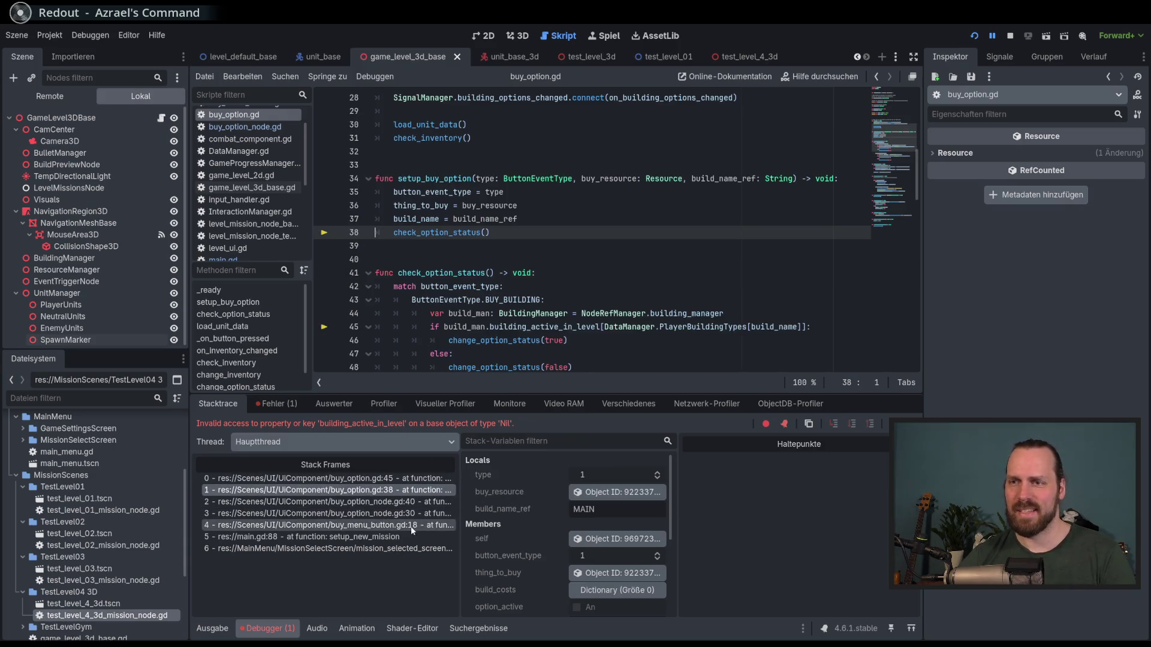
pyautogui.click(360, 537)
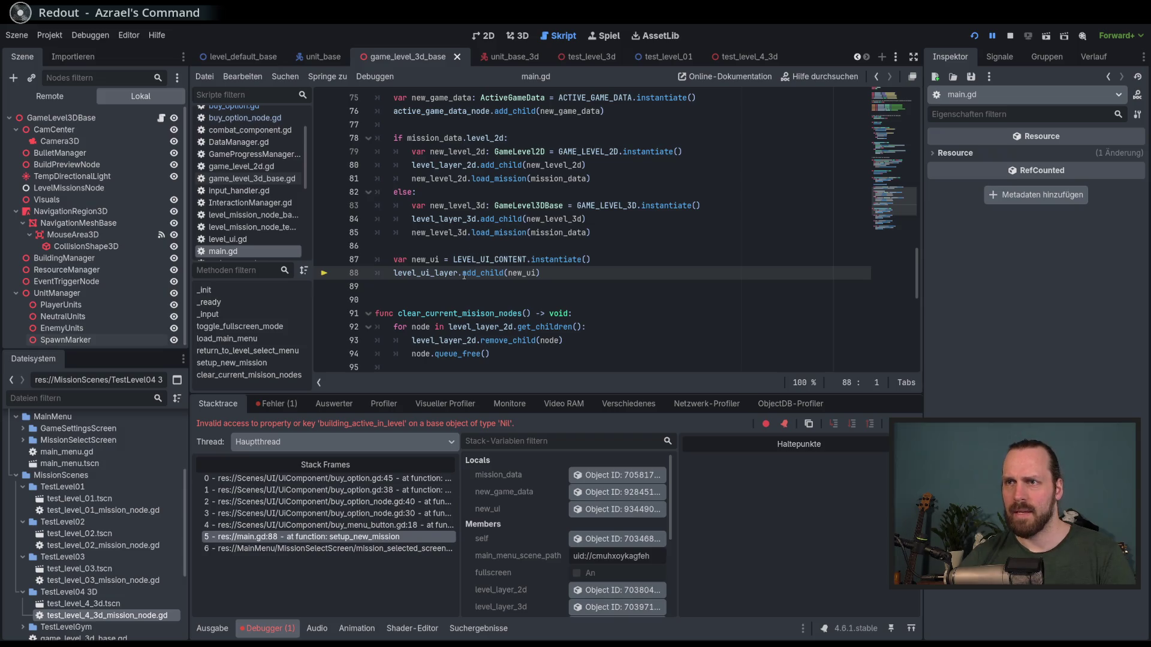
pyautogui.click(387, 549)
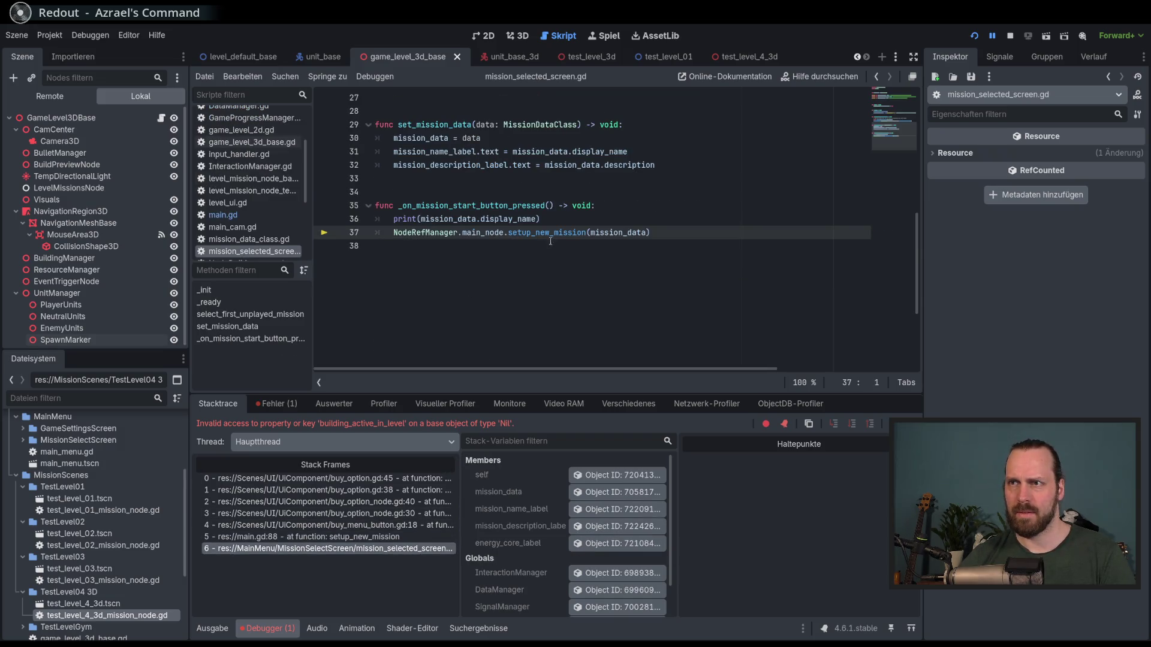
pyautogui.click(414, 536)
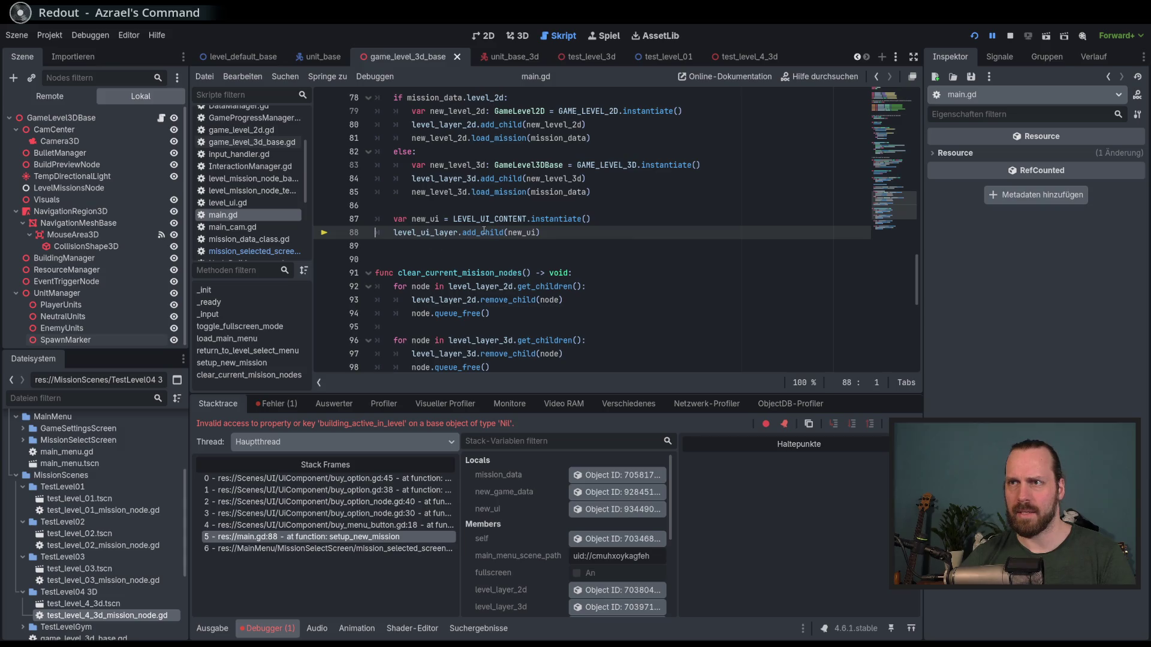
pyautogui.click(411, 527)
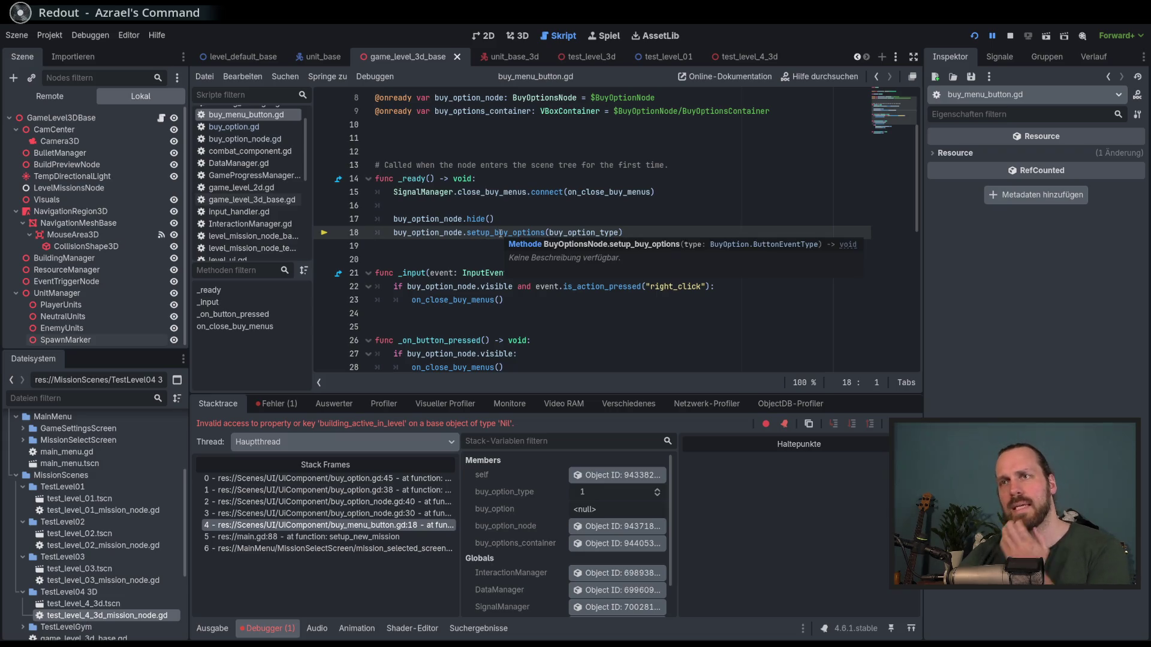
# - Inspect the buy_option_node.gd line 30 frame, then return to the buy_menu_button.gd frame
pyautogui.scroll(3, 500, 233)
pyautogui.scroll(-2, 510, 233)
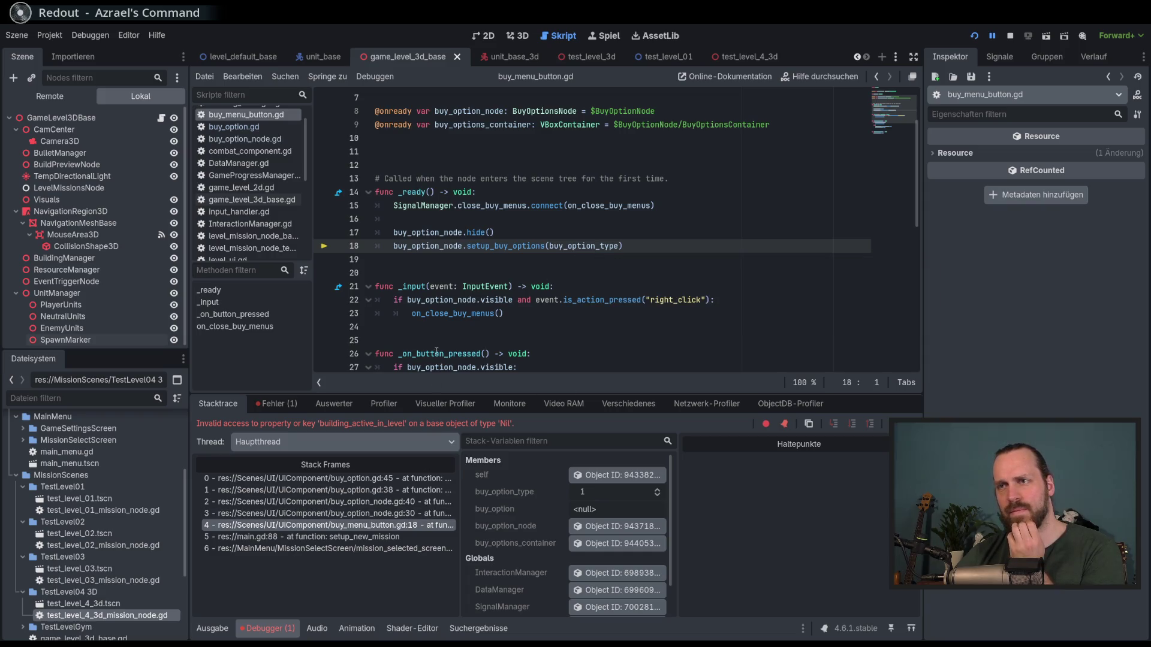
pyautogui.click(408, 514)
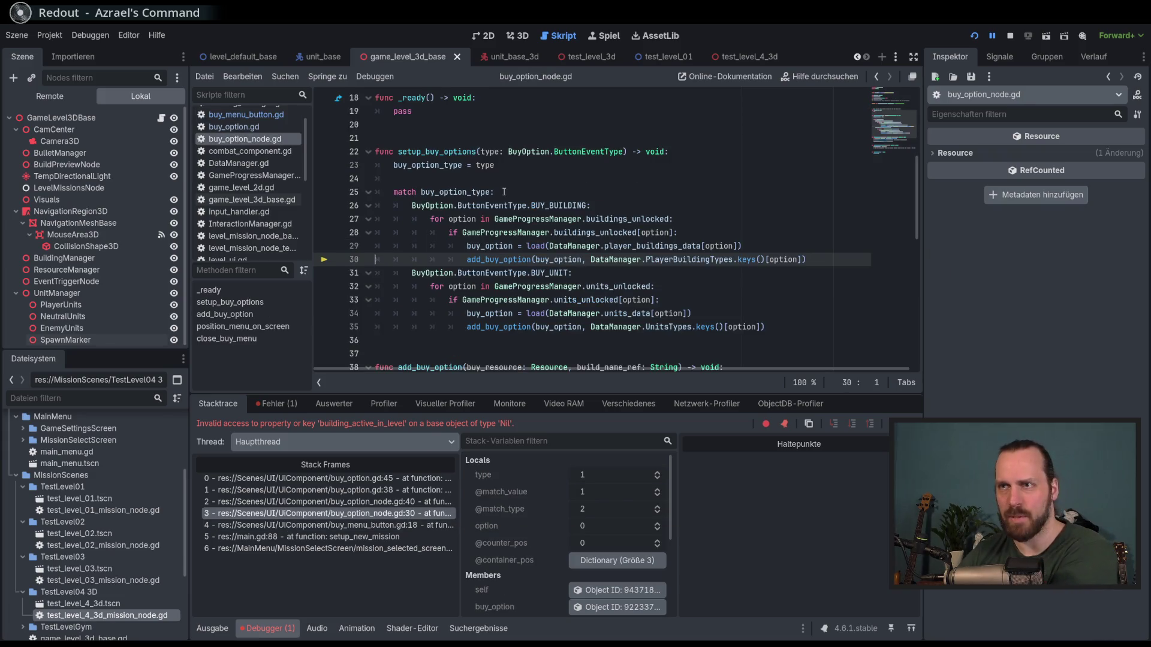
pyautogui.moveTo(525, 227)
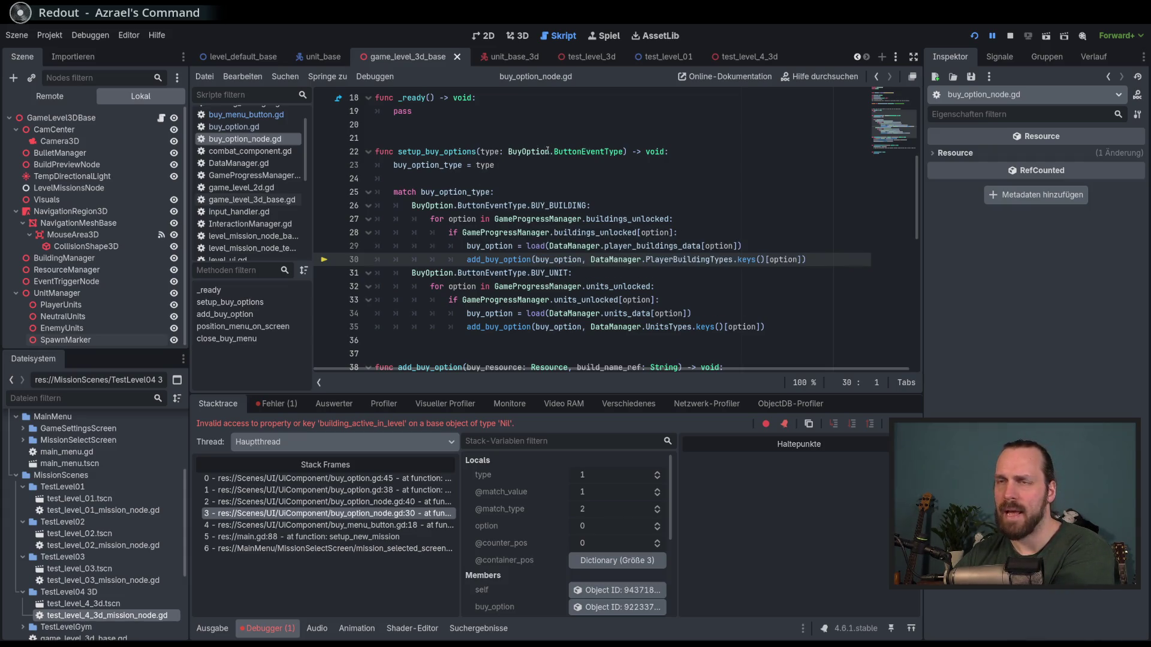
pyautogui.moveTo(591, 155)
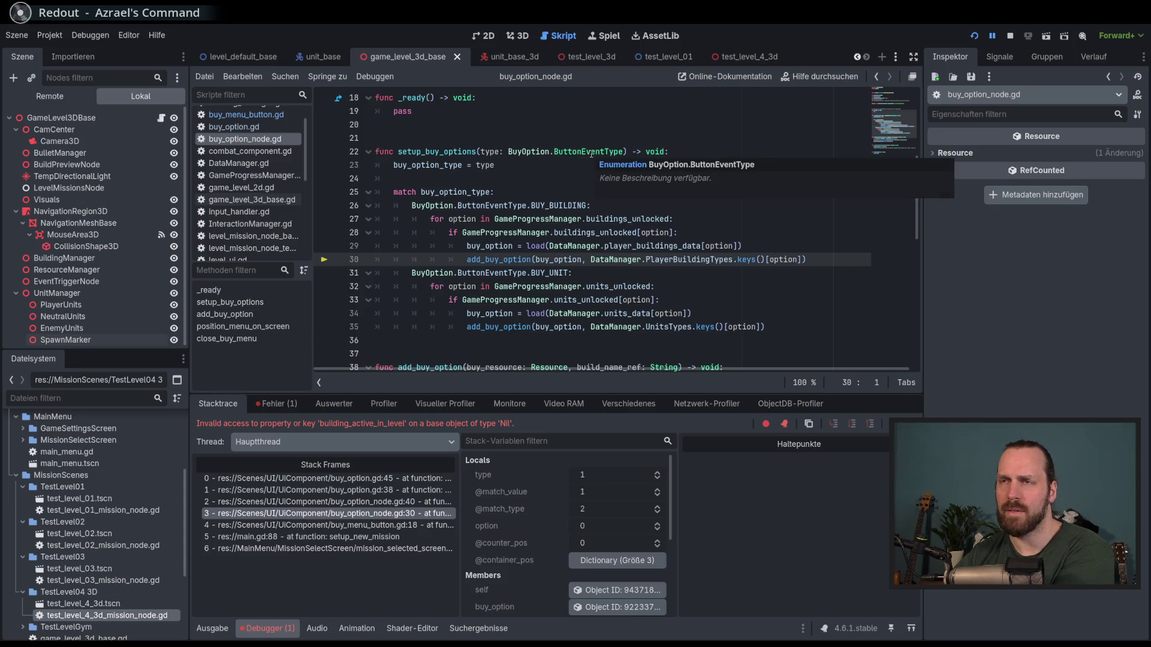
pyautogui.click(329, 525)
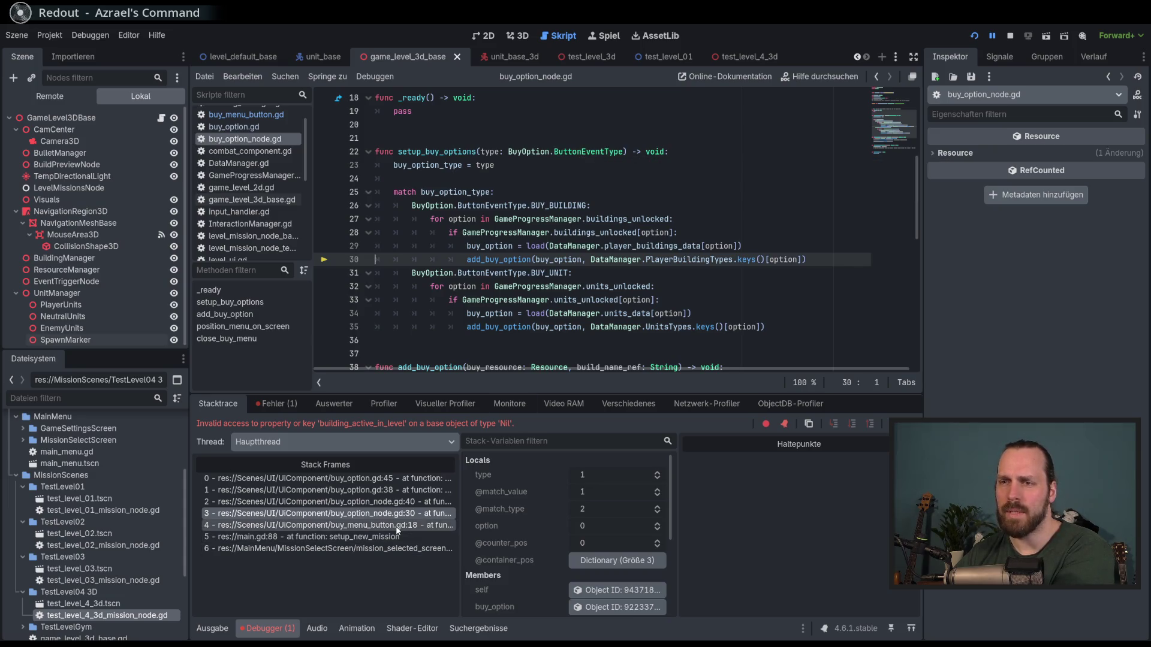
# - Set a breakpoint on buy_menu_button.gd line 18, the setup_buy_options call
pyautogui.moveTo(585, 284)
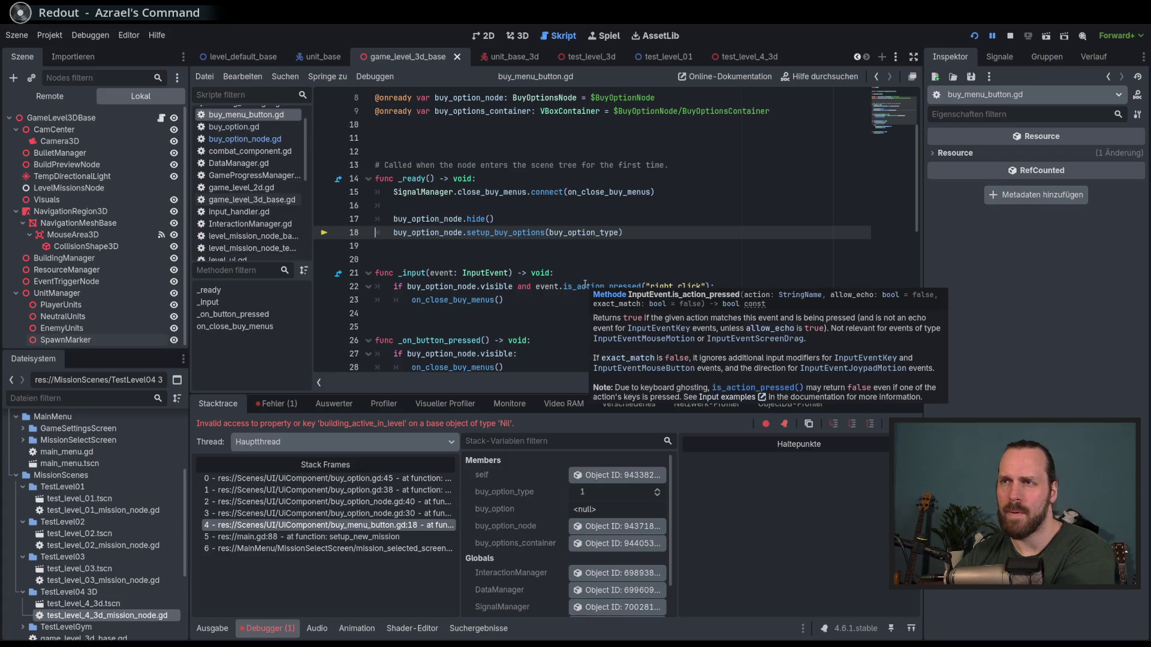
pyautogui.scroll(3, 585, 284)
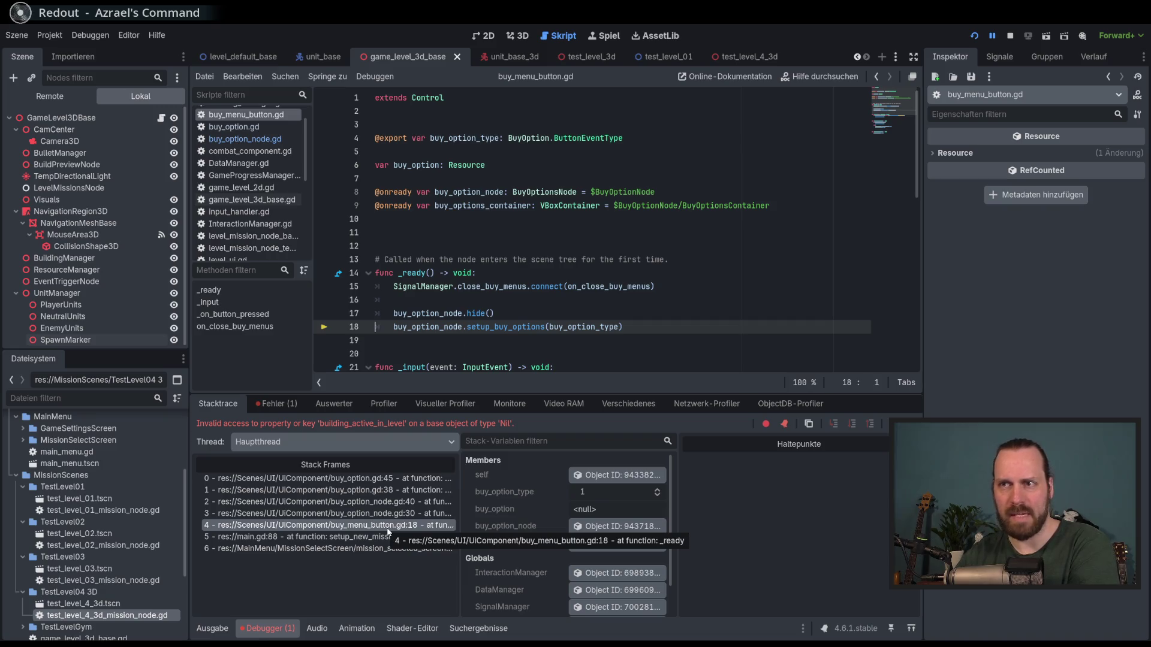
pyautogui.click(324, 326)
pyautogui.click(639, 317)
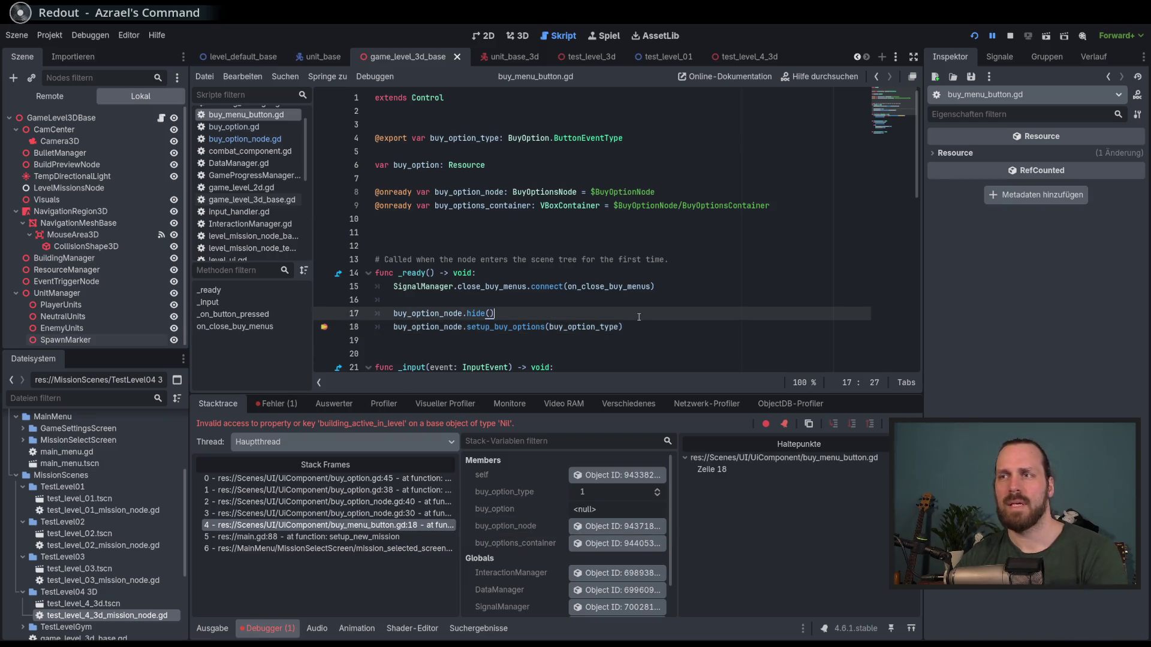
# - Relaunch the game with F5 and start a mission to hit the breakpoint
pyautogui.press('F5')
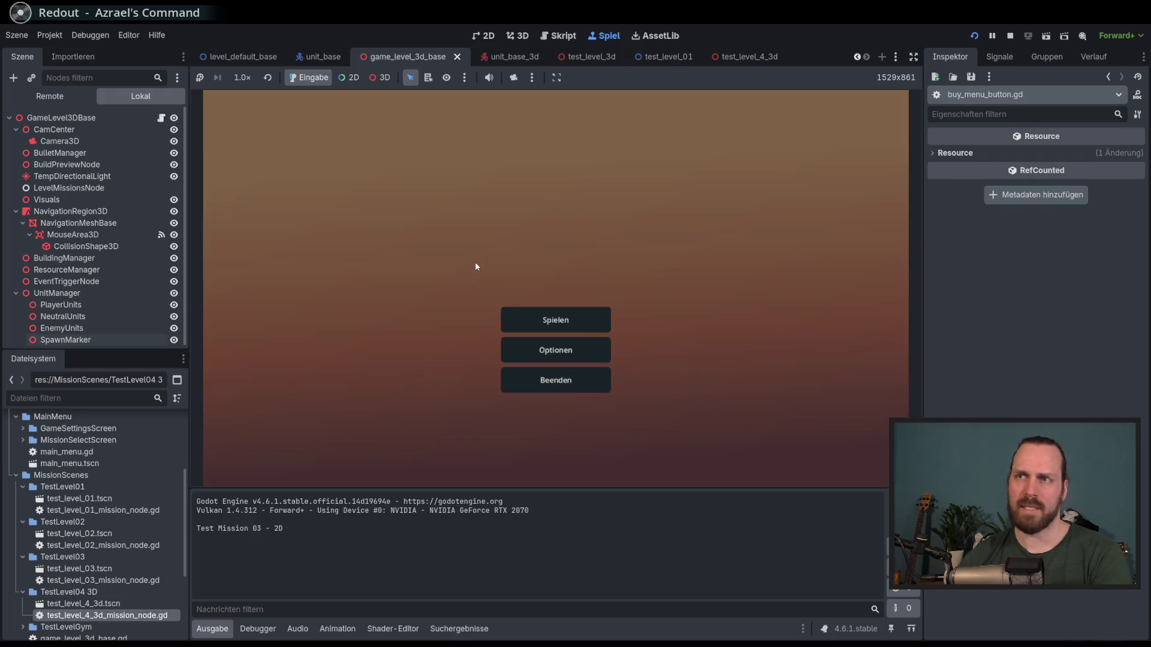
pyautogui.click(555, 316)
pyautogui.click(385, 152)
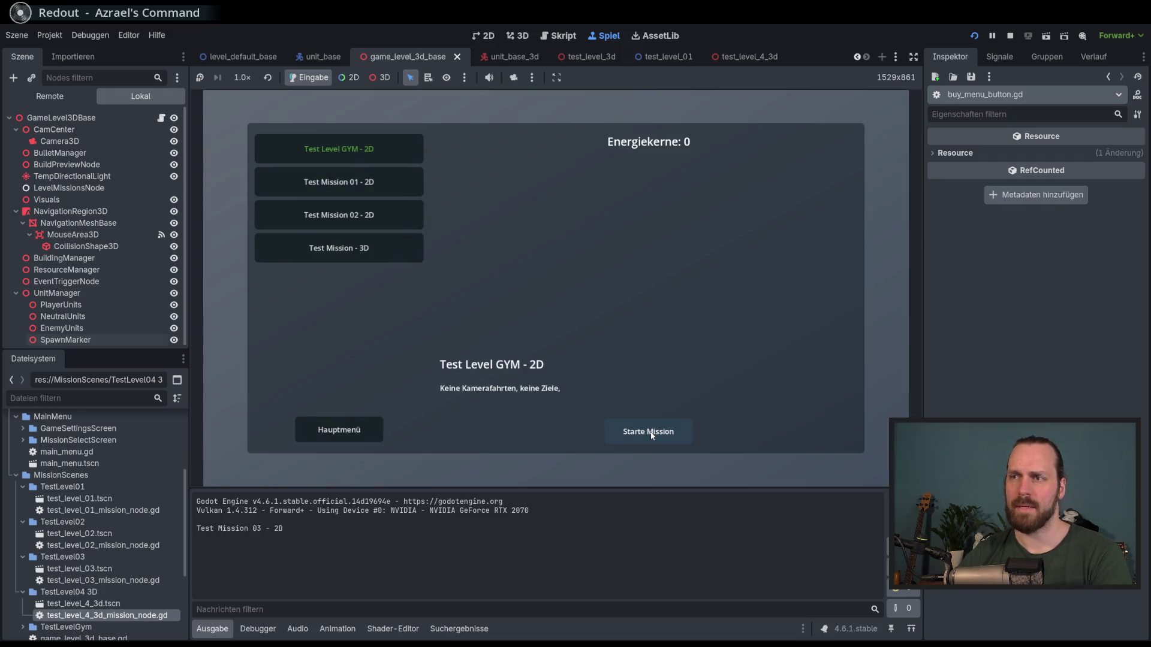
pyautogui.click(651, 432)
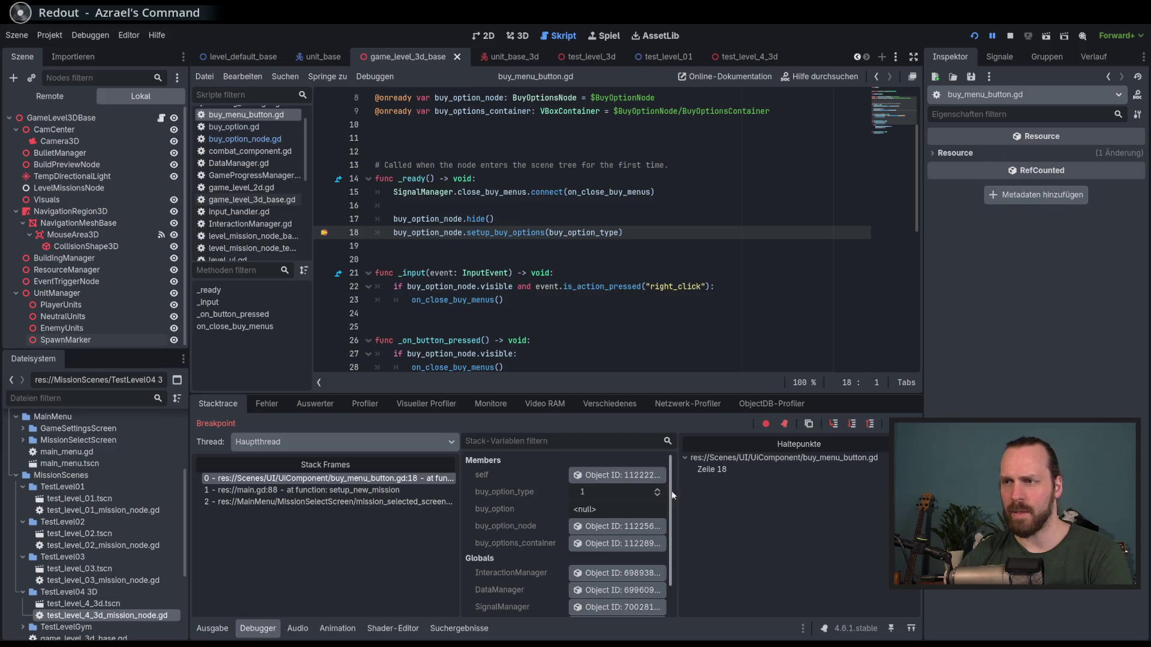
# - Widen the variables panel, inspect BuyOptionNode in the Remote tree, and continue with F12
pyautogui.moveTo(672, 494); pyautogui.dragTo(706, 494)
pyautogui.click(642, 526)
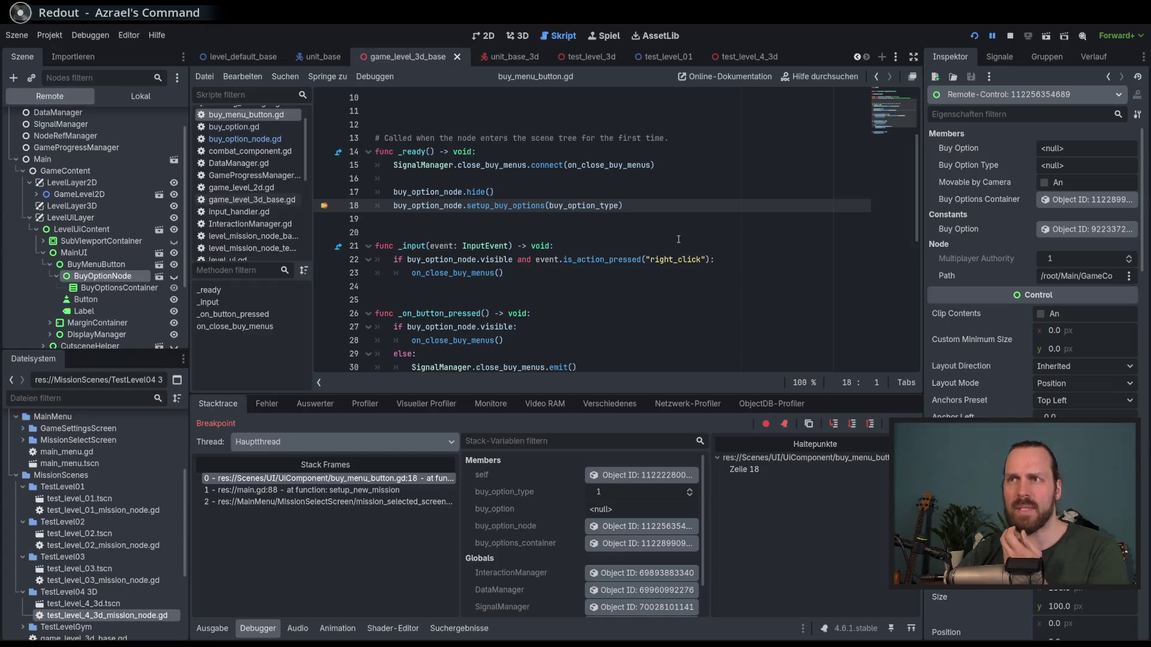
pyautogui.moveTo(497, 206)
pyautogui.scroll(3, 496, 213)
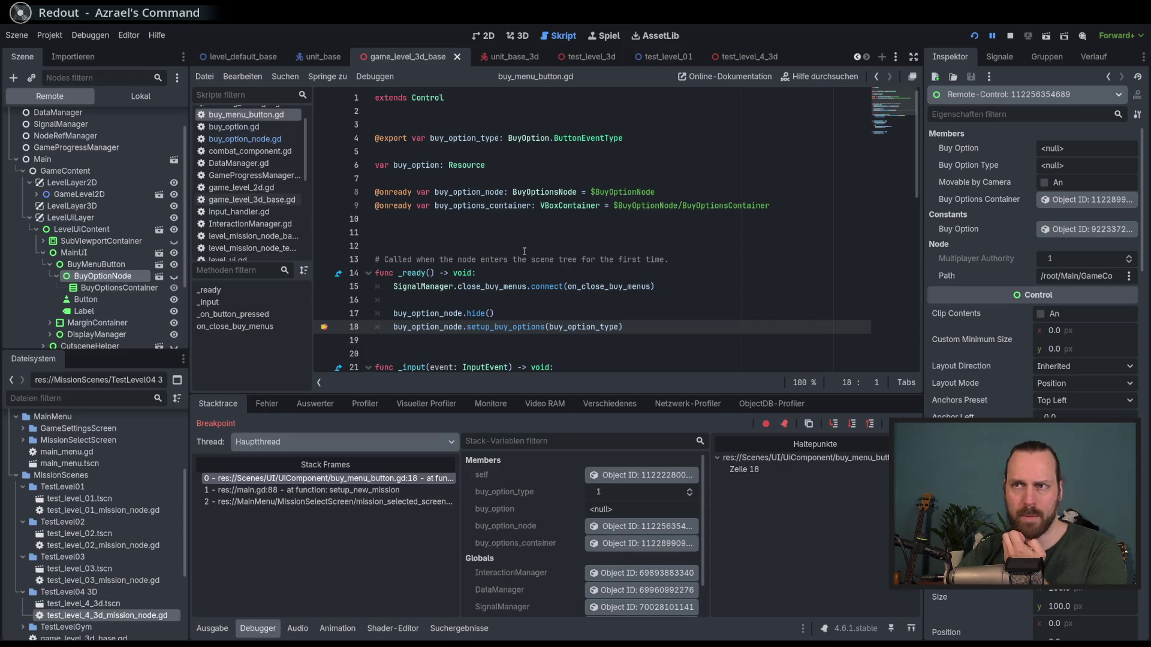
pyautogui.scroll(-2, 537, 251)
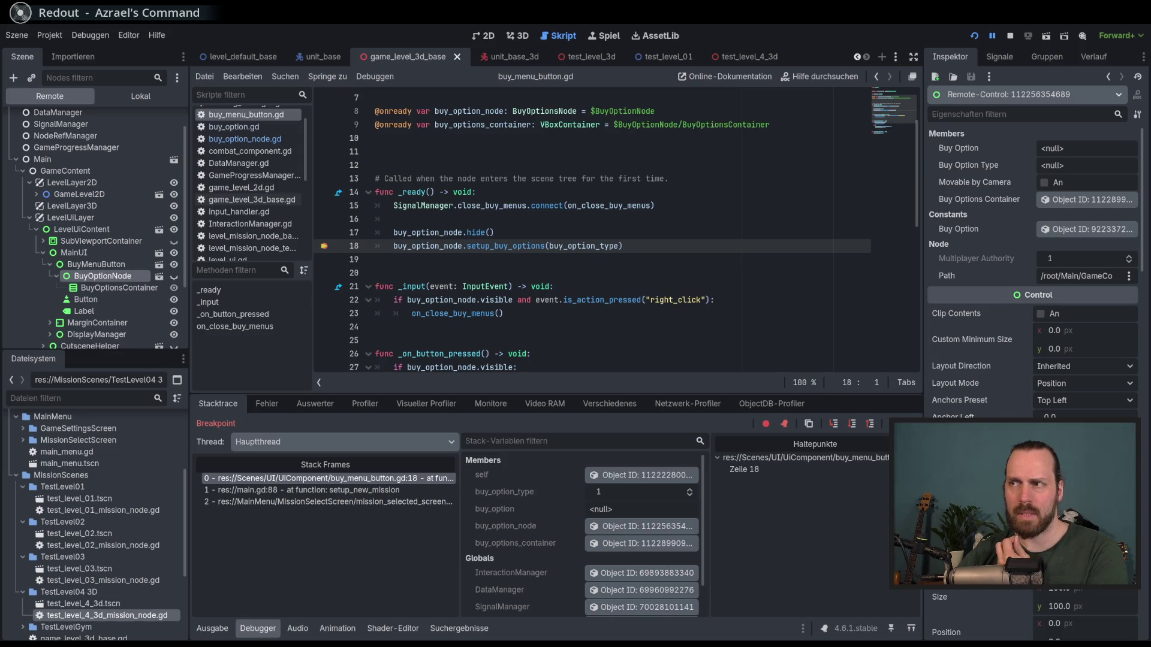
pyautogui.press('F12')
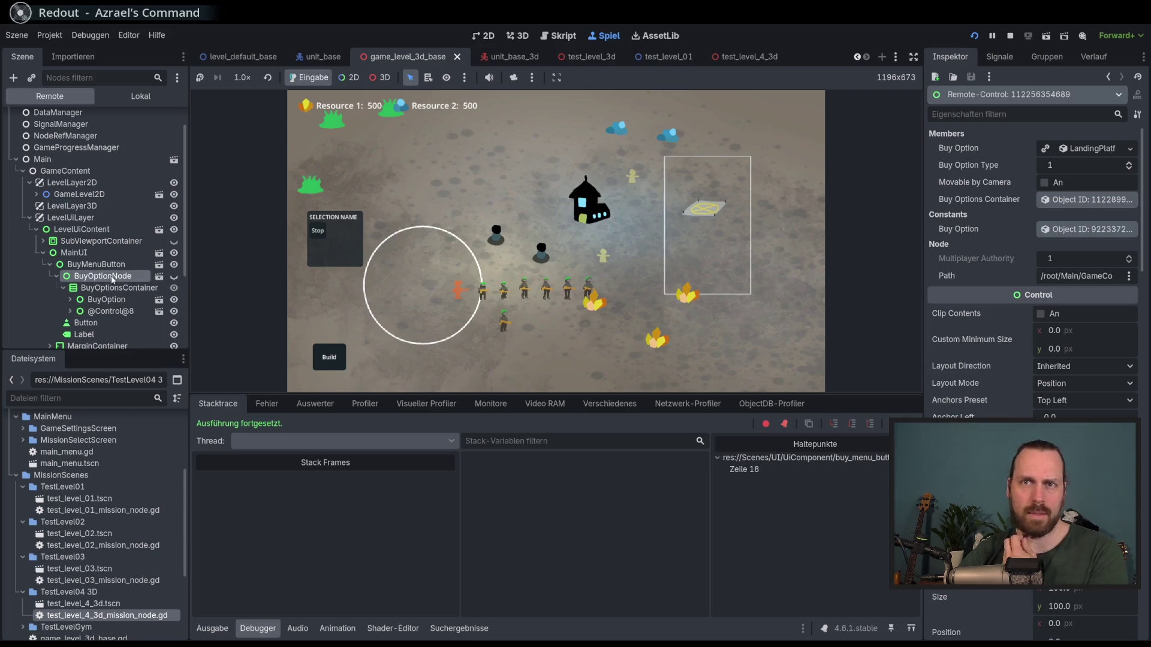
# - Toggle BuyOptionNode's visibility in the Remote tree while selecting the main building in-game
pyautogui.click(175, 276)
pyautogui.click(175, 277)
pyautogui.click(175, 277)
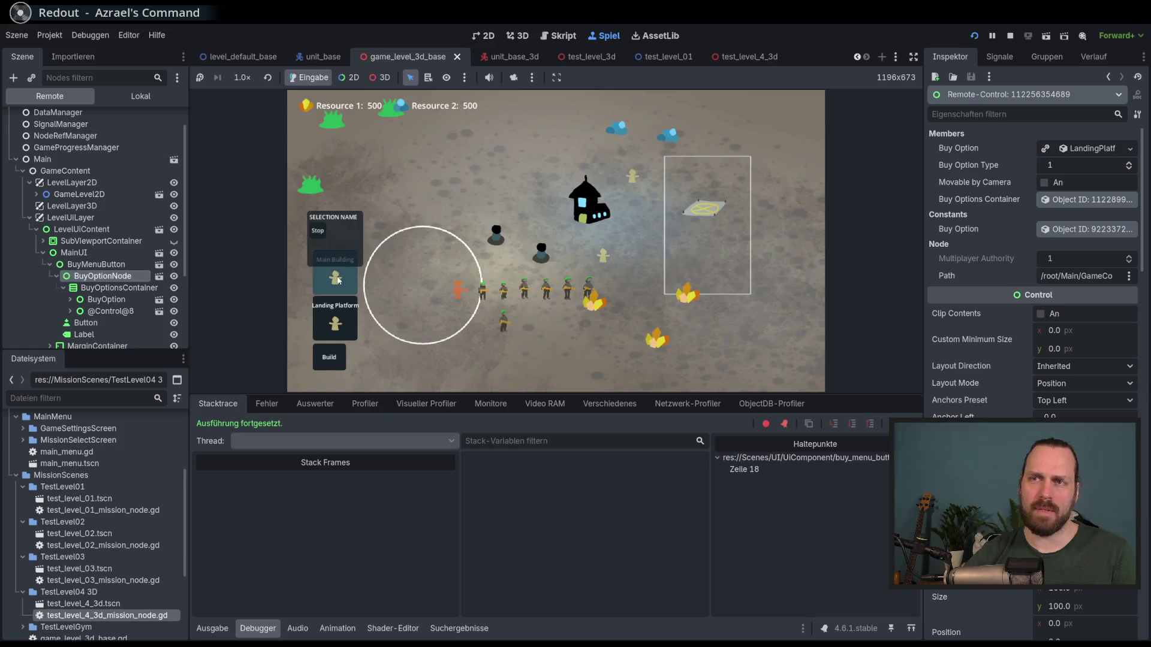
pyautogui.click(590, 209)
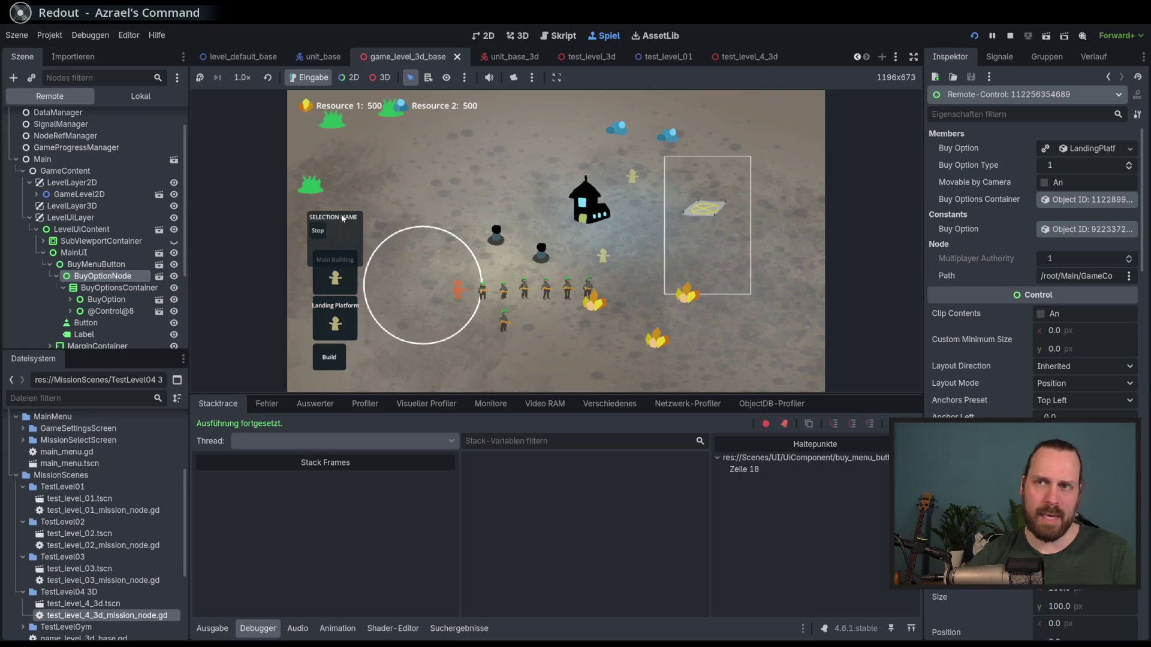
pyautogui.click(175, 276)
pyautogui.click(174, 276)
pyautogui.click(174, 276)
pyautogui.click(174, 277)
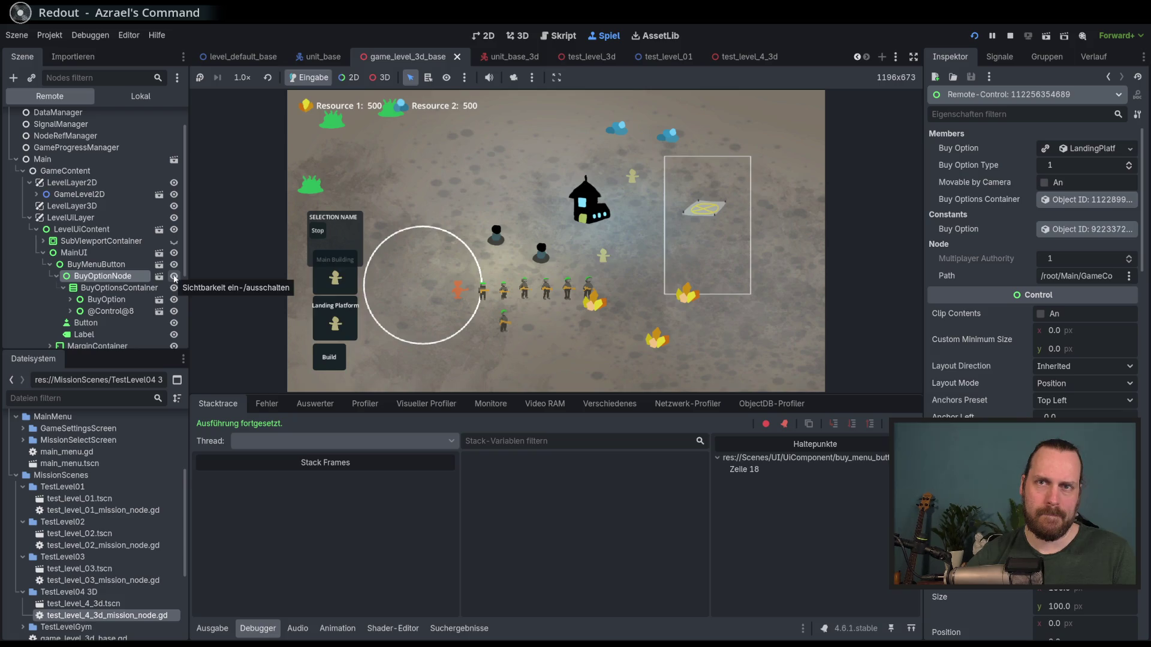
pyautogui.click(174, 278)
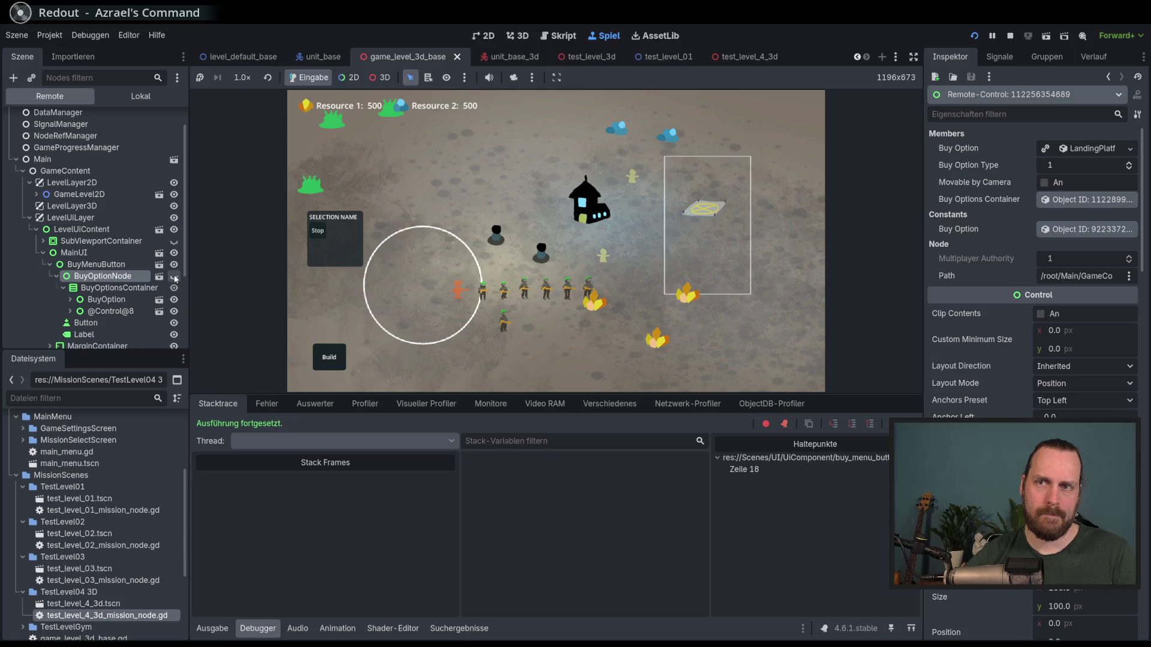
# - Quit the mission via Mission beenden and start it again
pyautogui.press('Escape')
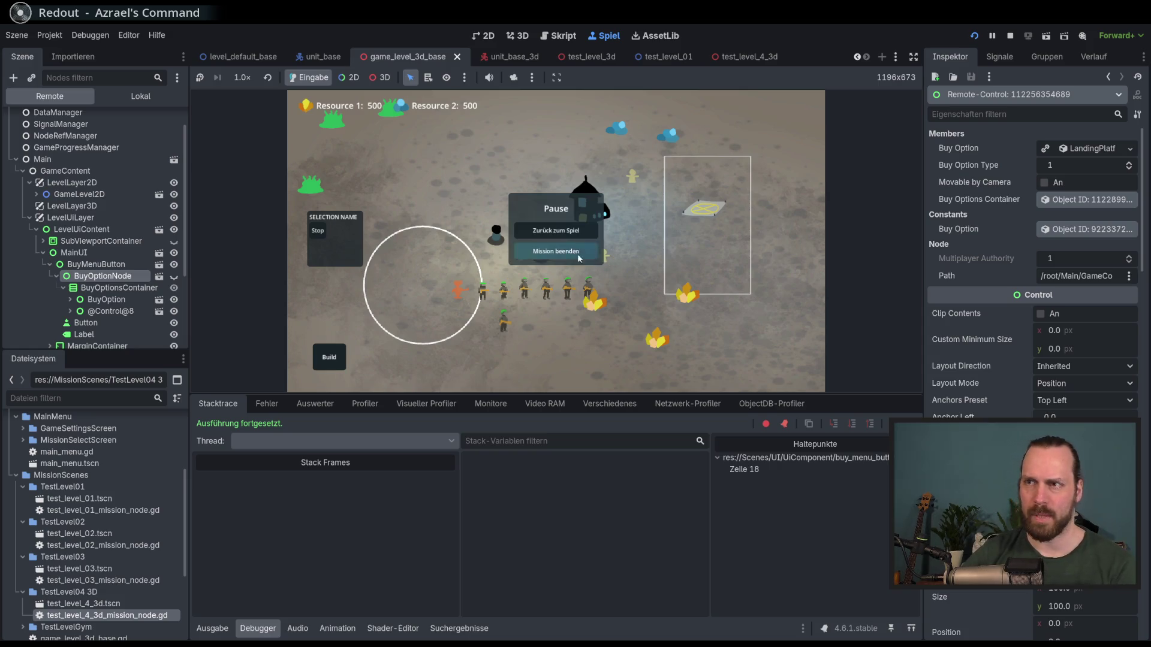
pyautogui.click(556, 253)
pyautogui.click(637, 355)
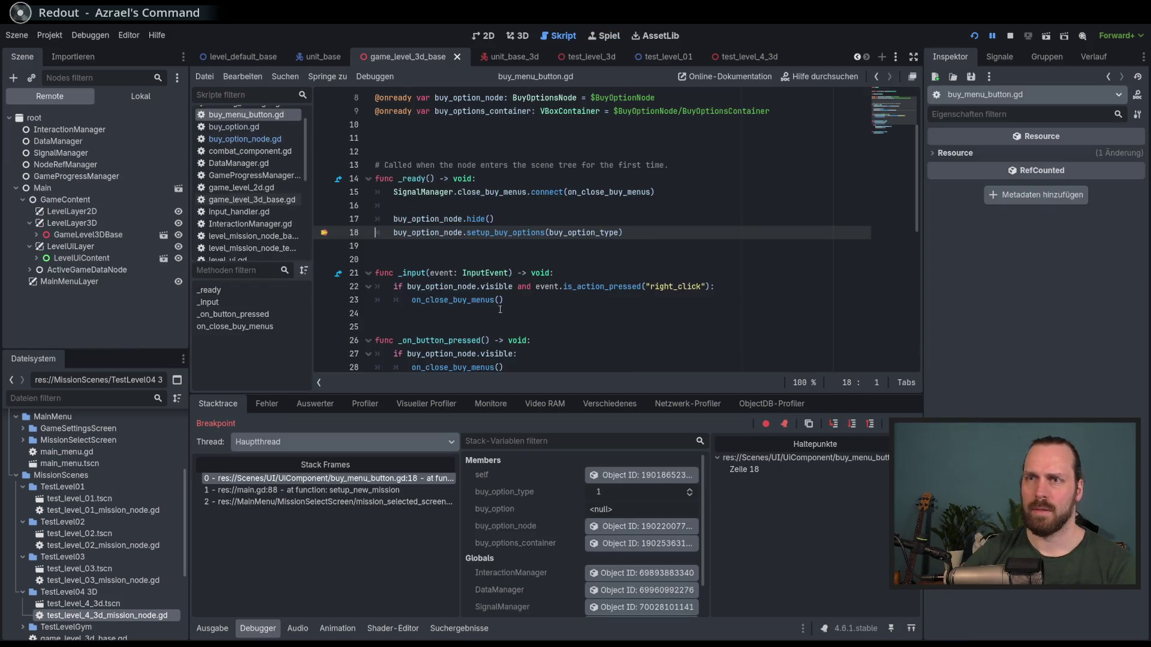
# - Expand LevelUiContent, MainUI and BuyMenuButton to inspect BuyOptionNode, then continue with F12
pyautogui.click(37, 258)
pyautogui.scroll(-2, 67, 290)
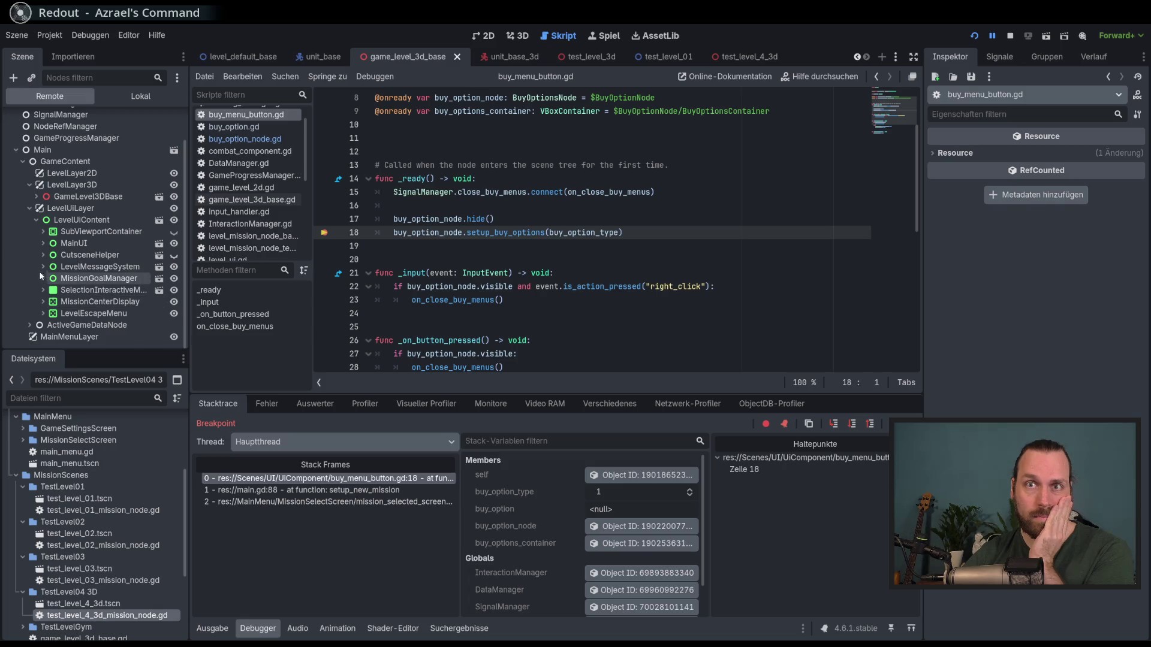
pyautogui.click(42, 243)
pyautogui.click(49, 255)
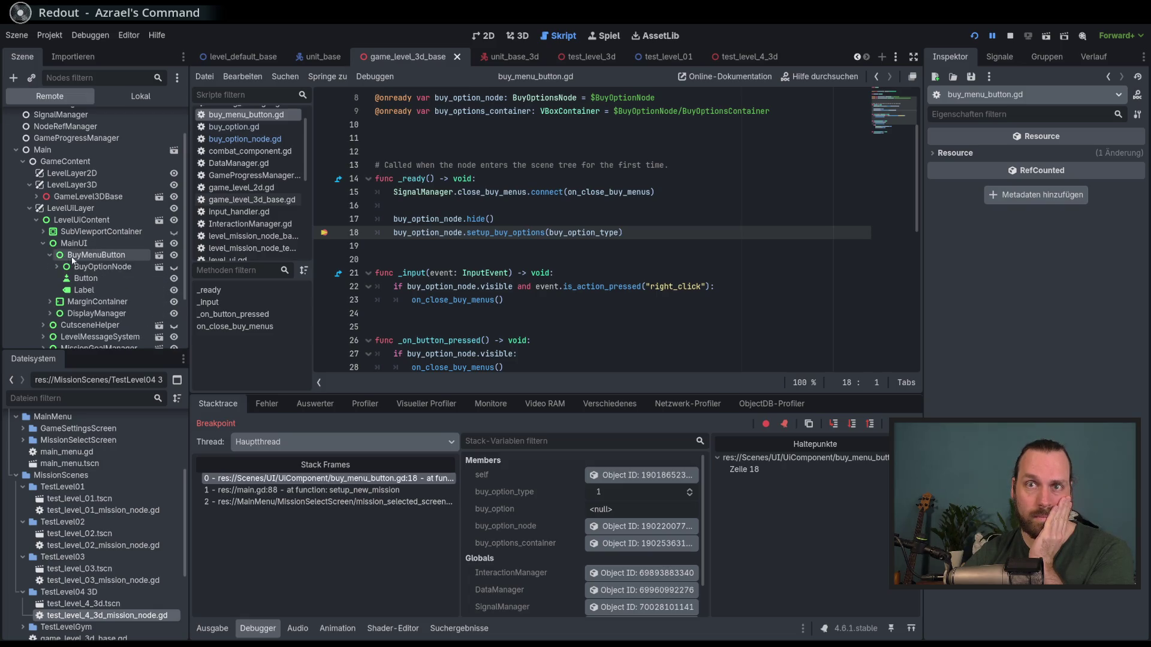
pyautogui.click(114, 267)
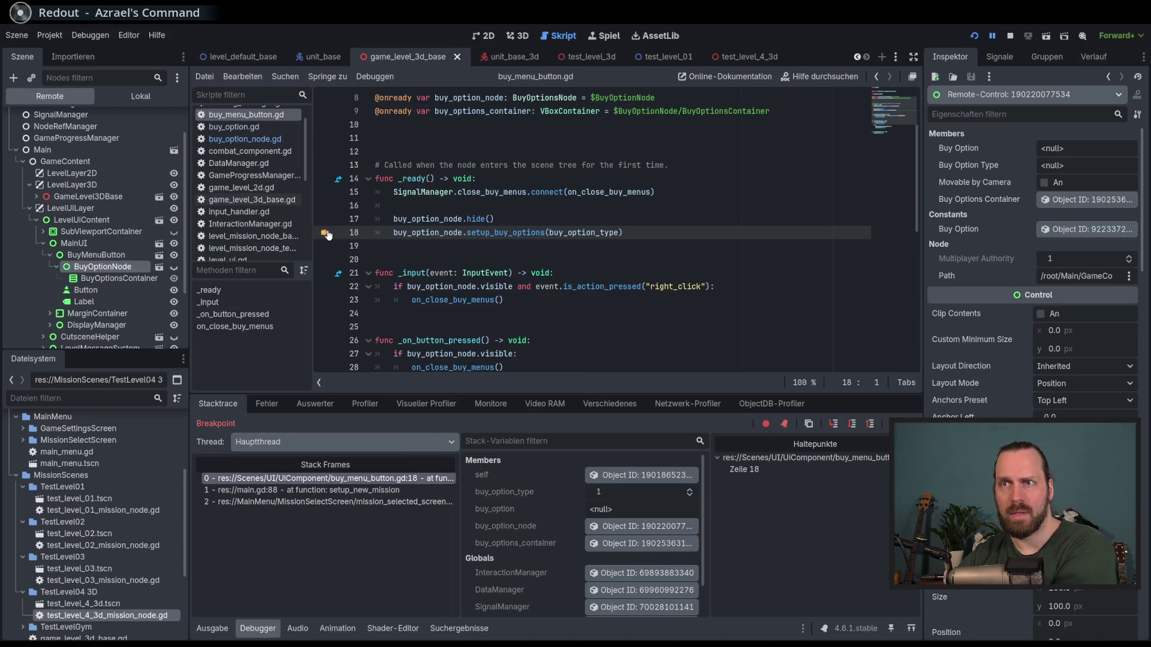
pyautogui.press('F12')
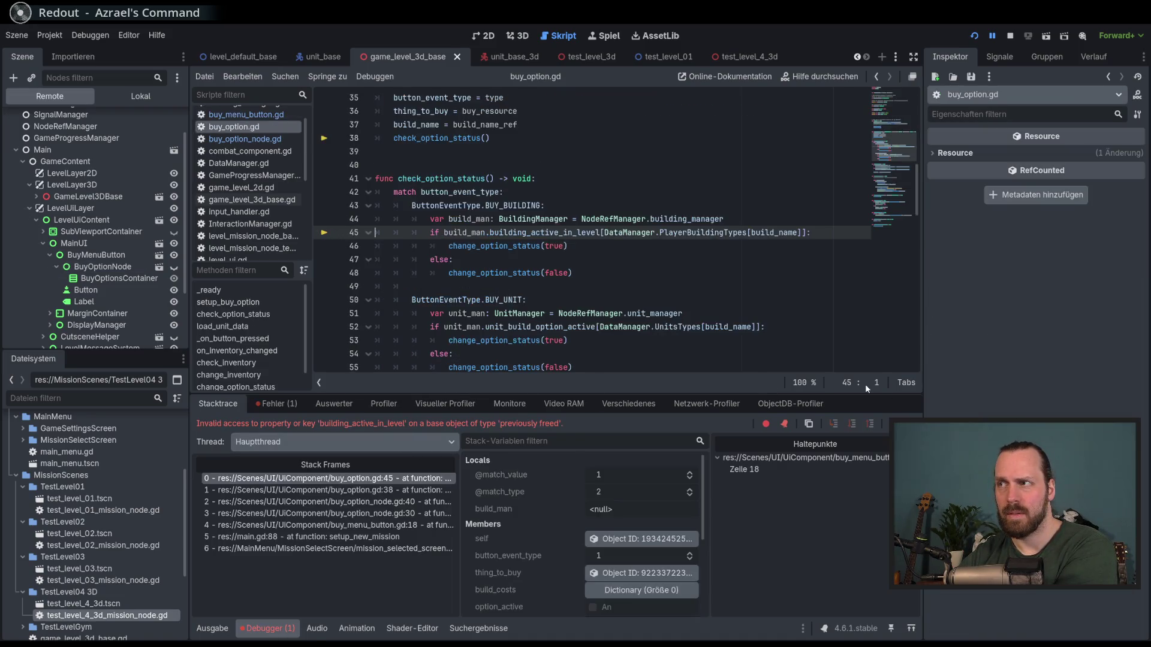
# - Check BuyOptionNode again, view the buy_option.gd line 38 frame, and relaunch with F5
pyautogui.click(101, 267)
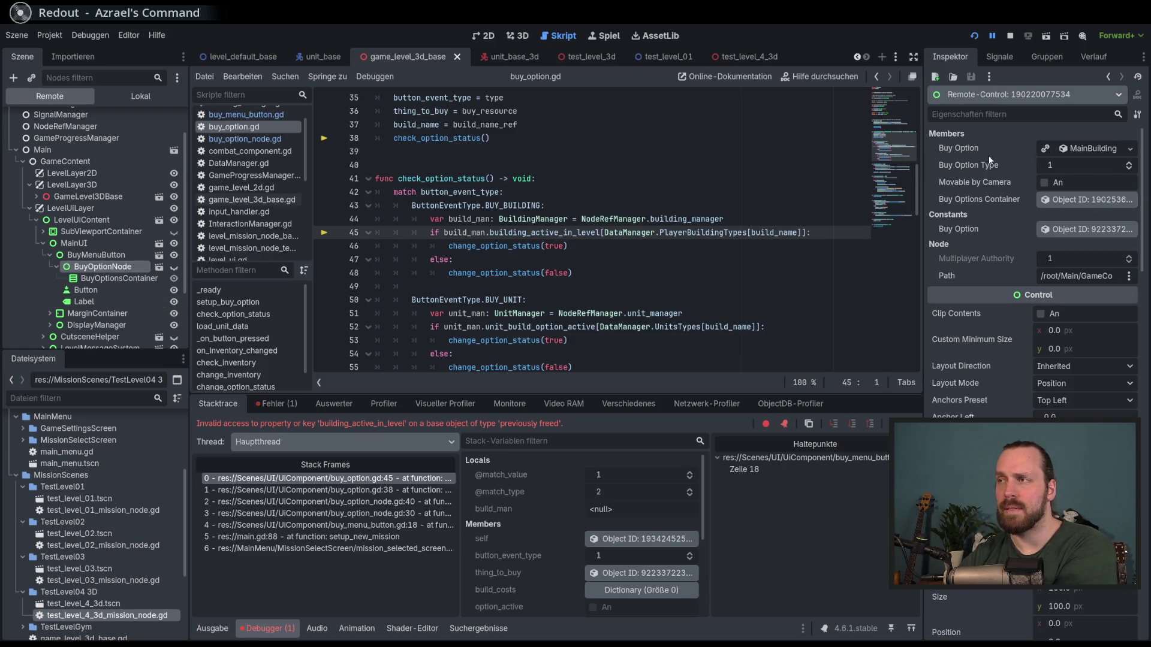
pyautogui.moveTo(1091, 149)
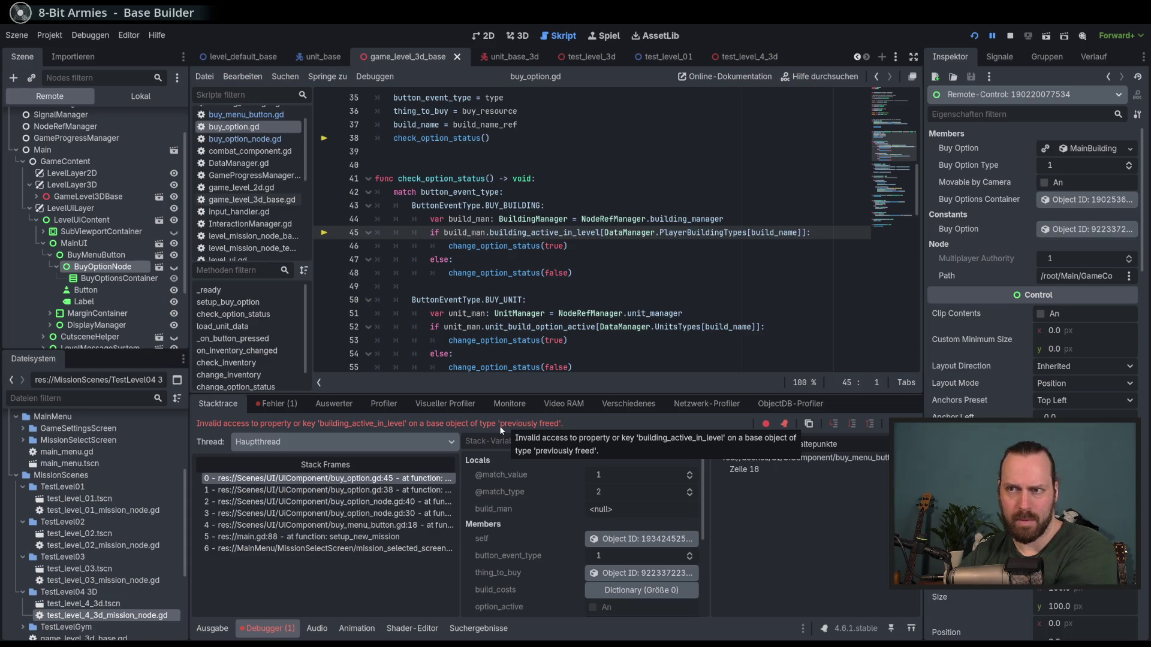
pyautogui.click(394, 491)
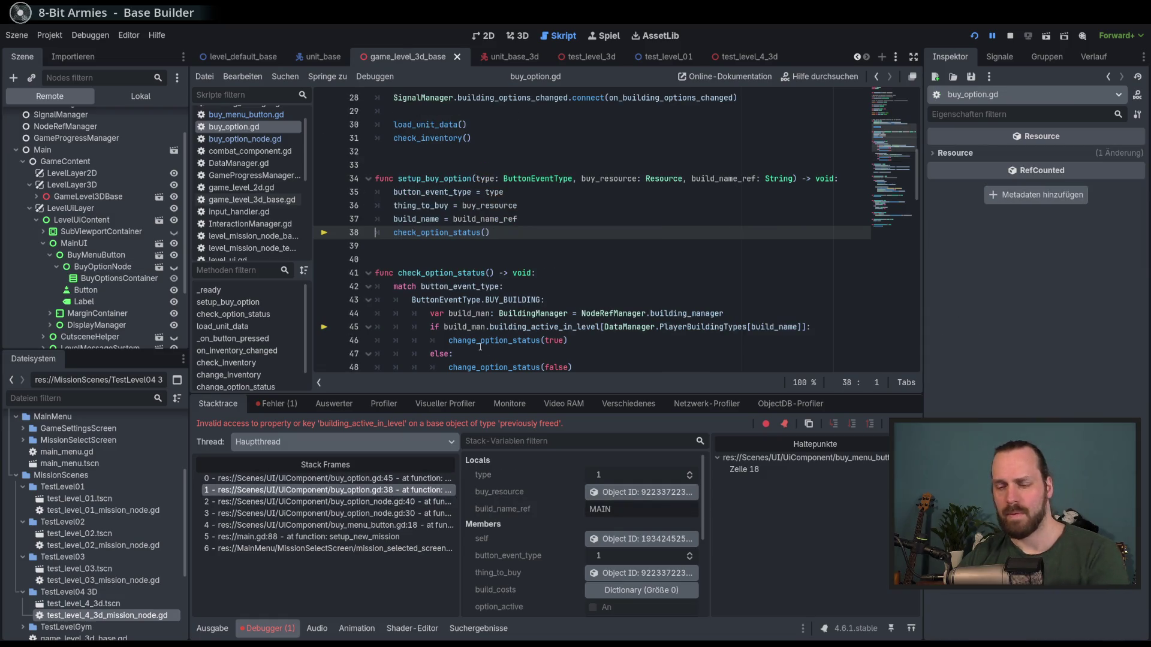
pyautogui.press('F5')
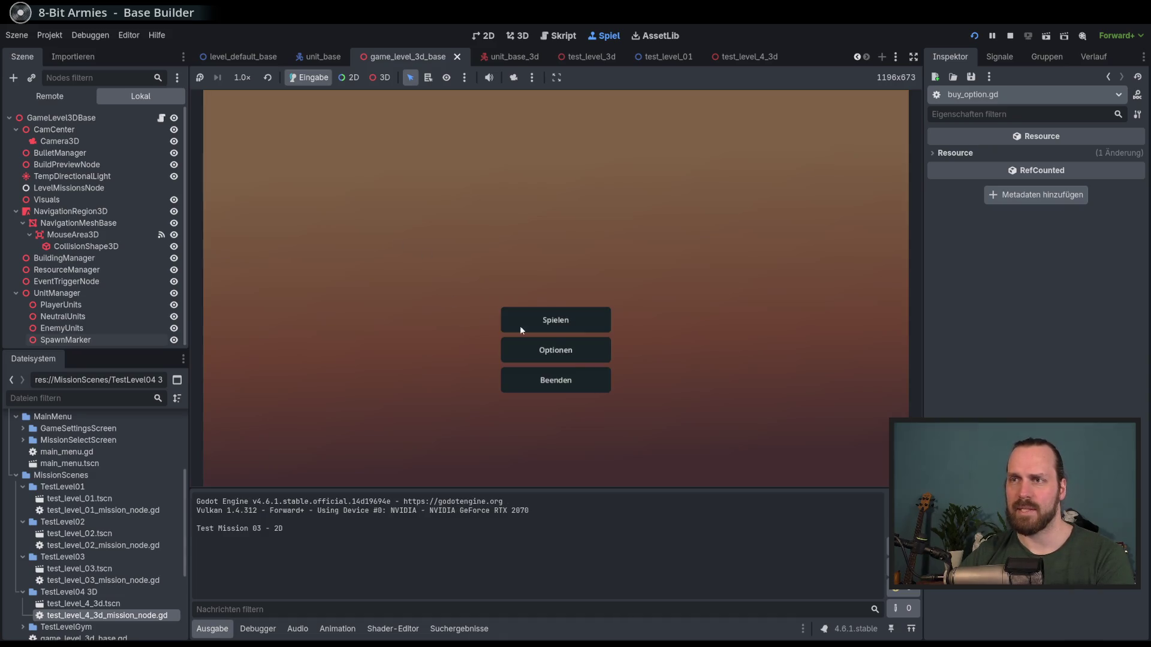
# - Start Test Mission - 3D and continue past the line-18 breakpoint
pyautogui.click(528, 317)
pyautogui.click(421, 257)
pyautogui.click(675, 432)
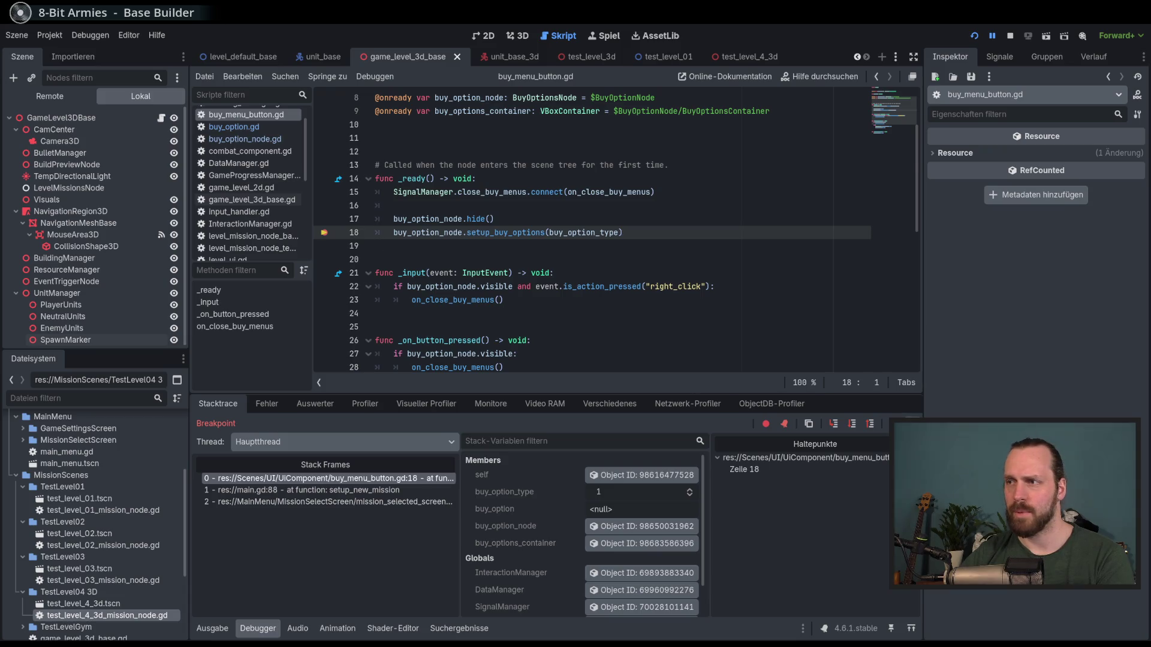
pyautogui.press('F12')
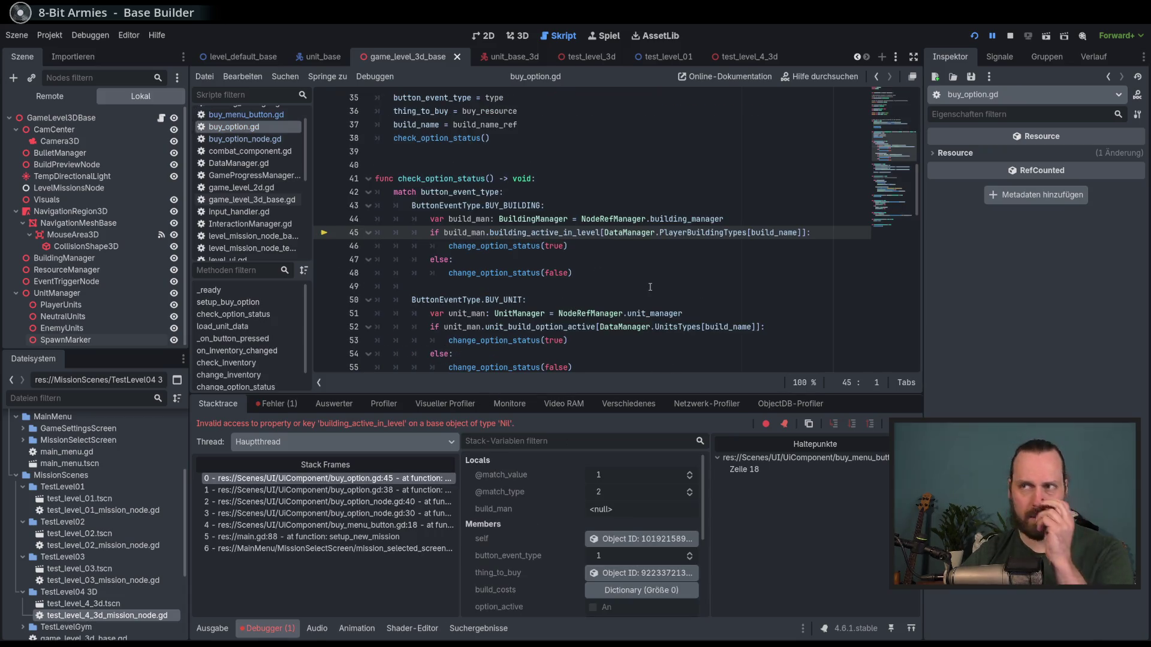
# - Inspect the buy_menu_button.gd line 18 and buy_option_node.gd setup_buy_options/add_buy_option frames
pyautogui.moveTo(701, 223)
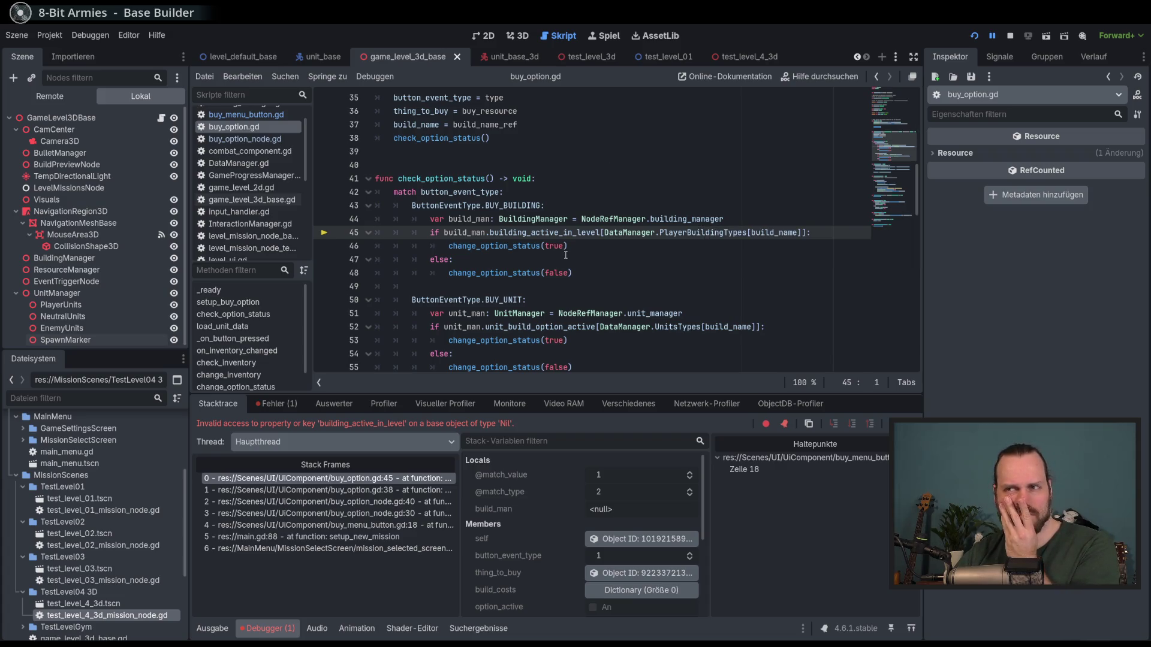
pyautogui.click(402, 526)
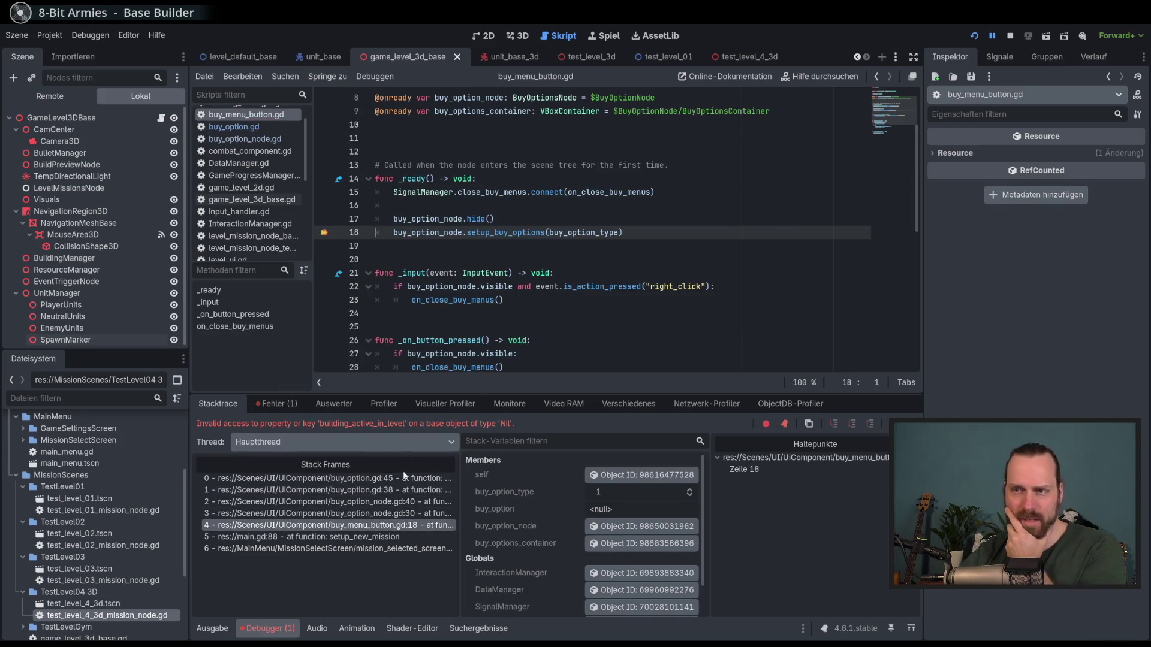
pyautogui.click(406, 514)
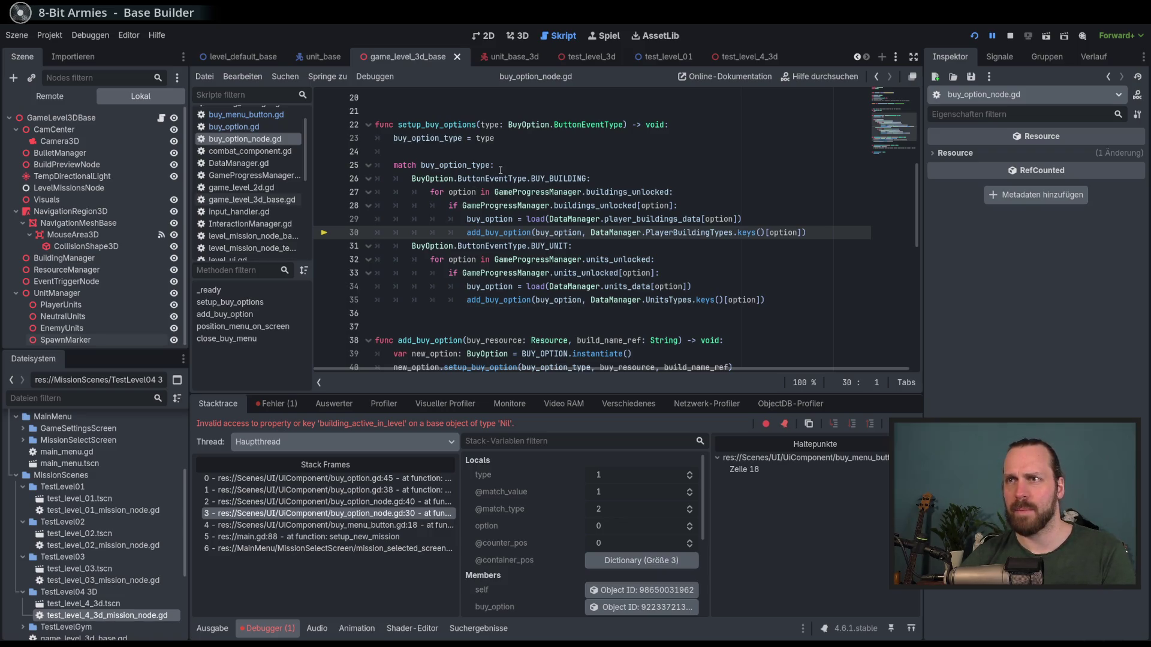
pyautogui.scroll(1, 550, 216)
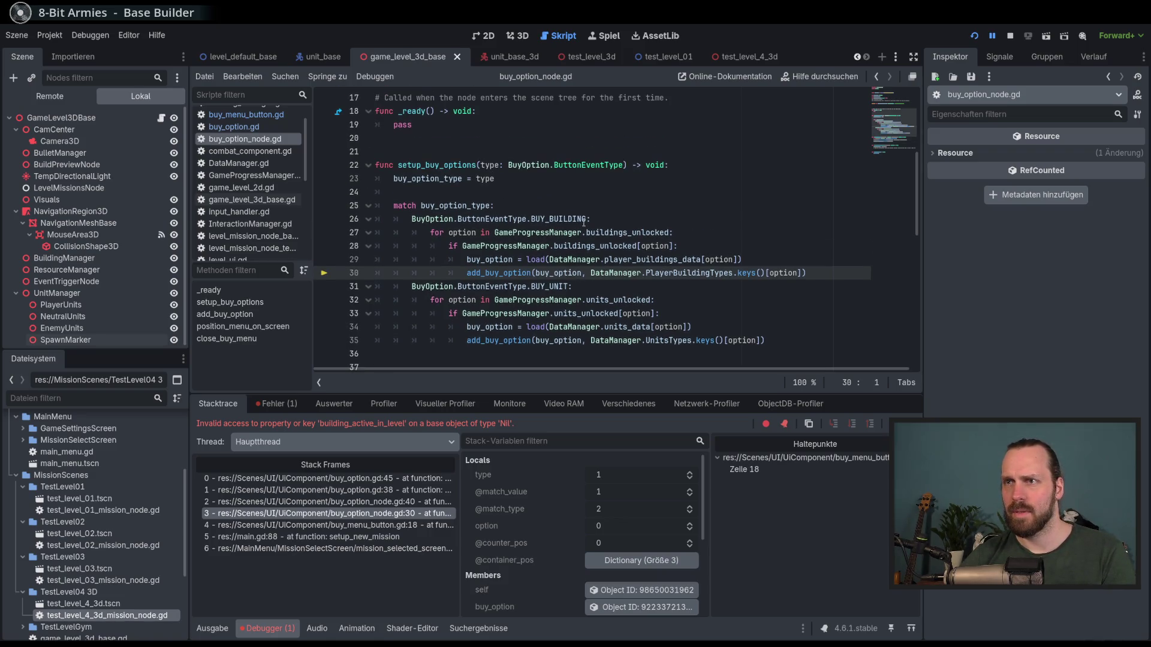
pyautogui.moveTo(576, 219)
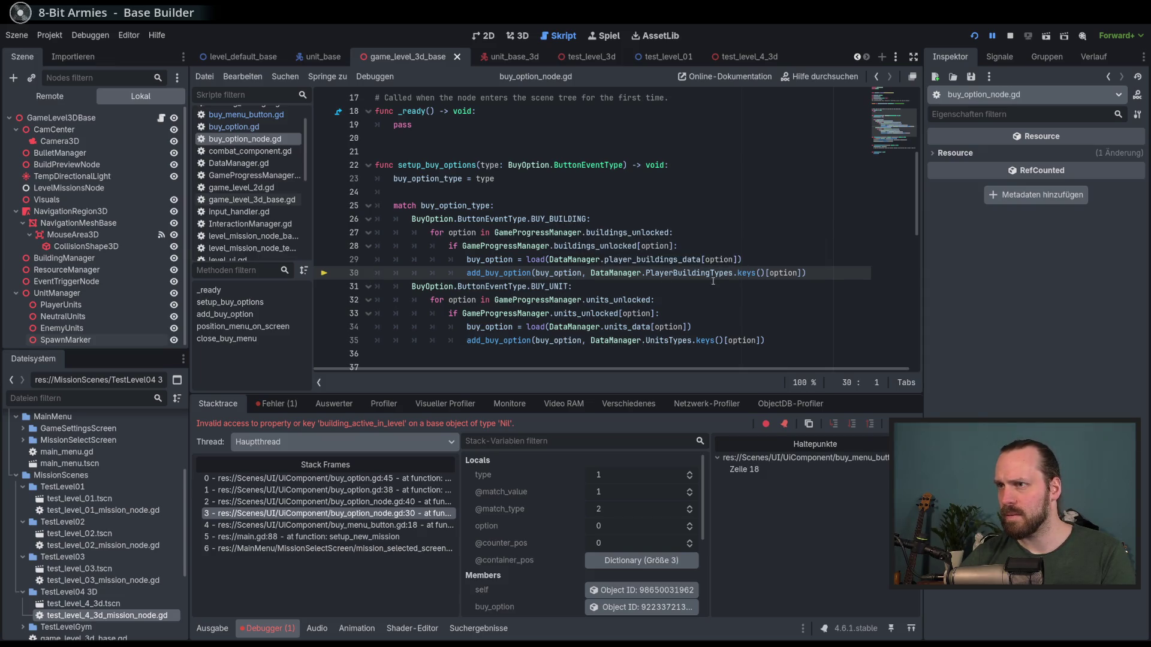
pyautogui.moveTo(788, 275)
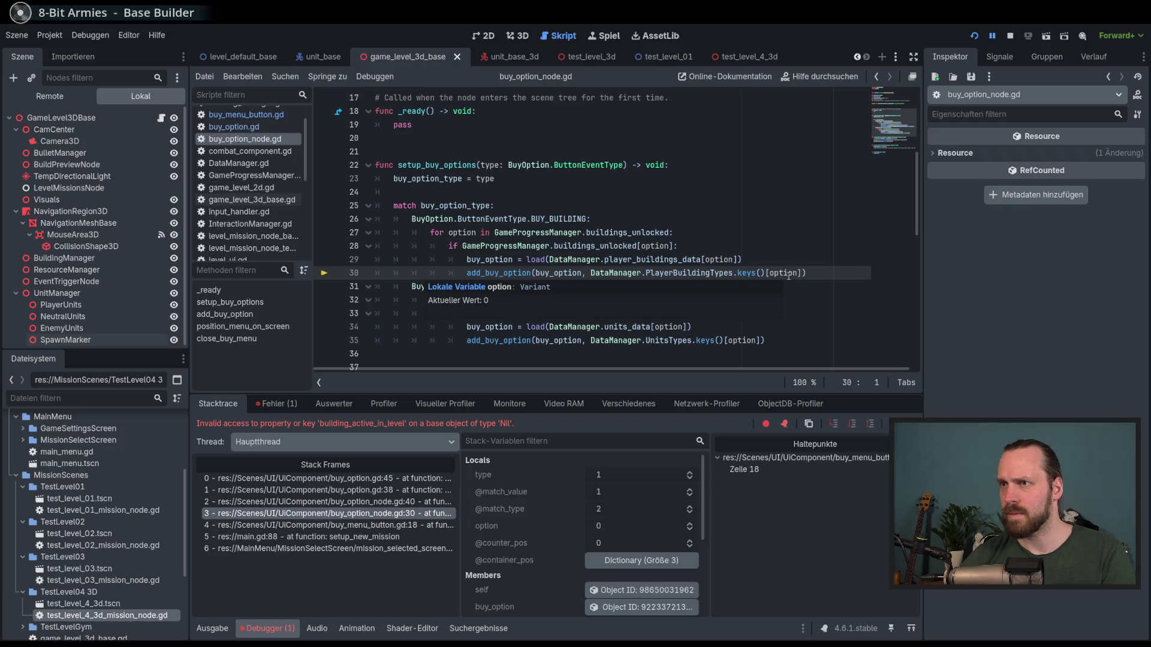
pyautogui.click(426, 503)
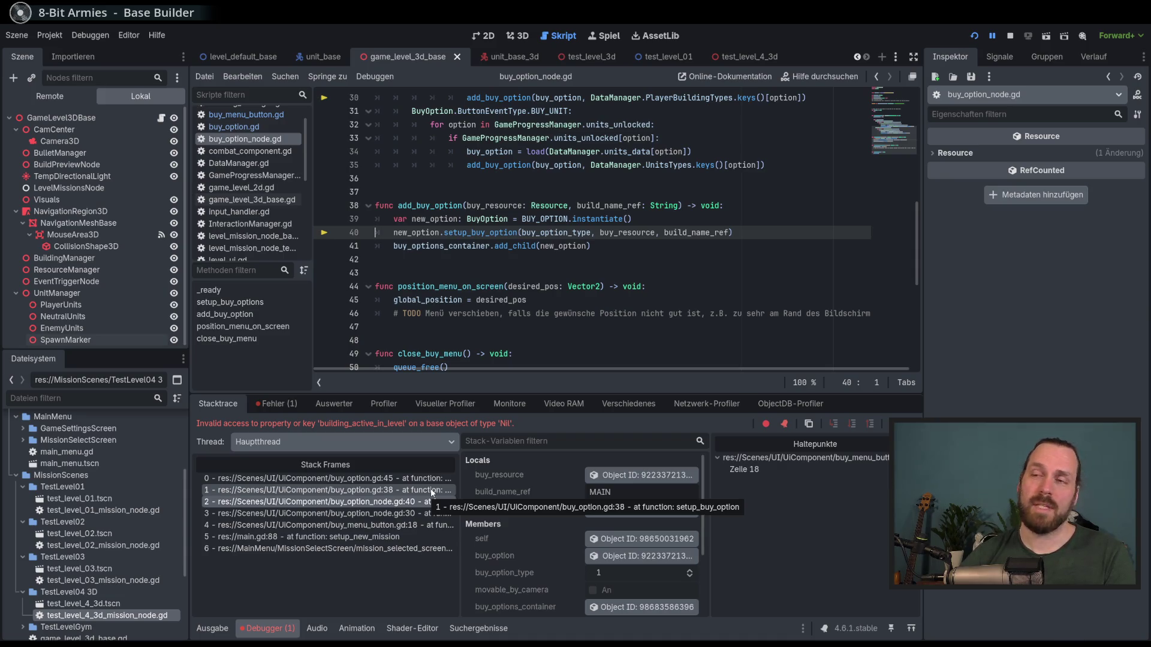
# - Step through buy_option.gd frames to find build_man null, then trace back to mission_selected_screen.gd
pyautogui.click(431, 490)
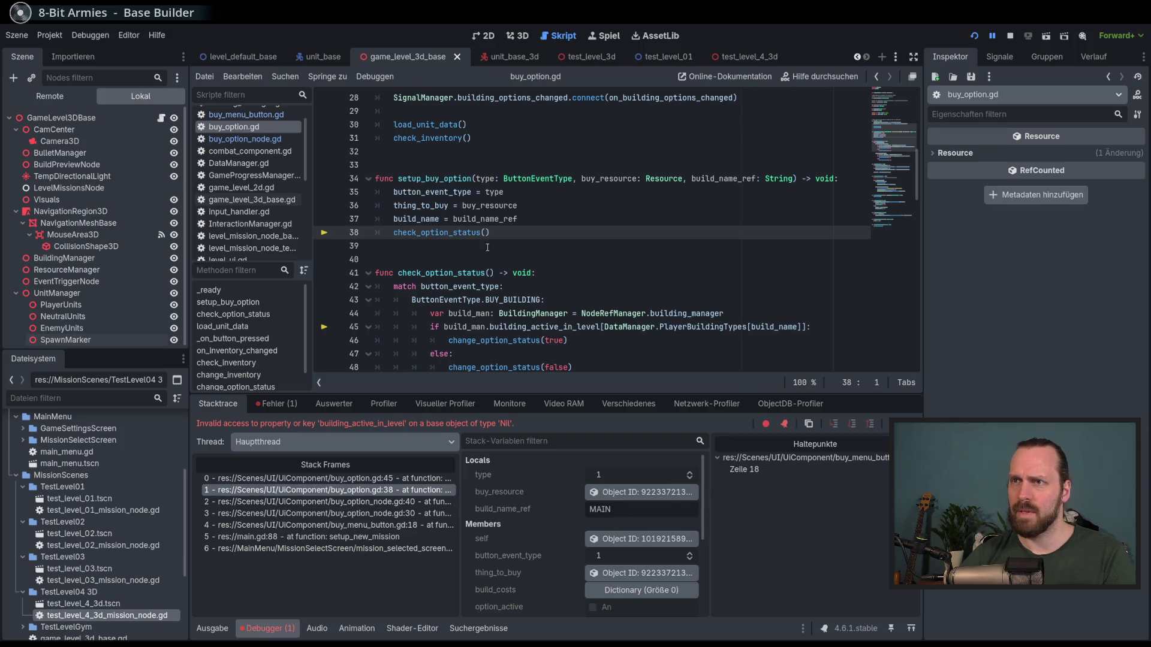
pyautogui.click(411, 503)
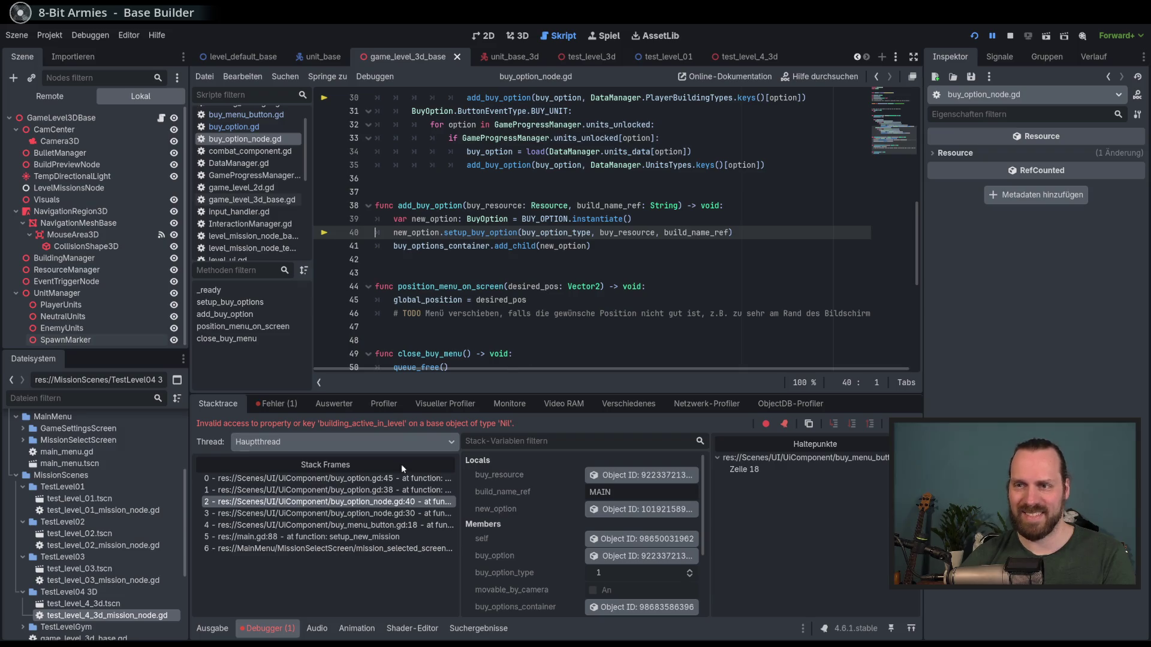
pyautogui.click(396, 479)
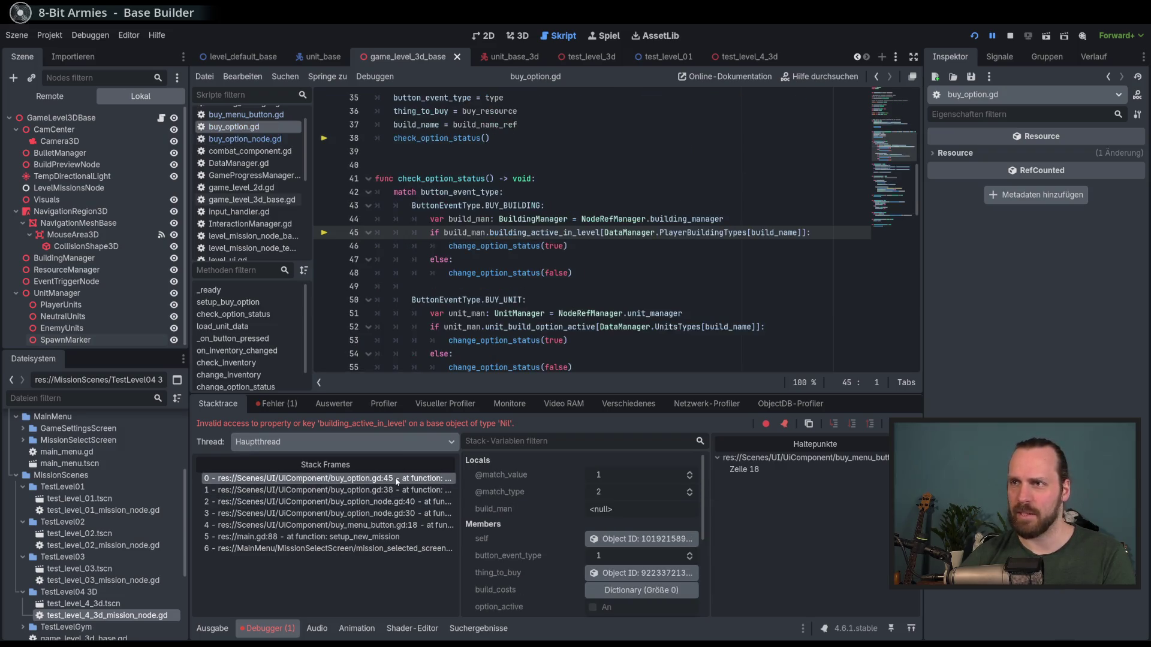
pyautogui.click(396, 489)
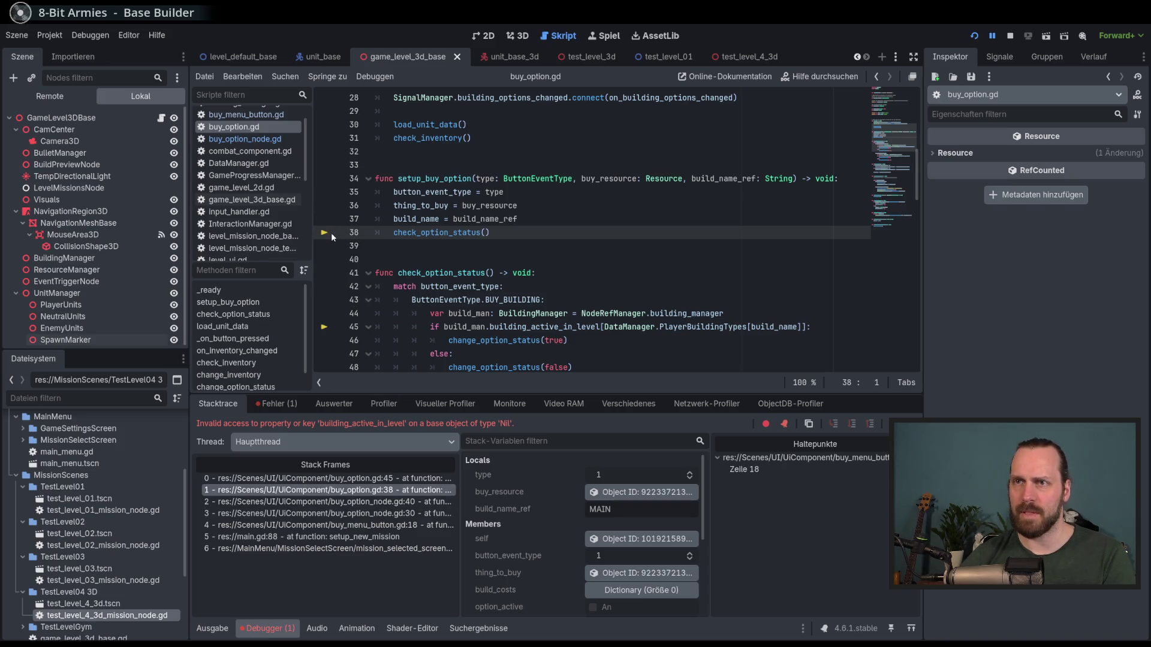
pyautogui.click(415, 502)
pyautogui.click(419, 490)
pyautogui.click(420, 480)
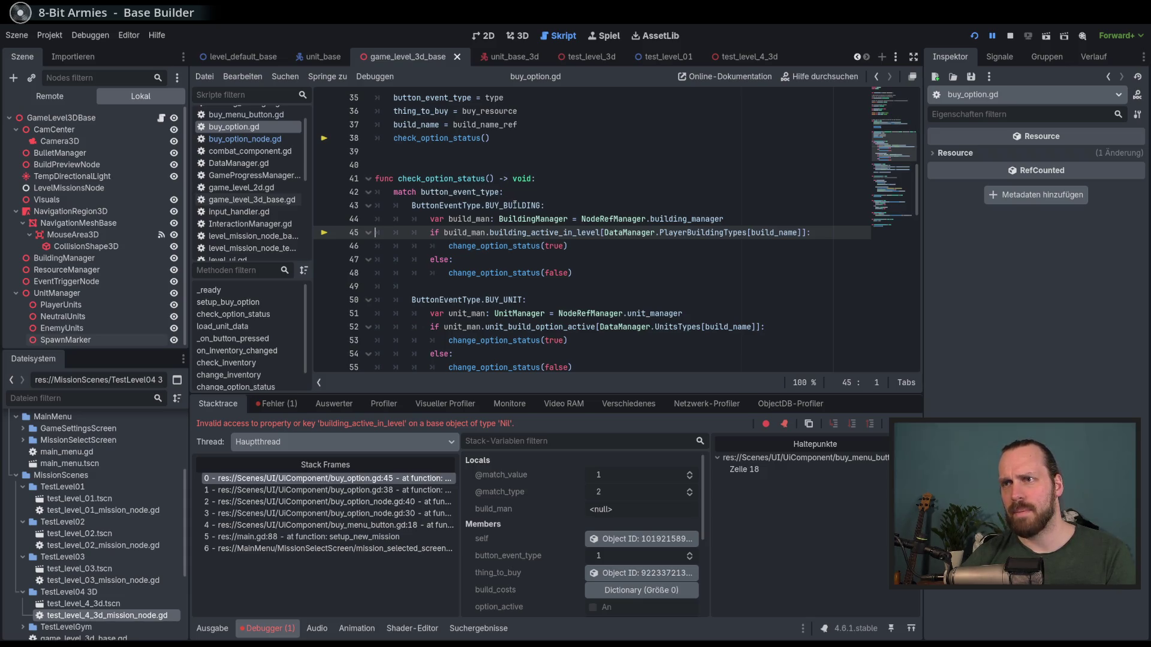
pyautogui.moveTo(521, 232)
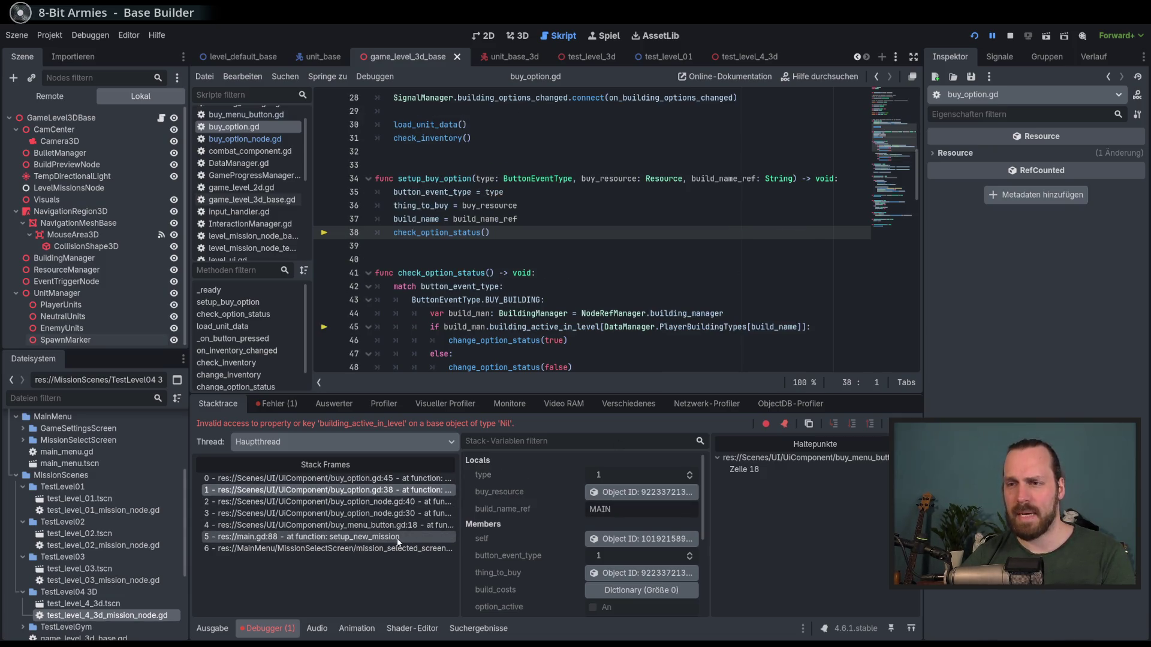
pyautogui.click(380, 550)
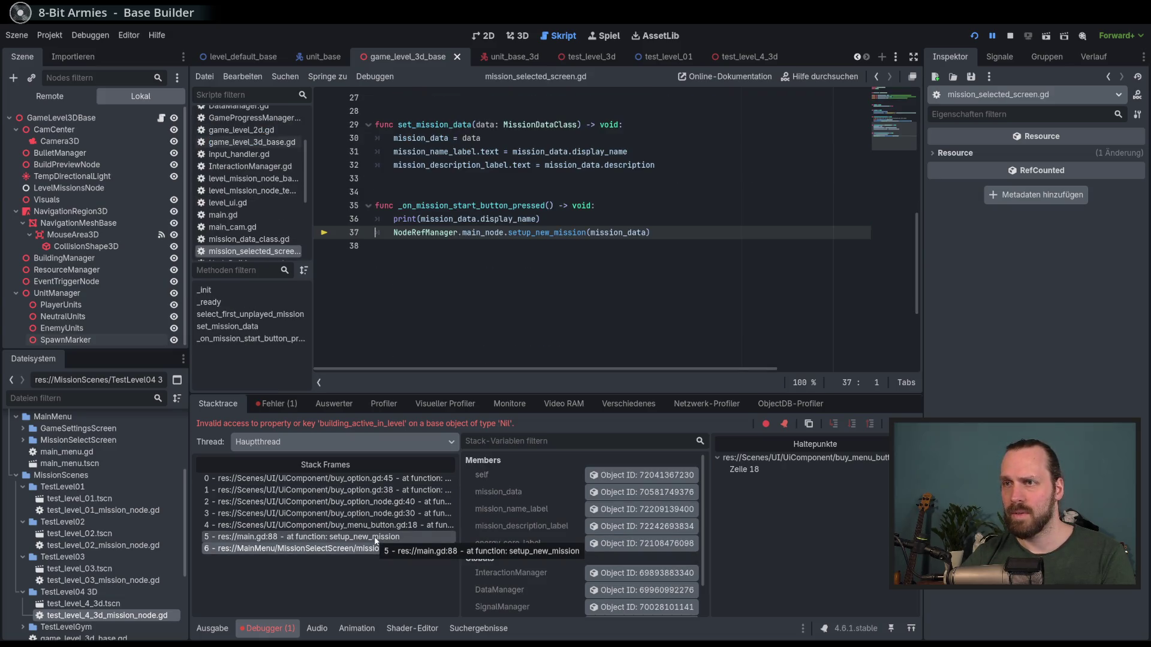
# - Trace the stack back to buy_menu_button.gd line 18 and remove its breakpoint
pyautogui.click(376, 538)
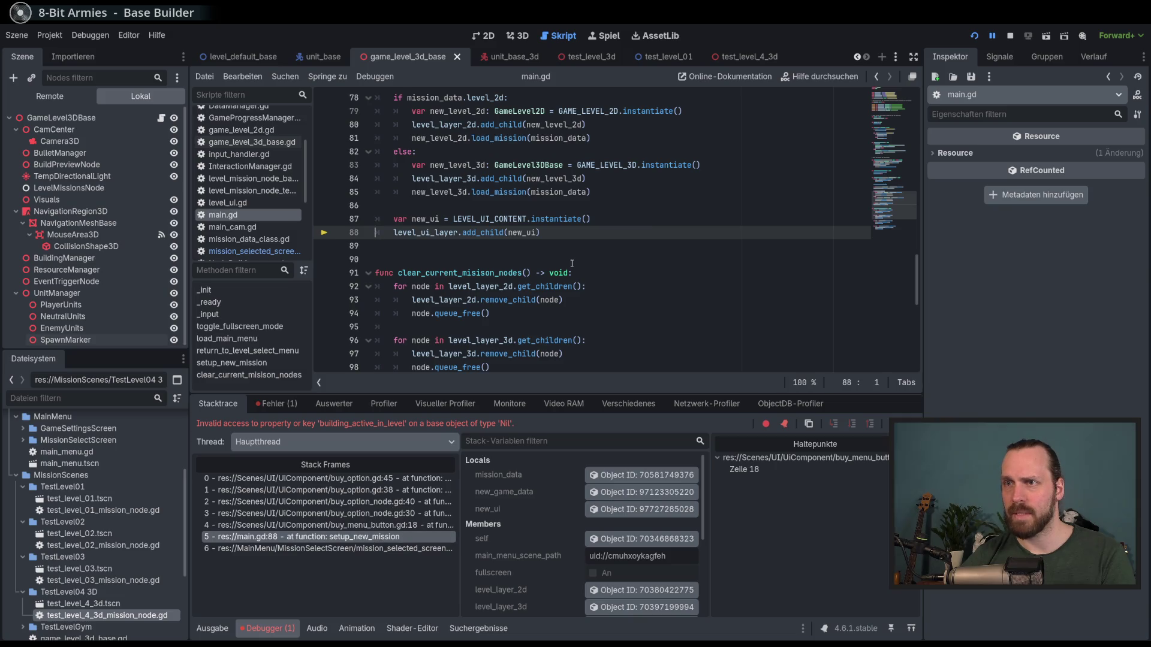
pyautogui.click(384, 525)
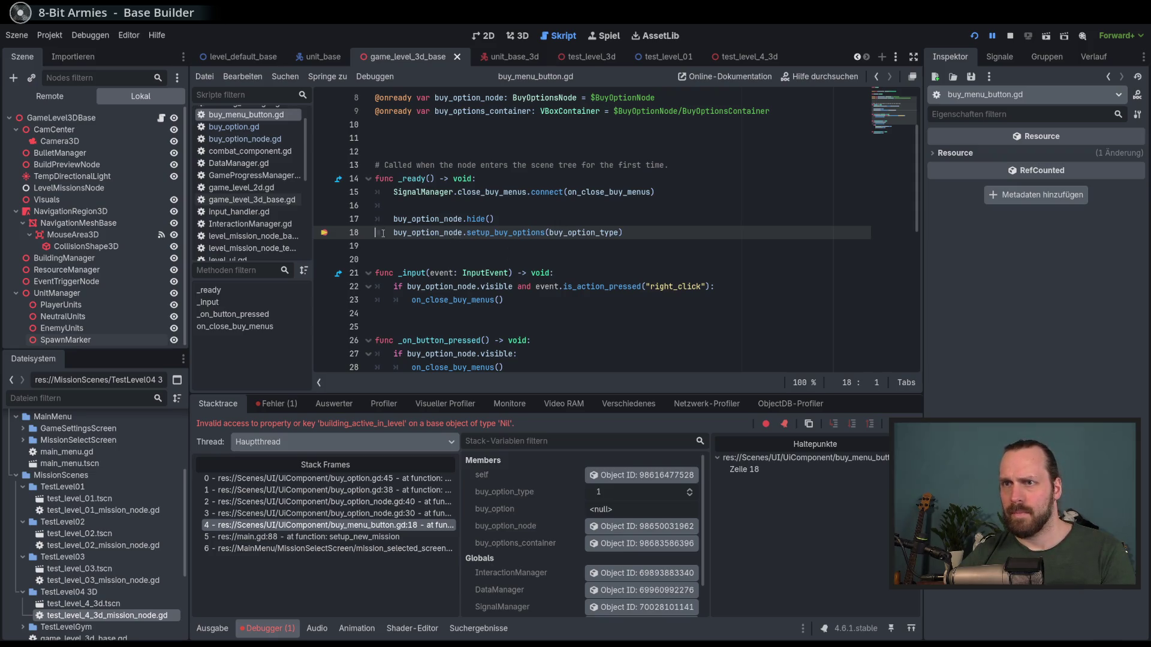
pyautogui.press('F9')
# - Comment out line 18's setup_buy_options call, add a '# TEST' line below, and run the game
pyautogui.click(464, 232)
pyautogui.hotkey('ctrl', 'k')
pyautogui.click(665, 231)
pyautogui.press('Return')
pyautogui.write('# ')
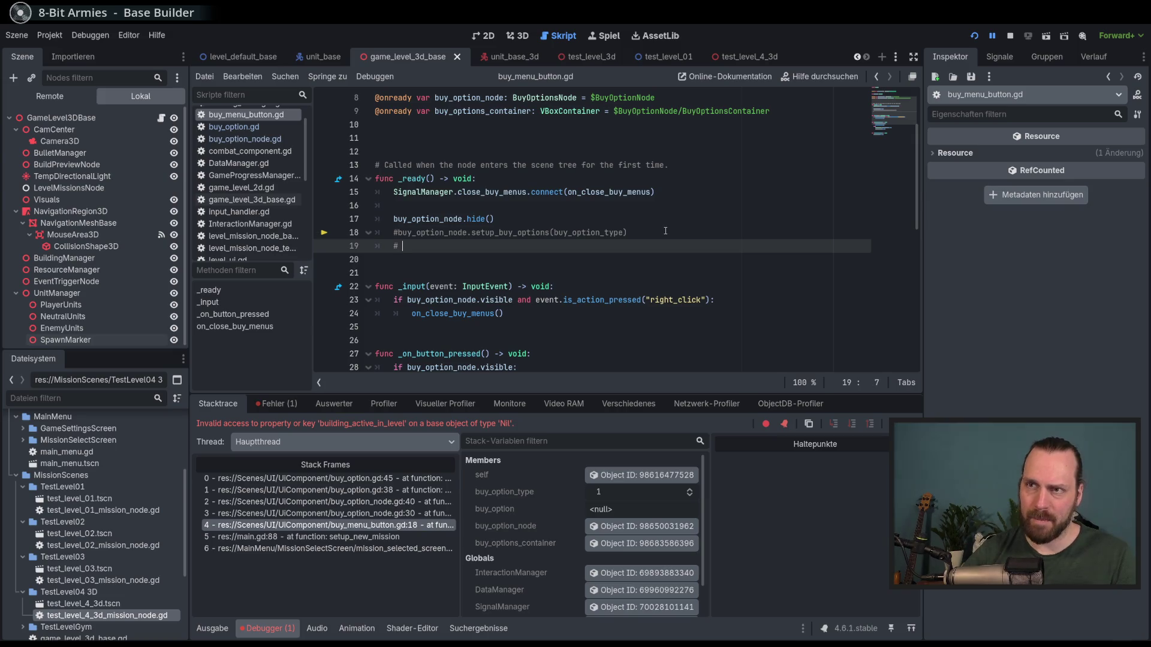
pyautogui.write('TEST')
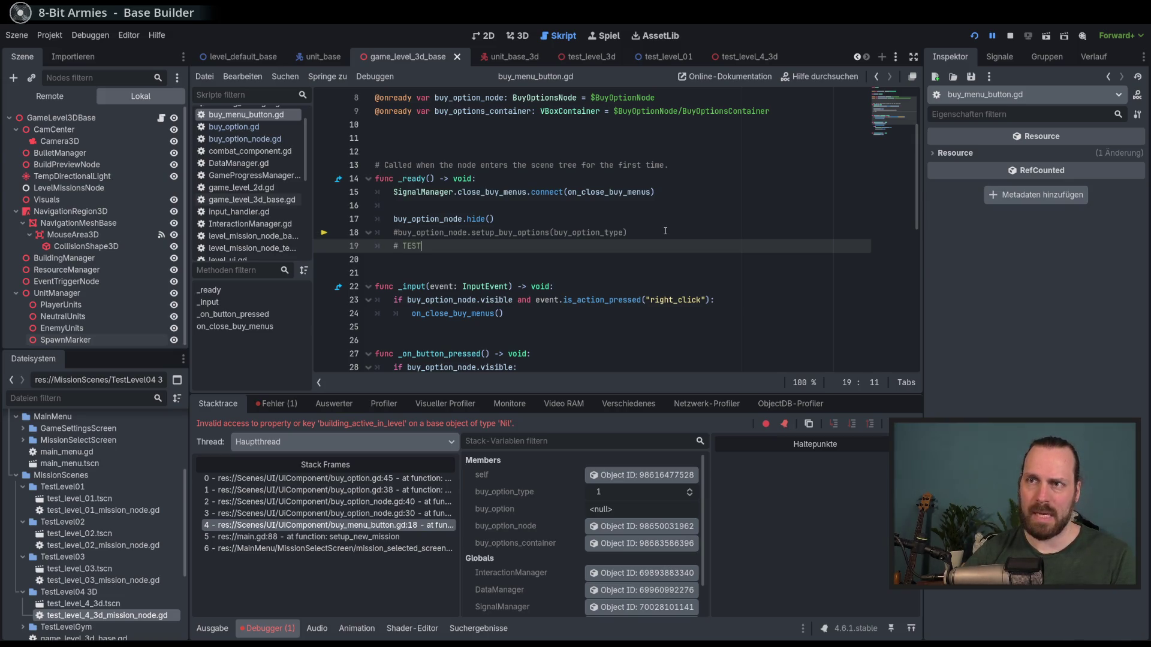
pyautogui.press('F5')
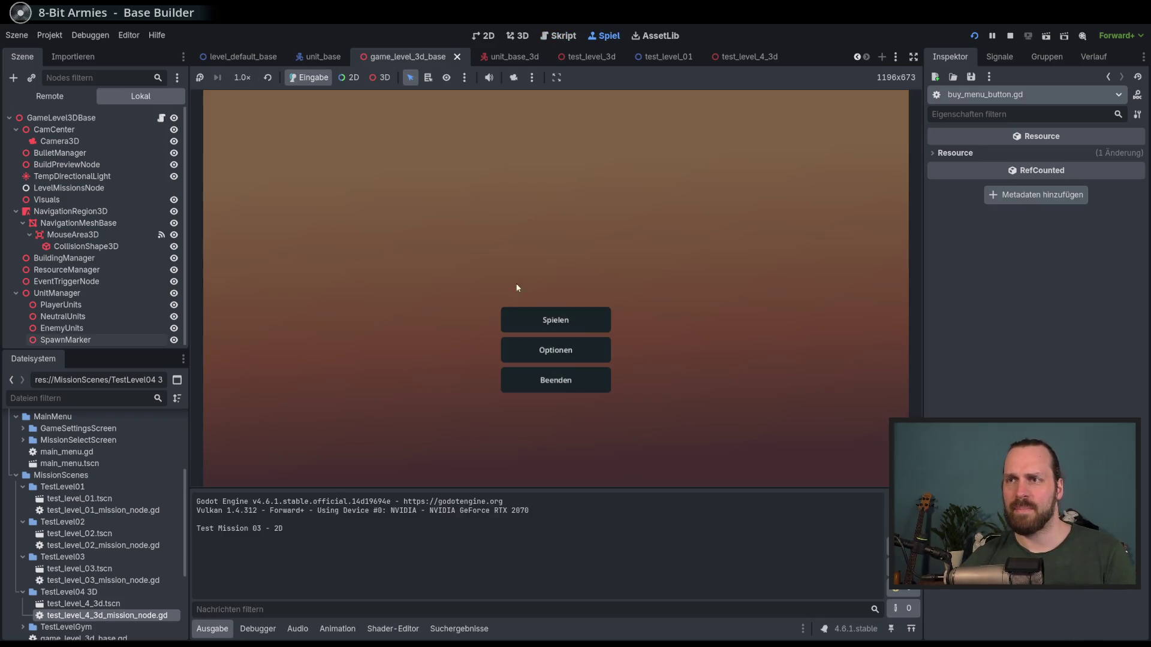
# - Start Test Mission - 3D, which breaks on the nonexistent set_mission_data call in game_level_3d_base.gd
pyautogui.click(542, 319)
pyautogui.click(369, 249)
pyautogui.click(648, 432)
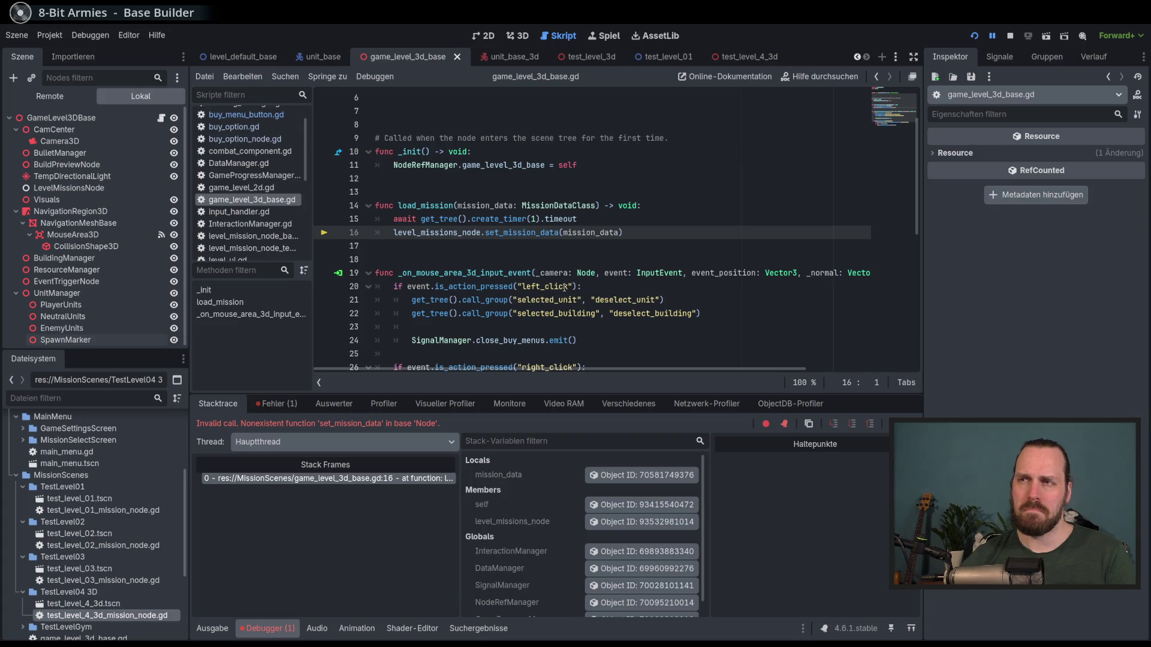
pyautogui.press('Up')
pyautogui.press('Up')
pyautogui.press('Up')
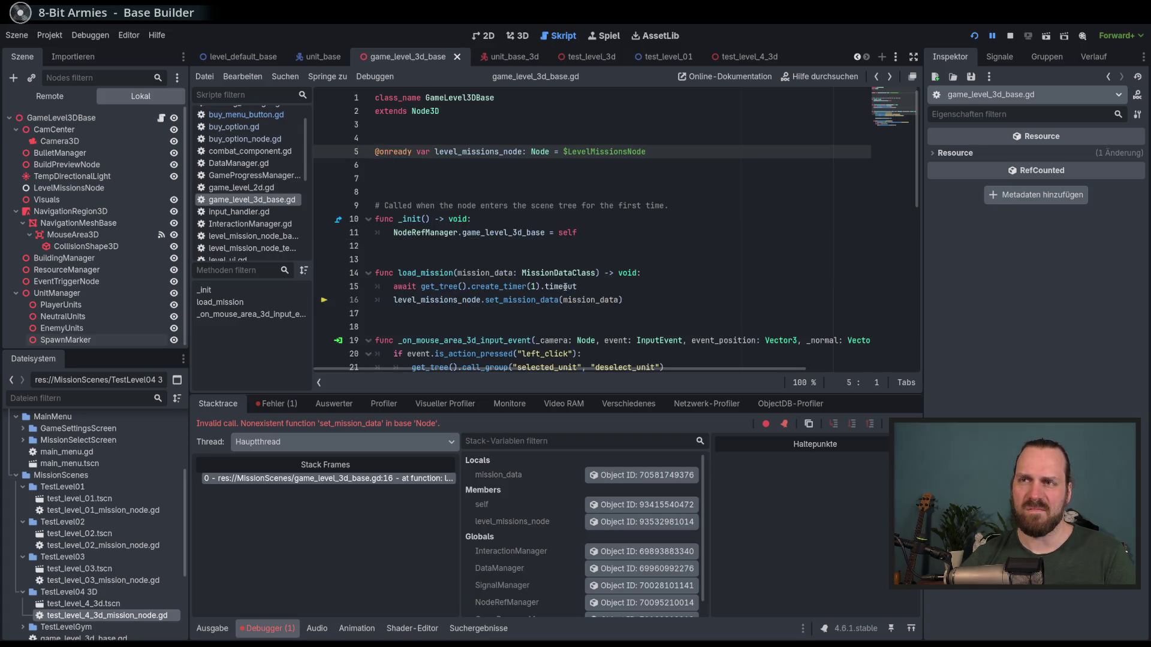
# - Delete the TEST line and uncomment the setup_buy_options call in buy_menu_button.gd
pyautogui.hotkey('alt', 'Left')
pyautogui.hotkey('alt', 'Left')
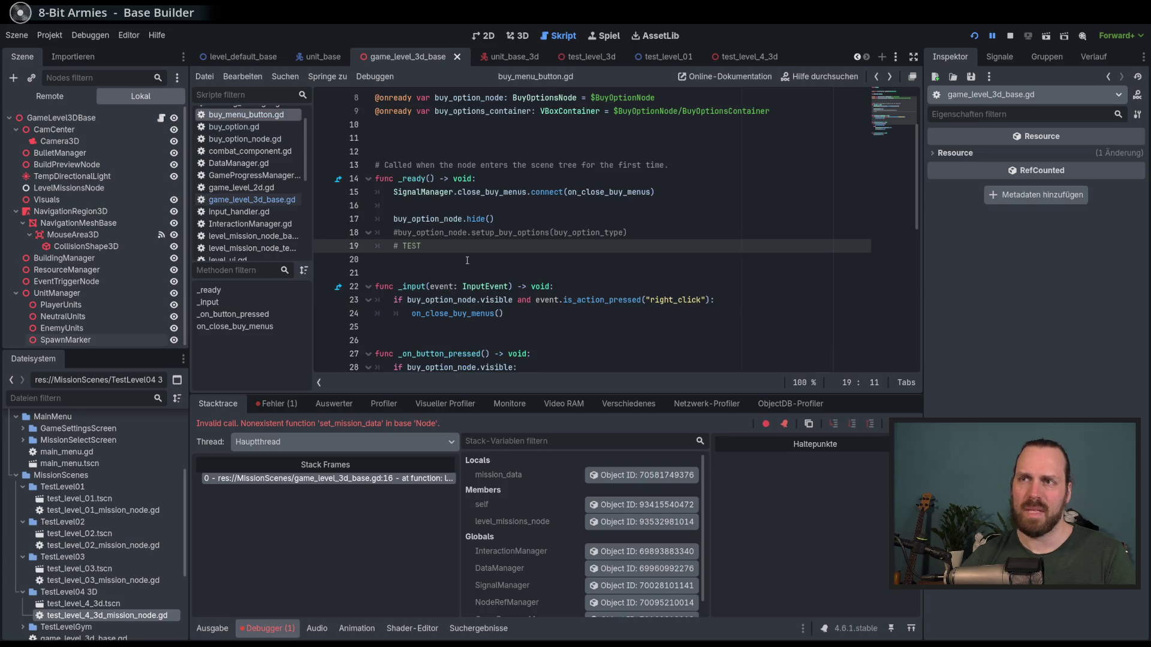
pyautogui.press('BackSpace')
pyautogui.press('BackSpace')
pyautogui.press('BackSpace')
pyautogui.hotkey('ctrl', 'k')
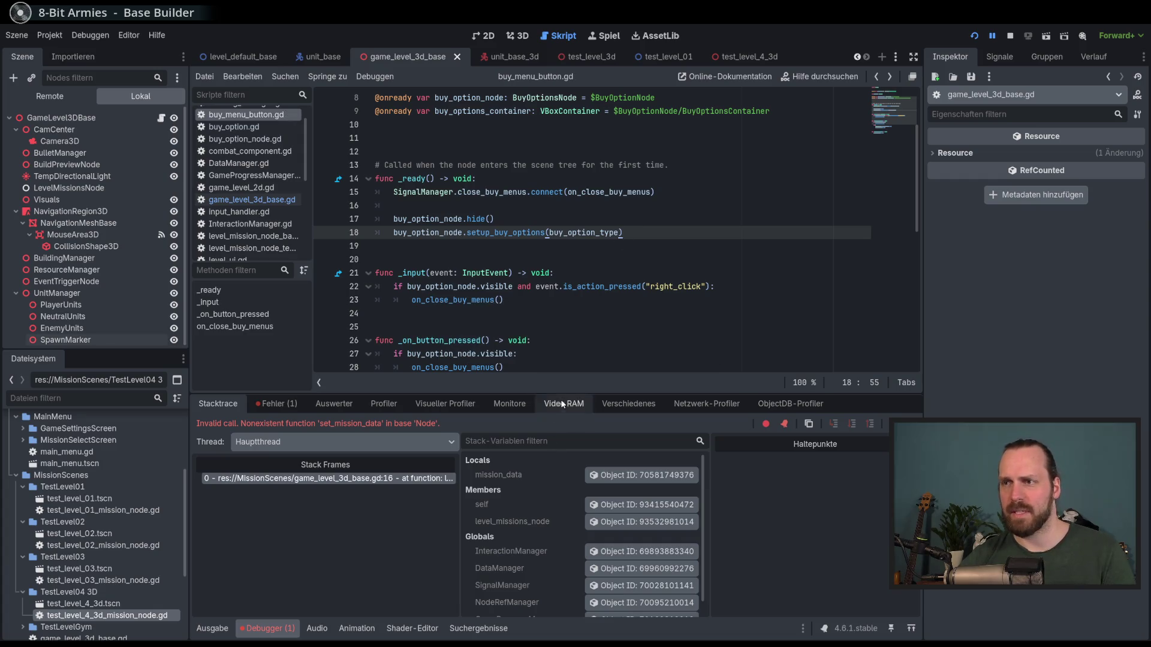
pyautogui.moveTo(569, 394)
pyautogui.mouseDown()
pyautogui.moveTo(569, 471)
pyautogui.moveTo(569, 434)
pyautogui.mouseUp()
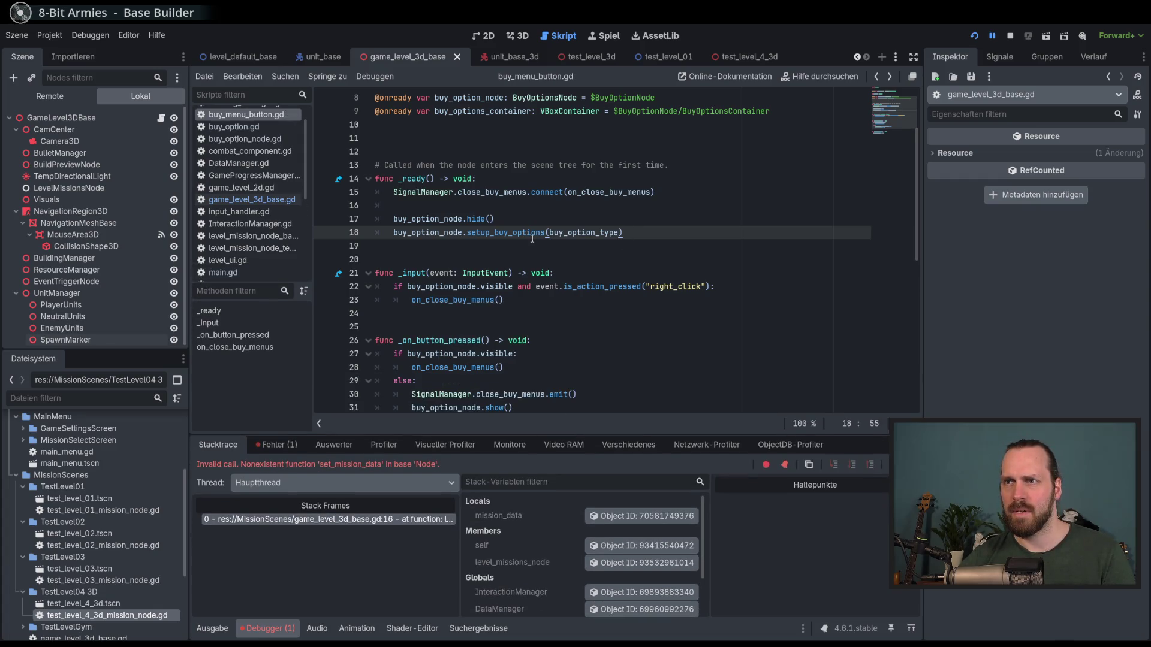
pyautogui.scroll(3, 510, 254)
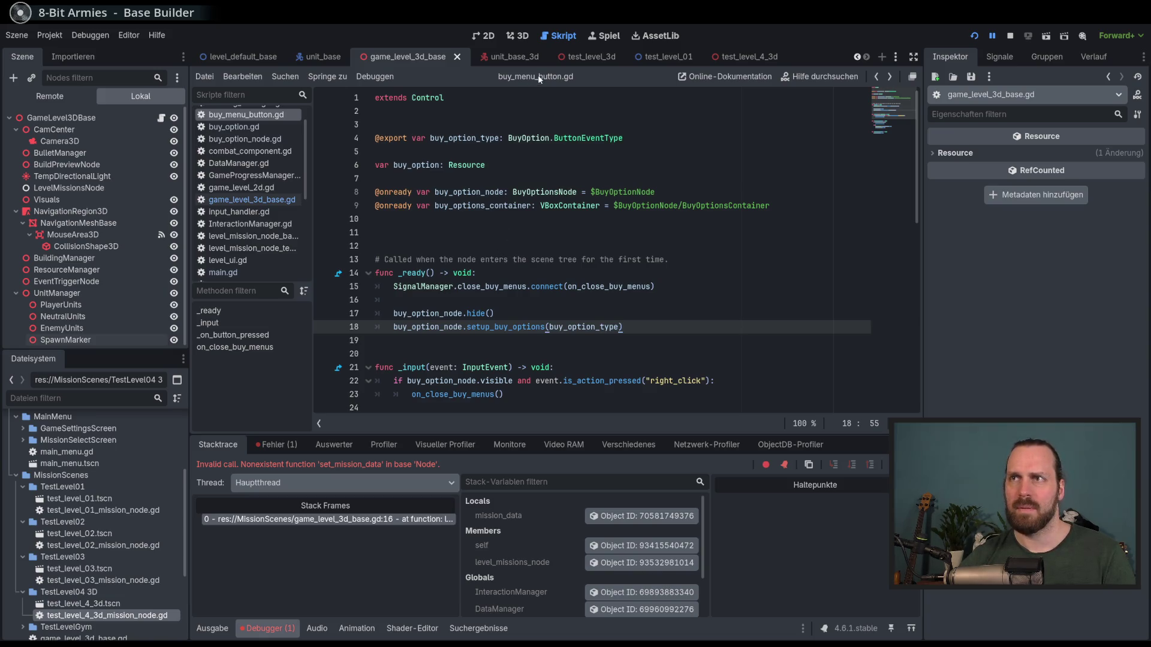
# - Add 'class_name BuyMenuButton' above extends, save the script, and stop the game
pyautogui.click(450, 97)
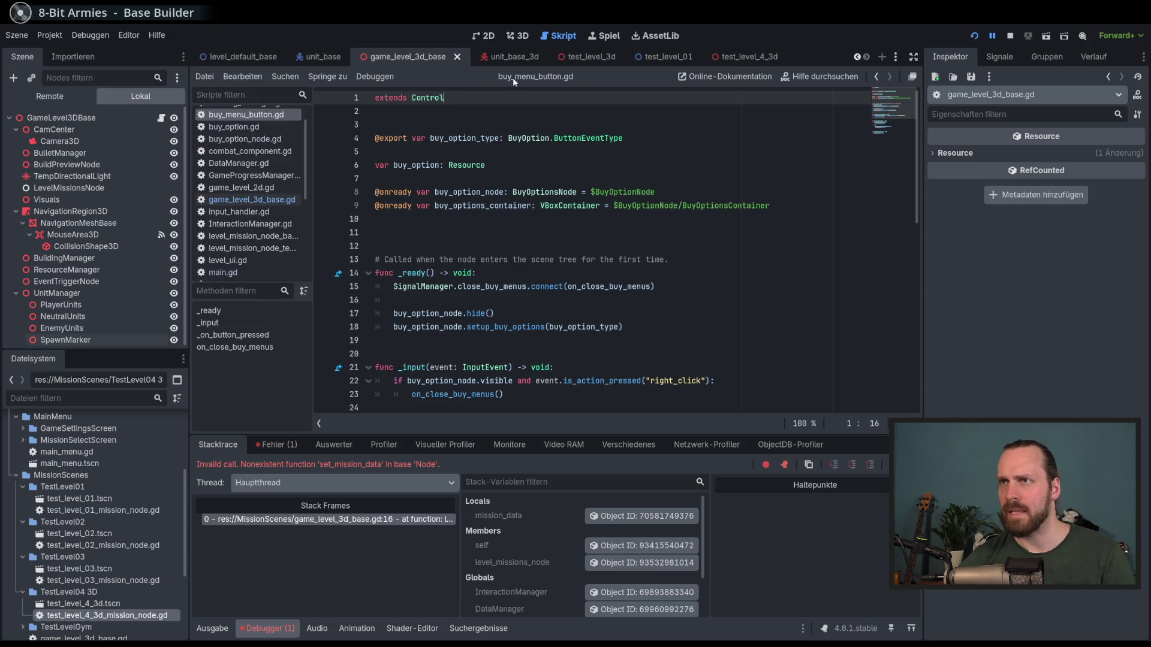
pyautogui.click(255, 127)
pyautogui.click(259, 114)
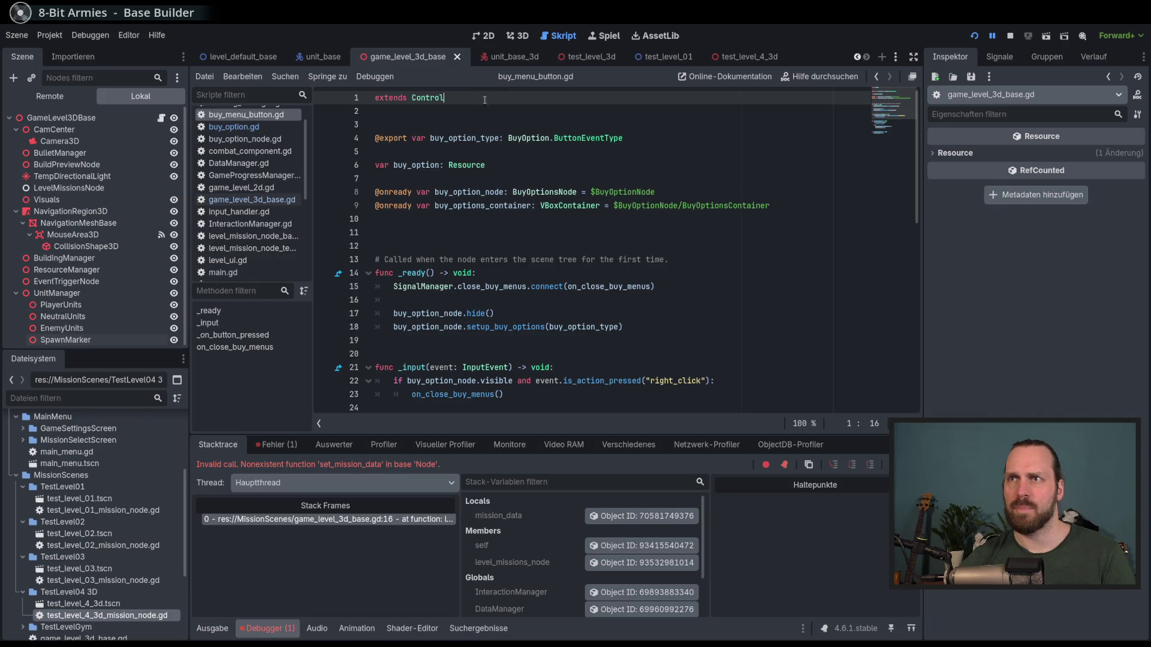
pyautogui.press('Home')
pyautogui.write('class_name')
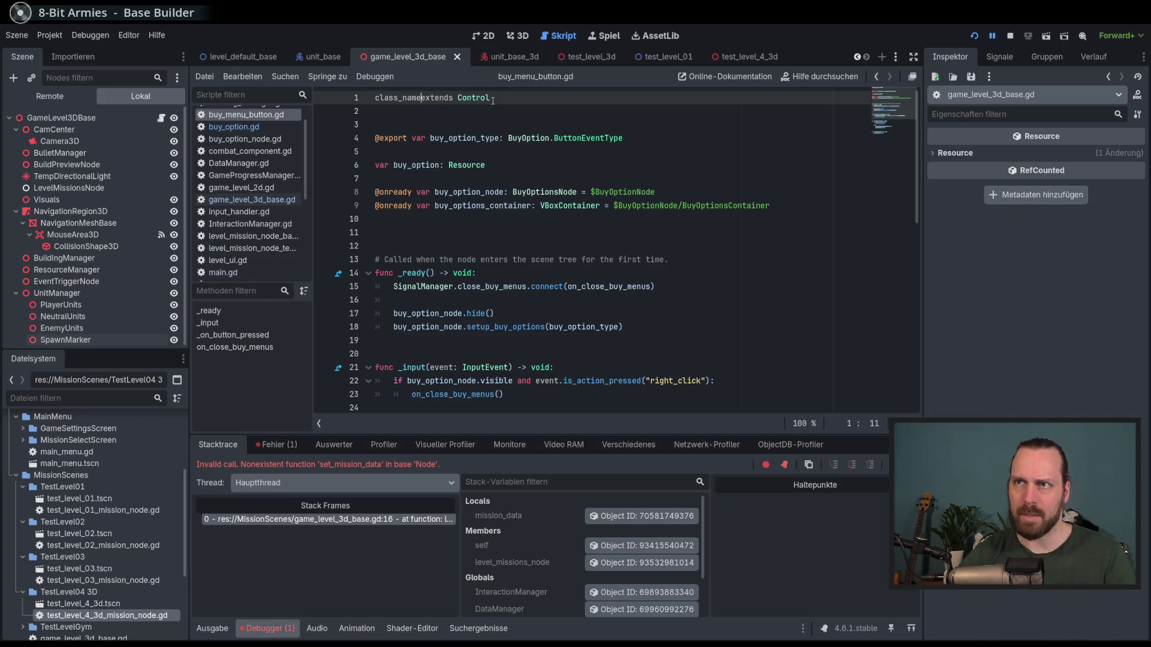
pyautogui.press('Return')
pyautogui.press('Up')
pyautogui.write('BuyMenuButton')
pyautogui.hotkey('ctrl', 's')
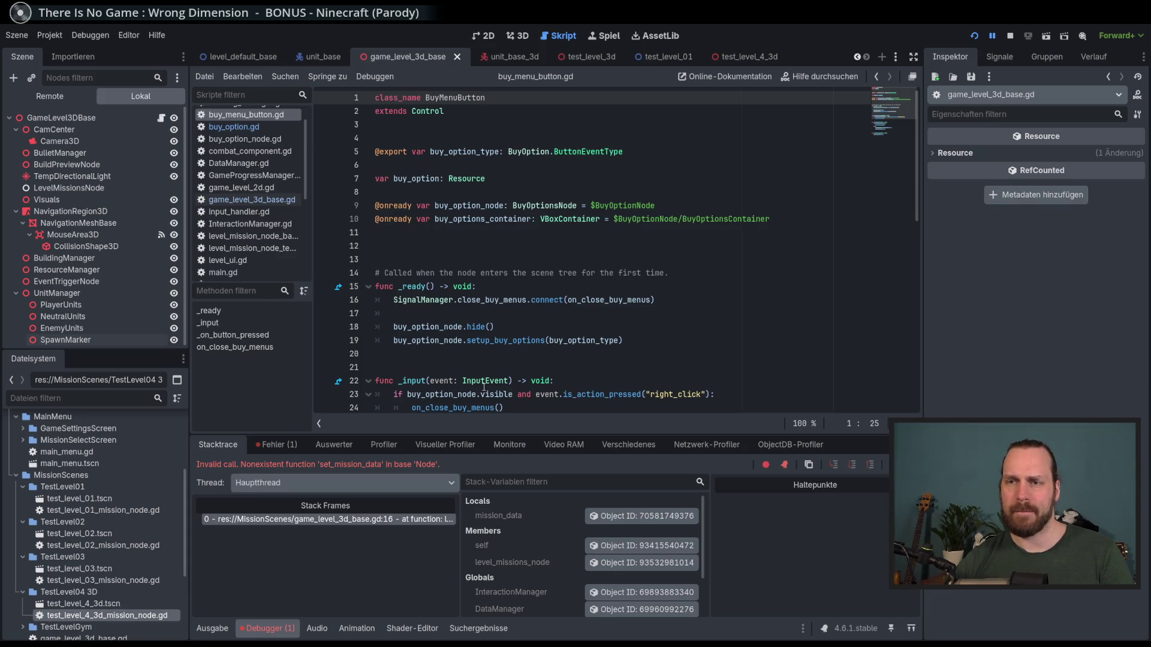
pyautogui.press('F8')
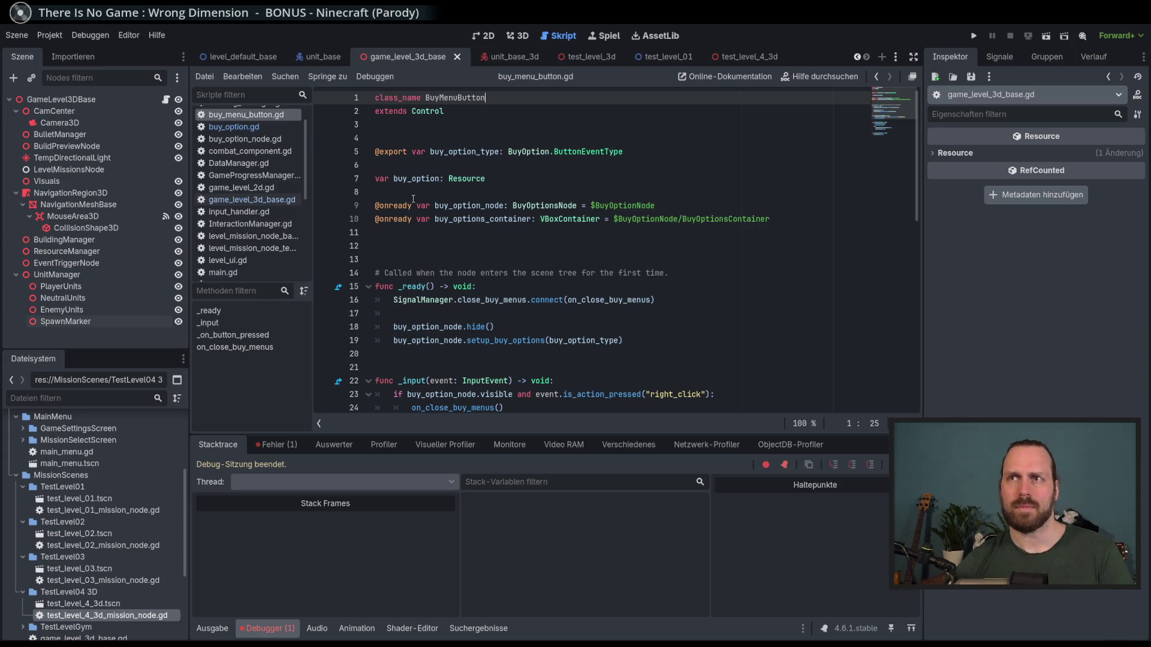
# - Collapse the MainMenu, MissionScenes, GameContentScenes and Resources folders in the FileSystem dock
pyautogui.click(628, 343)
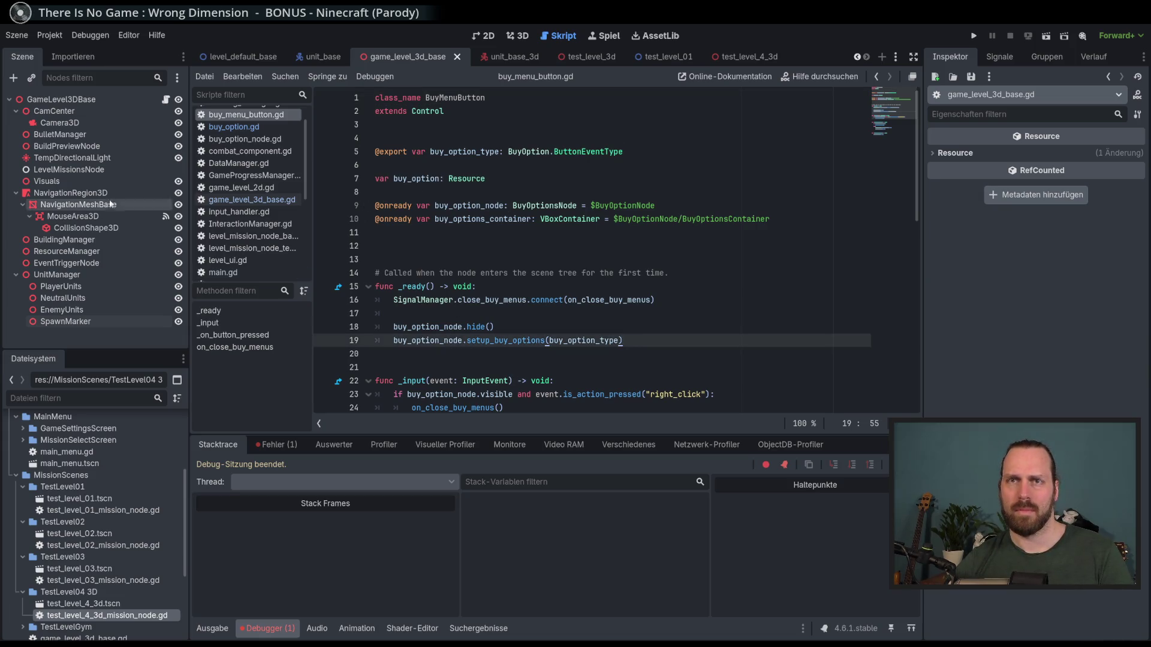
pyautogui.scroll(5, 84, 539)
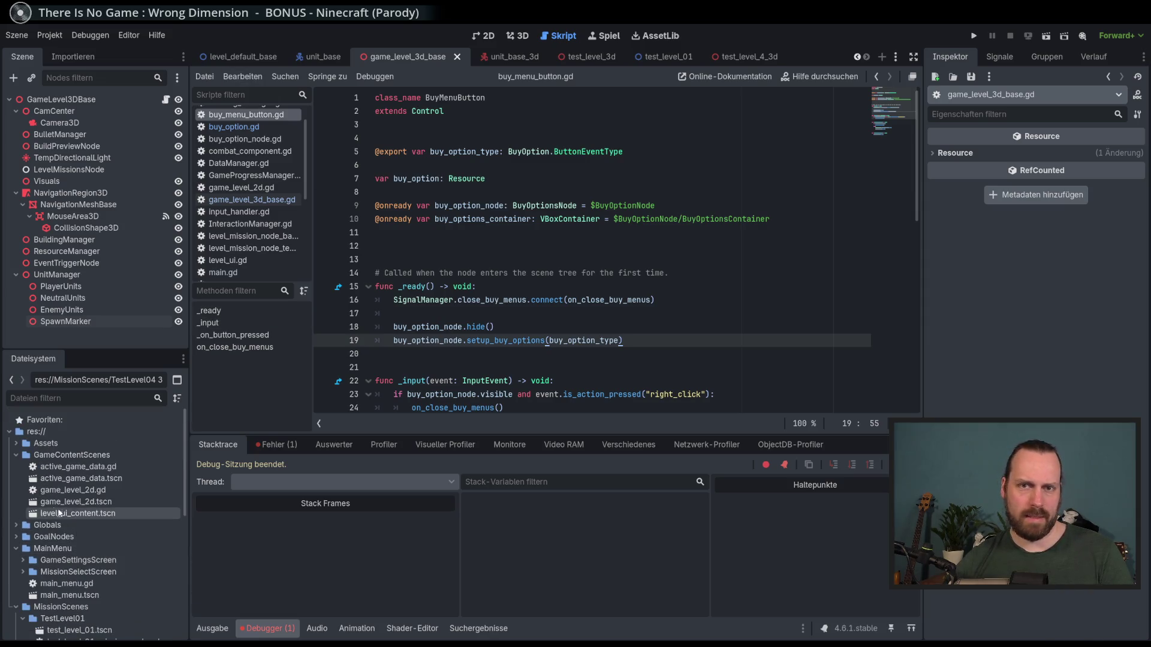
pyautogui.click(16, 549)
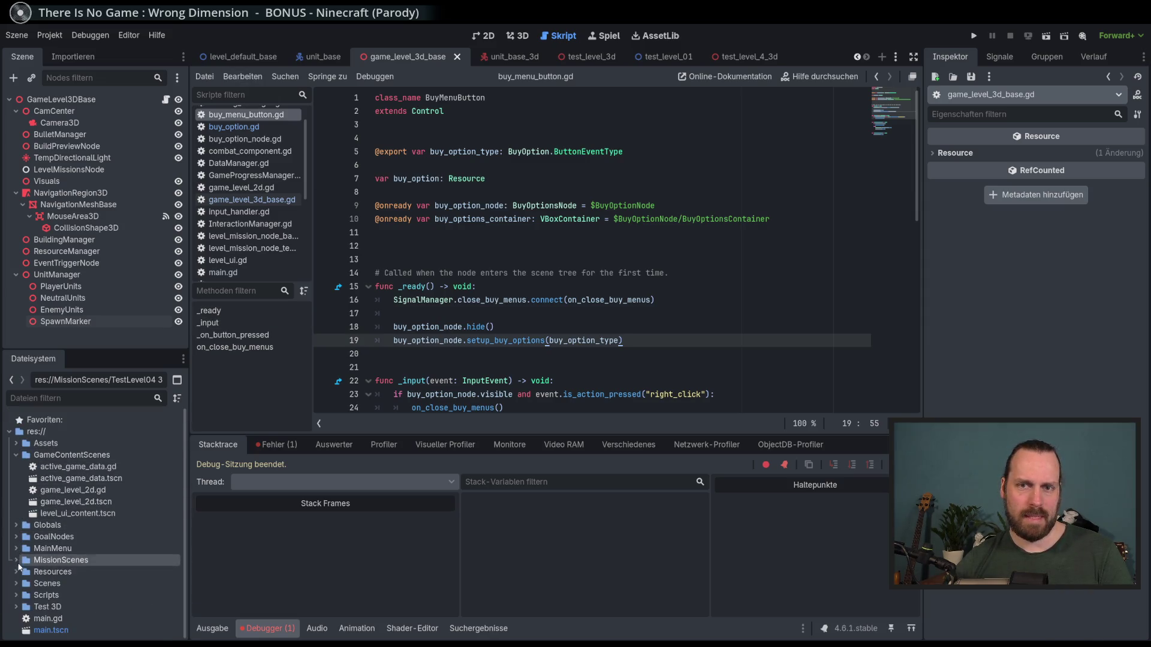
pyautogui.click(16, 560)
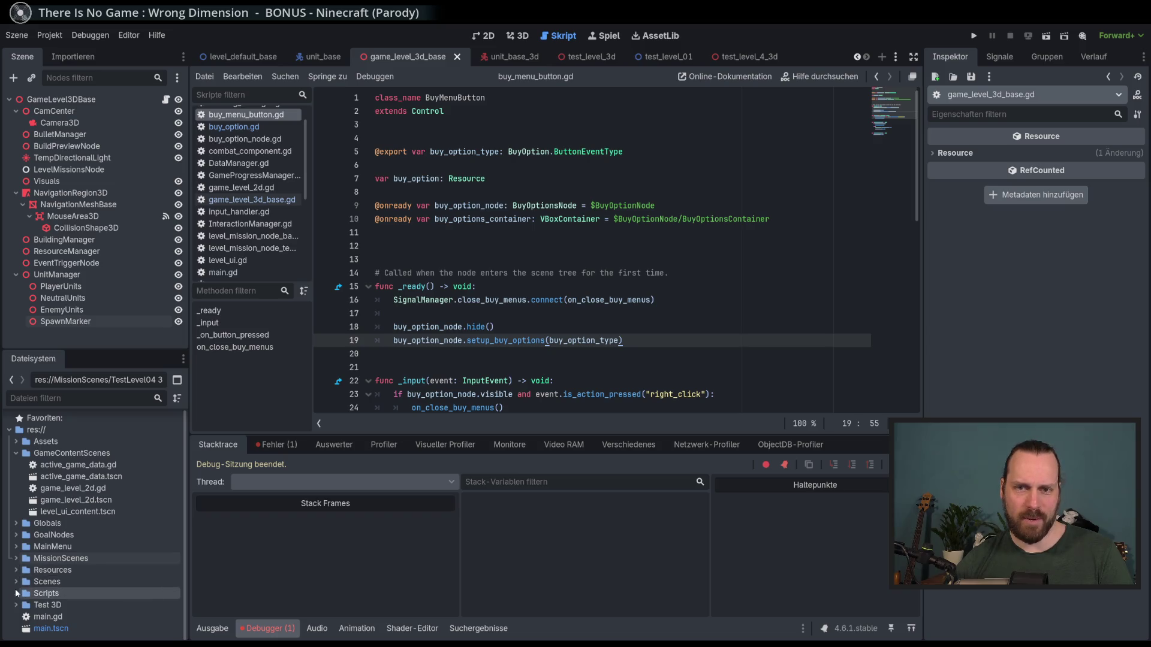
pyautogui.click(17, 453)
pyautogui.click(16, 513)
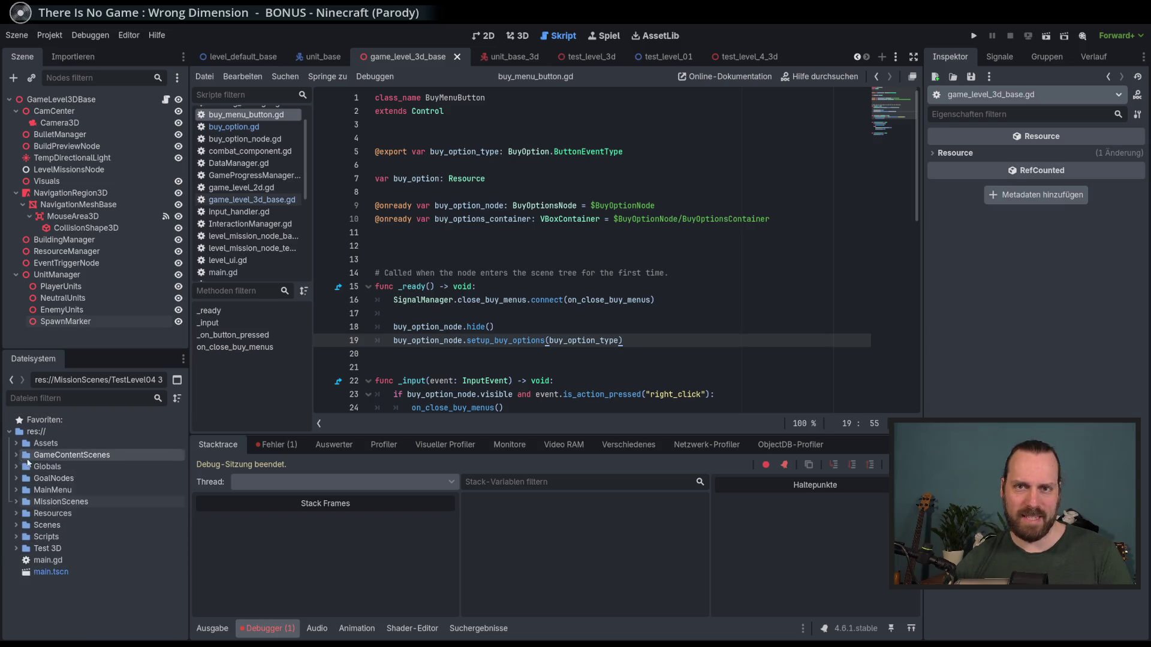
pyautogui.click(17, 514)
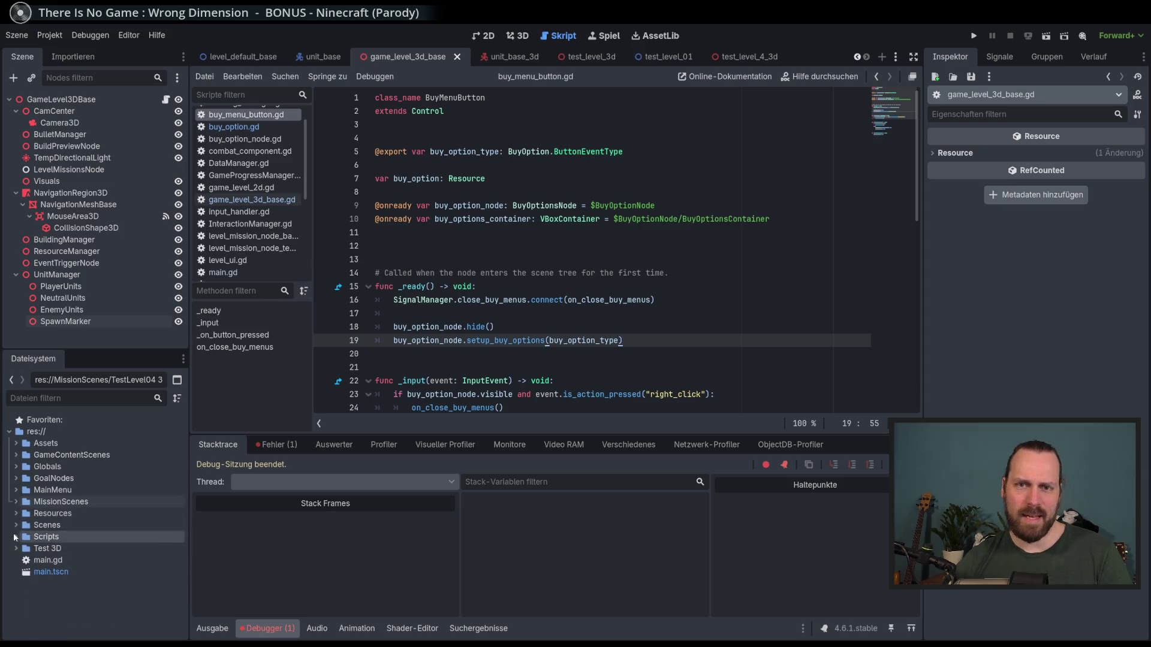
pyautogui.click(17, 503)
pyautogui.click(17, 503)
pyautogui.click(16, 514)
pyautogui.click(16, 514)
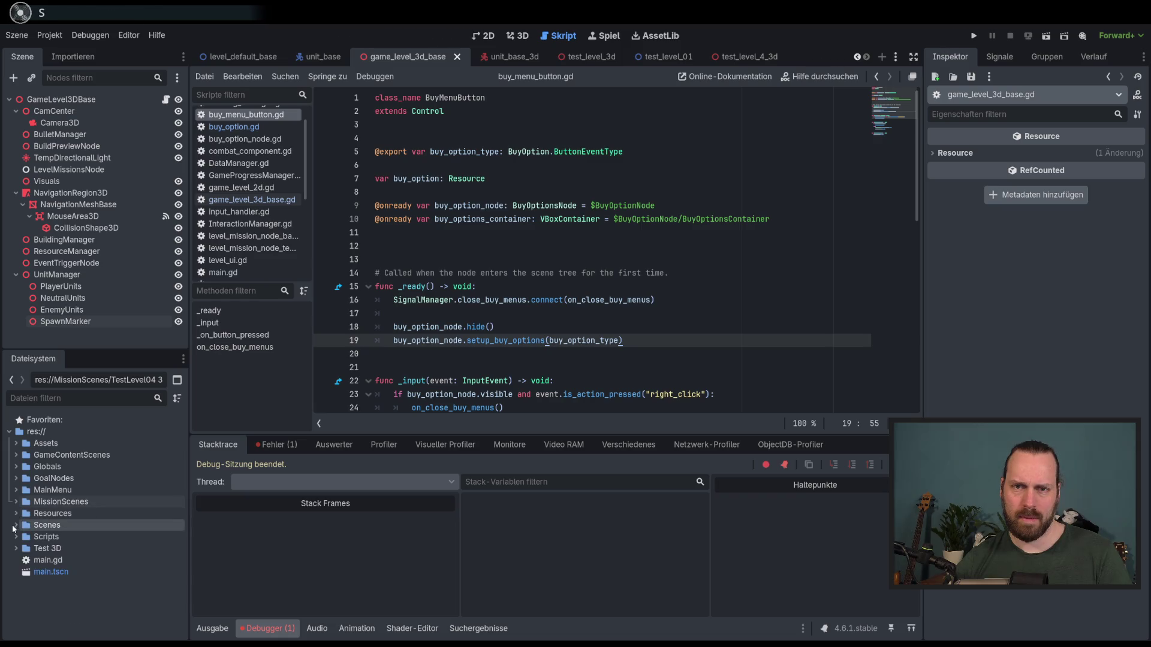
# - Open level_ui.tscn from the Scenes > UI folder
pyautogui.click(16, 526)
pyautogui.click(24, 585)
pyautogui.scroll(-5, 92, 557)
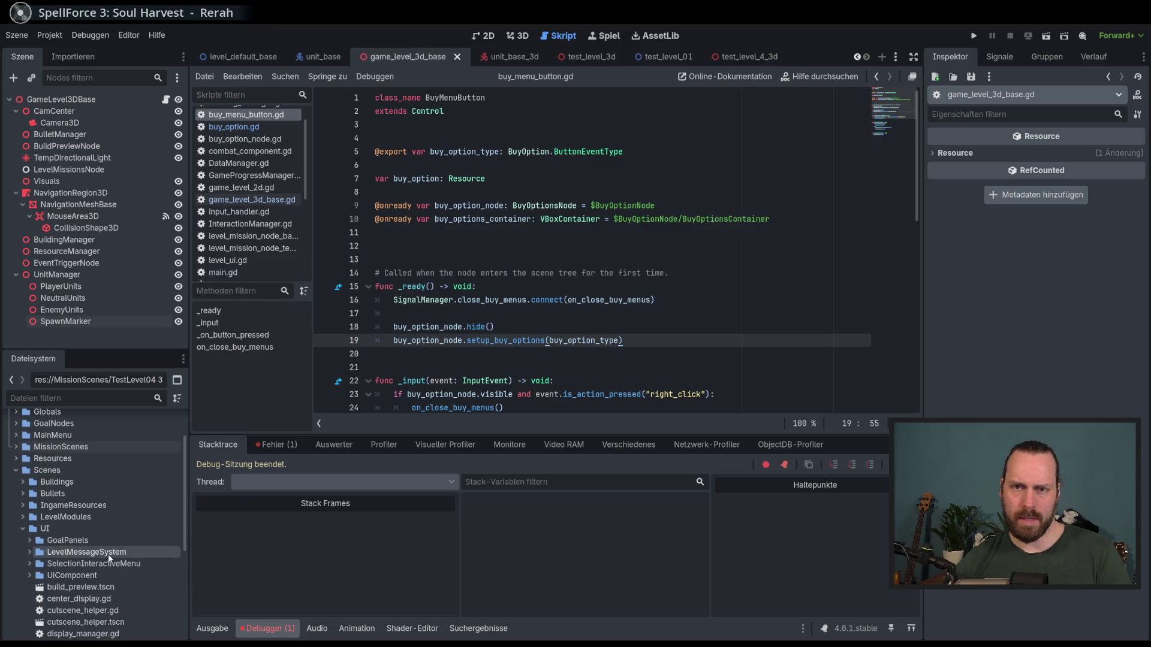
pyautogui.scroll(-1, 137, 586)
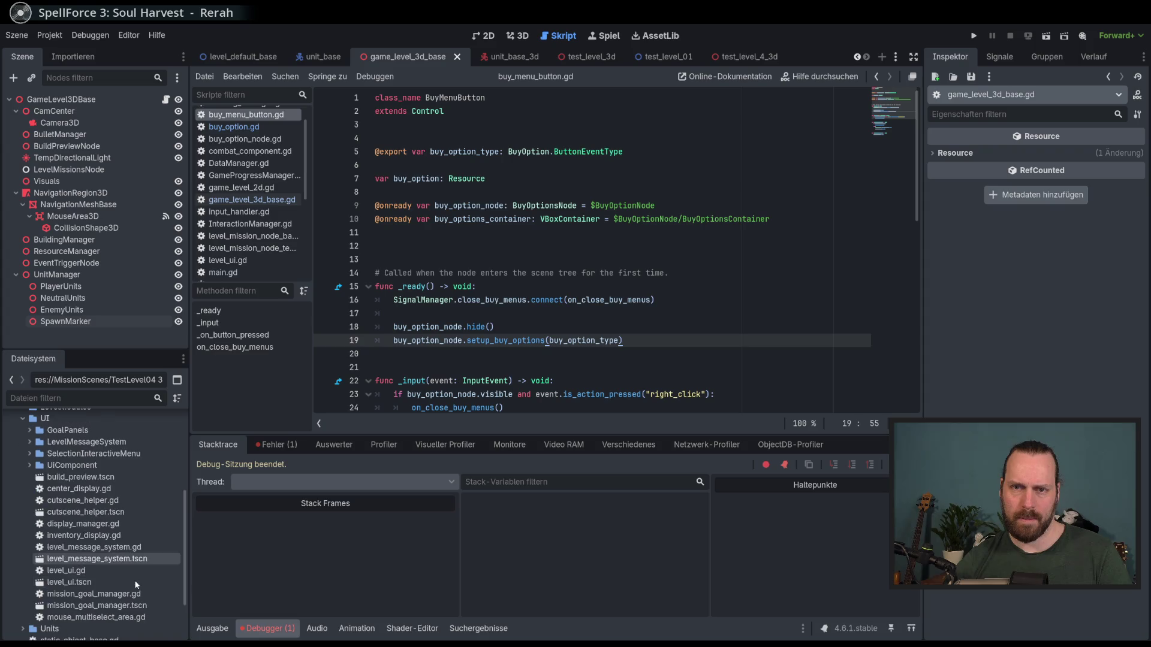
pyautogui.doubleClick(69, 582)
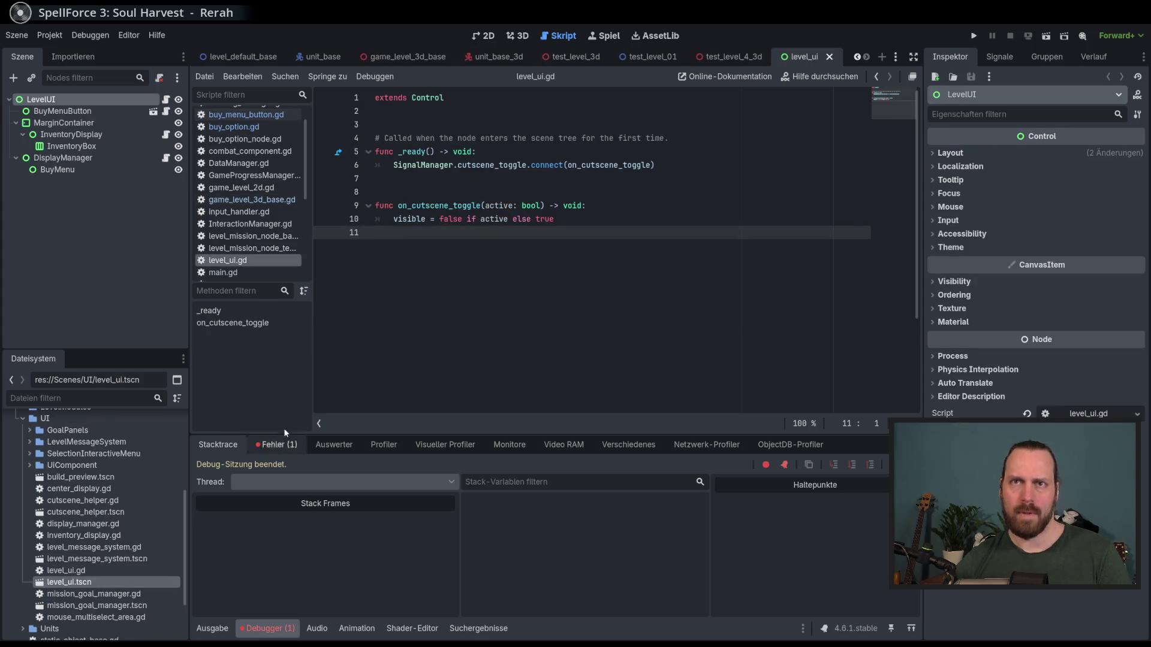
# - Open the BuyMenuButton instance as its own buy_menu_button scene in the 2D view
pyautogui.click(489, 35)
pyautogui.scroll(-3, 470, 196)
pyautogui.scroll(1, 477, 171)
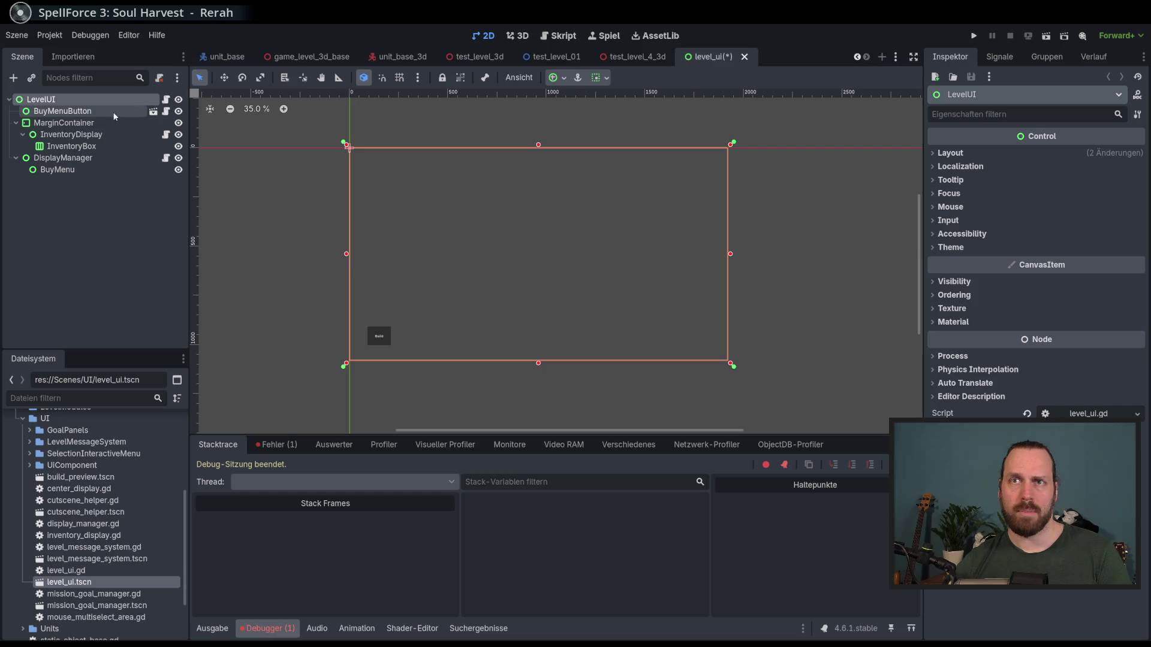
pyautogui.click(165, 112)
pyautogui.click(154, 112)
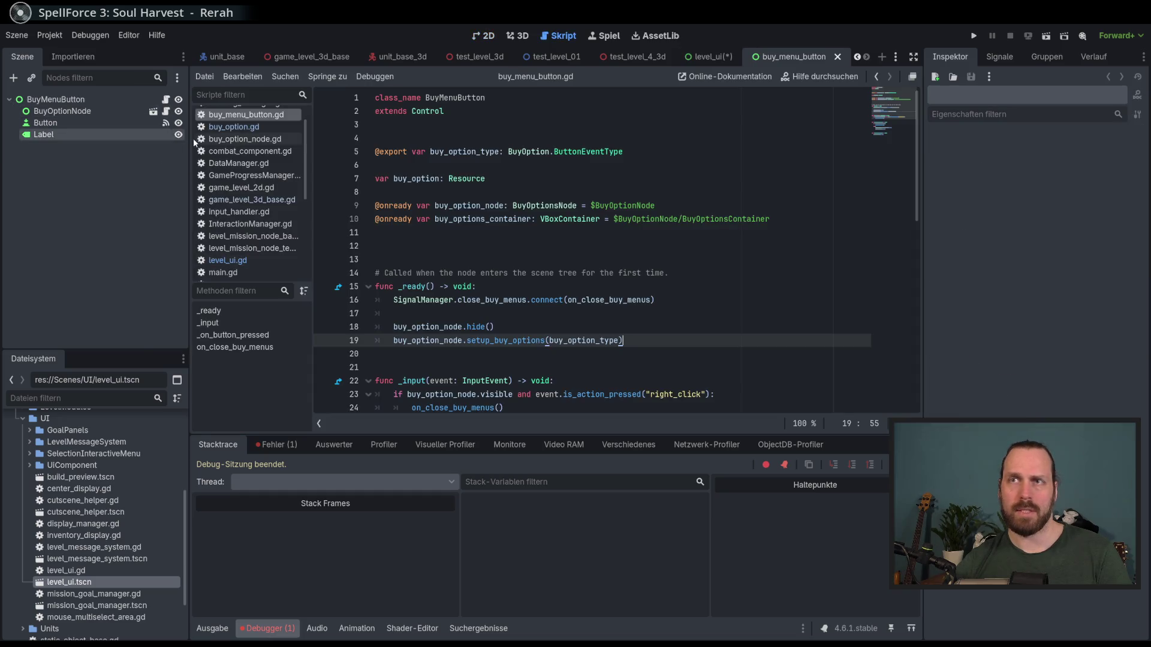
pyautogui.click(483, 35)
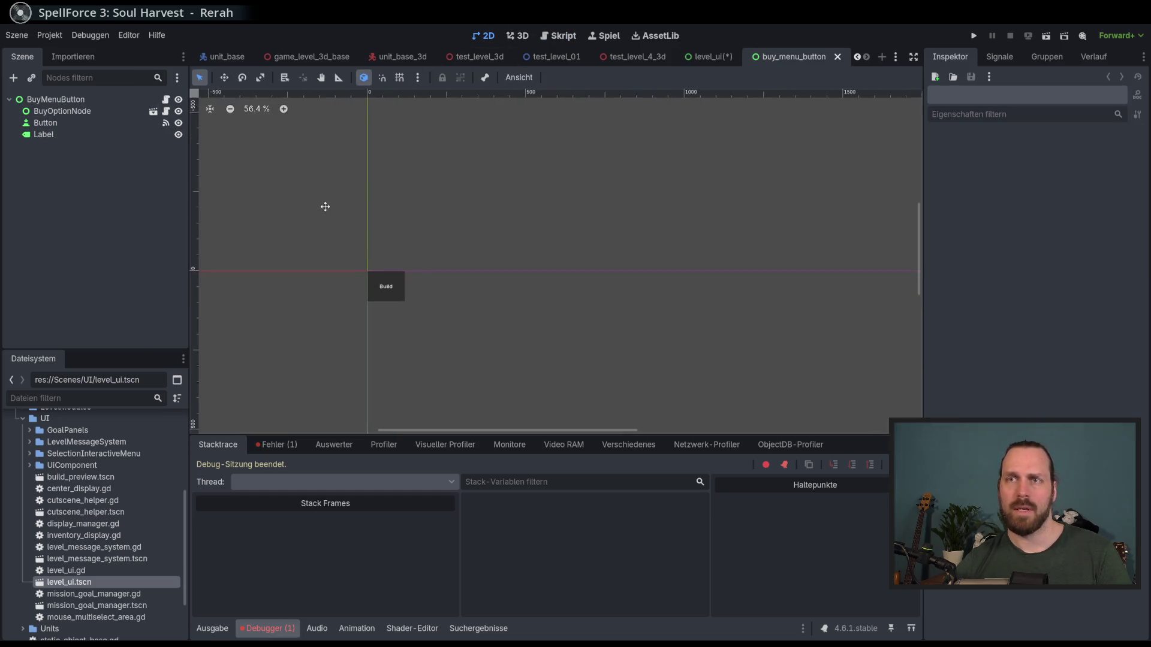
# - Review BuyMenuButton's Buy Option Type choices, keeping Buy Building, and inspect its BuyOptionNode, Button and Label children
pyautogui.click(60, 111)
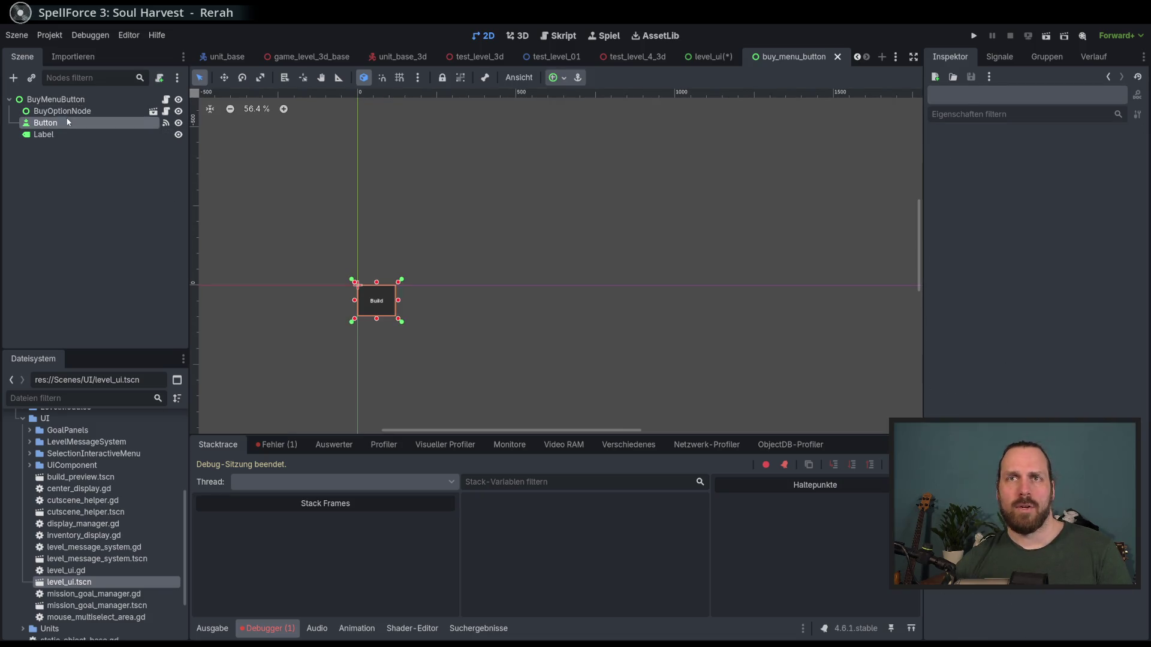
pyautogui.click(90, 100)
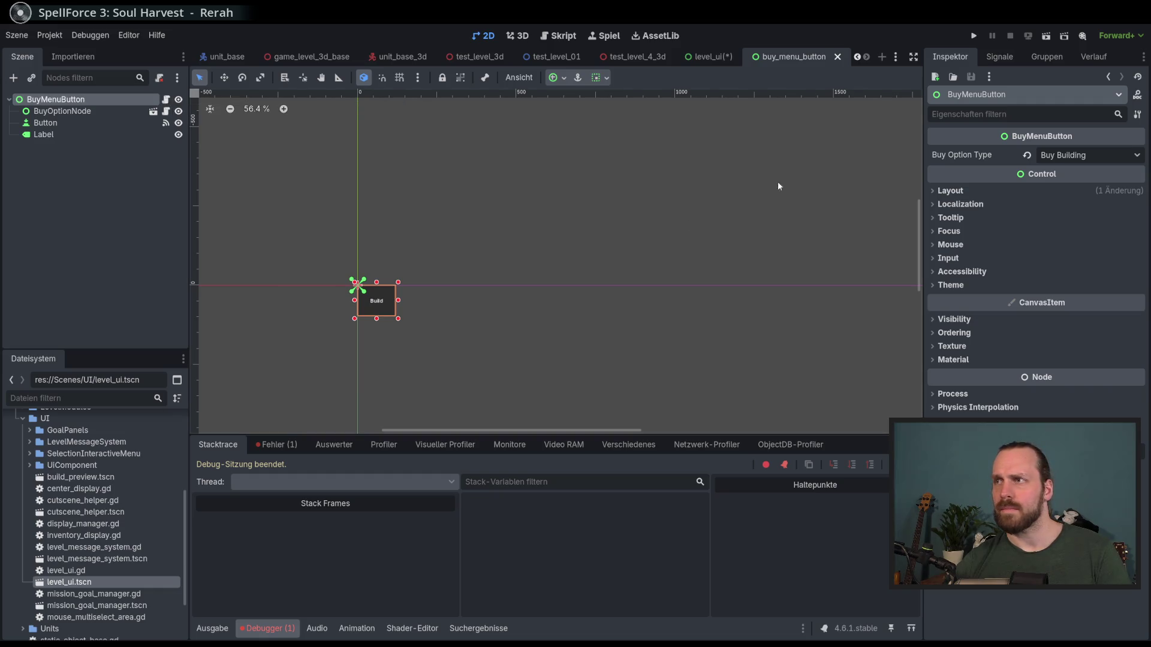
pyautogui.click(1094, 158)
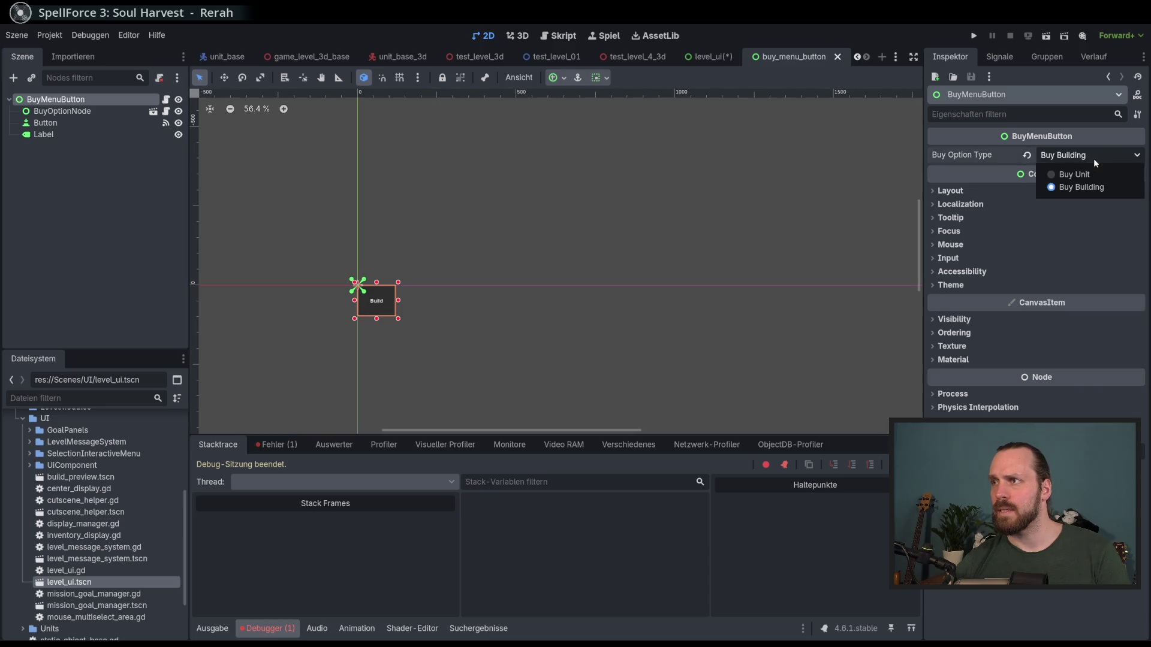
pyautogui.click(1093, 158)
pyautogui.click(1094, 158)
pyautogui.click(1094, 161)
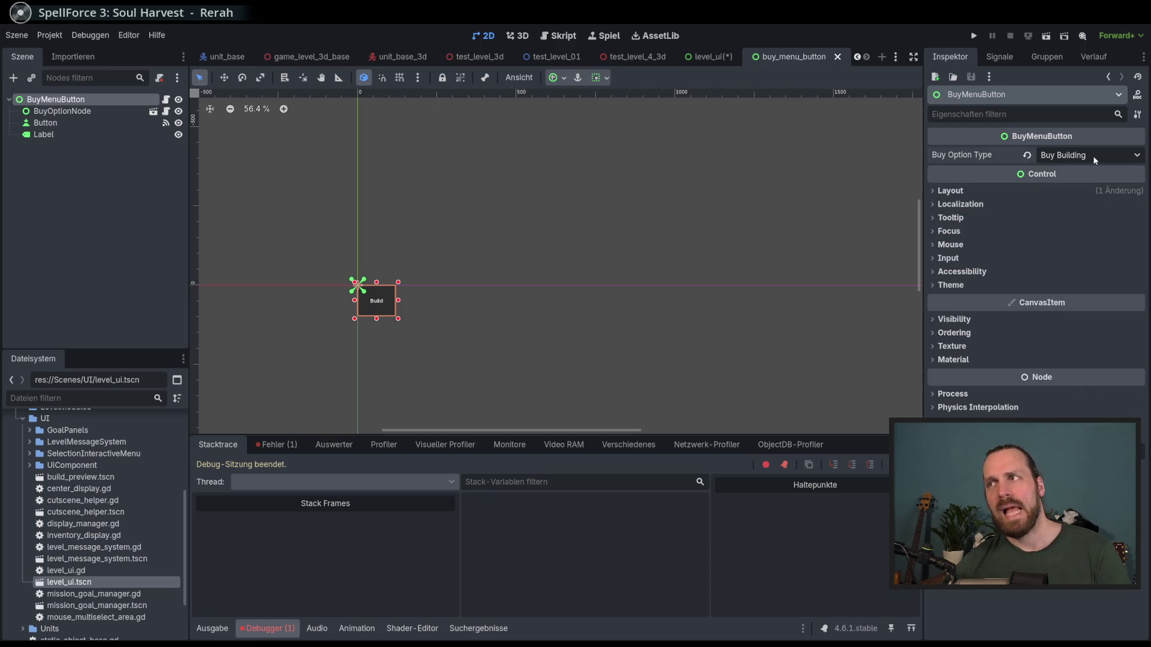
pyautogui.click(94, 112)
pyautogui.click(89, 124)
pyautogui.click(88, 134)
pyautogui.click(90, 97)
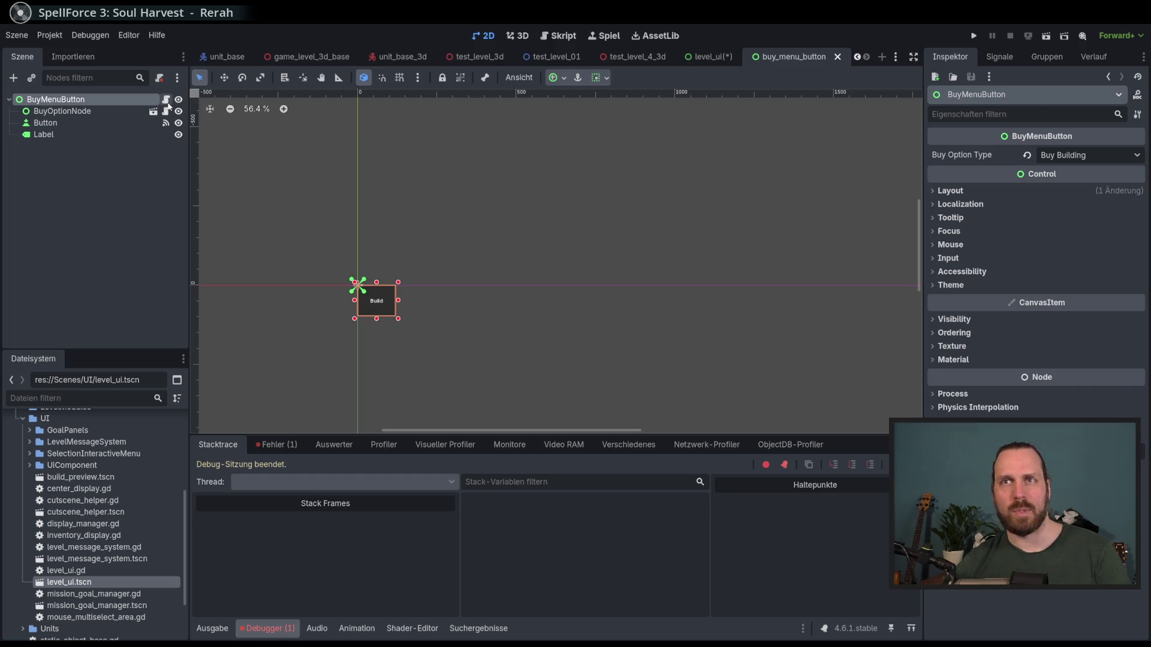
# - Open buy_menu_button.gd and highlight every use of buy_option_type
pyautogui.click(166, 99)
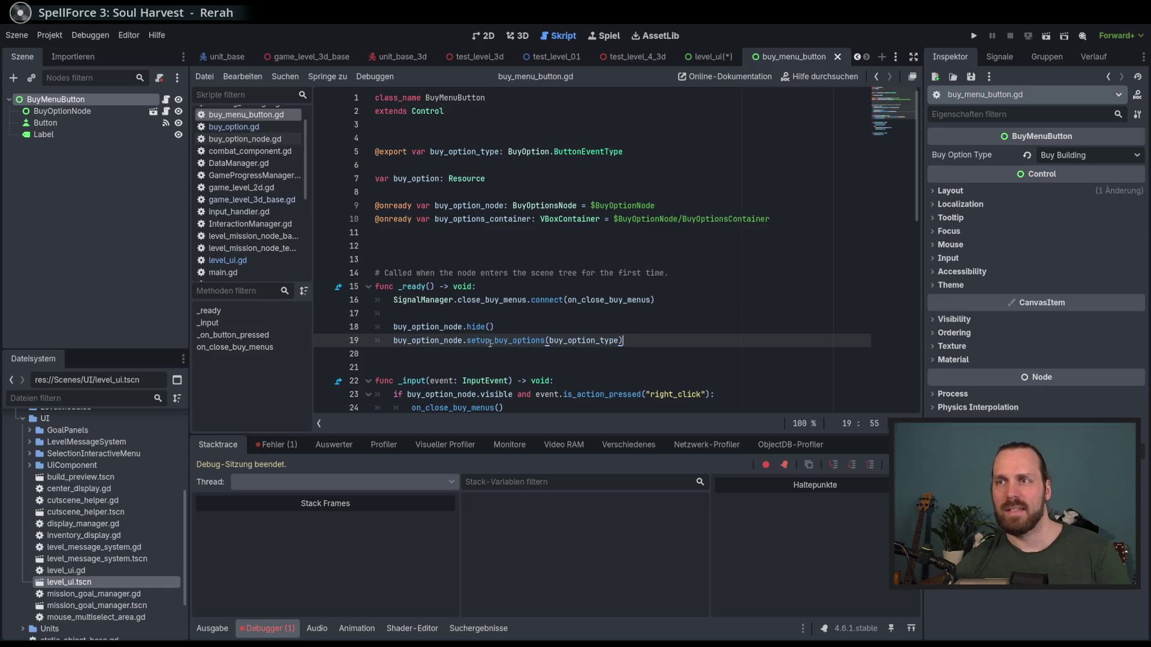
pyautogui.doubleClick(594, 341)
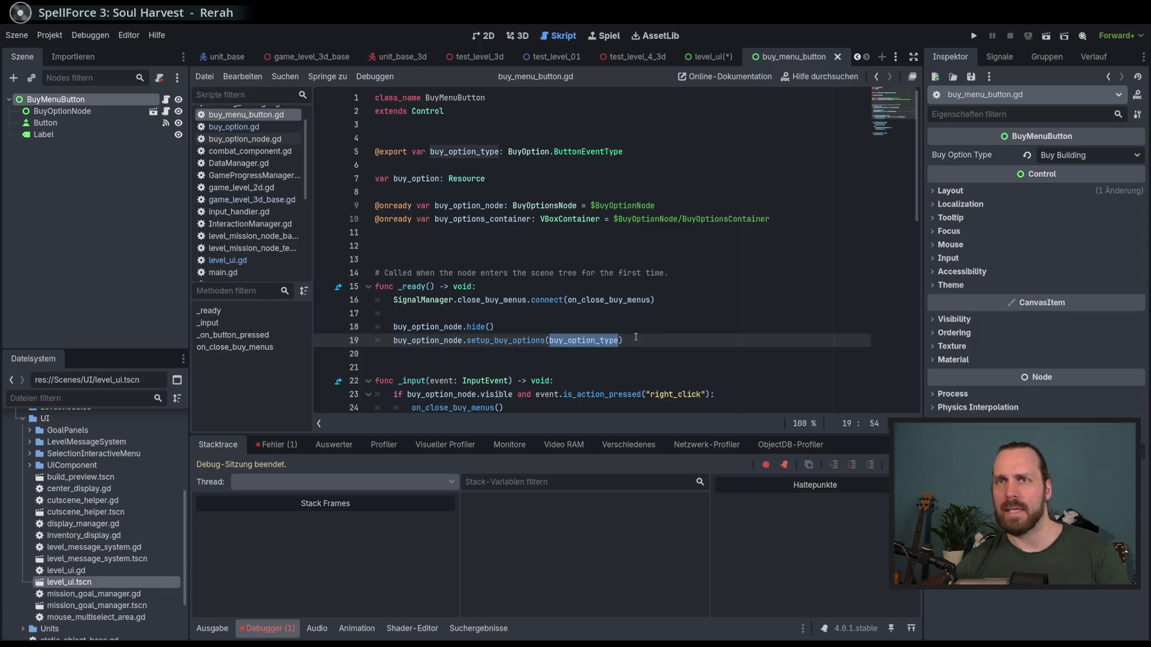
pyautogui.click(75, 112)
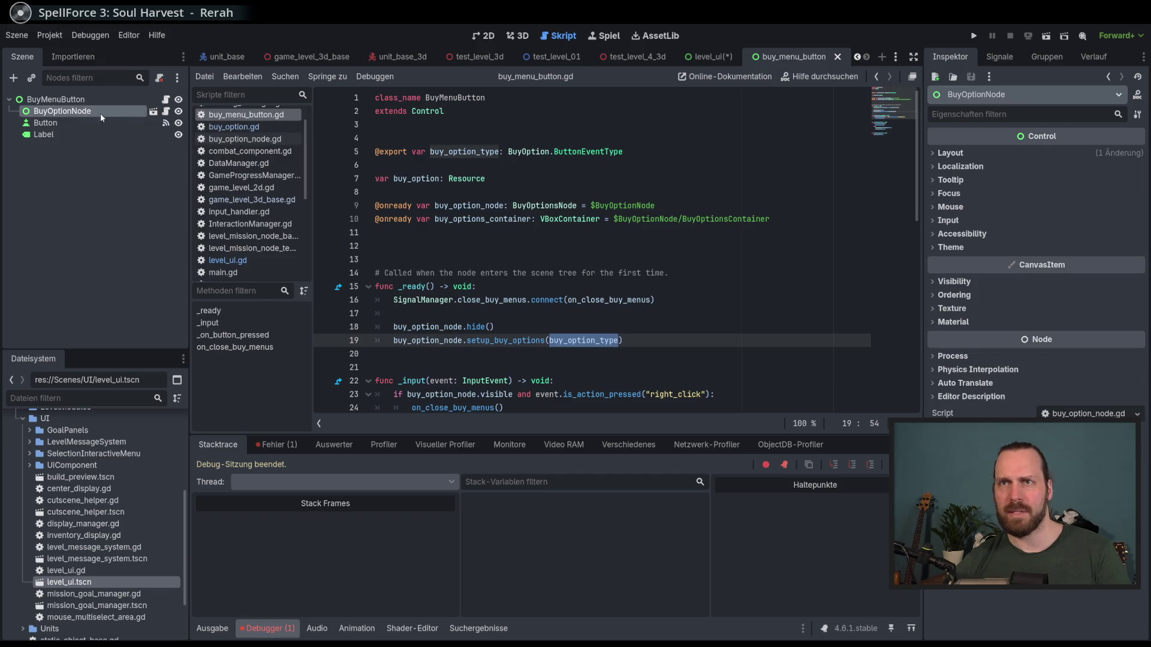
# - Open BuyOptionNode as its own scene and inspect its root and BuyOptionsContainer in 2D
pyautogui.click(154, 112)
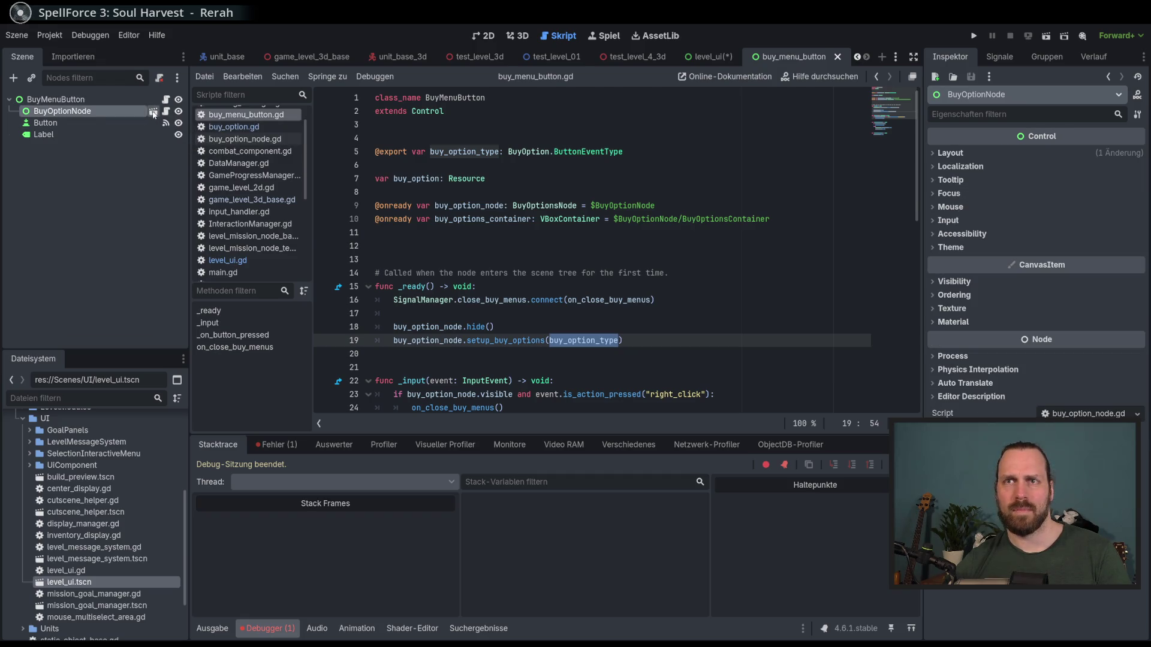
pyautogui.click(483, 35)
pyautogui.click(40, 101)
pyautogui.click(84, 110)
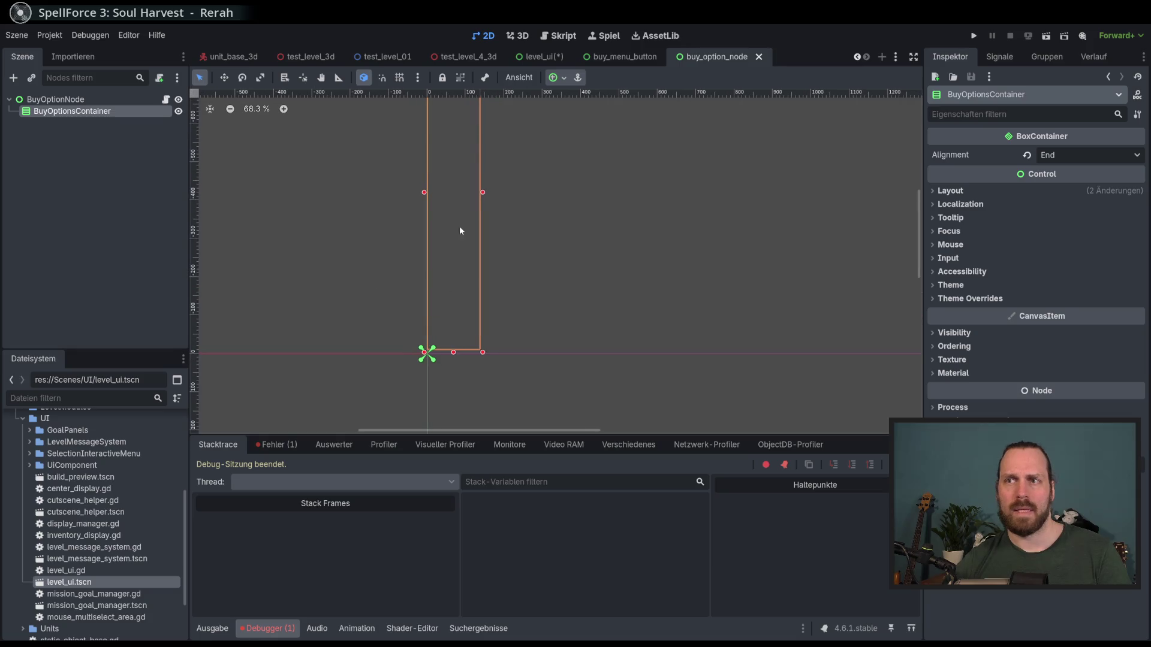
pyautogui.click(144, 100)
pyautogui.click(167, 100)
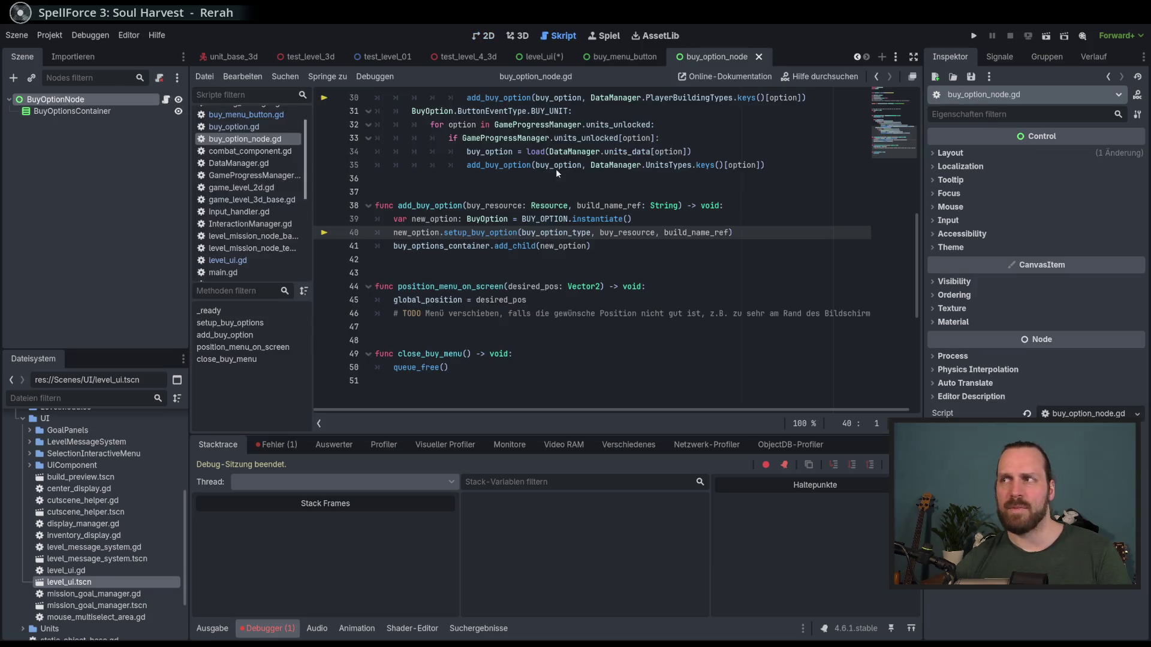
# - Read through setup_buy_options and add_buy_option in buy_option_node.gd, highlighting uses of buy_resource
pyautogui.scroll(5, 734, 270)
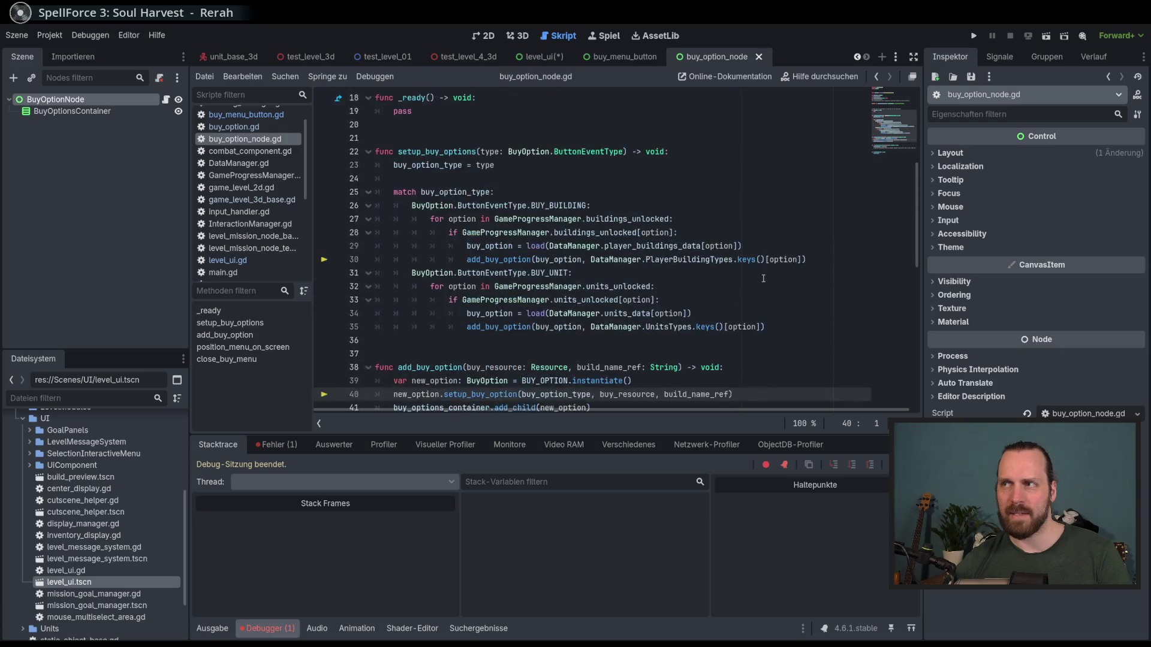
pyautogui.scroll(-3, 767, 288)
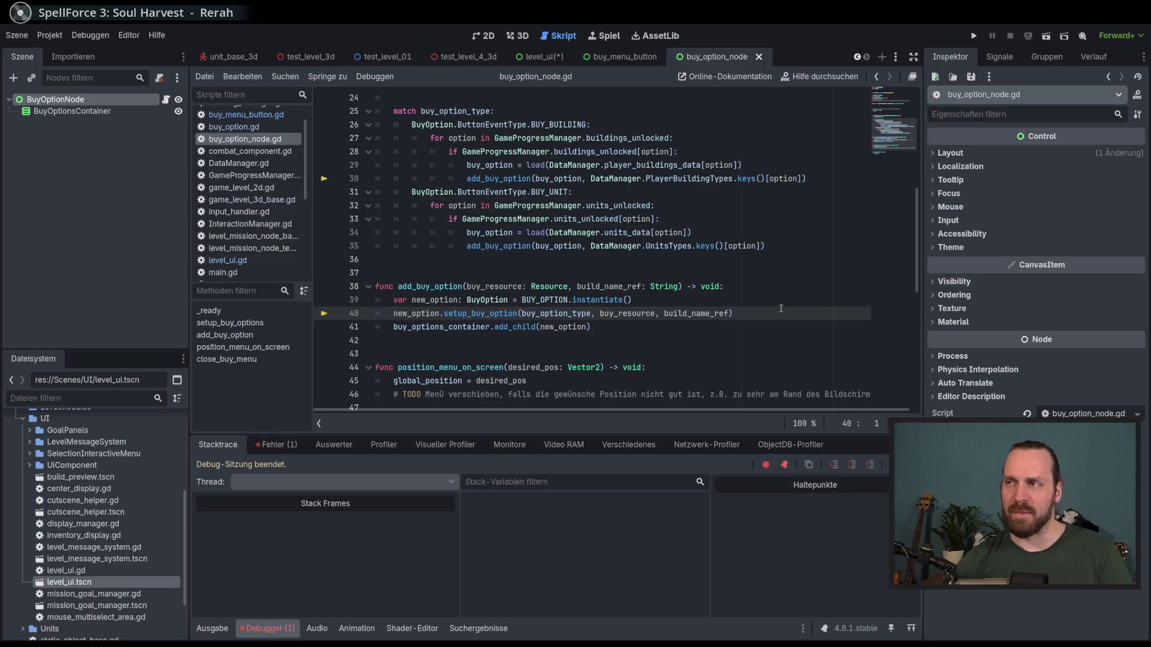
pyautogui.scroll(-1, 779, 305)
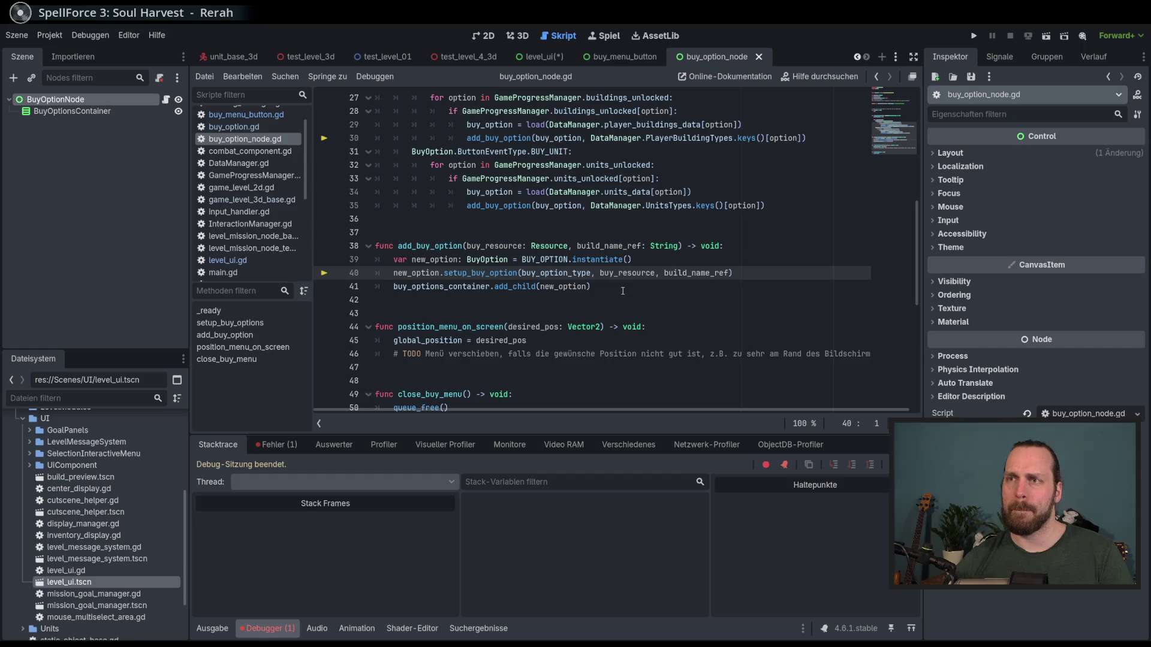
pyautogui.scroll(8, 623, 295)
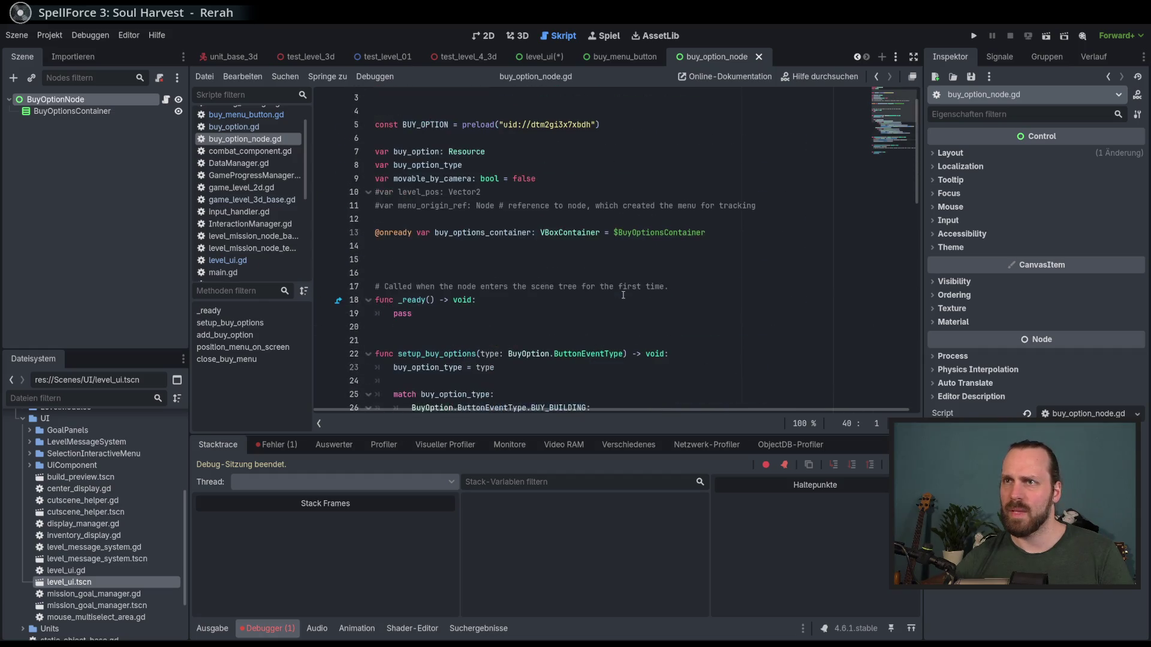
pyautogui.scroll(-6, 623, 295)
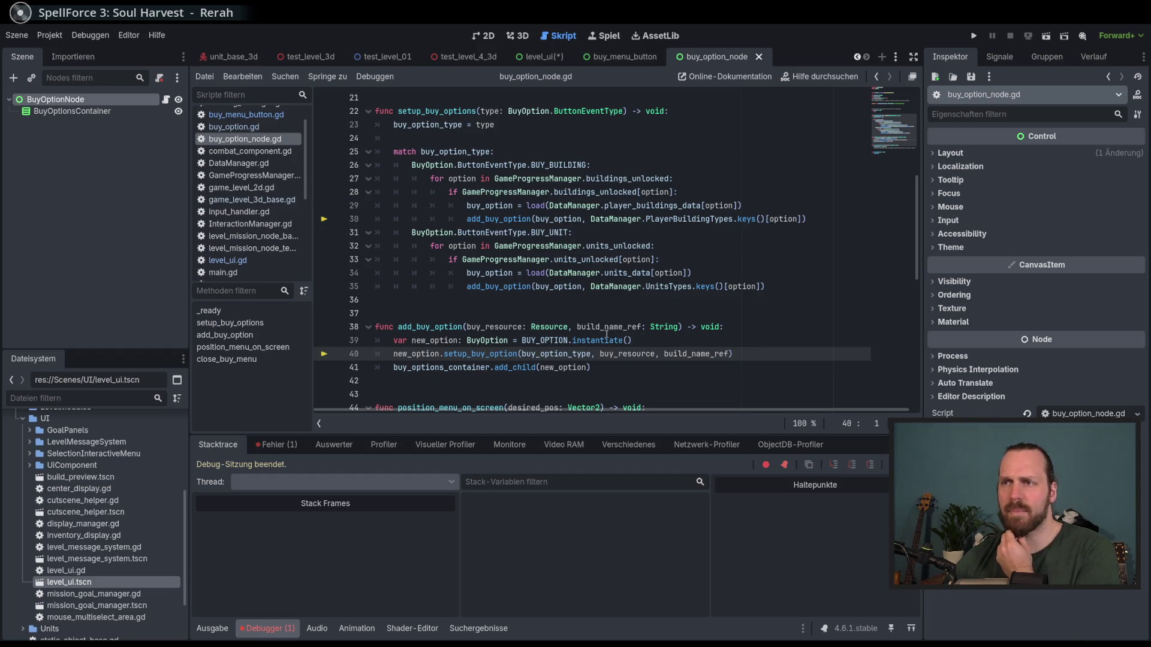
pyautogui.doubleClick(502, 326)
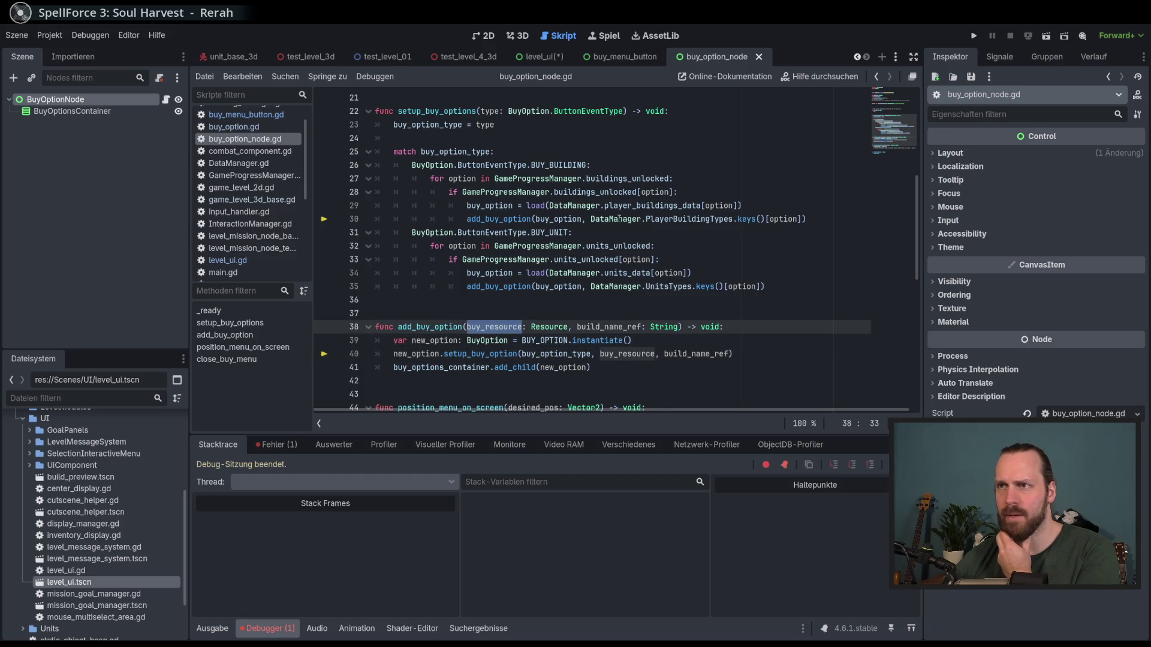
pyautogui.moveTo(684, 220)
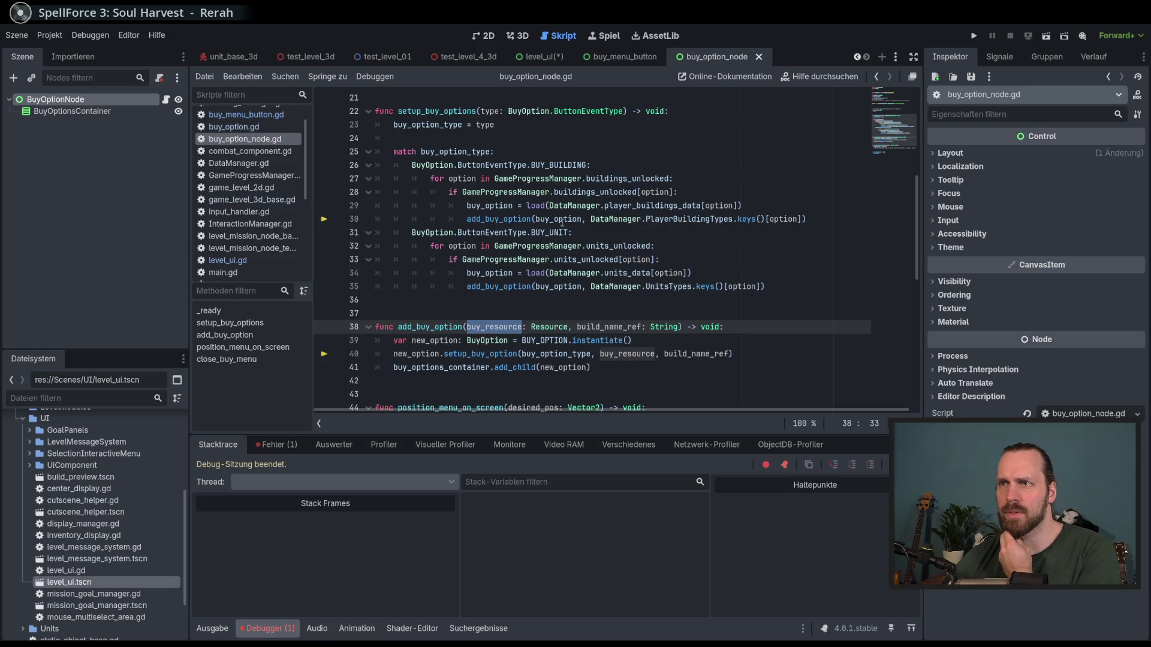
pyautogui.click(561, 219)
pyautogui.scroll(7, 600, 276)
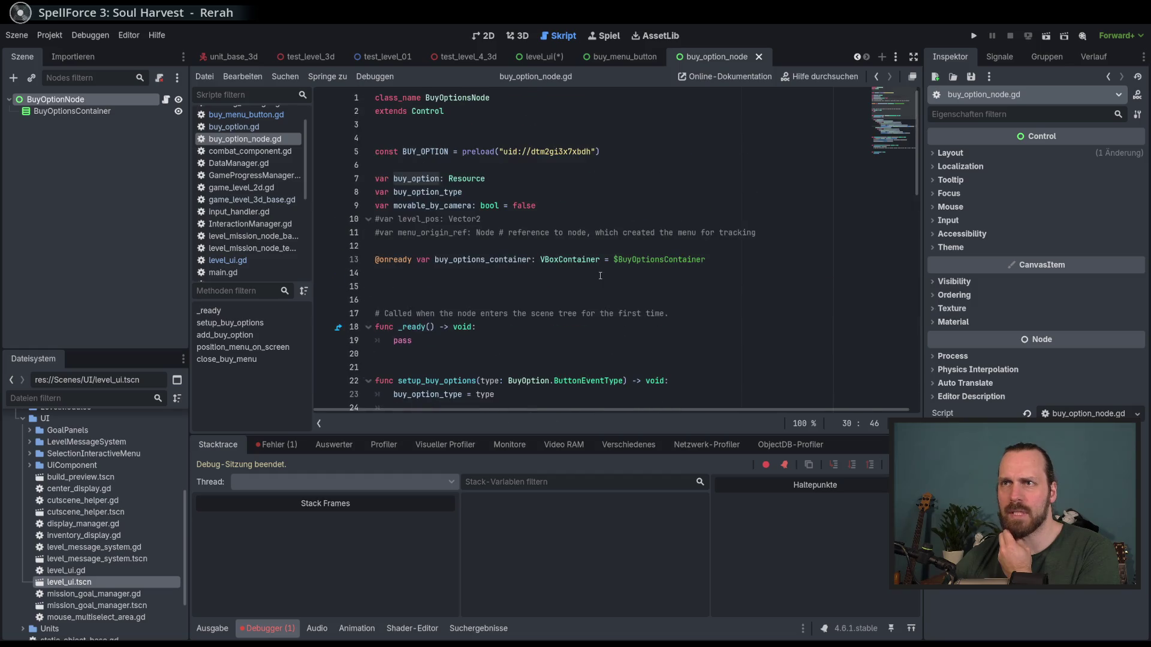
pyautogui.moveTo(469, 177)
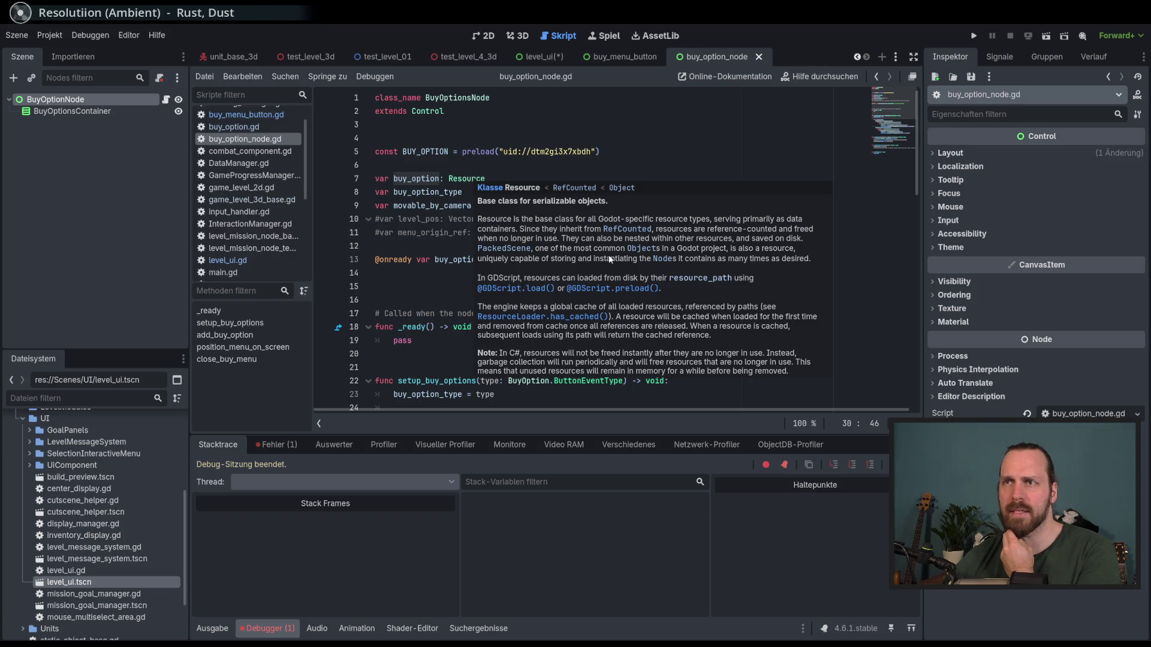
pyautogui.scroll(-2, 468, 216)
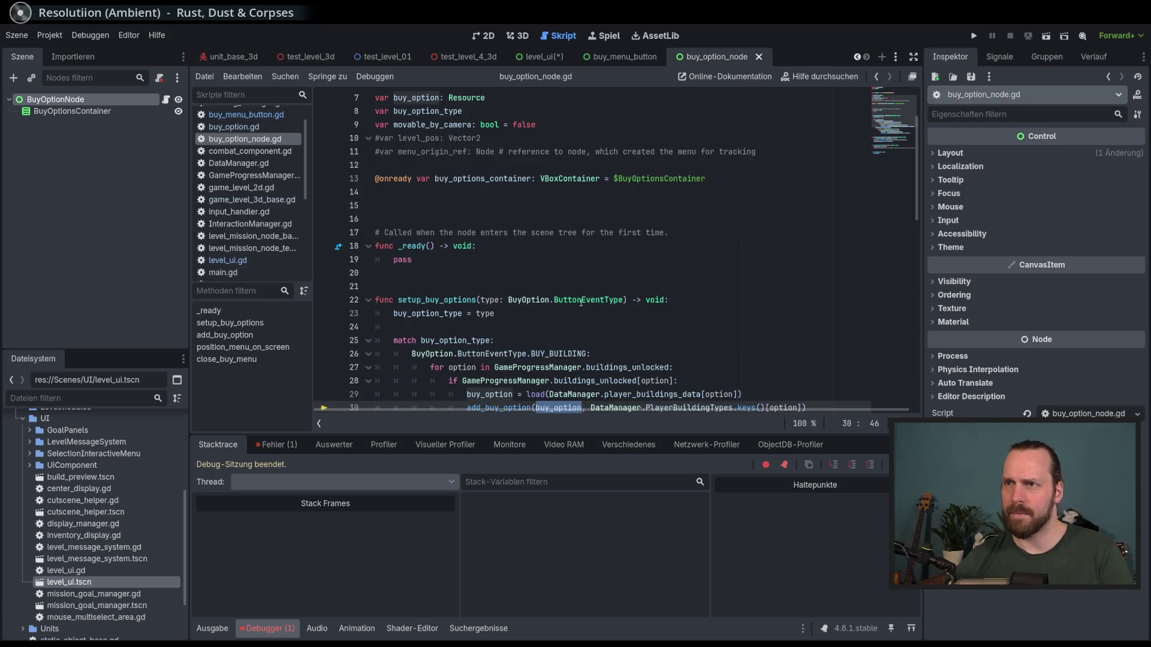
pyautogui.scroll(2, 444, 270)
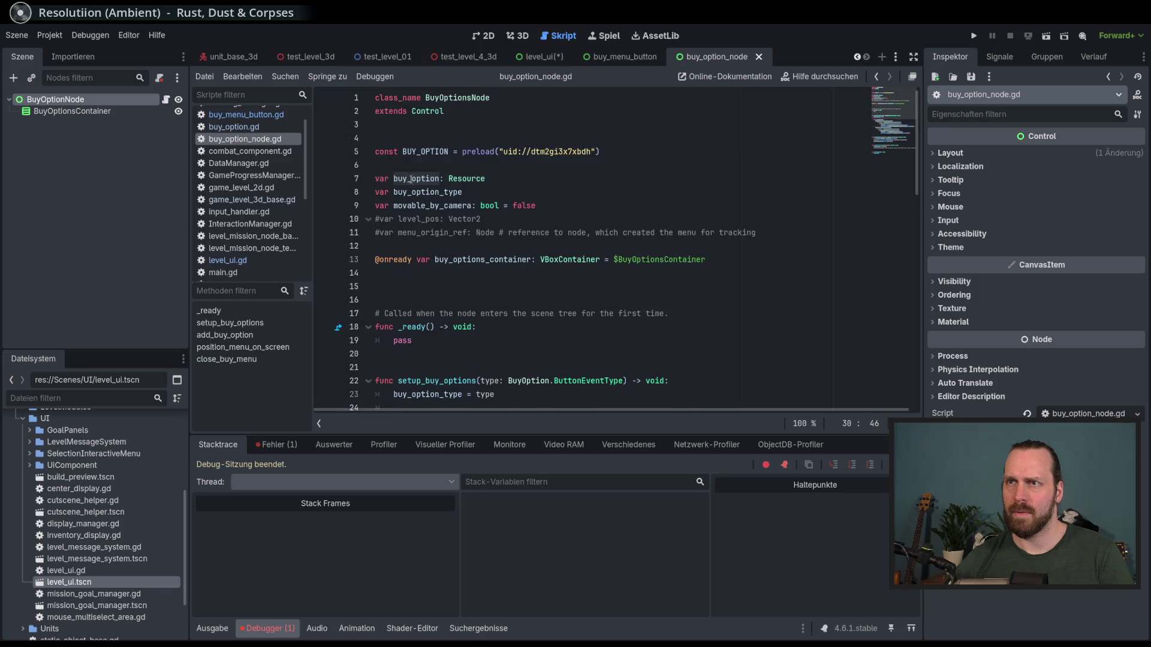
pyautogui.doubleClick(418, 178)
pyautogui.scroll(-4, 552, 307)
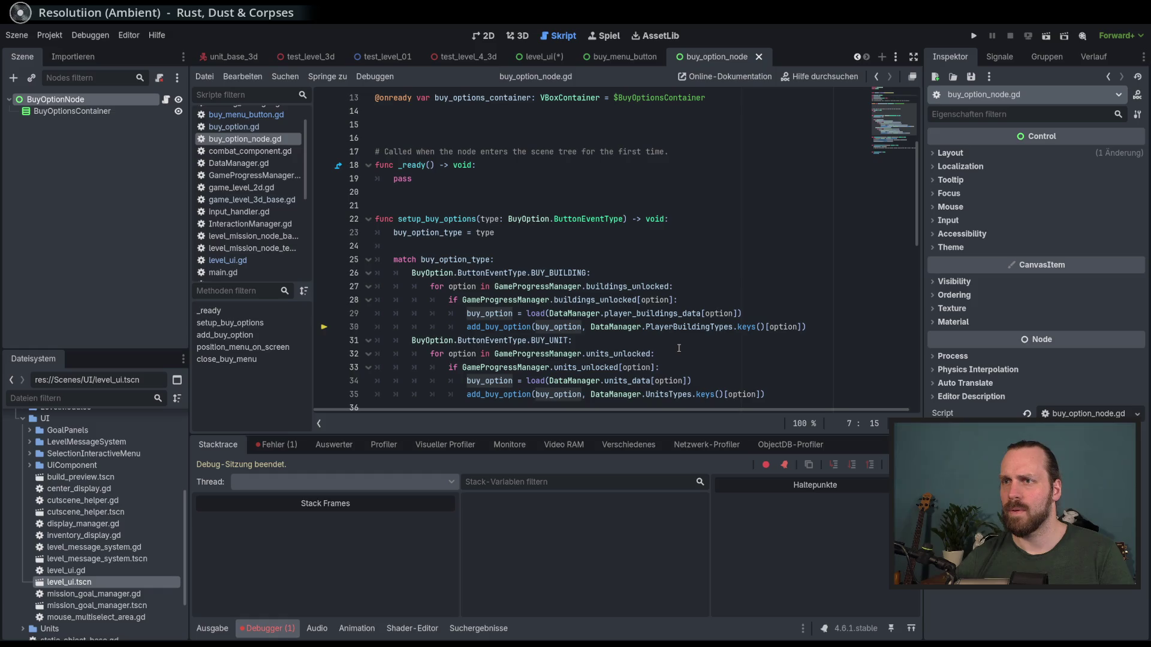
pyautogui.doubleClick(657, 314)
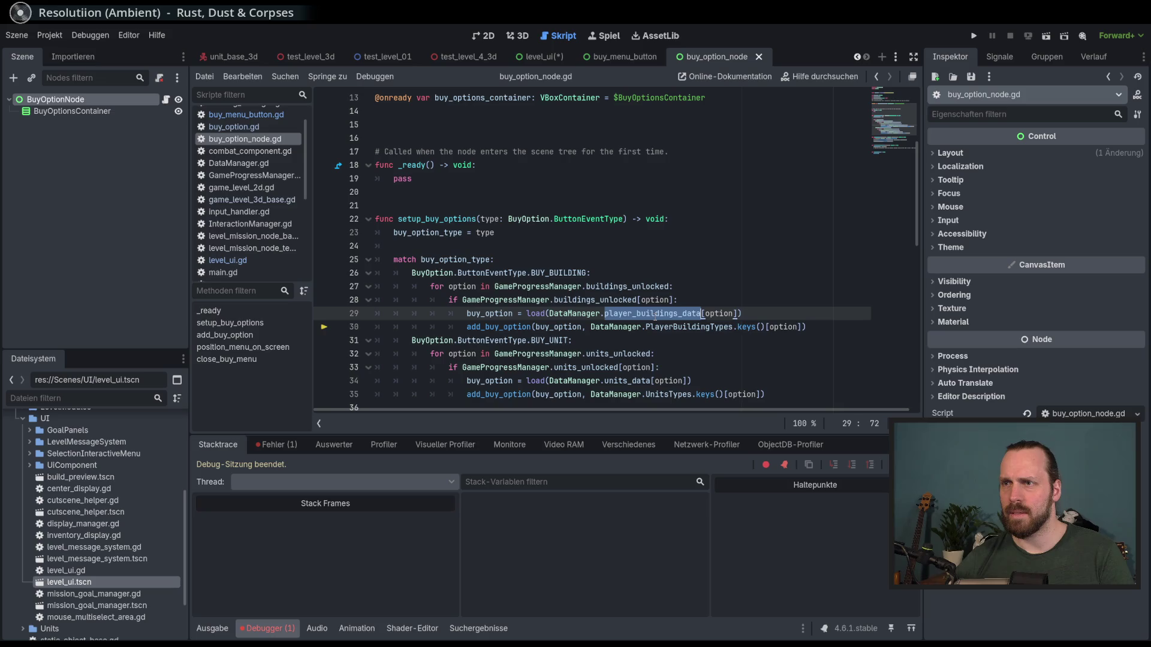
pyautogui.scroll(5, 120, 492)
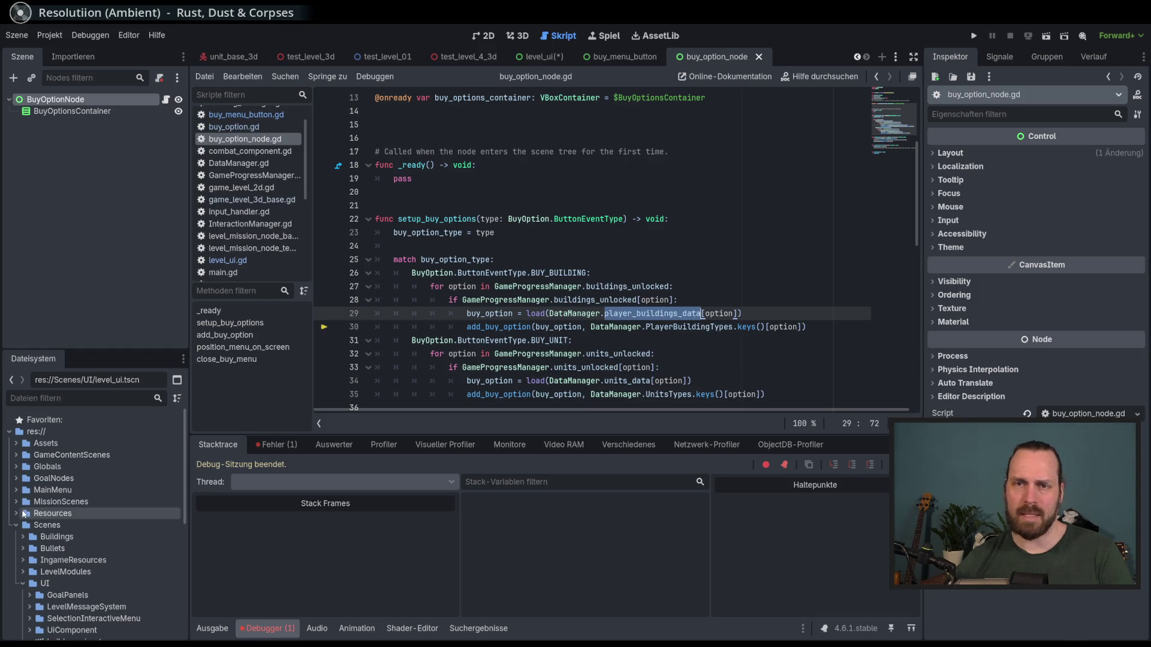
pyautogui.scroll(-3, 144, 539)
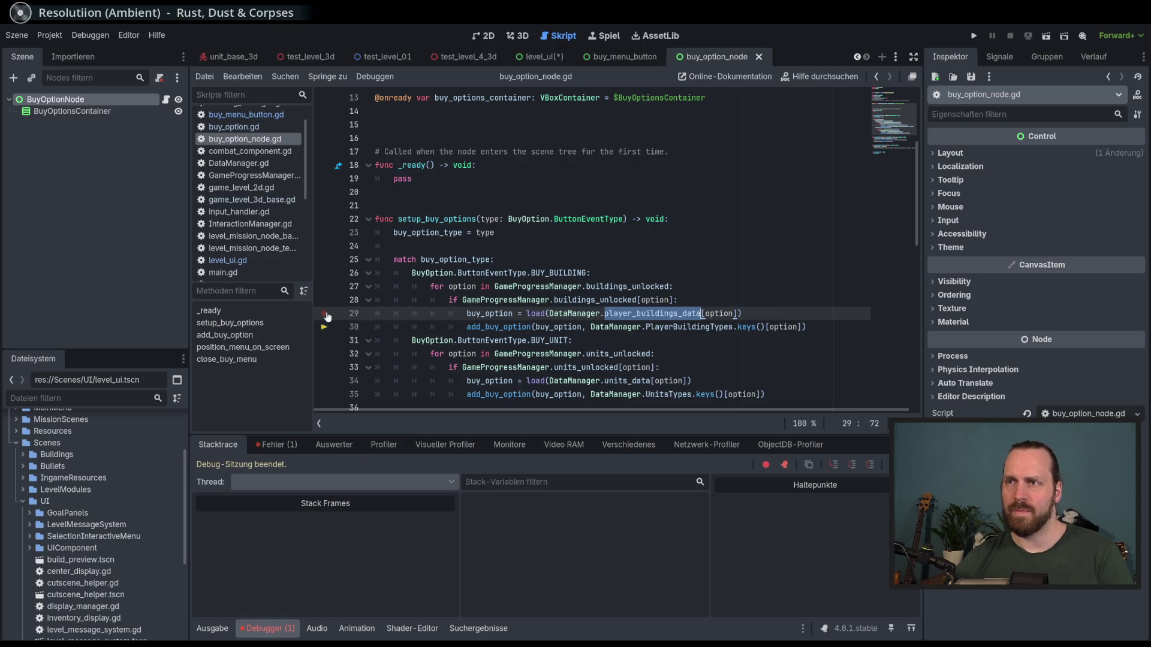
pyautogui.click(634, 313)
# - Set a breakpoint on buy_option_node.gd line 29, run the game, and start a mission to hit it
pyautogui.click(325, 313)
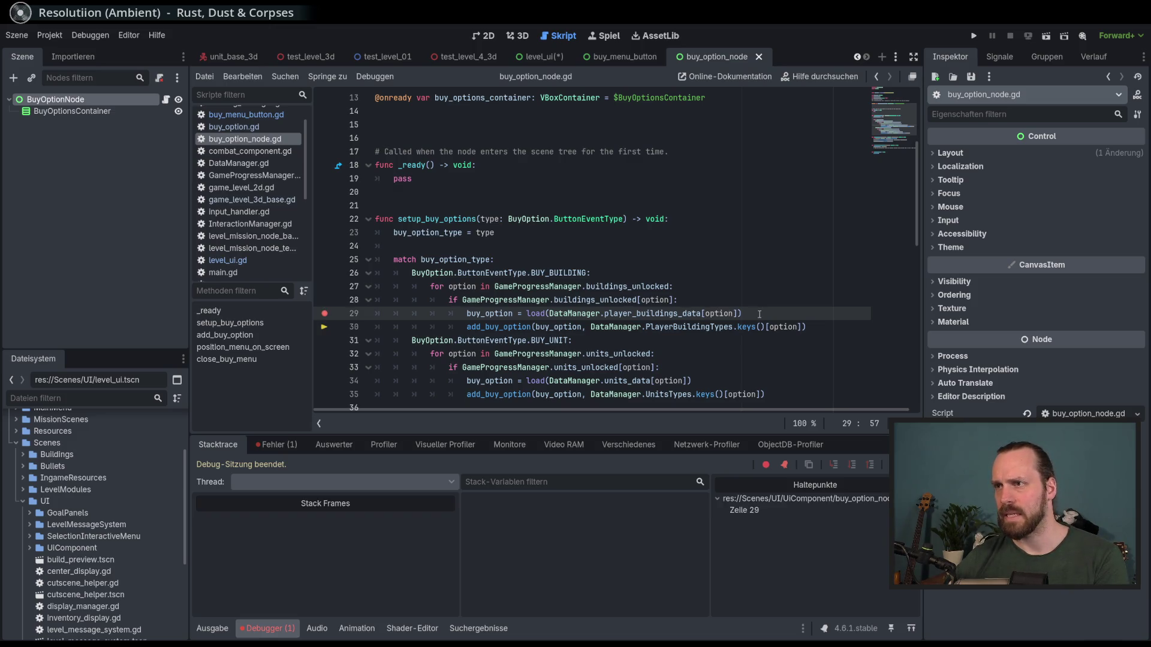
pyautogui.press('F5')
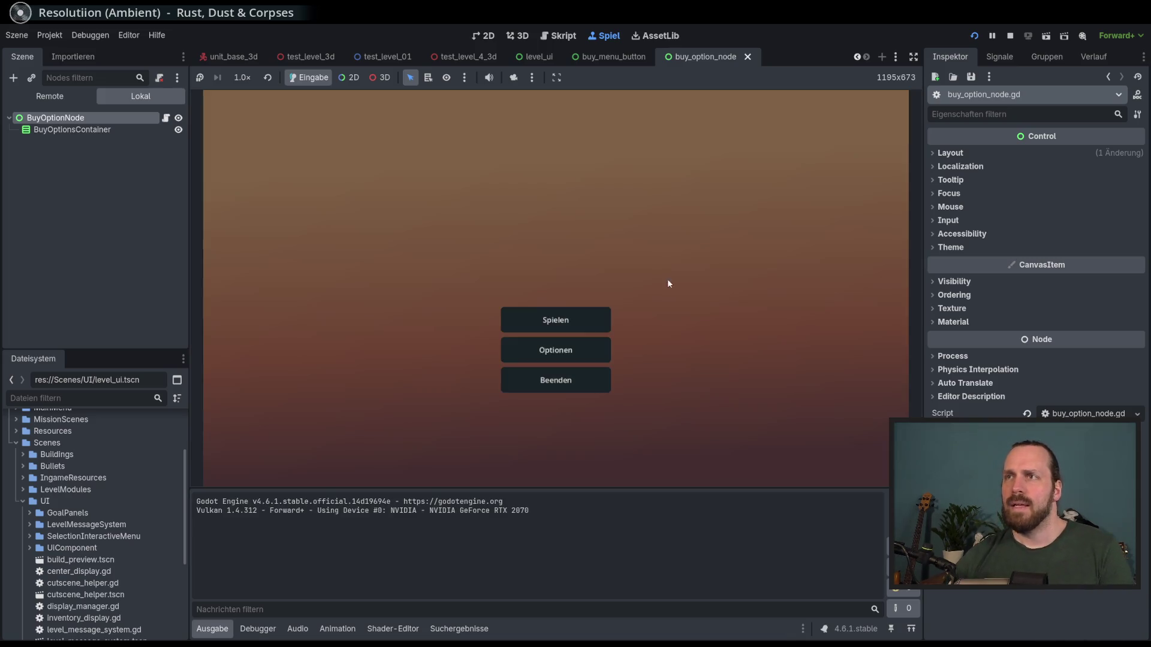
pyautogui.click(556, 320)
pyautogui.click(379, 250)
pyautogui.click(660, 429)
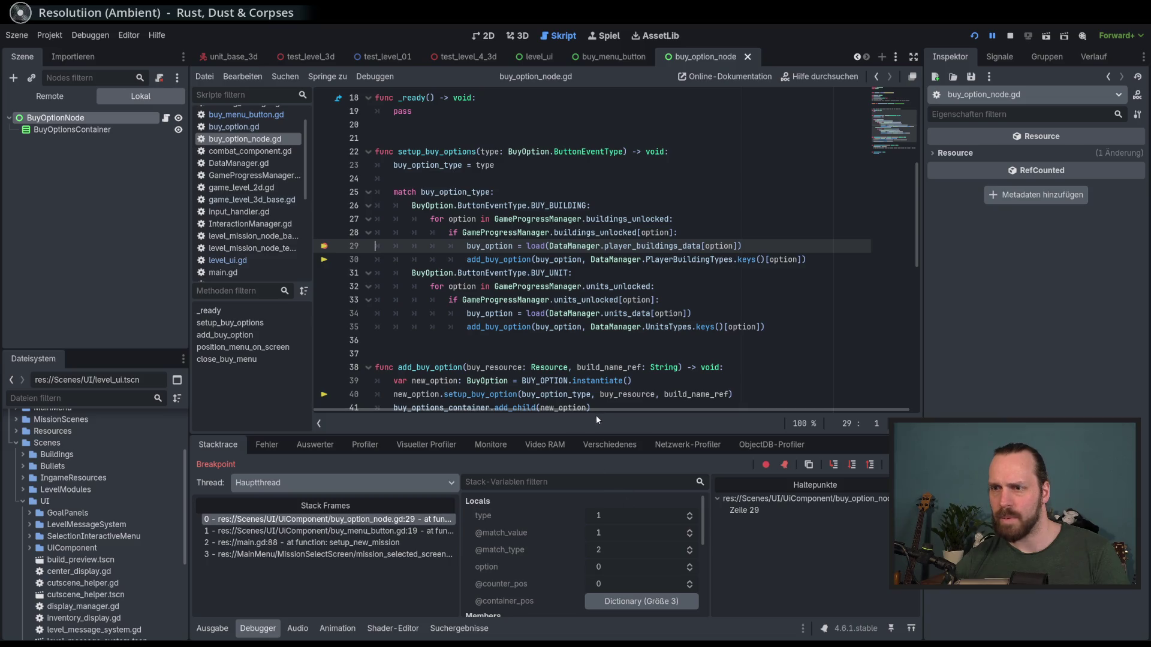
# - Make the debugger panel taller by dragging its splitter up
pyautogui.scroll(-2, 625, 502)
pyautogui.scroll(-5, 625, 501)
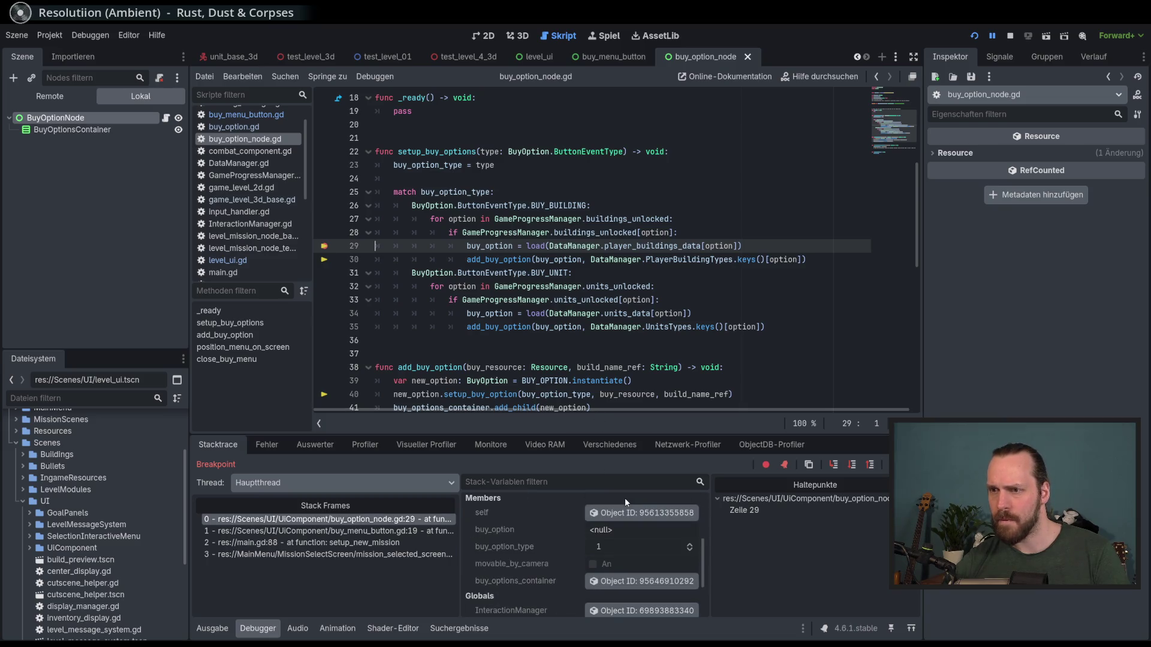
pyautogui.scroll(-2, 625, 501)
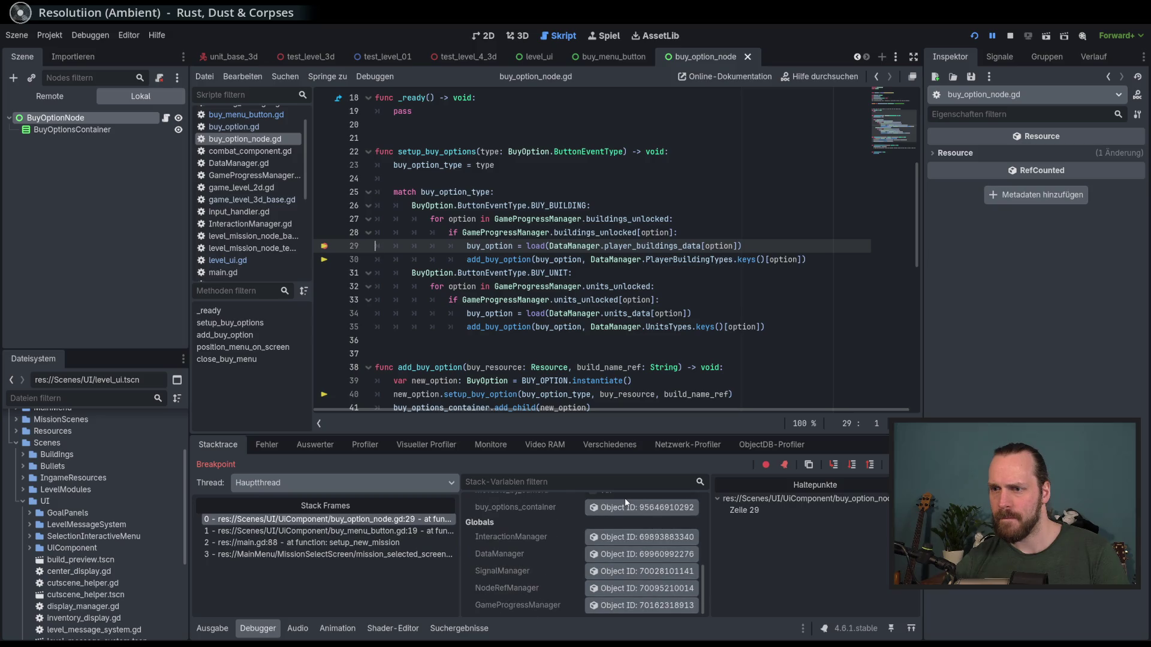
pyautogui.moveTo(617, 413); pyautogui.dragTo(616, 366)
pyautogui.scroll(-1, 628, 287)
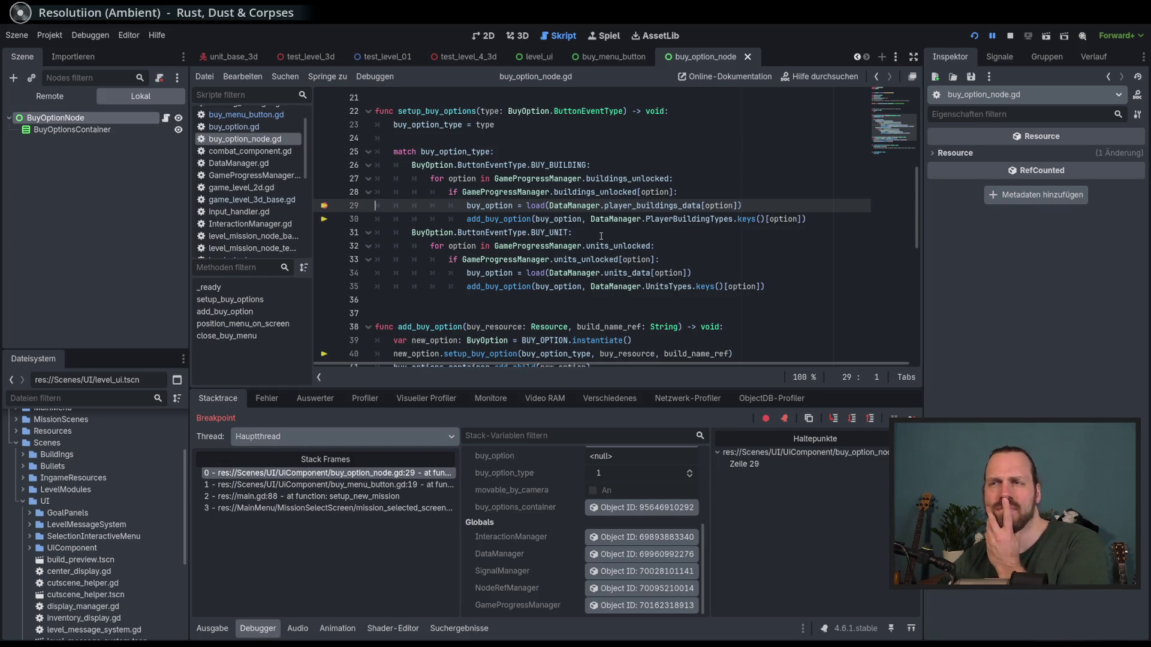
pyautogui.scroll(7, 627, 487)
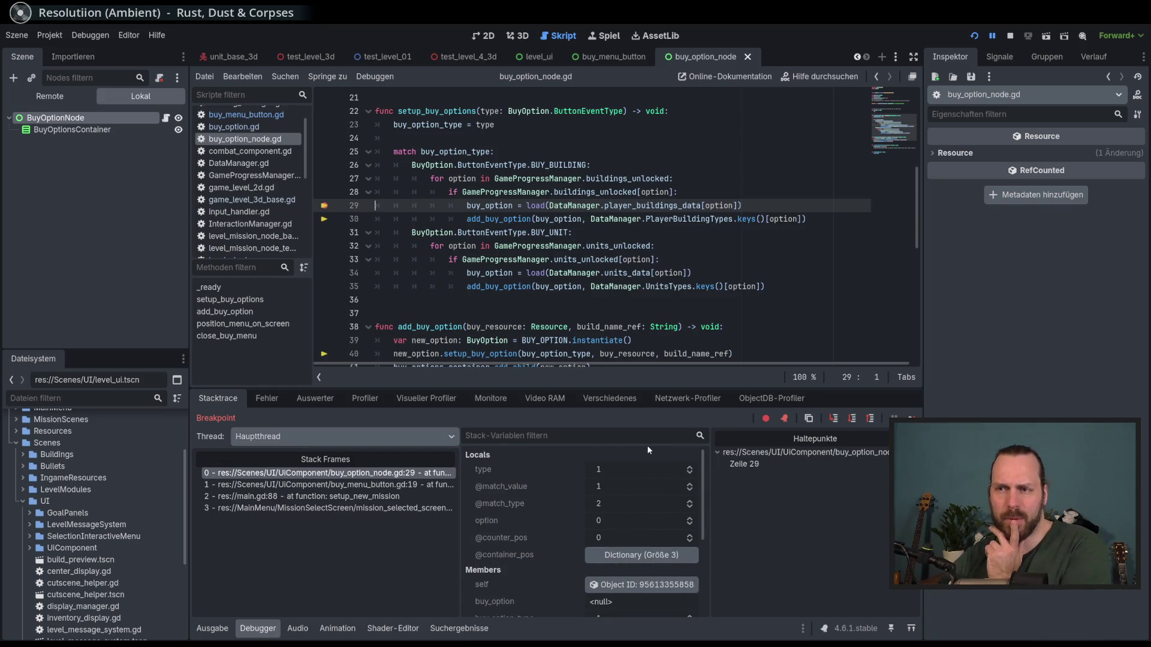
# - Check the buy_option_type passed on buy_menu_button.gd line 19, then return to frame 0
pyautogui.click(441, 485)
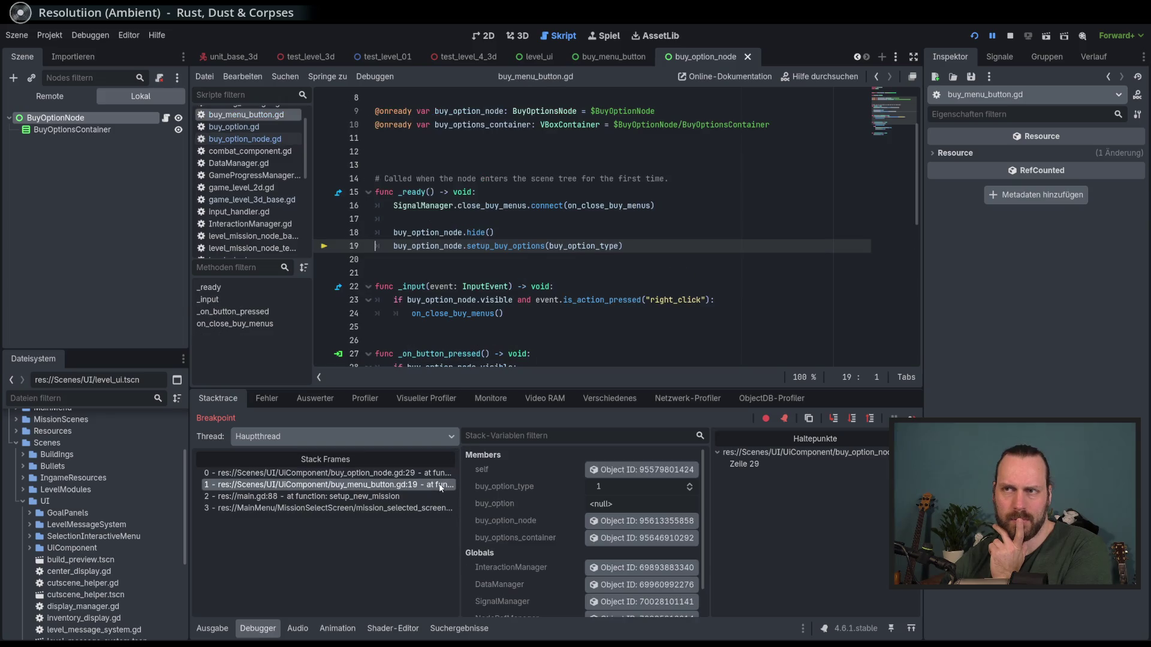
pyautogui.doubleClick(586, 246)
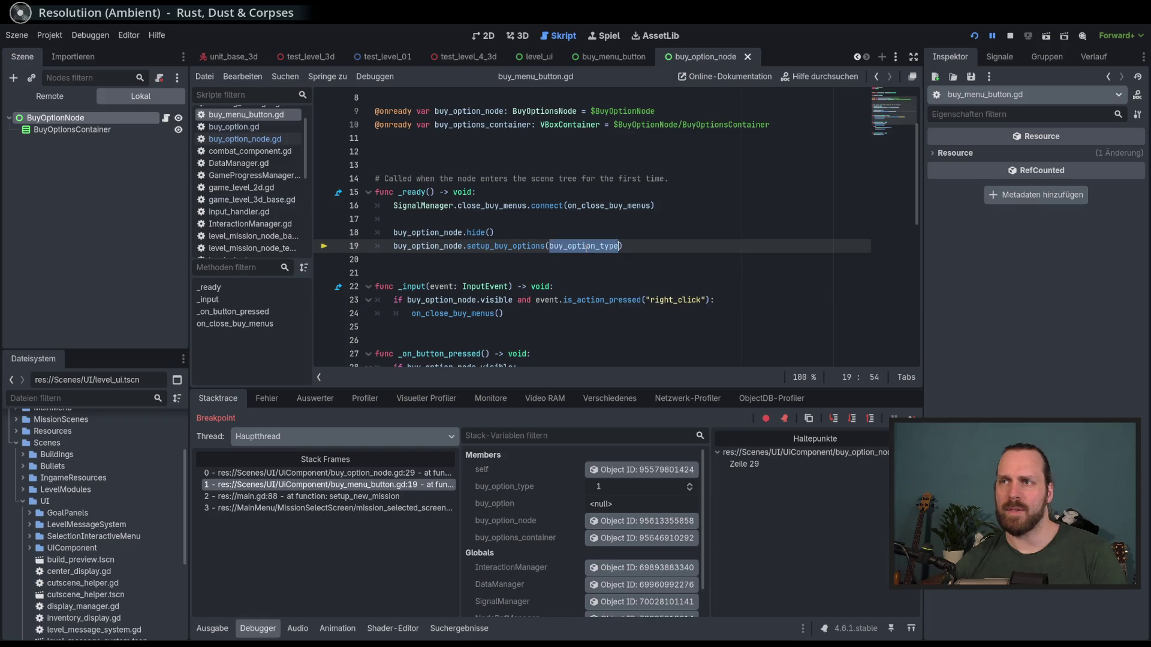
pyautogui.scroll(2, 598, 289)
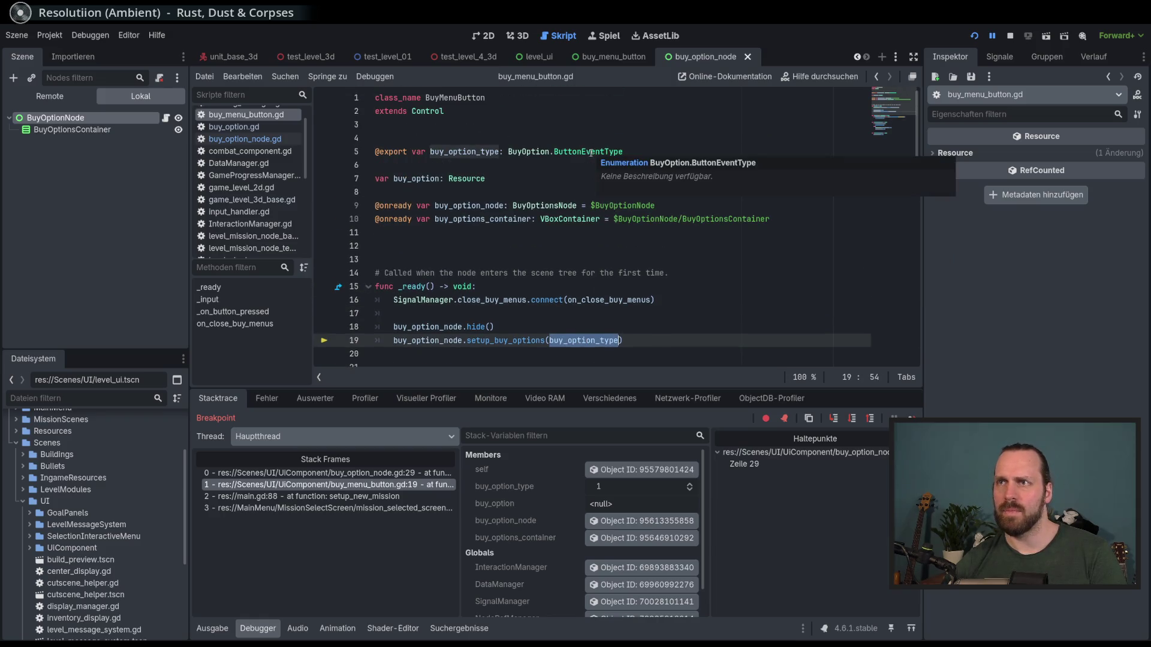
pyautogui.scroll(-2, 581, 204)
pyautogui.click(327, 473)
pyautogui.scroll(-5, 586, 228)
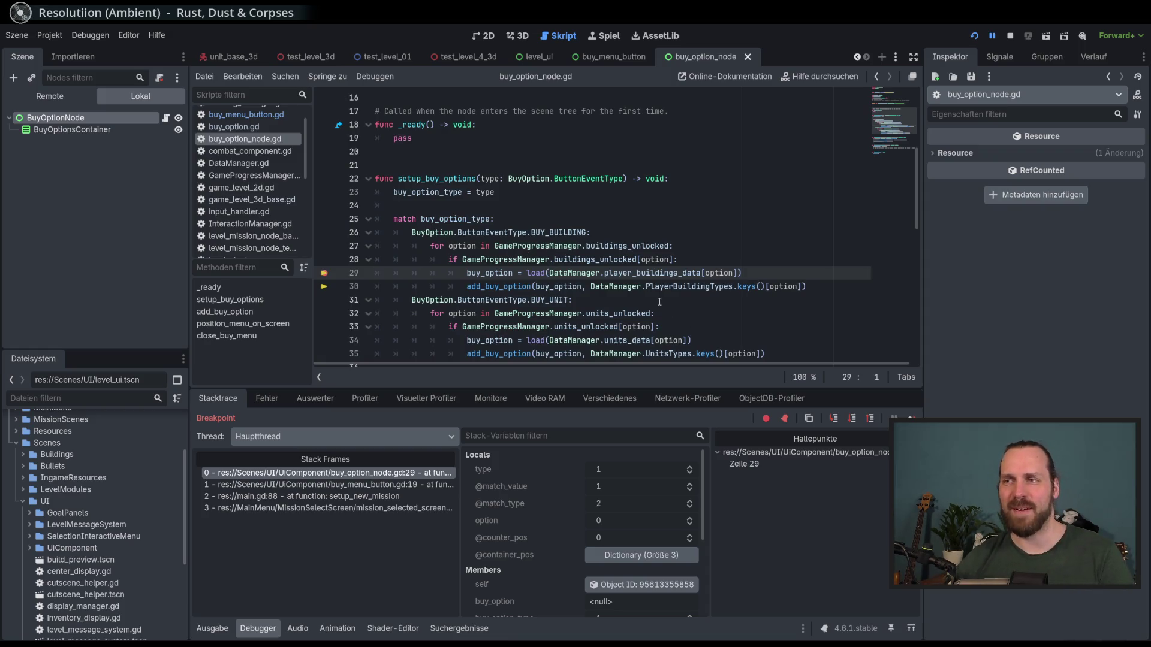
pyautogui.moveTo(620, 293)
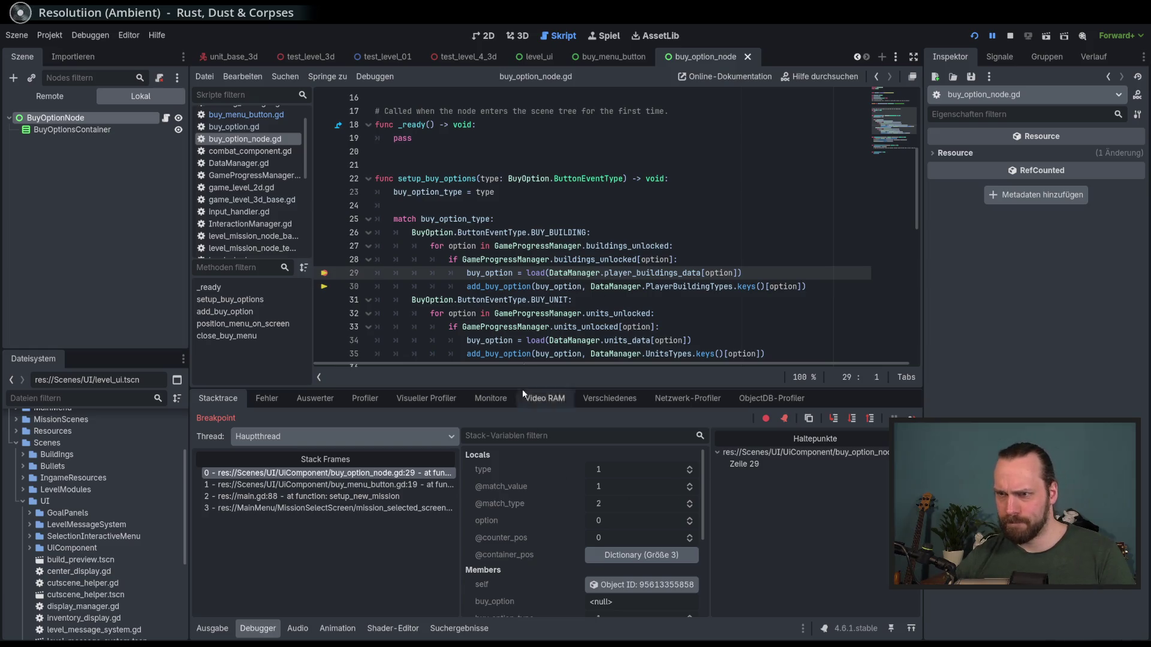
pyautogui.doubleClick(719, 273)
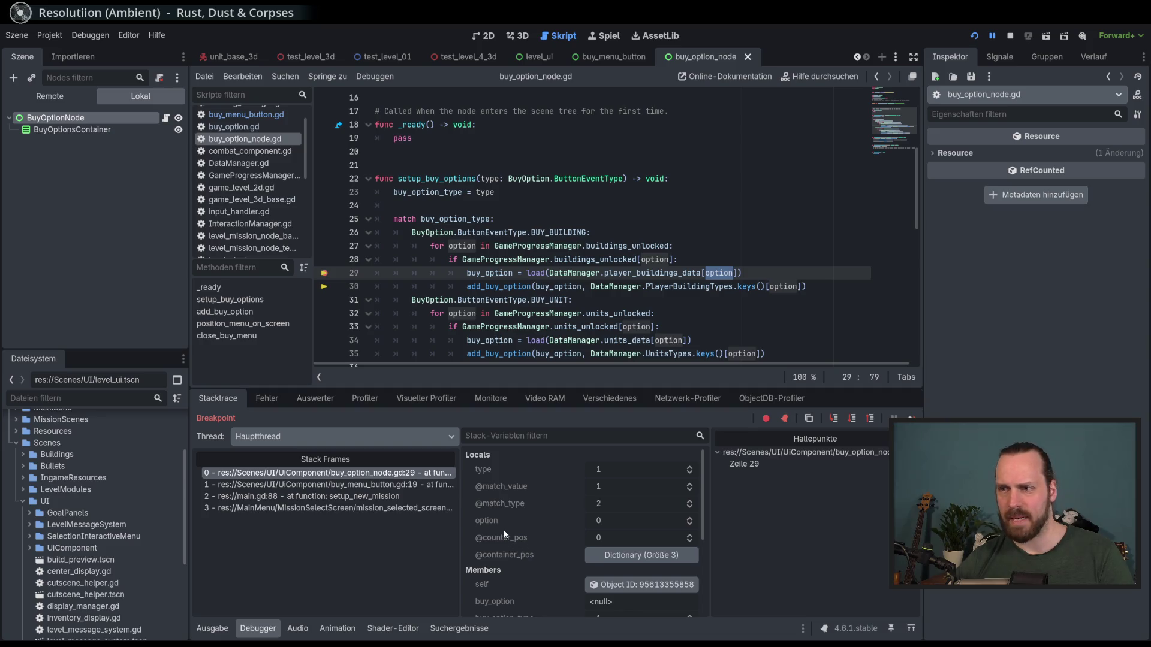
pyautogui.click(623, 556)
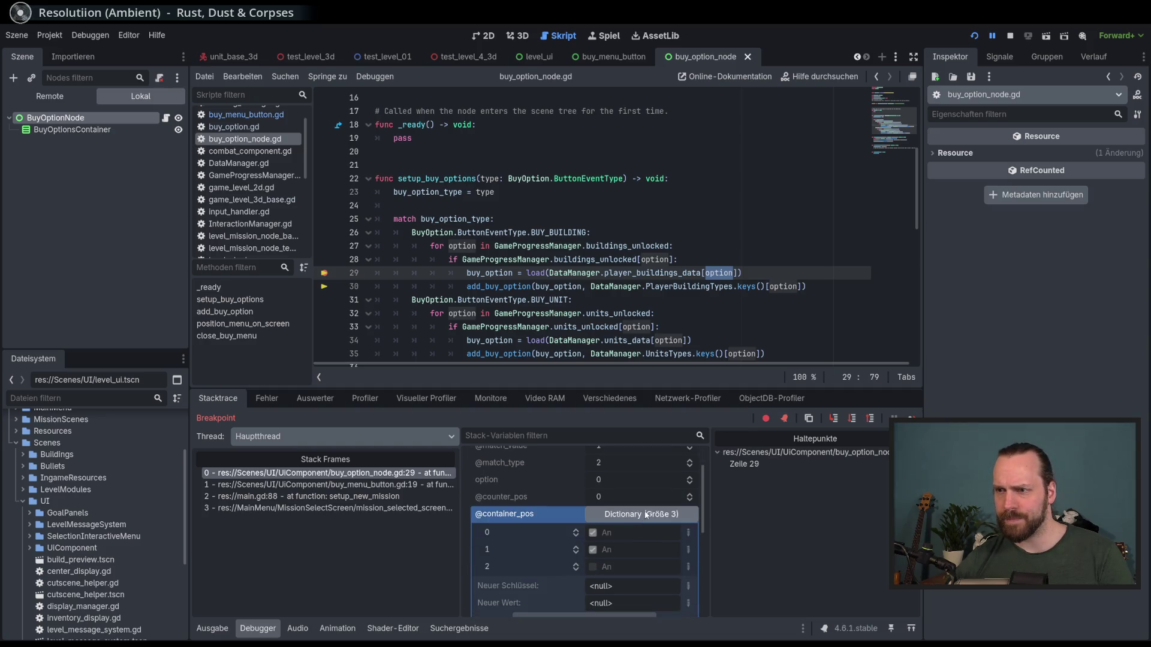
pyautogui.click(644, 516)
# - Add a second breakpoint on line 30's add_buy_option call
pyautogui.scroll(-1, 612, 526)
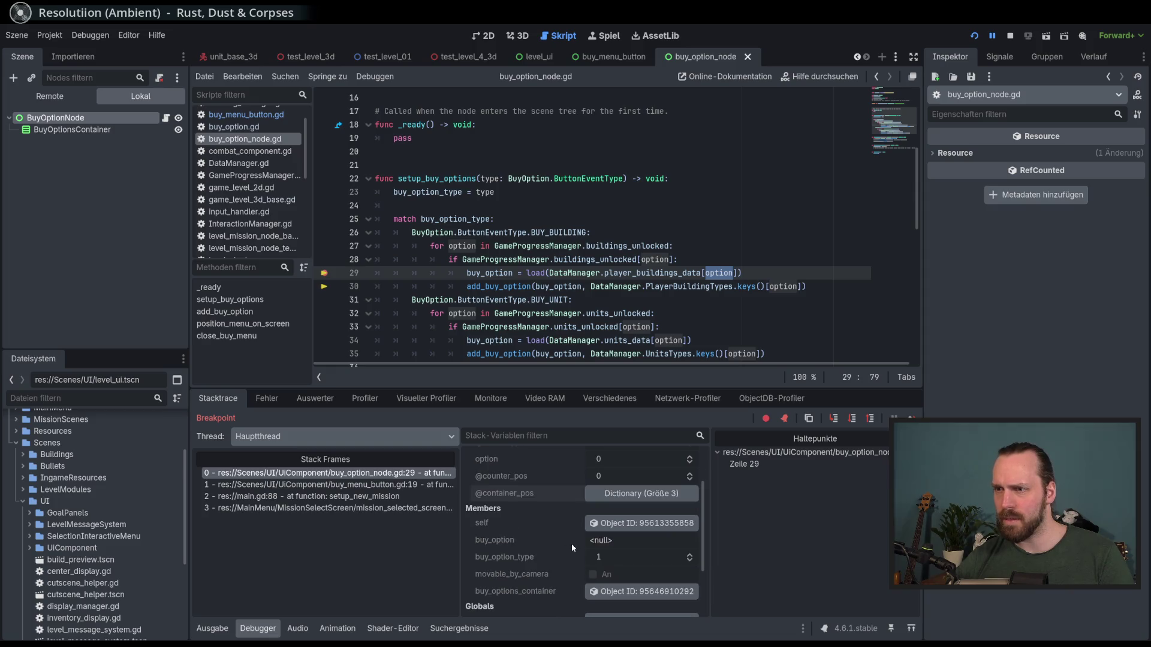
pyautogui.scroll(-1, 547, 511)
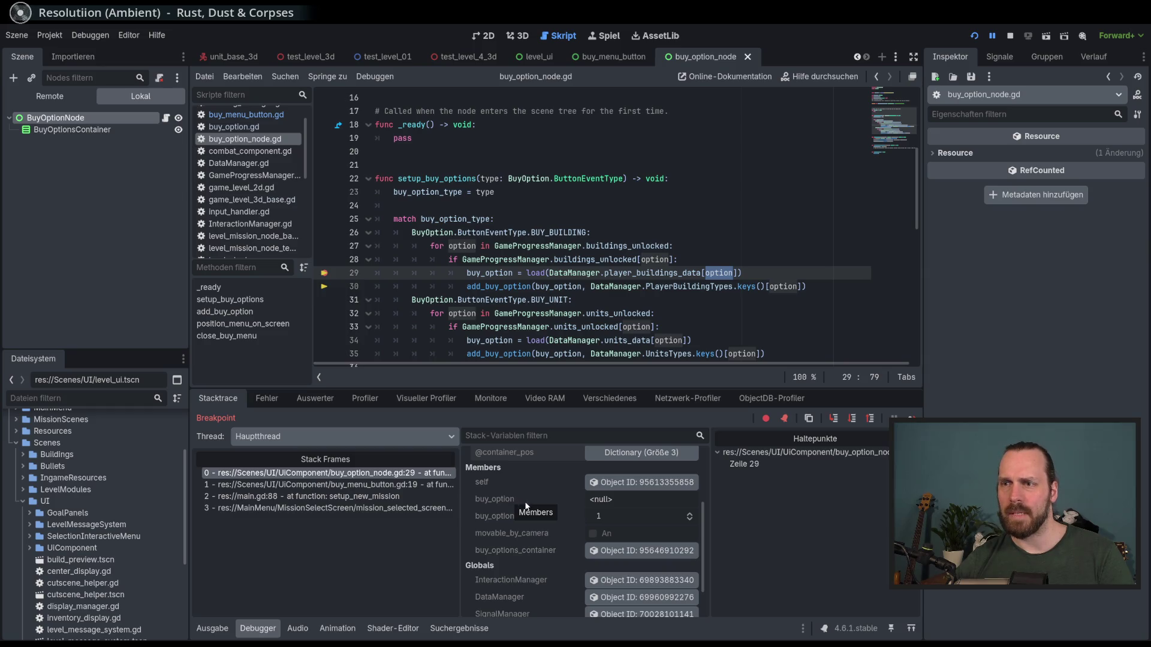
pyautogui.click(325, 287)
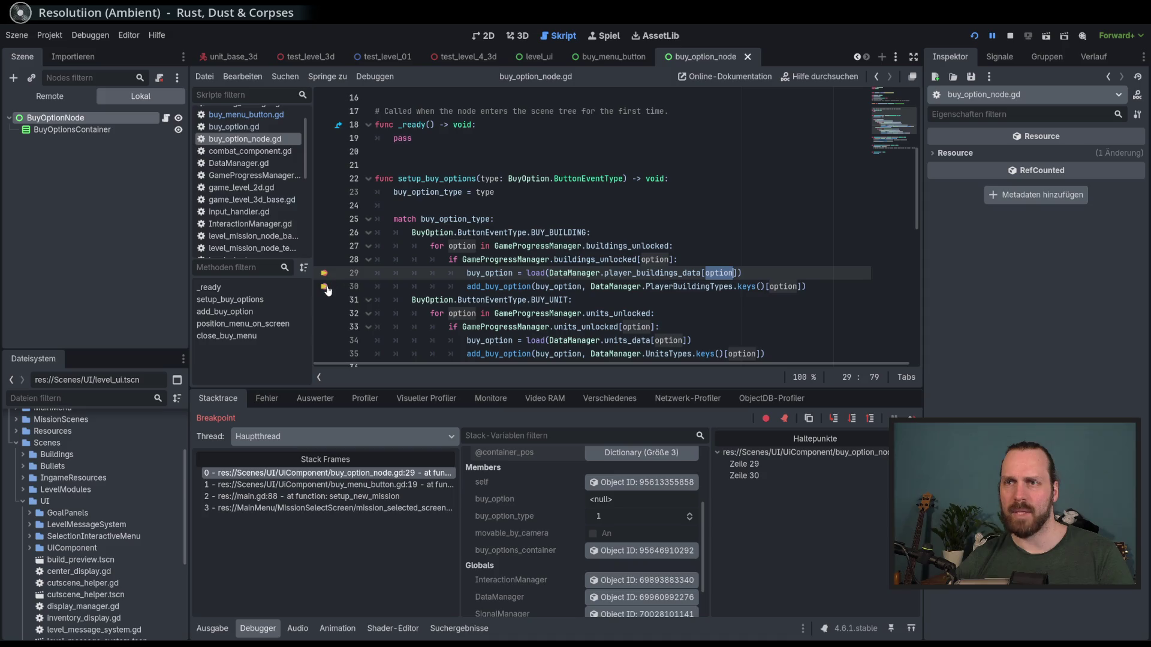
# - Continue to line 30, inspect the loaded BuildingStats buy_option, and remove the line 29 breakpoint
pyautogui.press('F10')
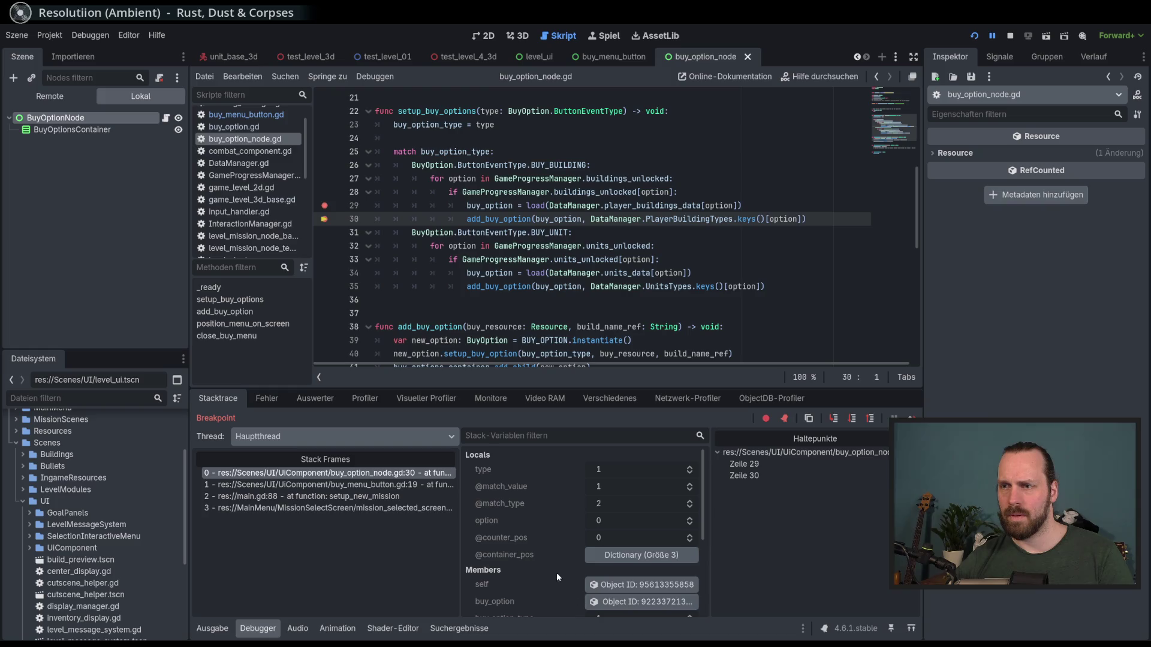
pyautogui.scroll(-1, 557, 573)
pyautogui.click(649, 584)
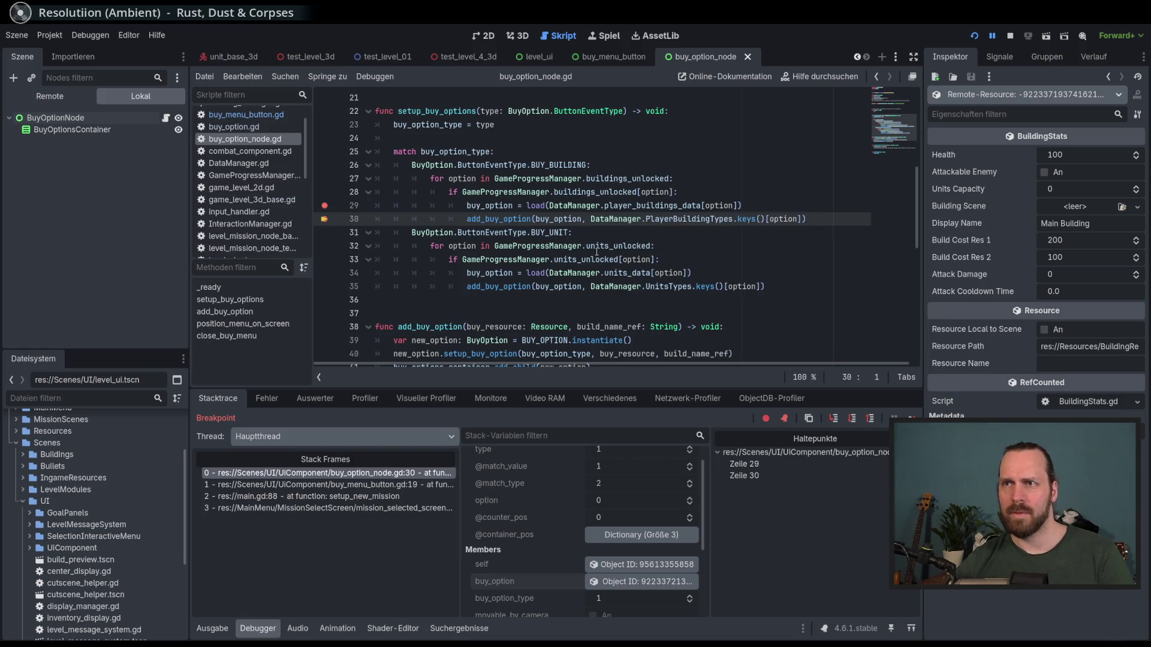
pyautogui.click(324, 205)
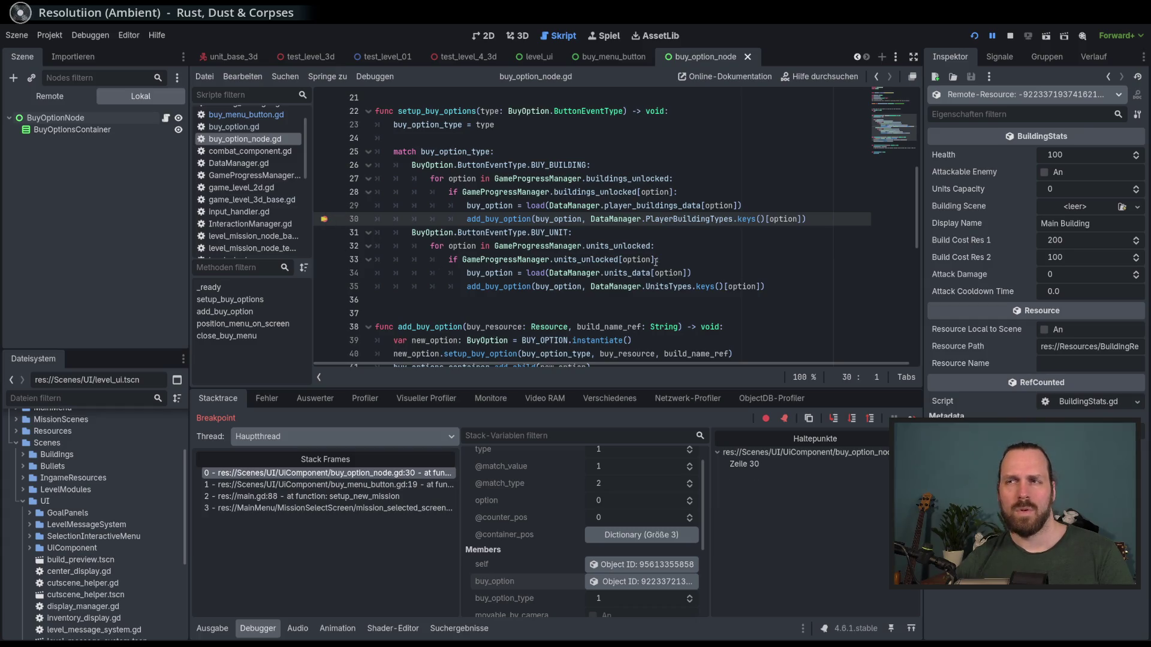
pyautogui.scroll(-2, 654, 261)
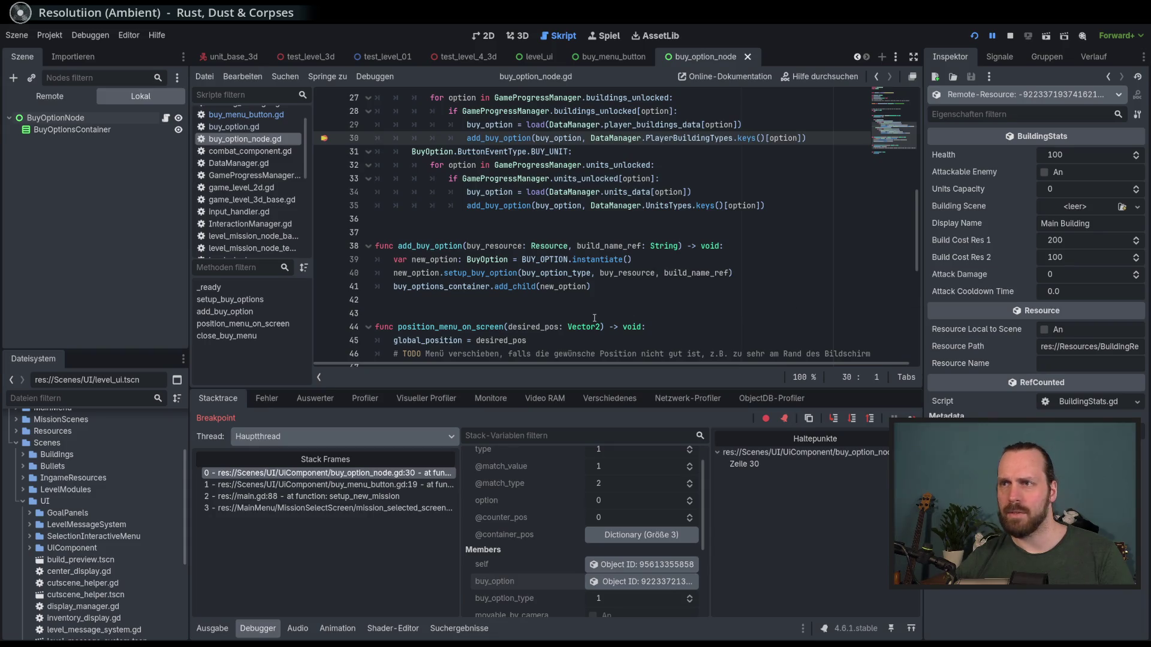
pyautogui.scroll(1, 594, 318)
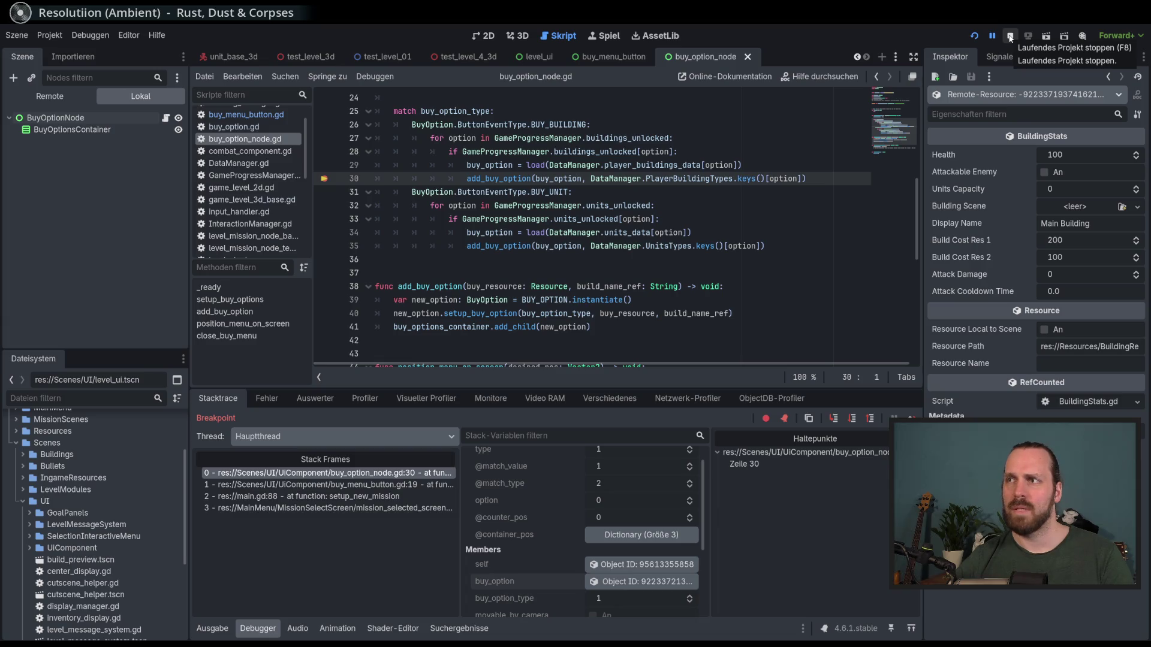
pyautogui.scroll(6, 669, 293)
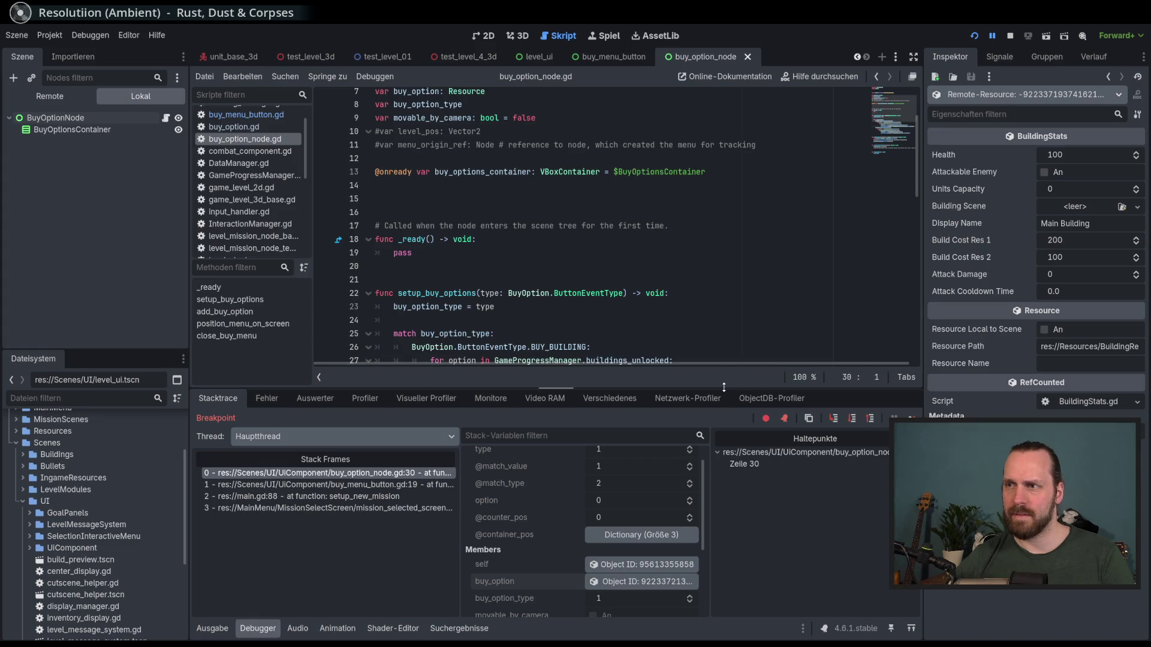
# - Shrink the debugger, walk the stack frames through main.gd and buy_menu_button.gd, then stop debugging
pyautogui.moveTo(725, 387); pyautogui.dragTo(726, 439)
pyautogui.scroll(-1, 682, 326)
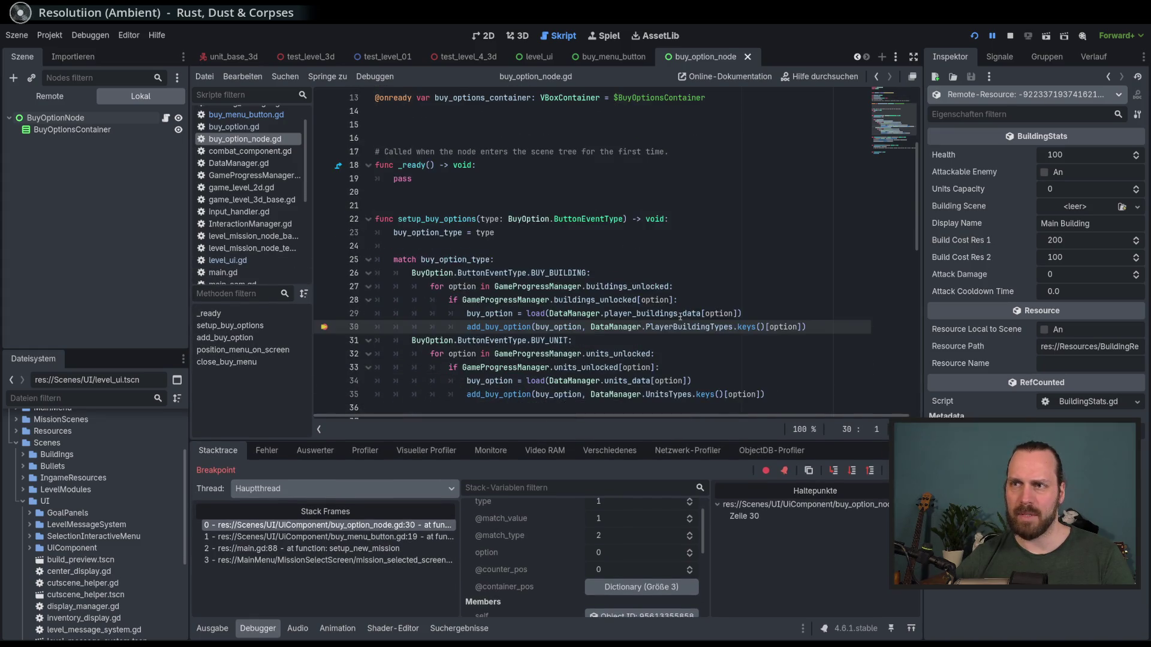
pyautogui.moveTo(680, 317)
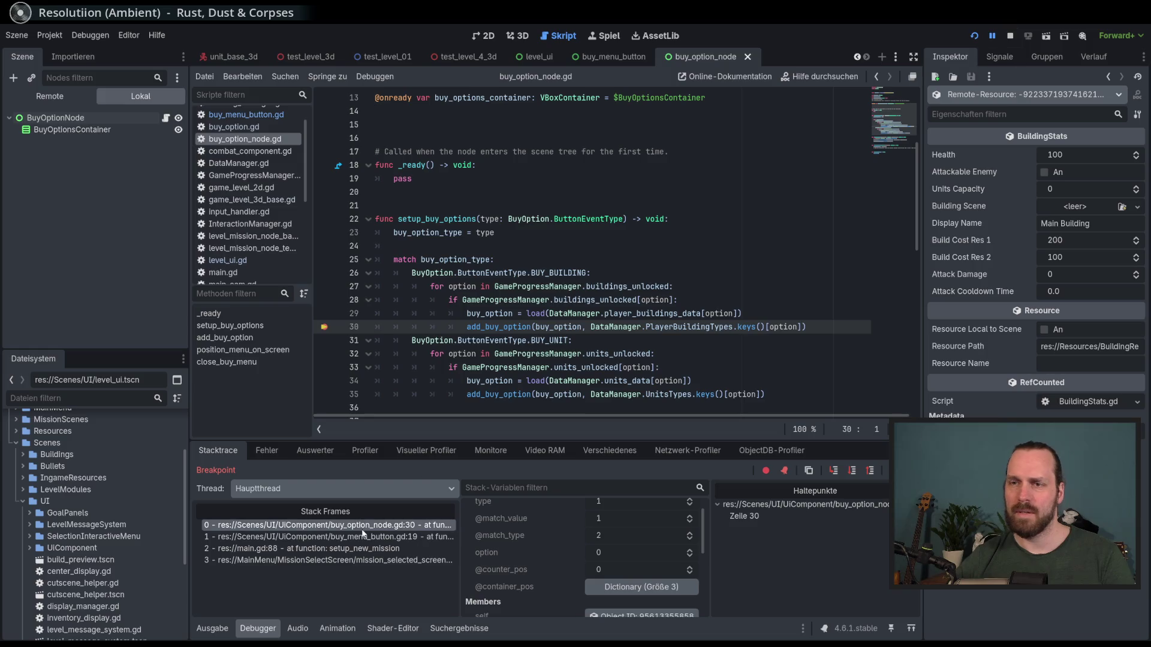
pyautogui.click(396, 559)
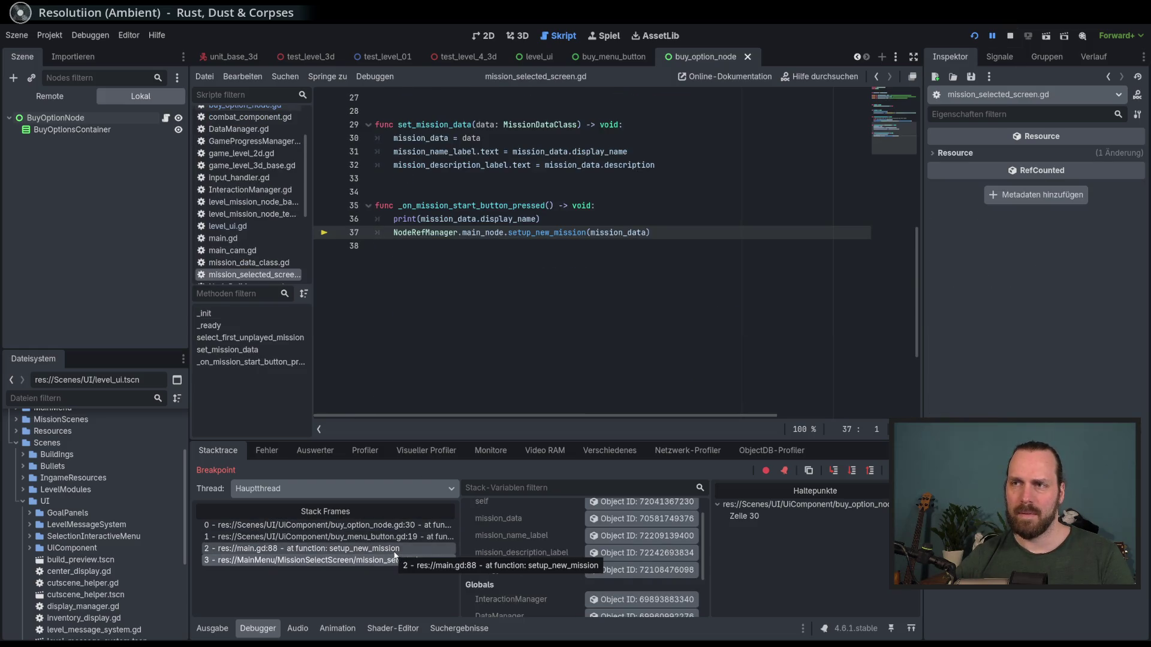
pyautogui.click(395, 549)
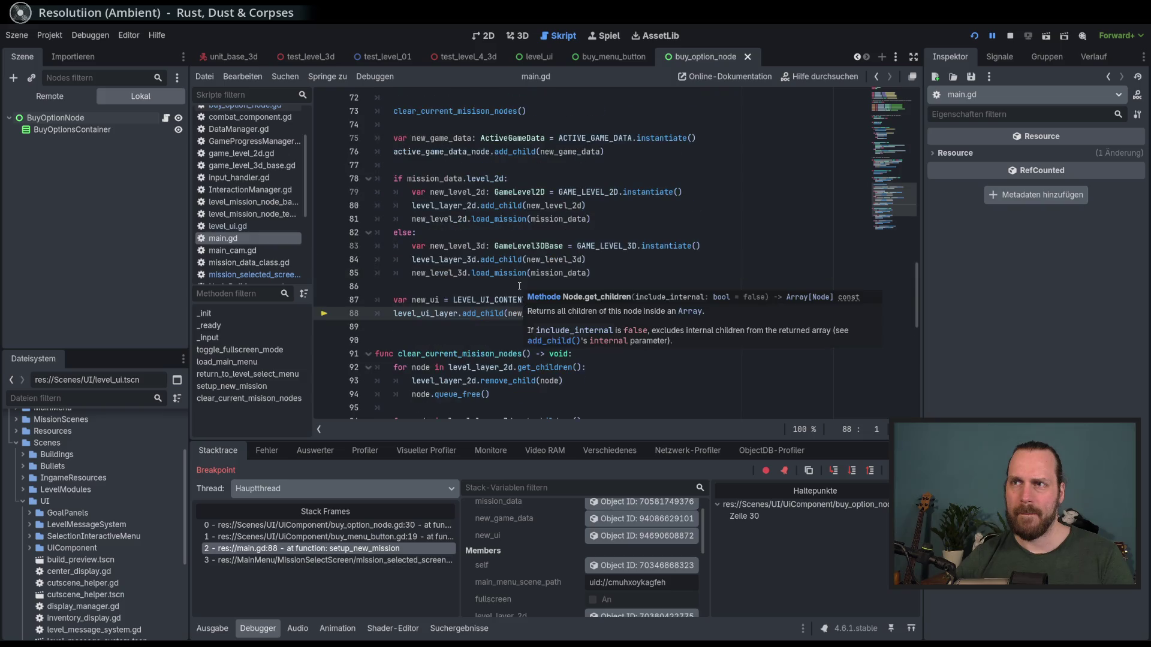
pyautogui.press('Up')
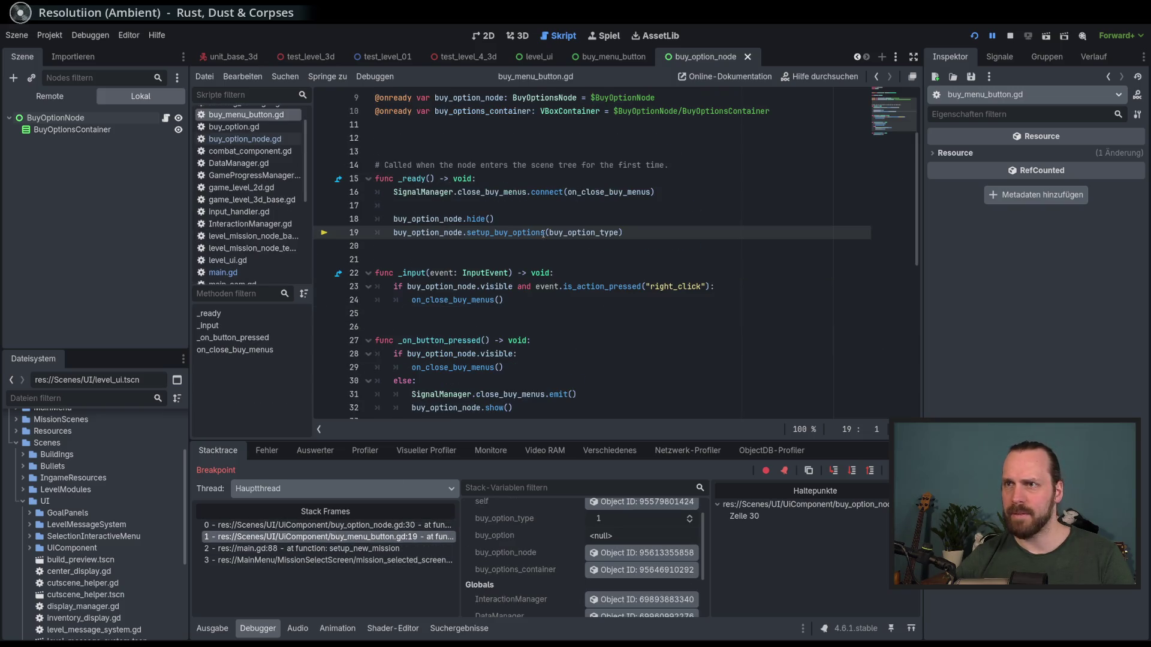
pyautogui.scroll(3, 540, 249)
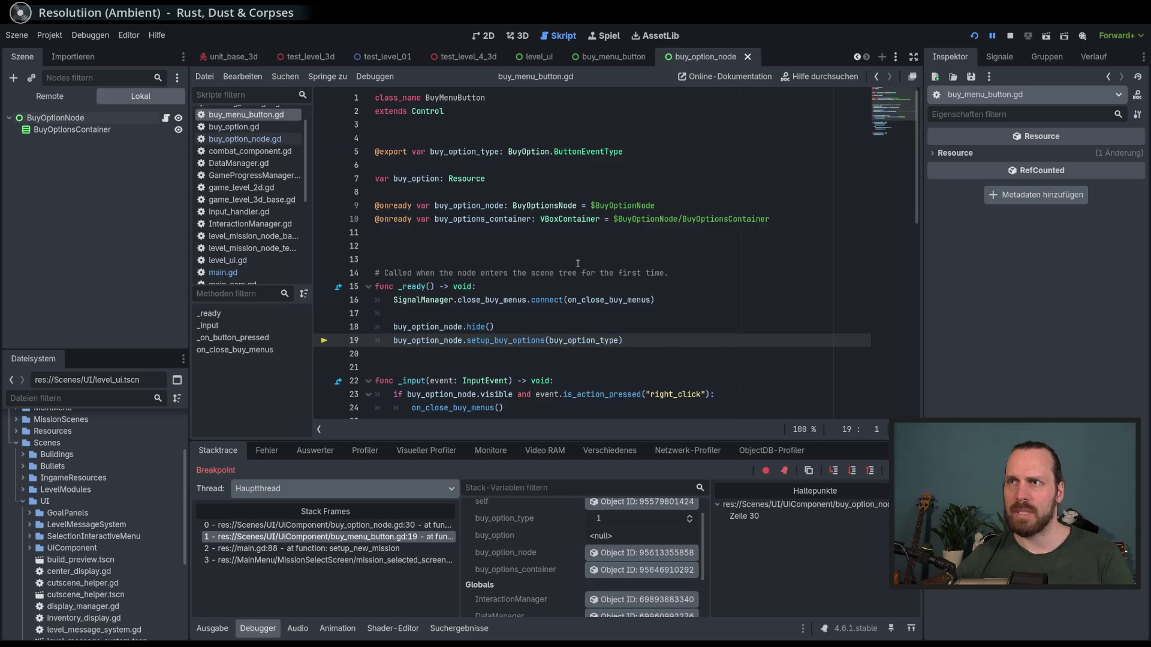
pyautogui.click(413, 526)
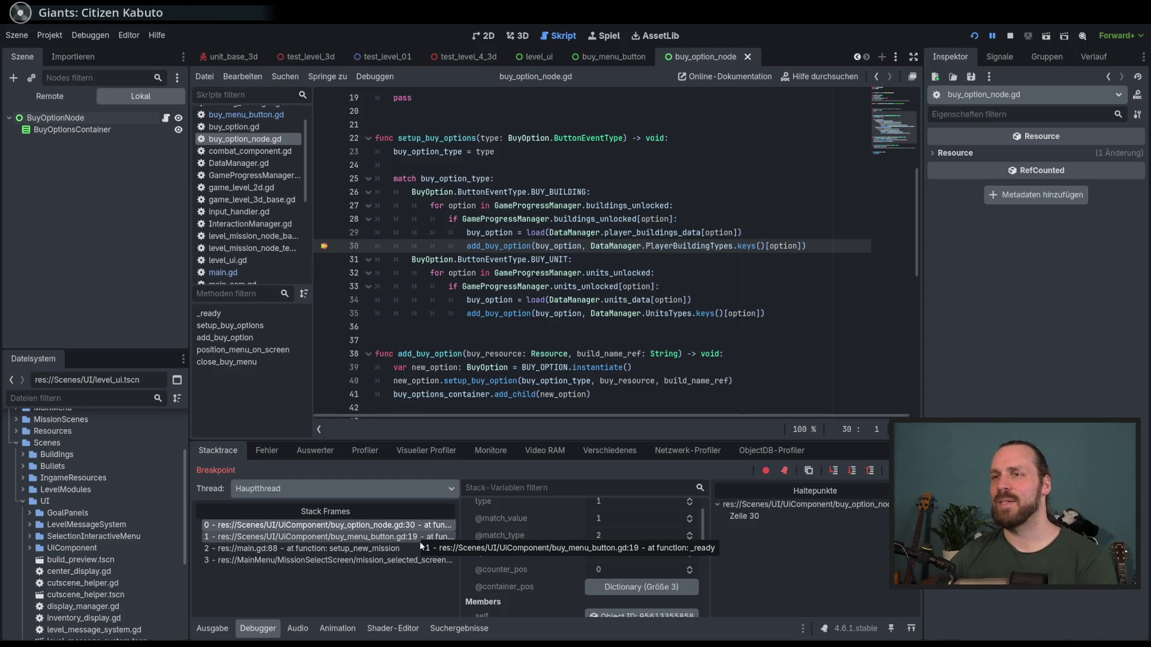
pyautogui.click(1010, 35)
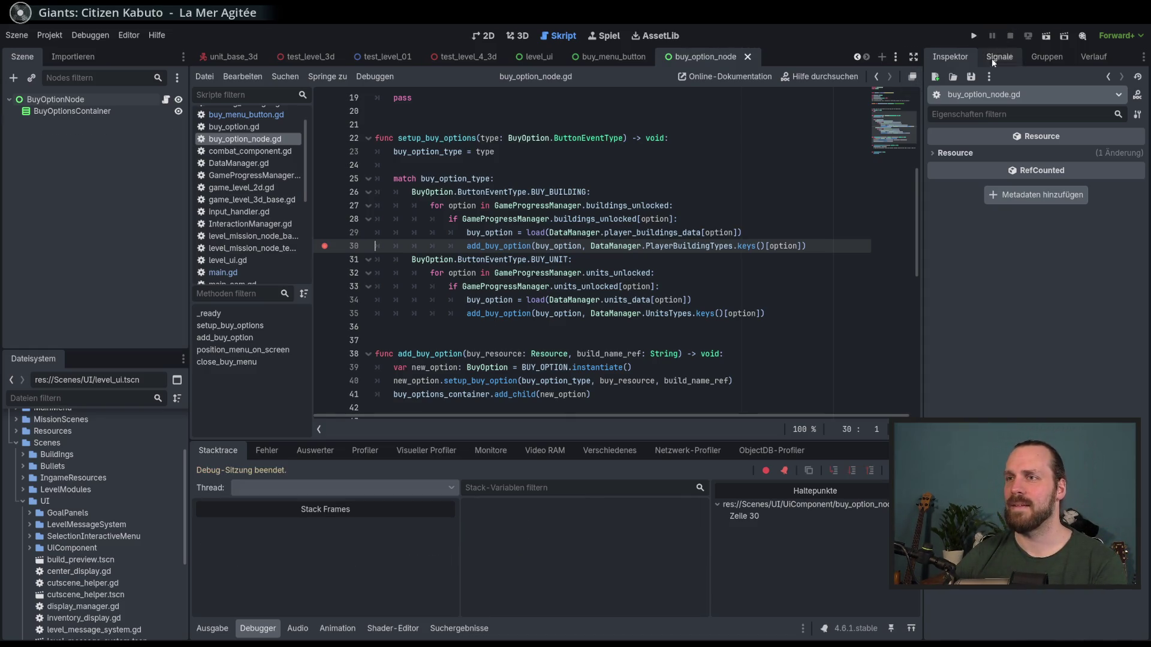
# - Remove the line 30 breakpoint and open the buy_menu_button.gd script
pyautogui.click(324, 245)
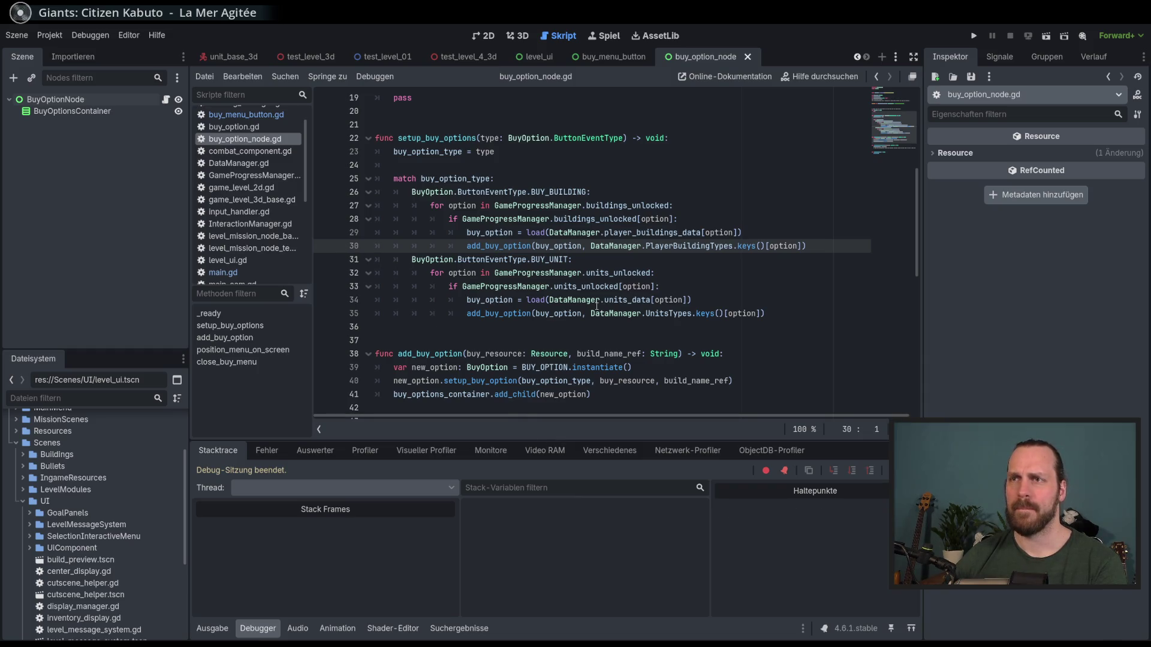
pyautogui.scroll(6, 481, 193)
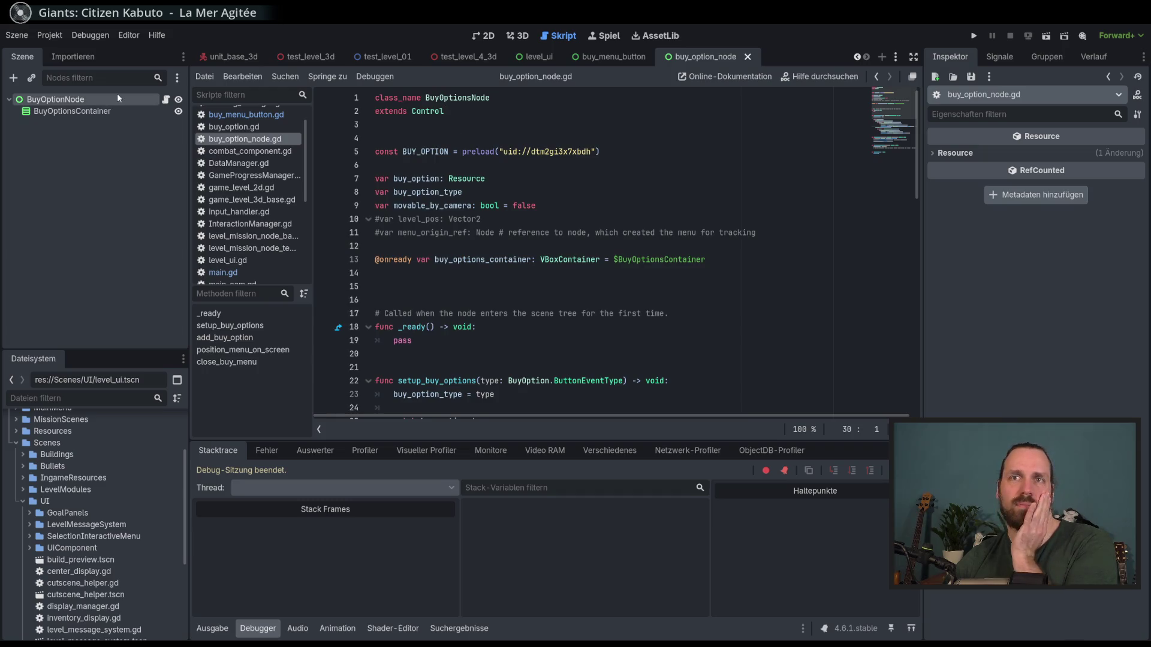
pyautogui.click(144, 100)
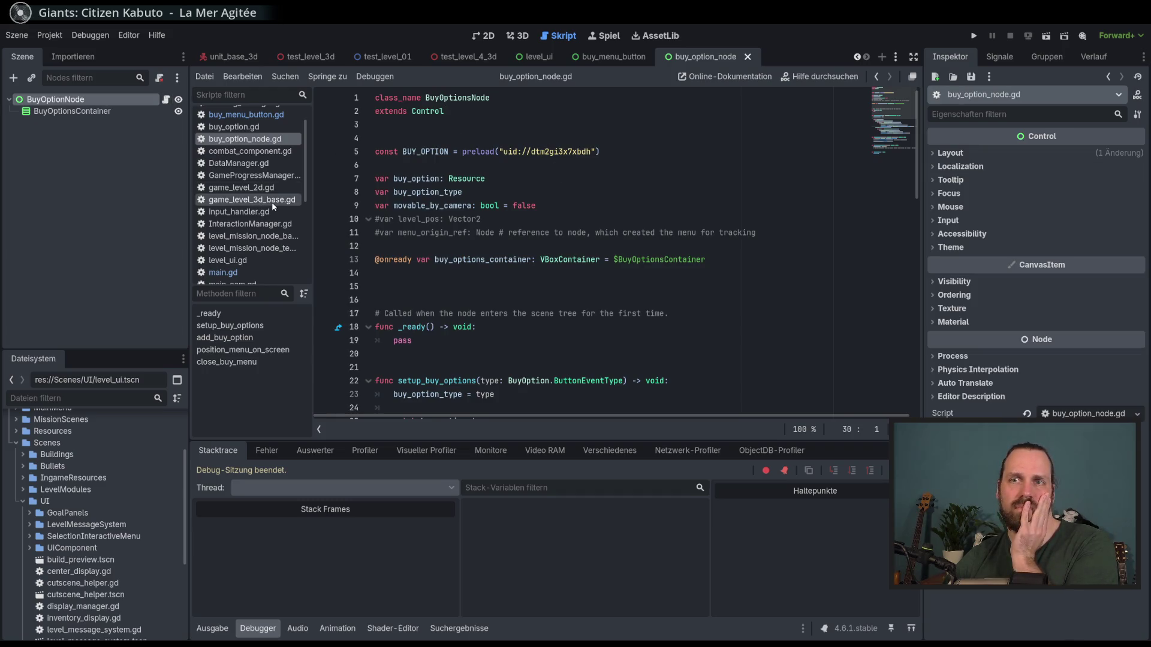
pyautogui.click(264, 116)
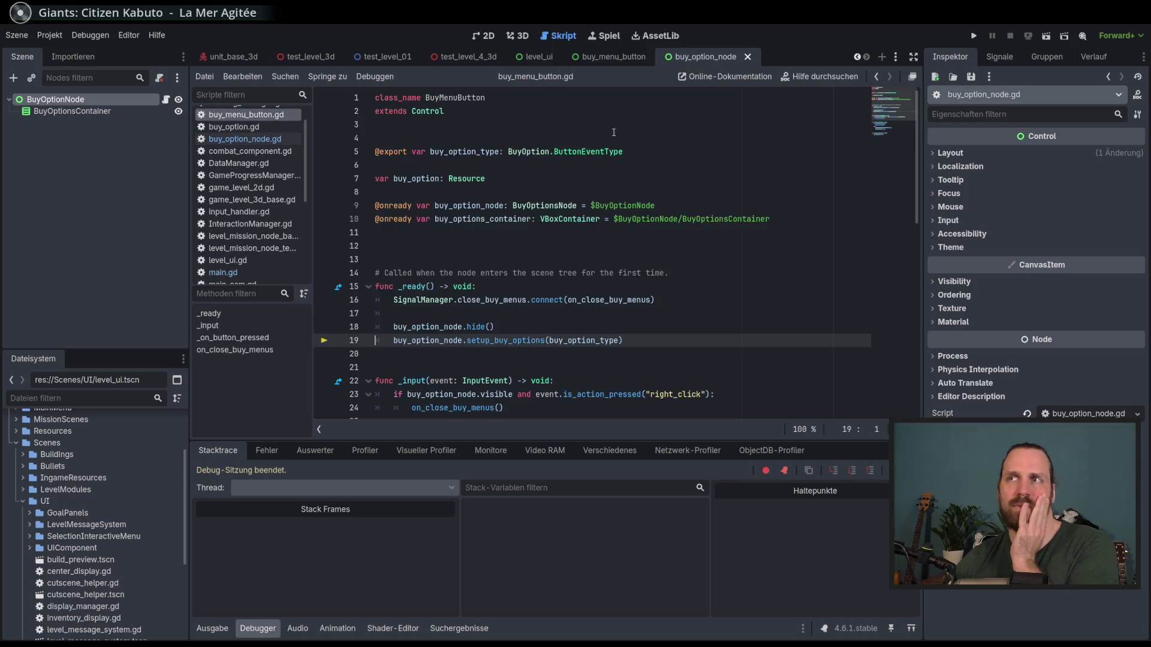
# - Confirm BuyMenuButton's Buy Option Type stays Buy Building, then jump to the ButtonEventType enum
pyautogui.click(616, 57)
pyautogui.click(491, 35)
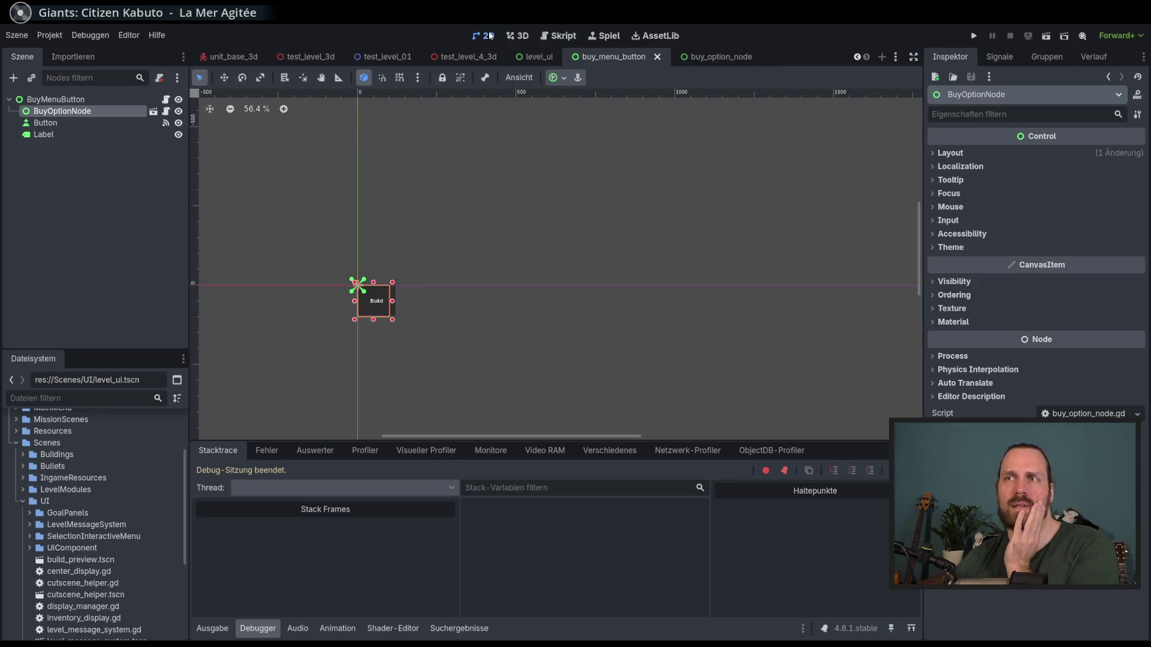
pyautogui.click(56, 99)
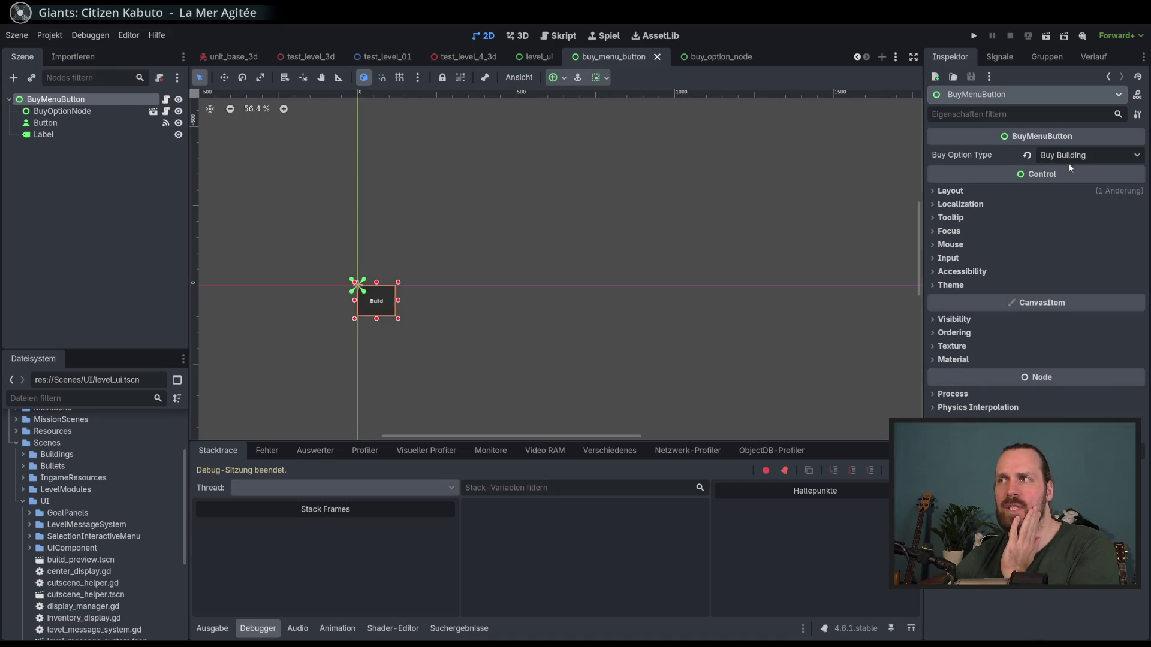
pyautogui.click(1091, 153)
pyautogui.click(1091, 153)
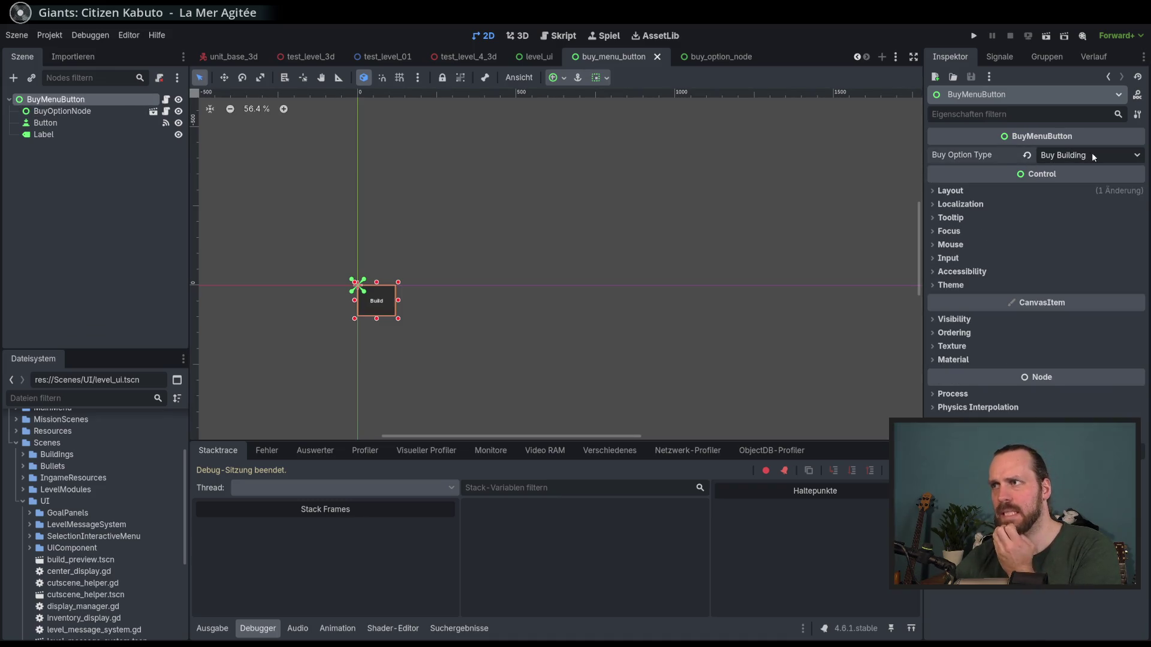
pyautogui.click(165, 99)
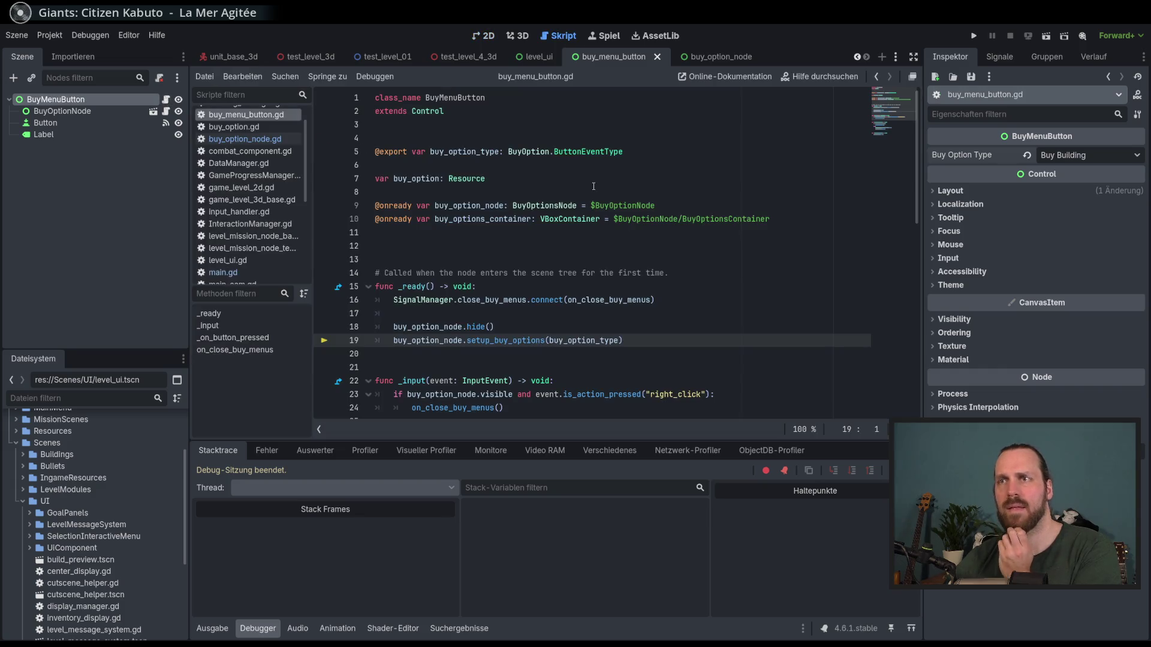
pyautogui.keyDown('ctrl'); pyautogui.click(593, 151); pyautogui.keyUp('ctrl')
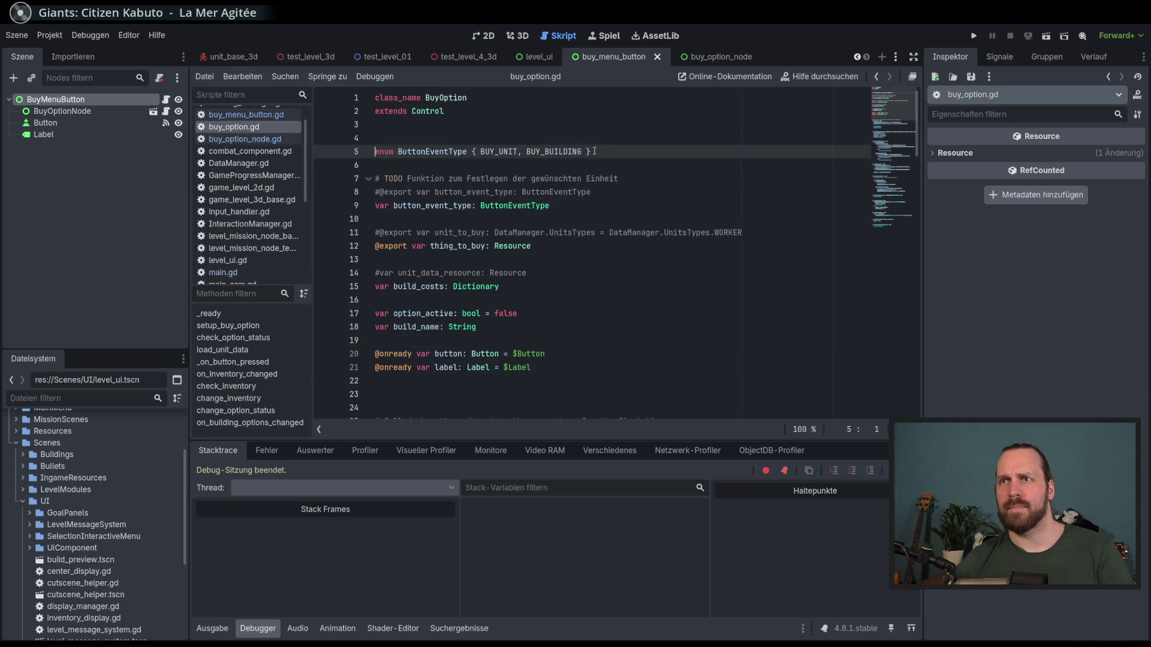
# - Add a BUY_BUILDING_3D entry after BUY_BUILDING in the ButtonEventType enum
pyautogui.doubleClick(542, 151)
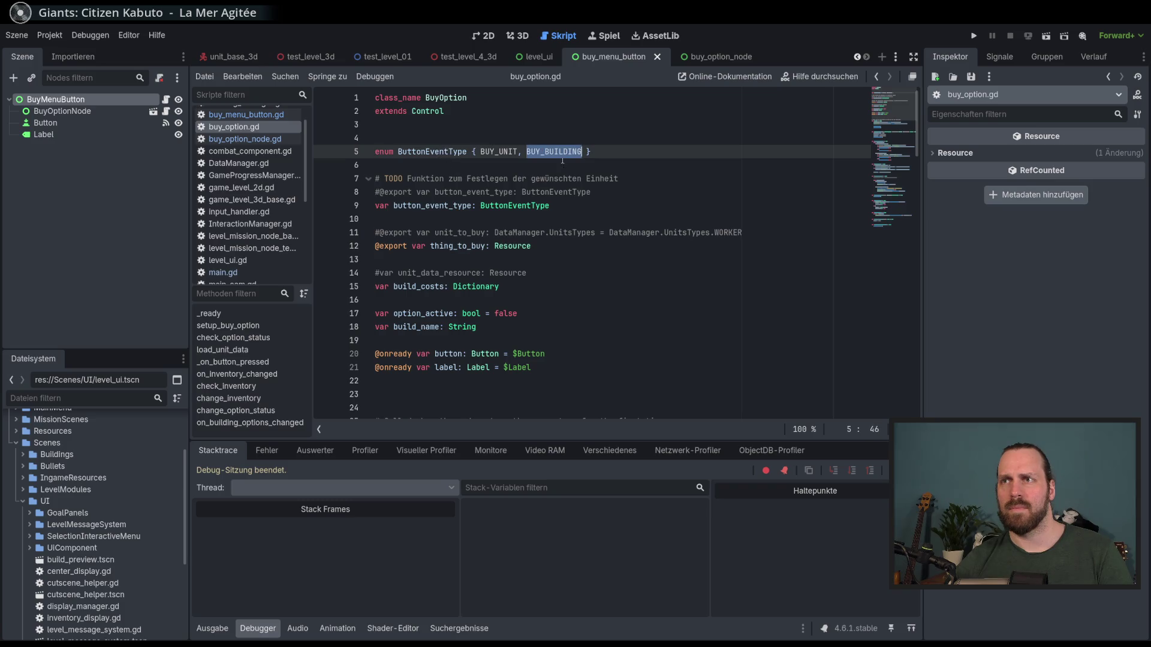
pyautogui.press('Right')
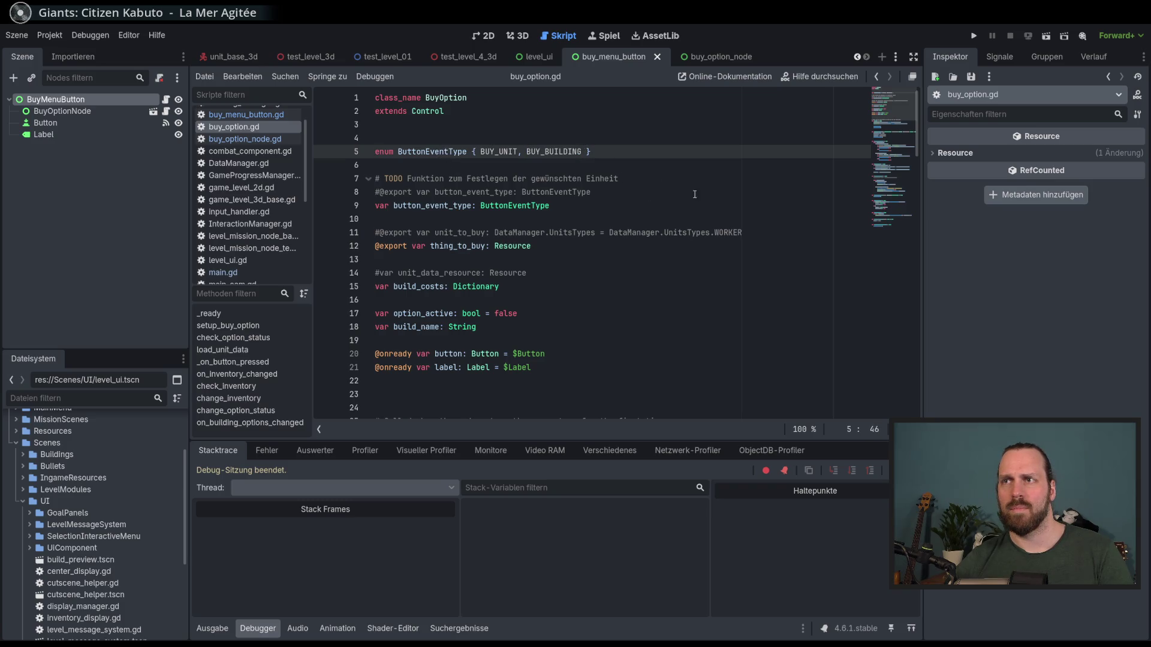
pyautogui.write(', ')
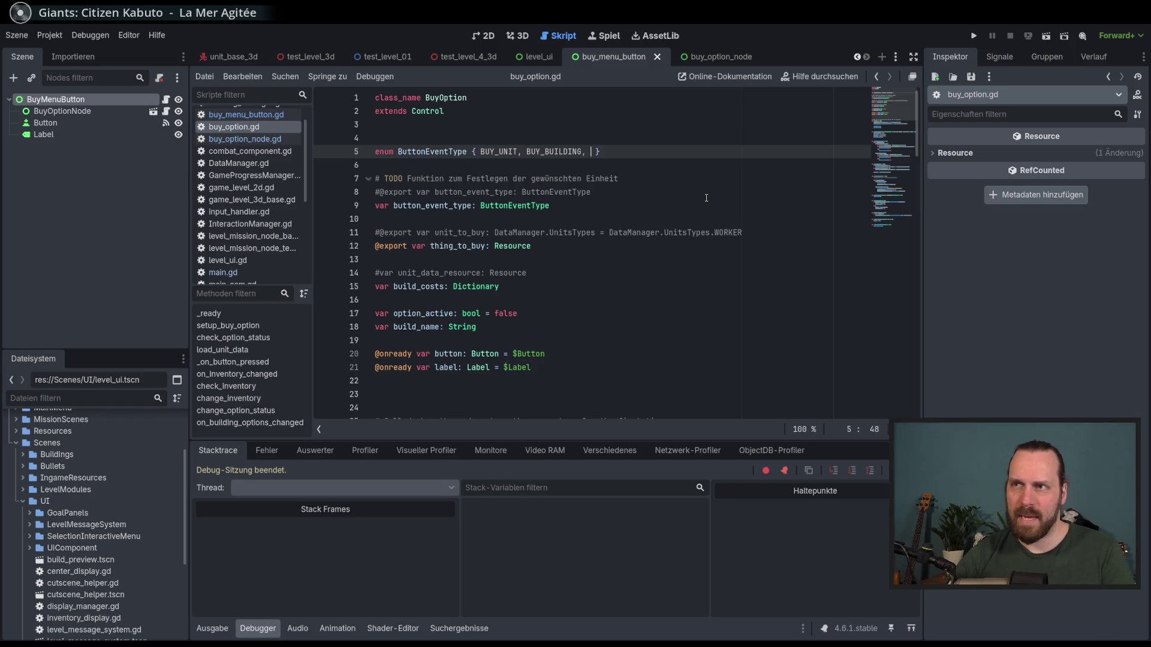
pyautogui.write('BUY_BUILDING_g')
pyautogui.press('BackSpace')
pyautogui.write('3D')
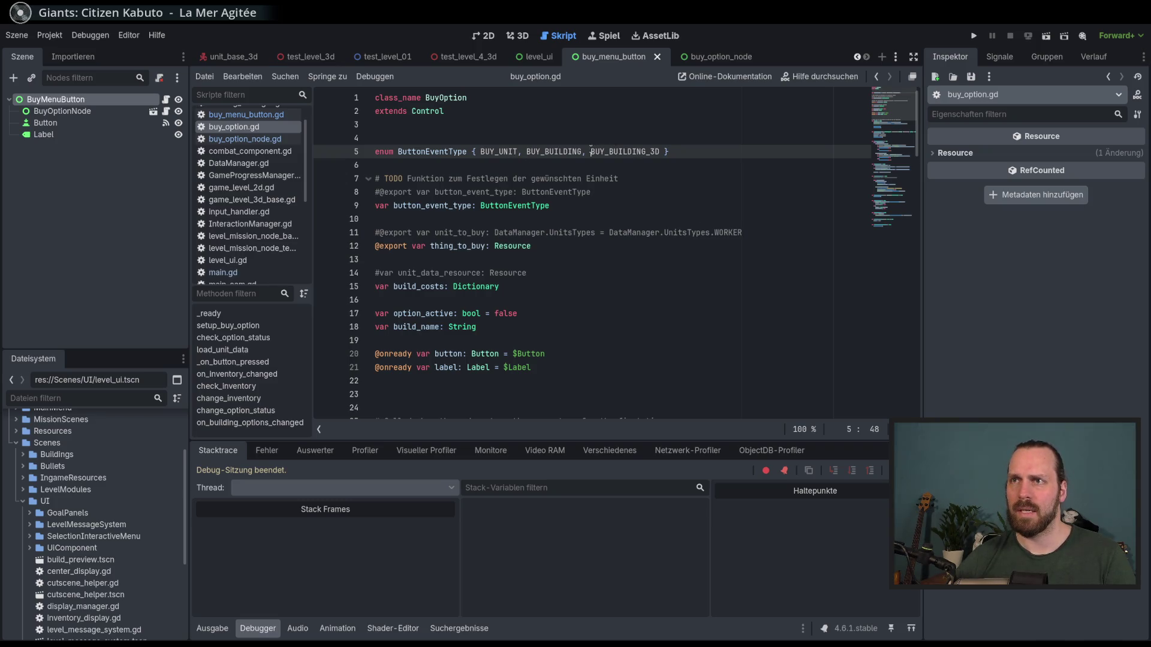
pyautogui.click(696, 196)
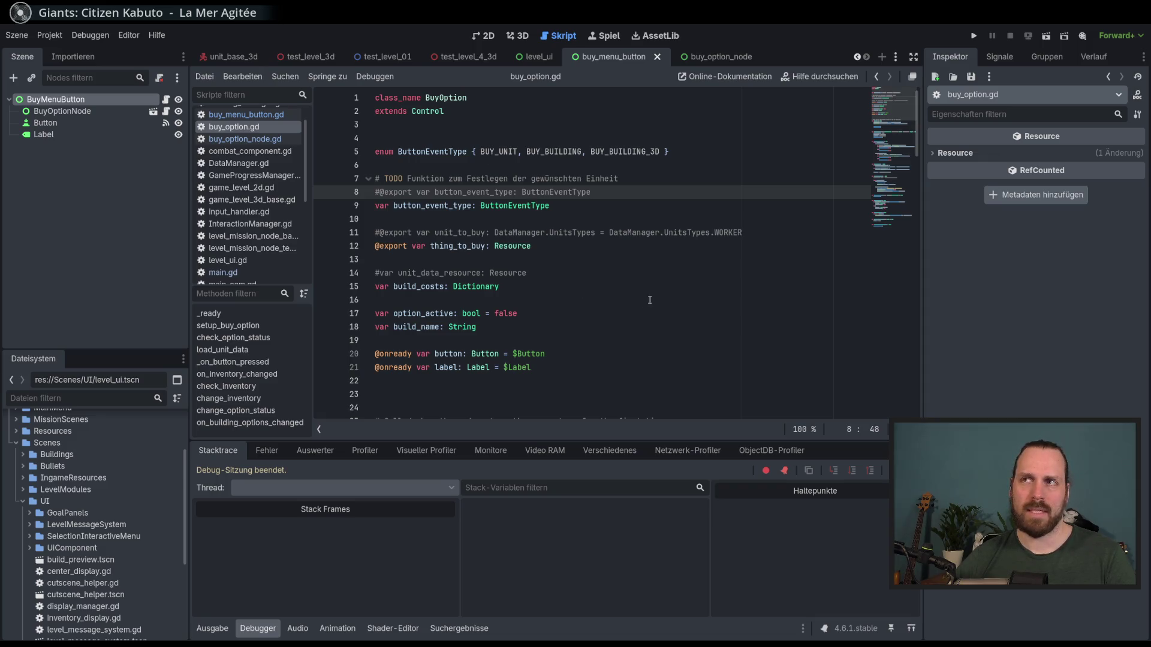
# - Delete the BUY_BUILDING_3D entry again and switch to the buy_option_node scene
pyautogui.click(660, 151)
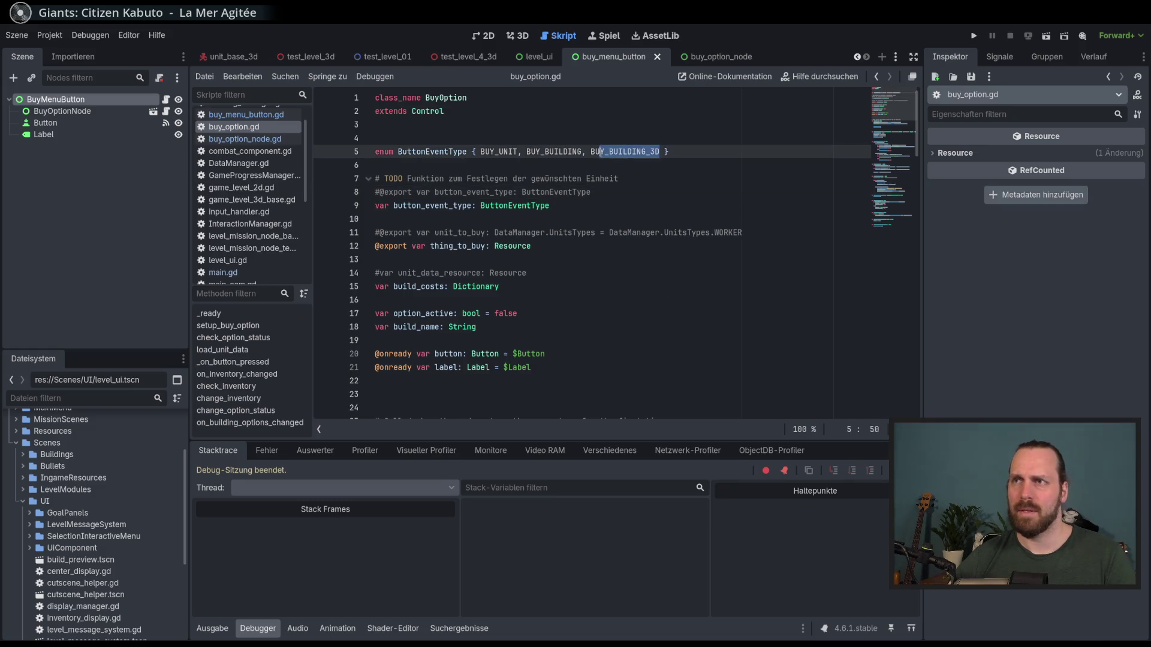
pyautogui.press('BackSpace')
pyautogui.press('BackSpace')
pyautogui.press('BackSpace')
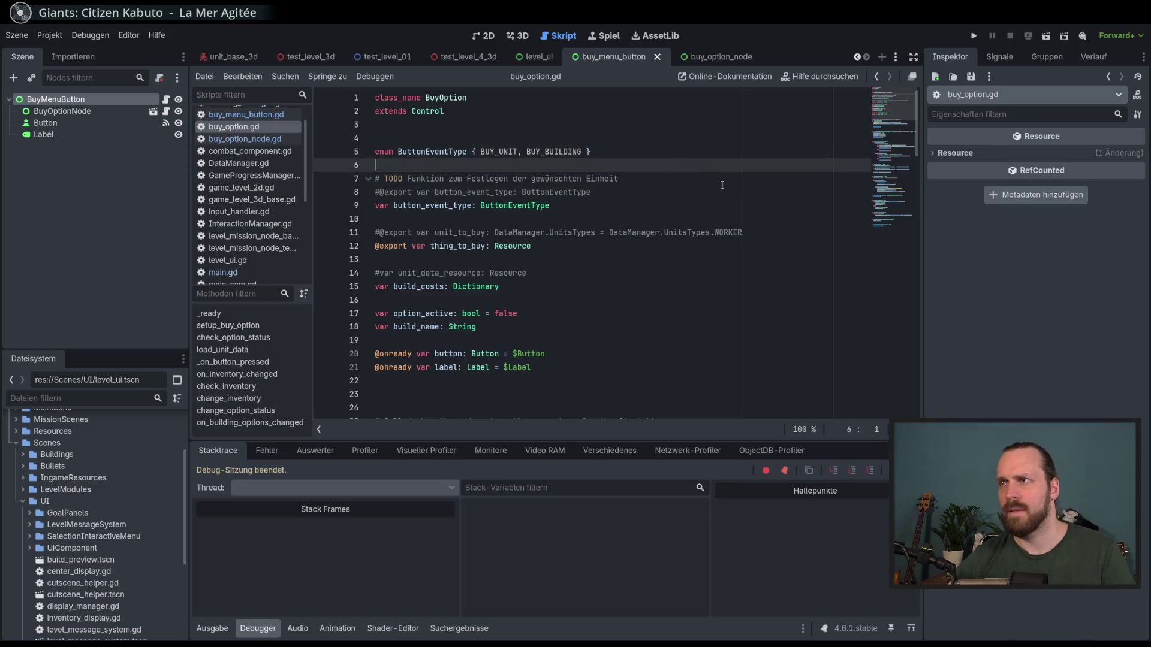
pyautogui.click(673, 174)
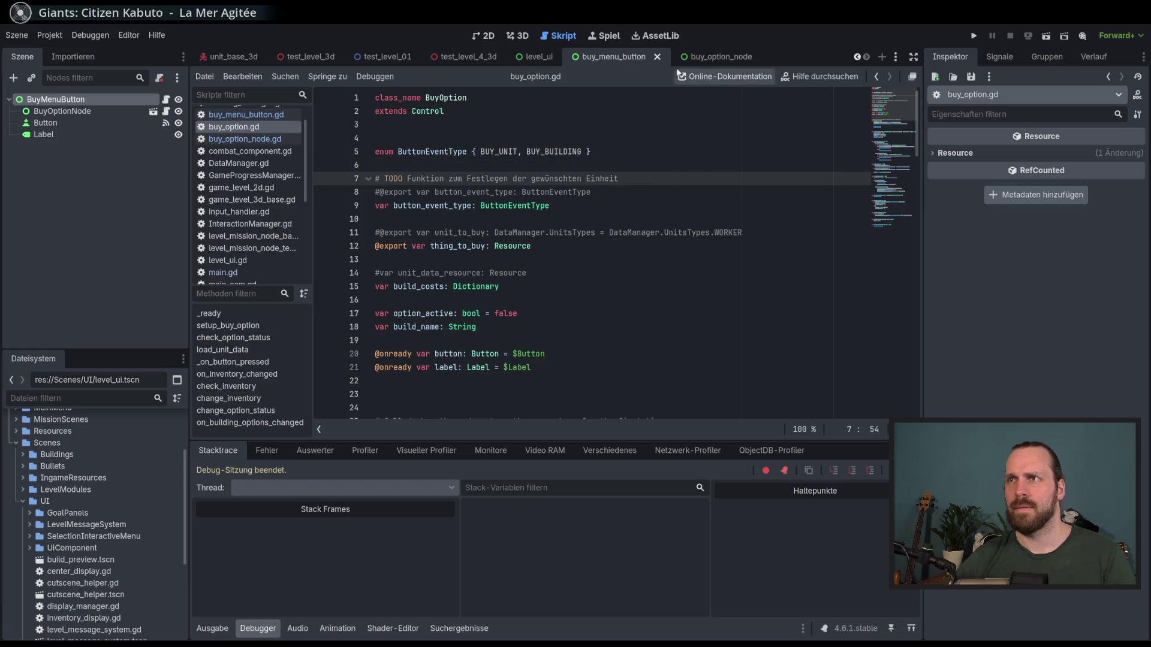
pyautogui.click(704, 185)
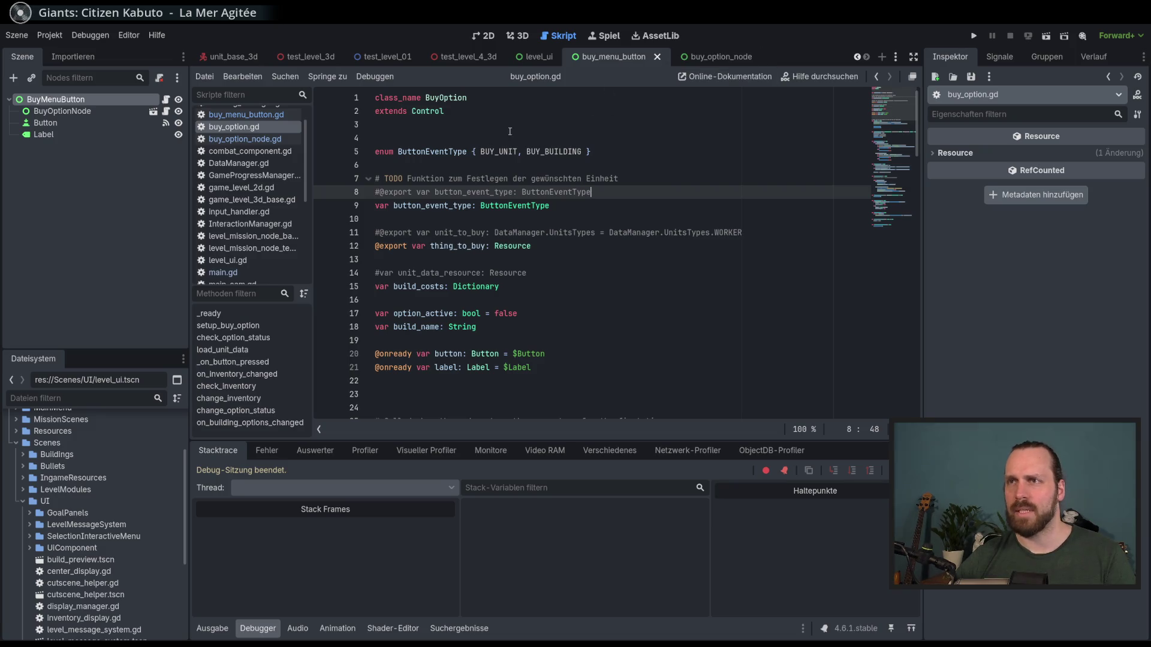
pyautogui.click(709, 59)
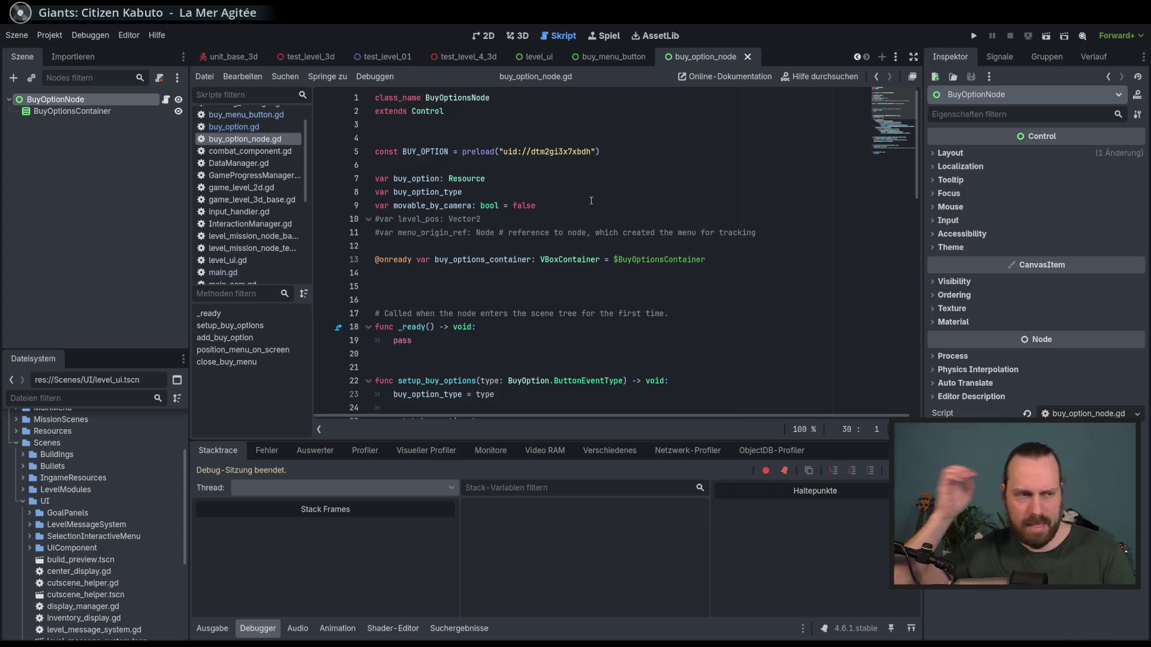
# - Trace buy_option_type and the setup_buy_options call from buy_menu_button.gd to its definition
pyautogui.click(246, 115)
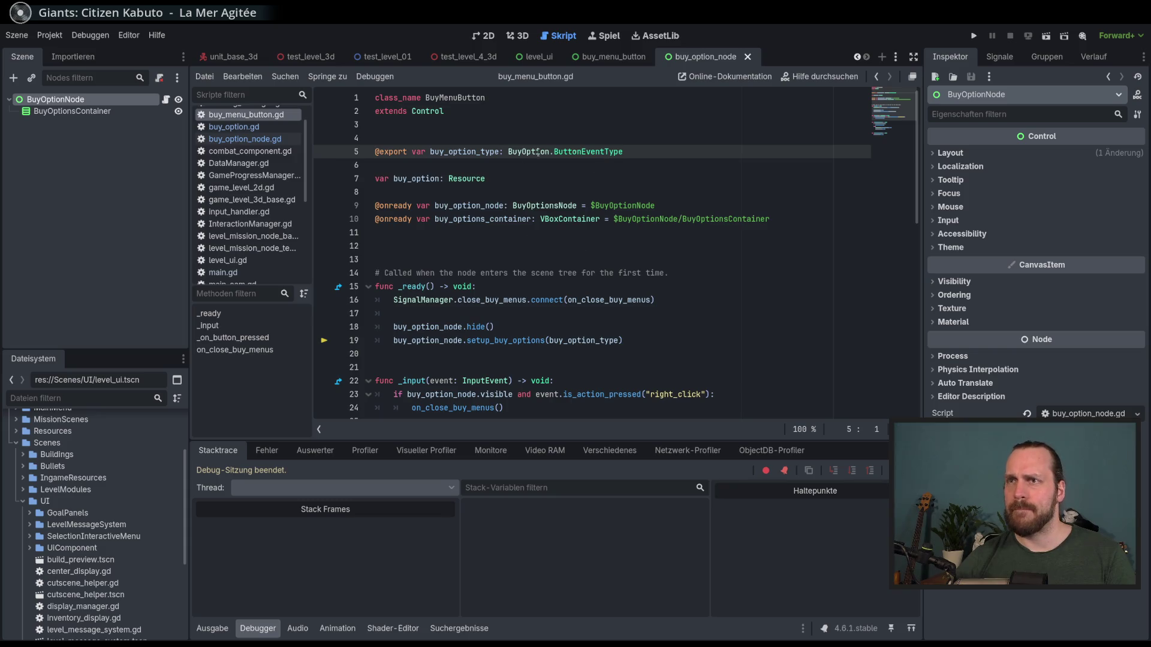
pyautogui.doubleClick(473, 152)
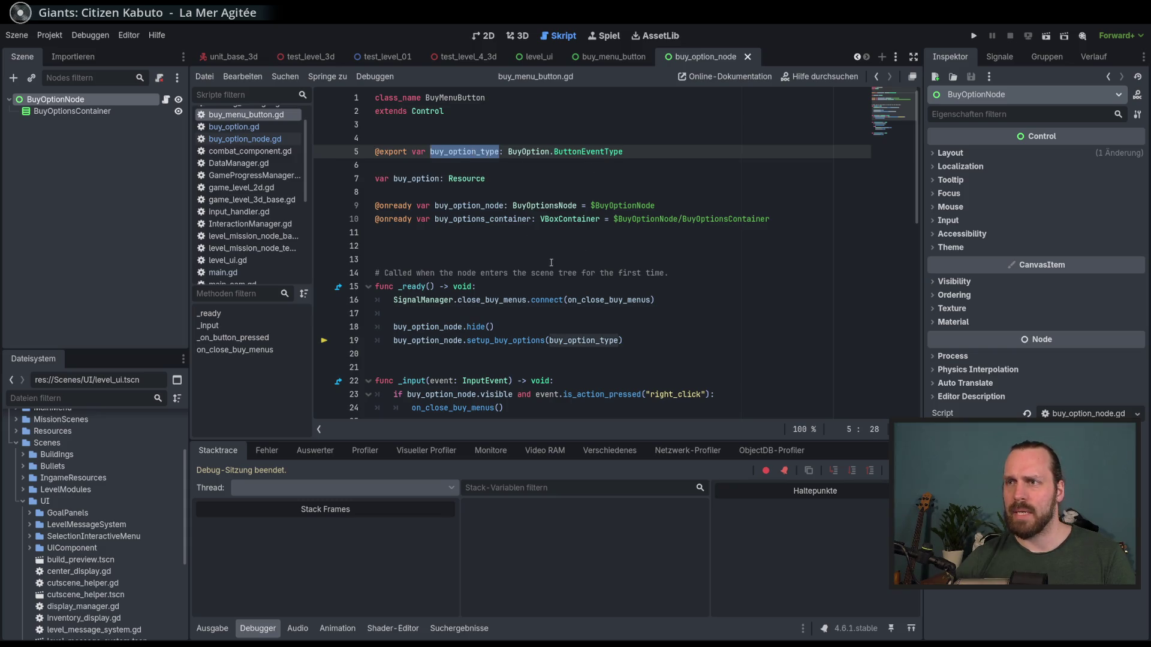
pyautogui.scroll(-2, 551, 263)
pyautogui.click(573, 259)
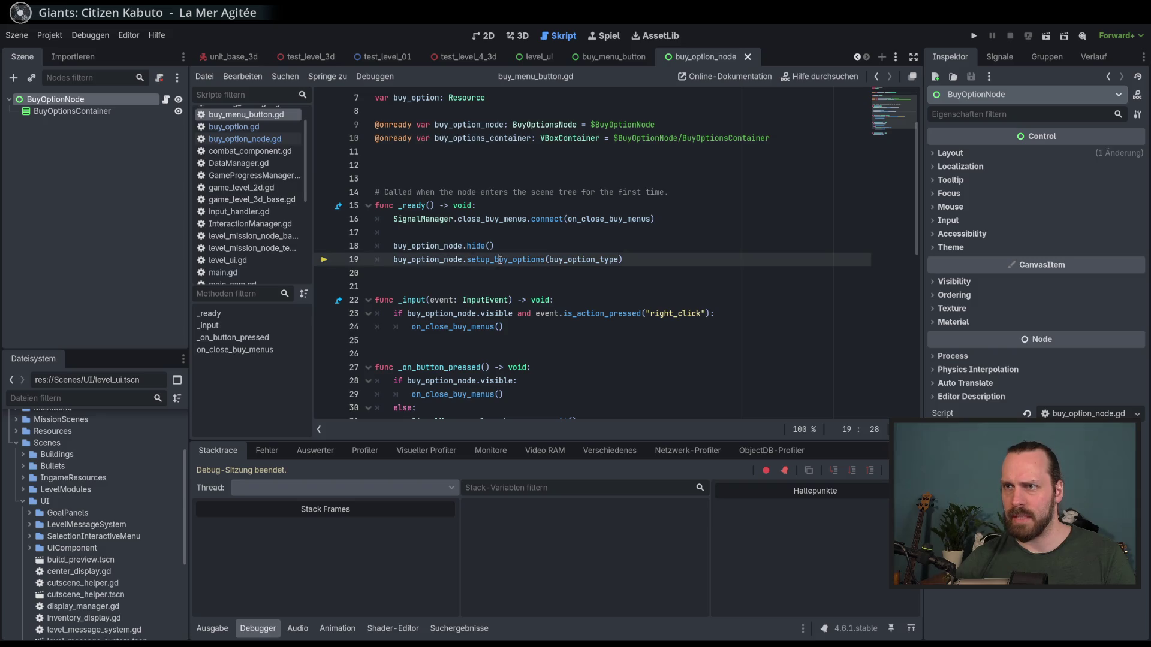
pyautogui.keyDown('ctrl'); pyautogui.click(519, 263); pyautogui.keyUp('ctrl')
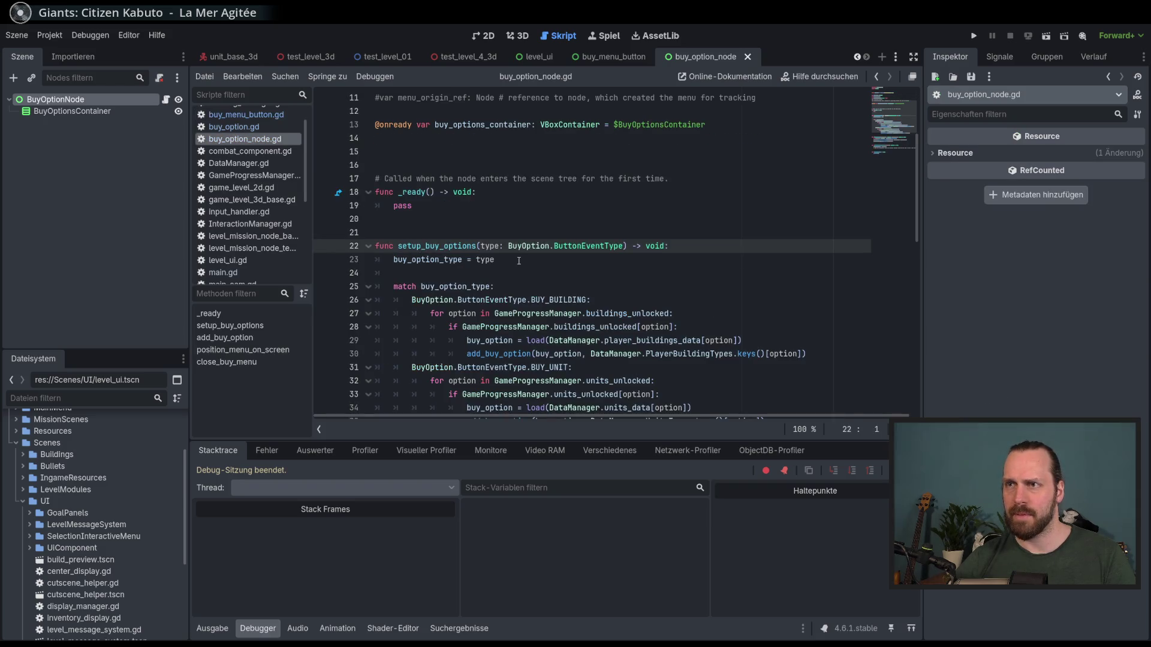
pyautogui.click(551, 263)
pyautogui.scroll(-1, 551, 264)
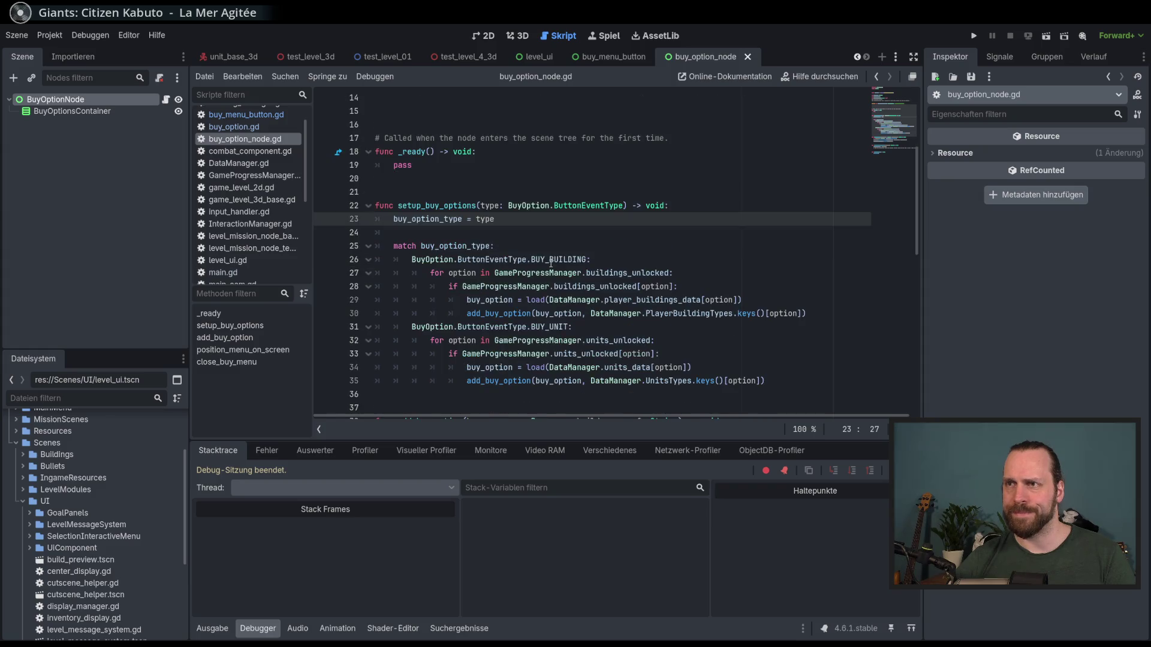
pyautogui.scroll(-1, 551, 264)
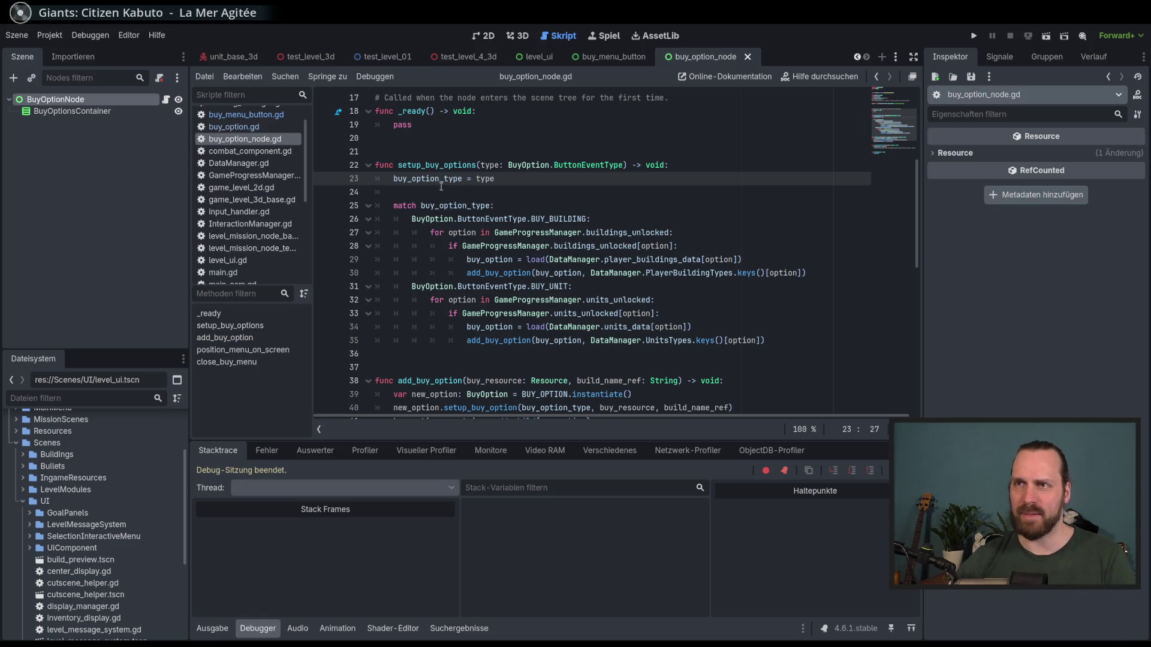
# - Follow the BUY_BUILDING branch's buildings_unlocked check to its definition in GameProgressManager.gd
pyautogui.doubleClick(414, 180)
pyautogui.click(396, 179)
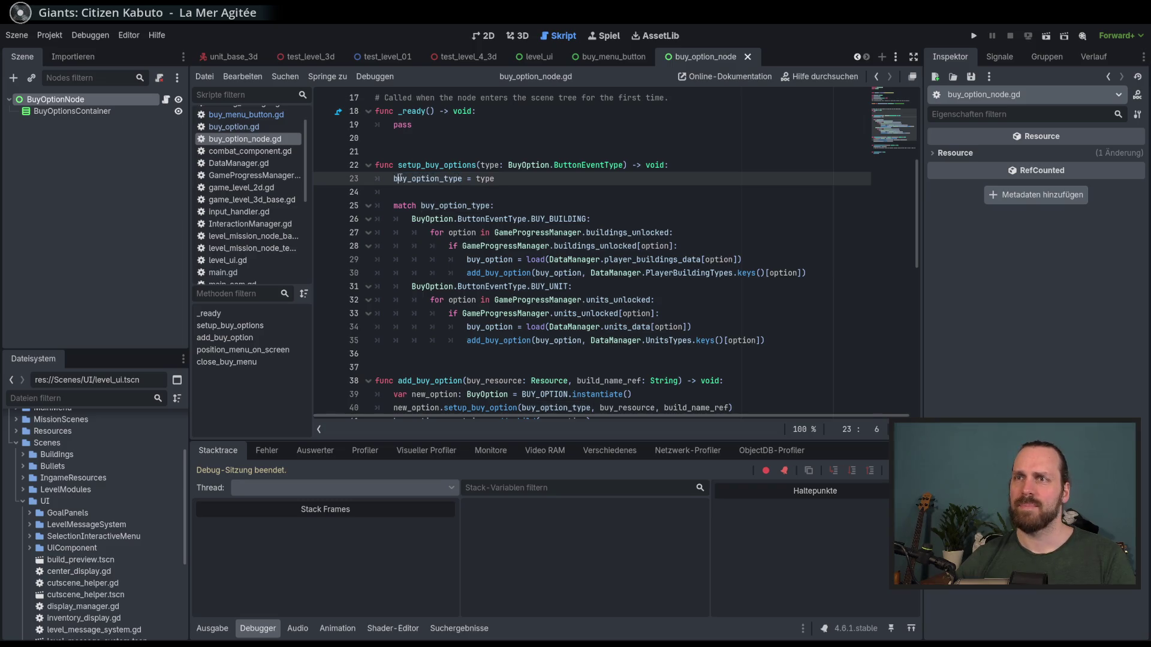
pyautogui.doubleClick(546, 219)
pyautogui.scroll(-1, 505, 277)
pyautogui.scroll(1, 505, 277)
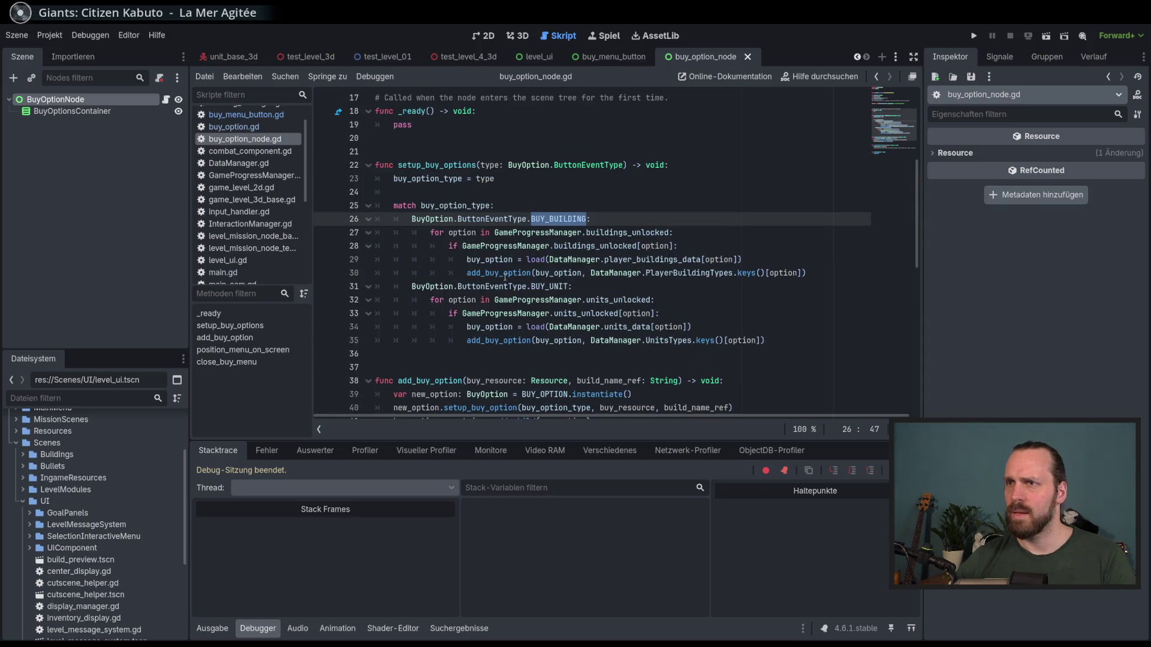
pyautogui.click(578, 246)
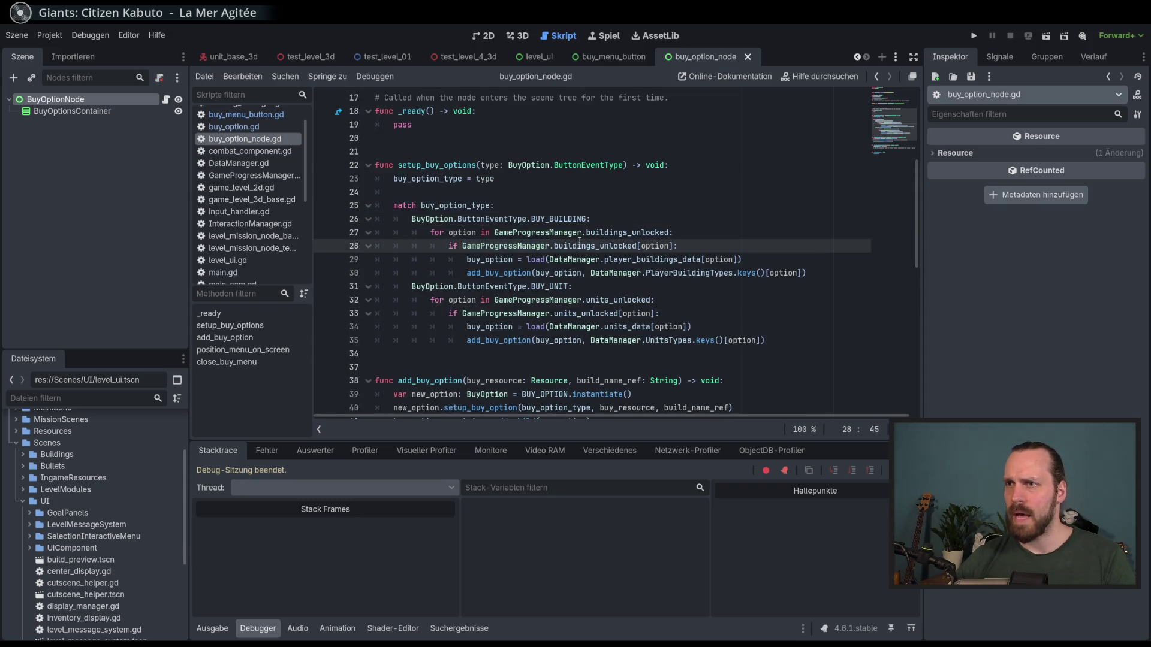
pyautogui.doubleClick(598, 245)
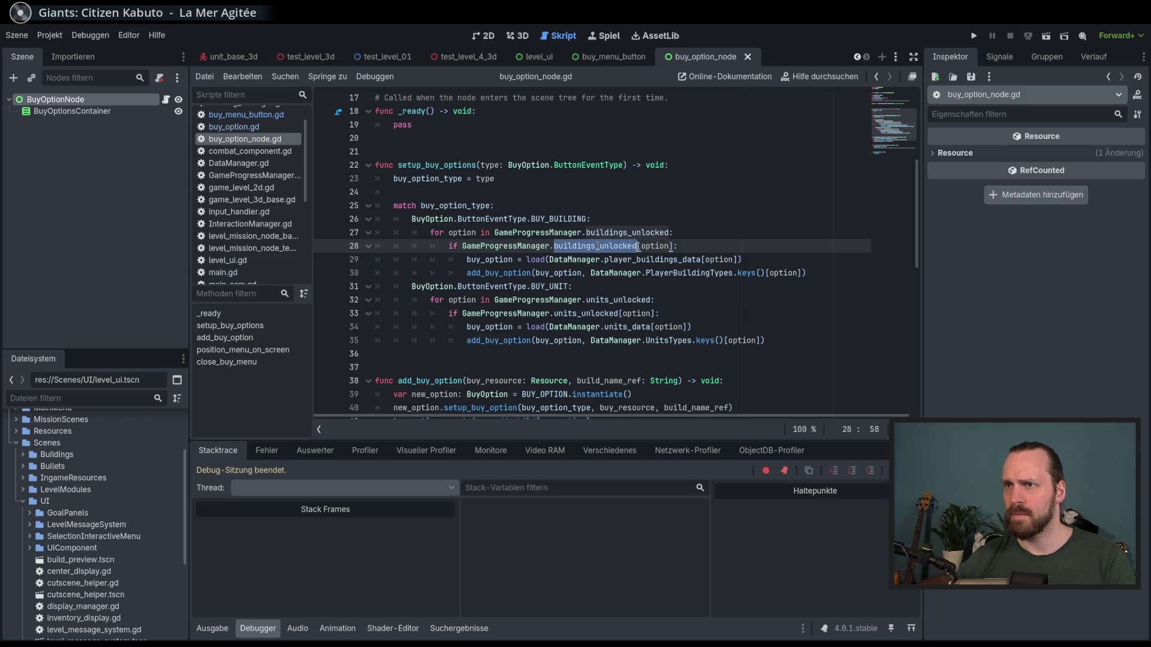
pyautogui.click(597, 246)
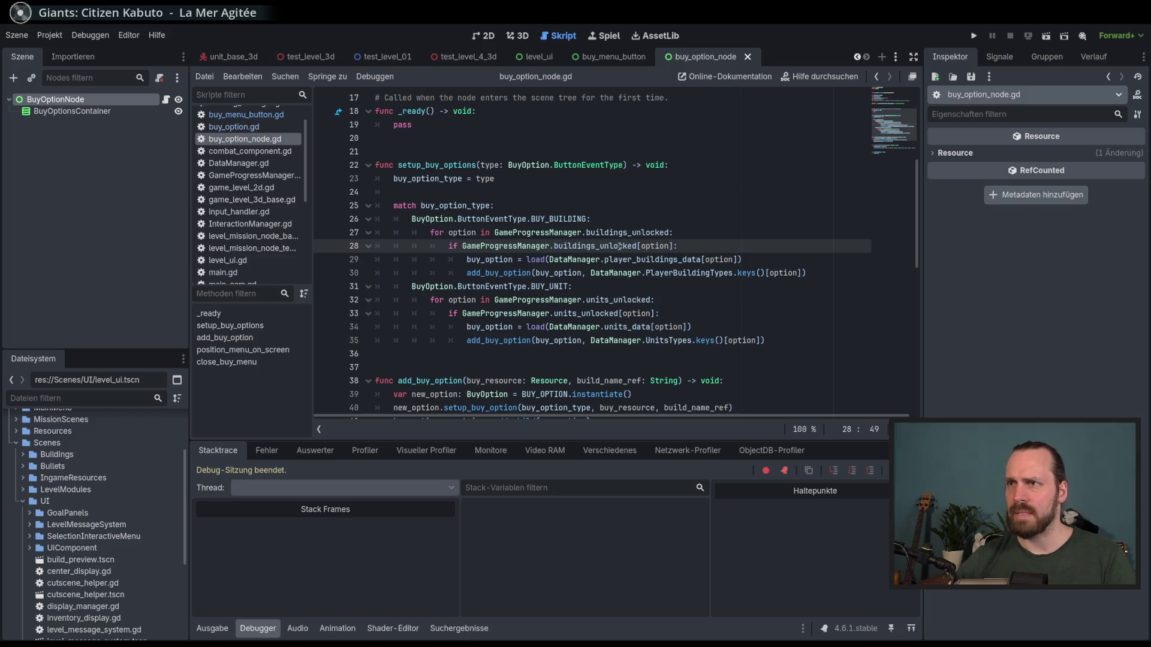
pyautogui.click(603, 247)
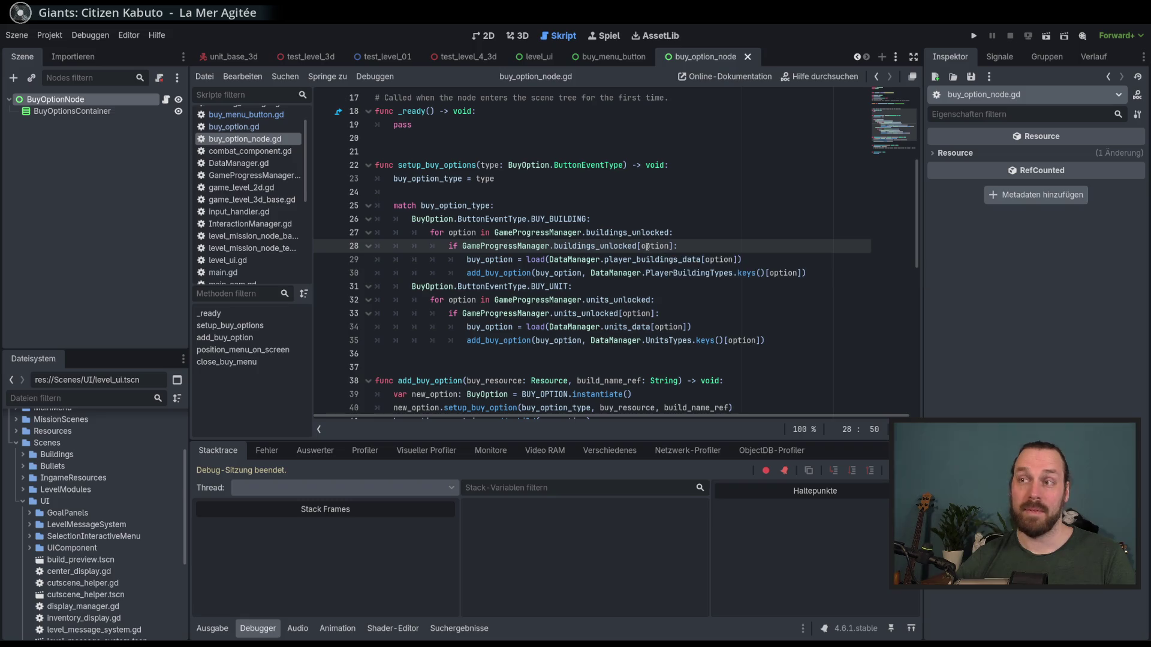
pyautogui.keyDown('ctrl'); pyautogui.click(616, 246); pyautogui.keyUp('ctrl')
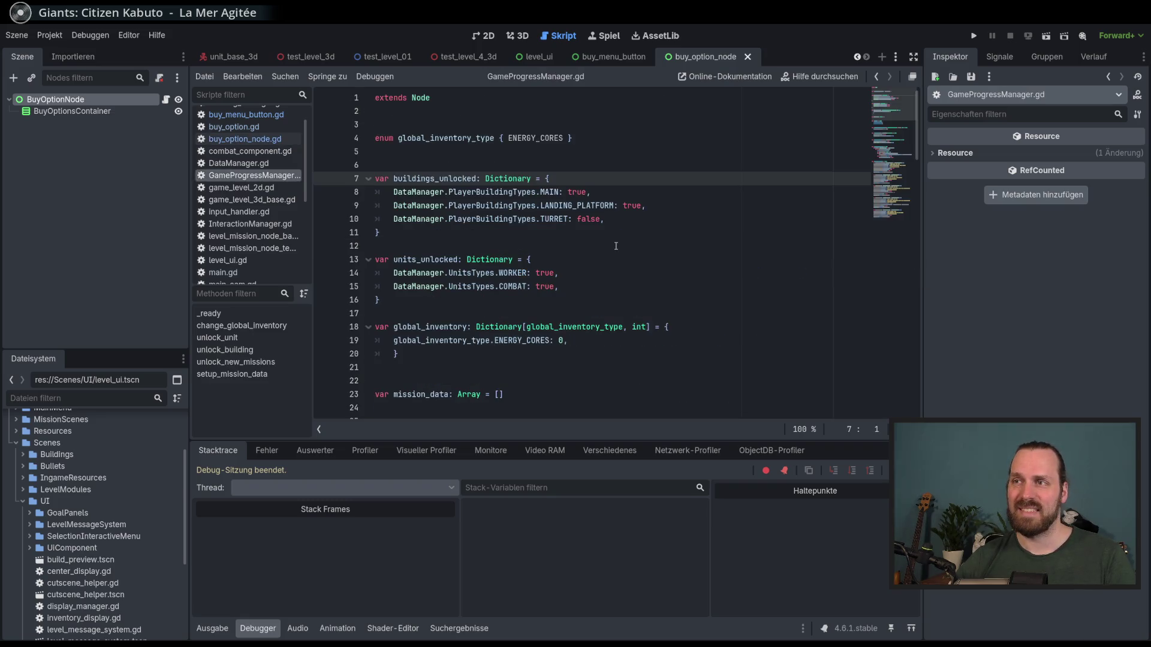
# - Change MAIN from true to false in the buildings_unlocked dictionary
pyautogui.click(587, 192)
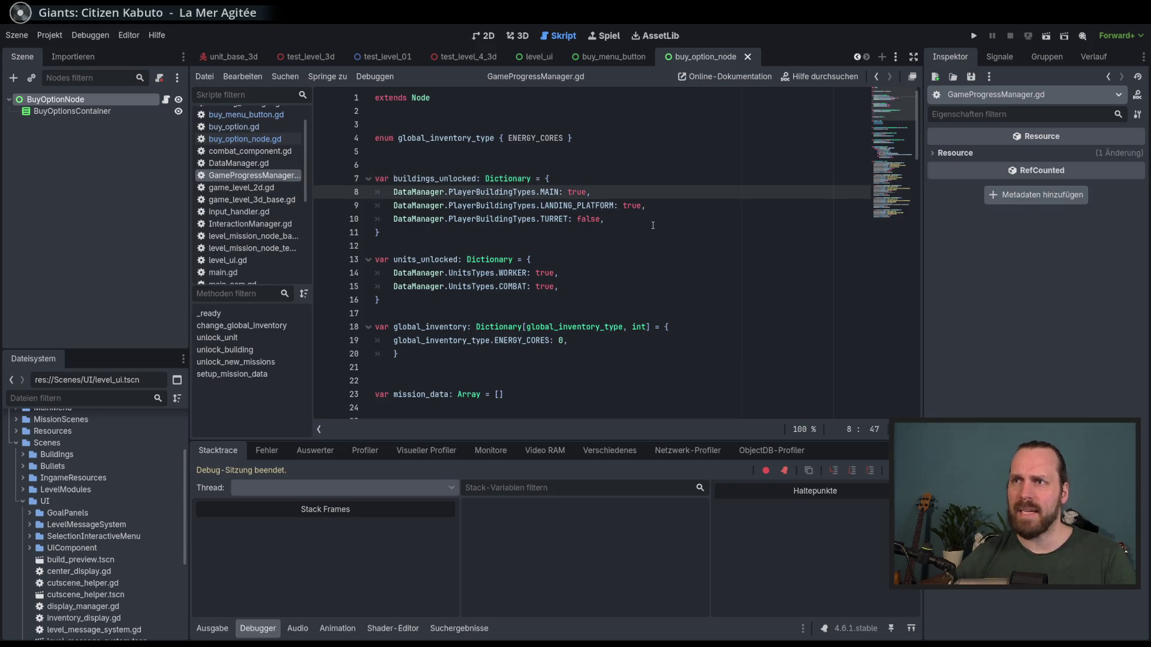
pyautogui.press('BackSpace')
pyautogui.press('BackSpace')
pyautogui.press('BackSpace')
pyautogui.write('false')
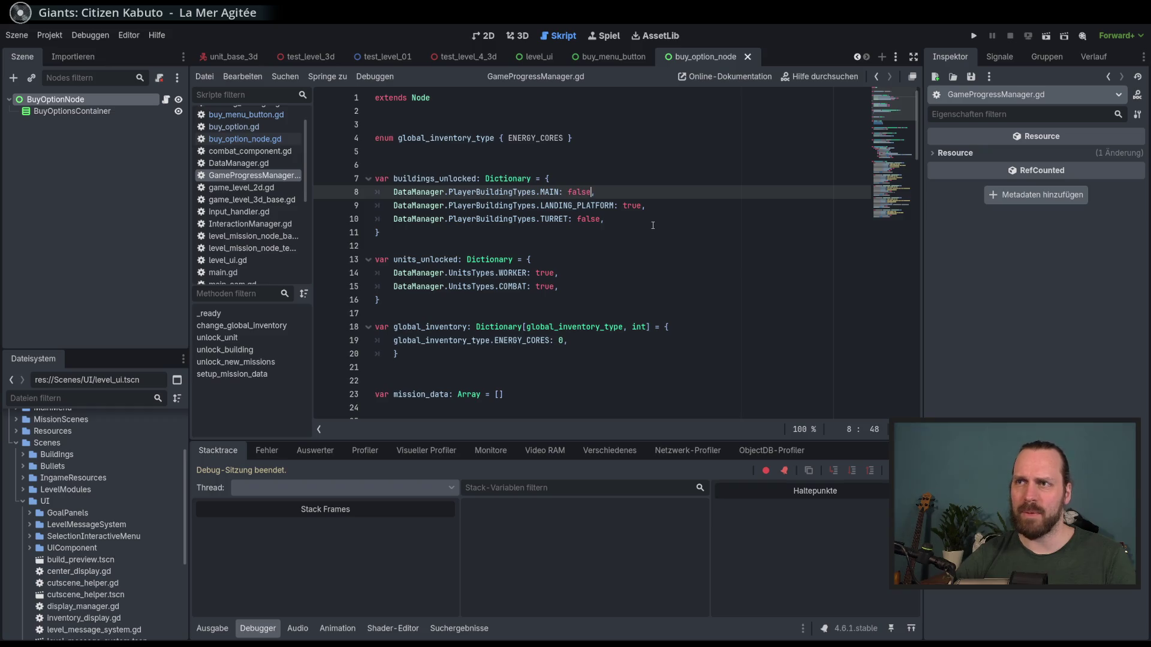
pyautogui.press('End')
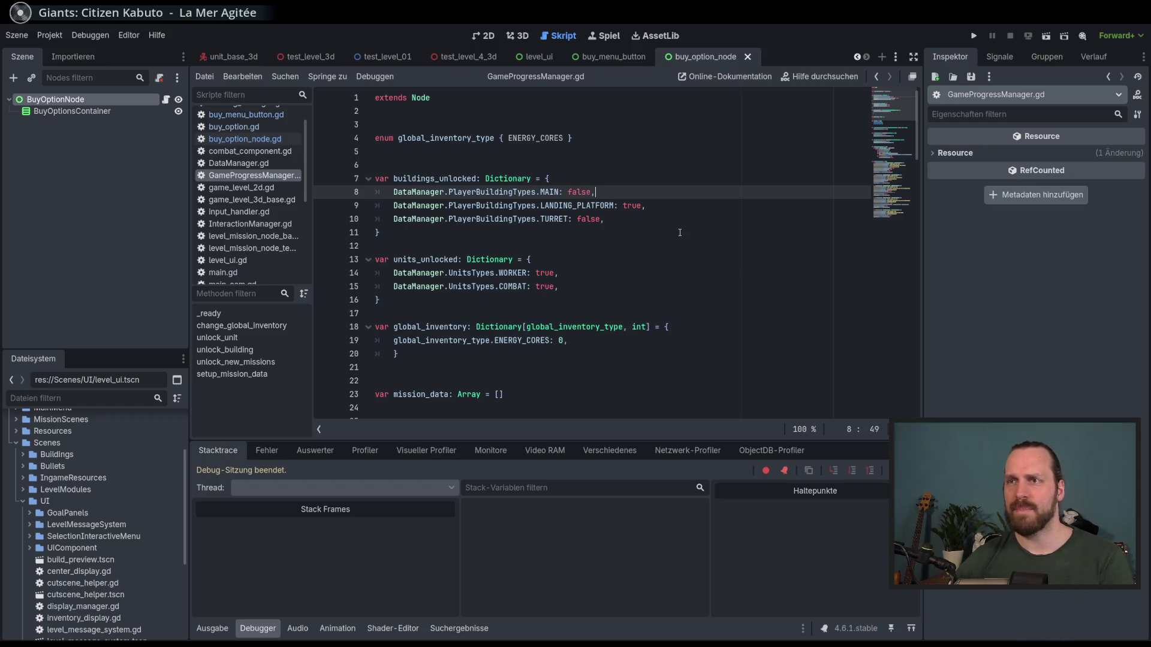
# - Test-run Test Mission - 3D, resume past the error, then stop the game
pyautogui.press('F5')
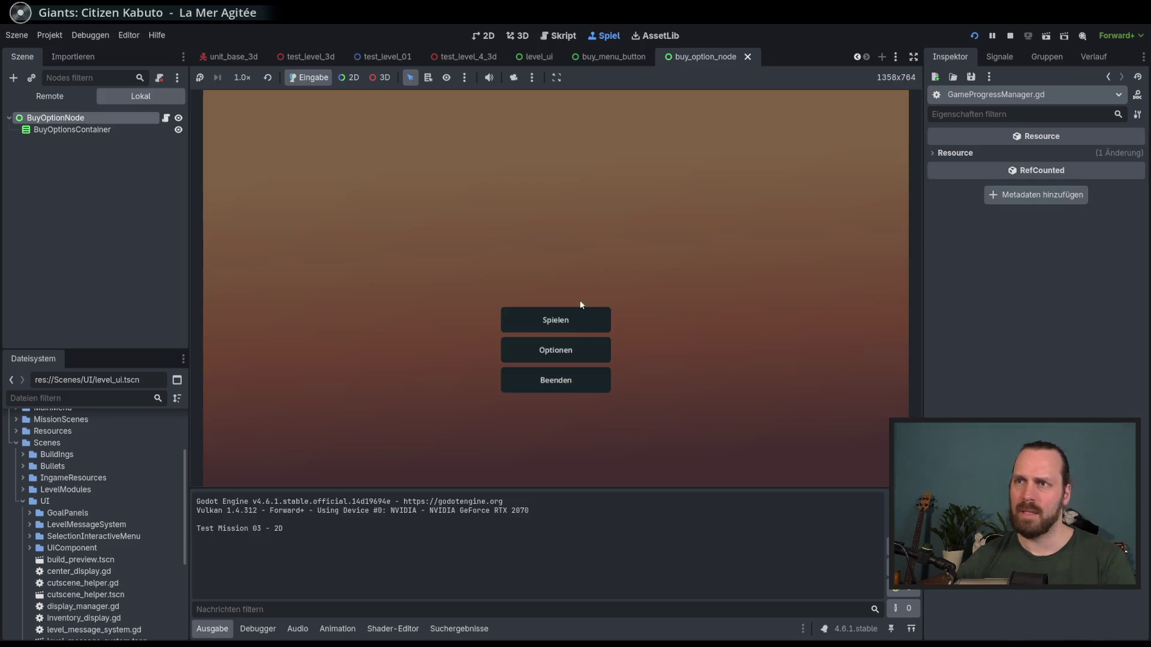
pyautogui.click(580, 312)
pyautogui.click(383, 247)
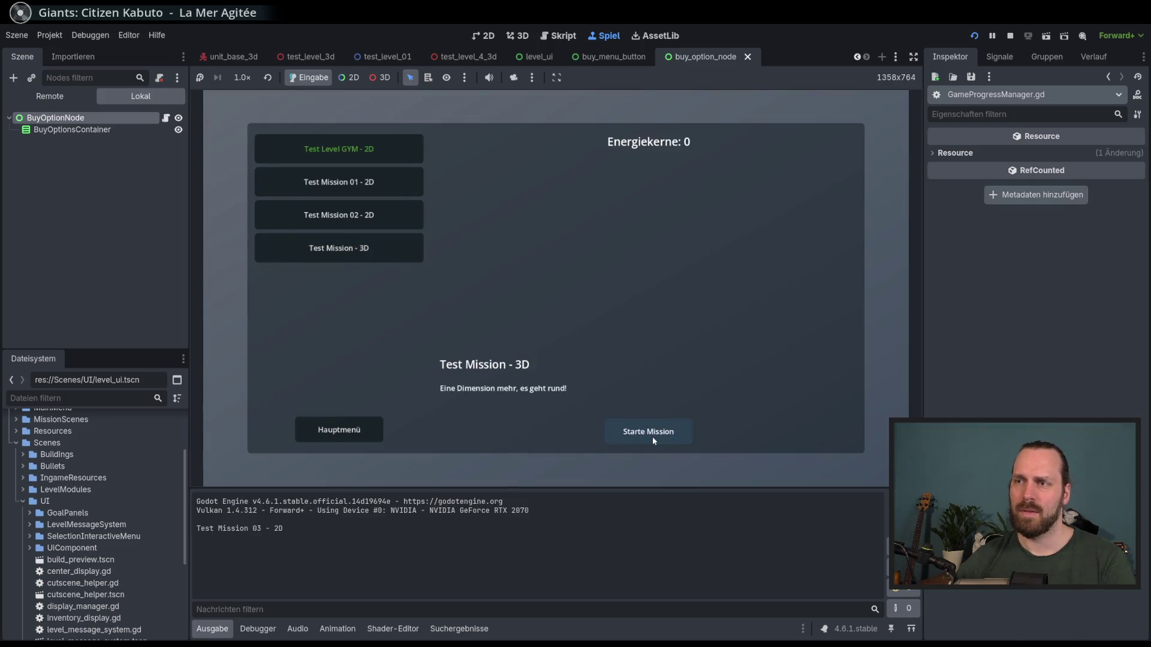
pyautogui.click(652, 436)
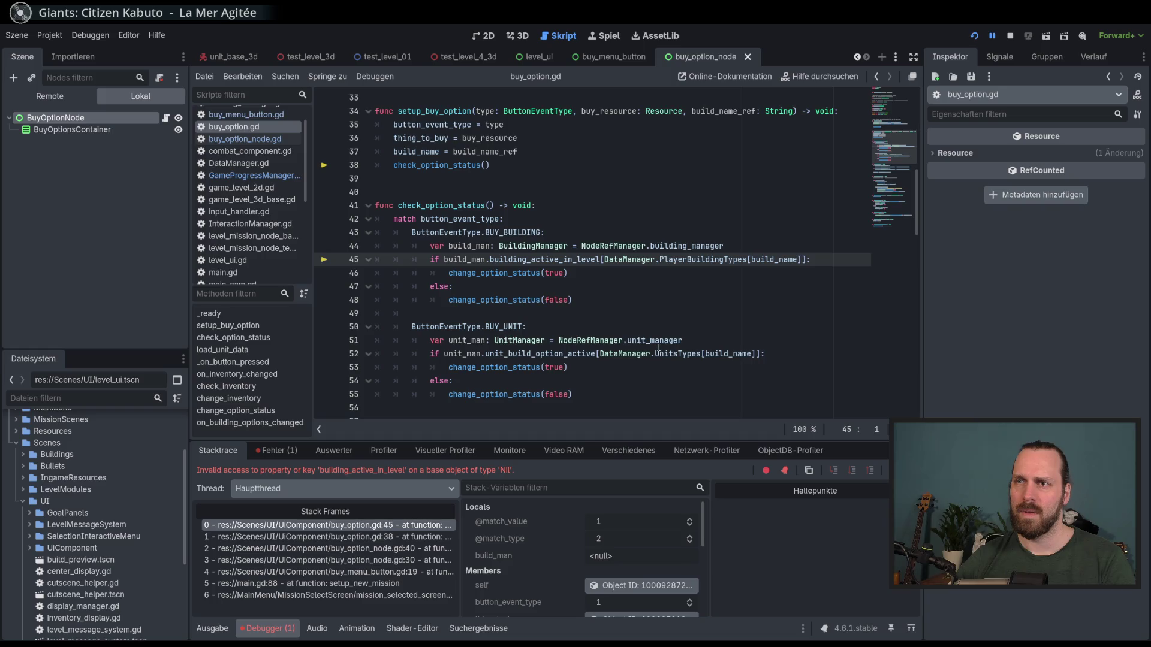
pyautogui.moveTo(661, 341)
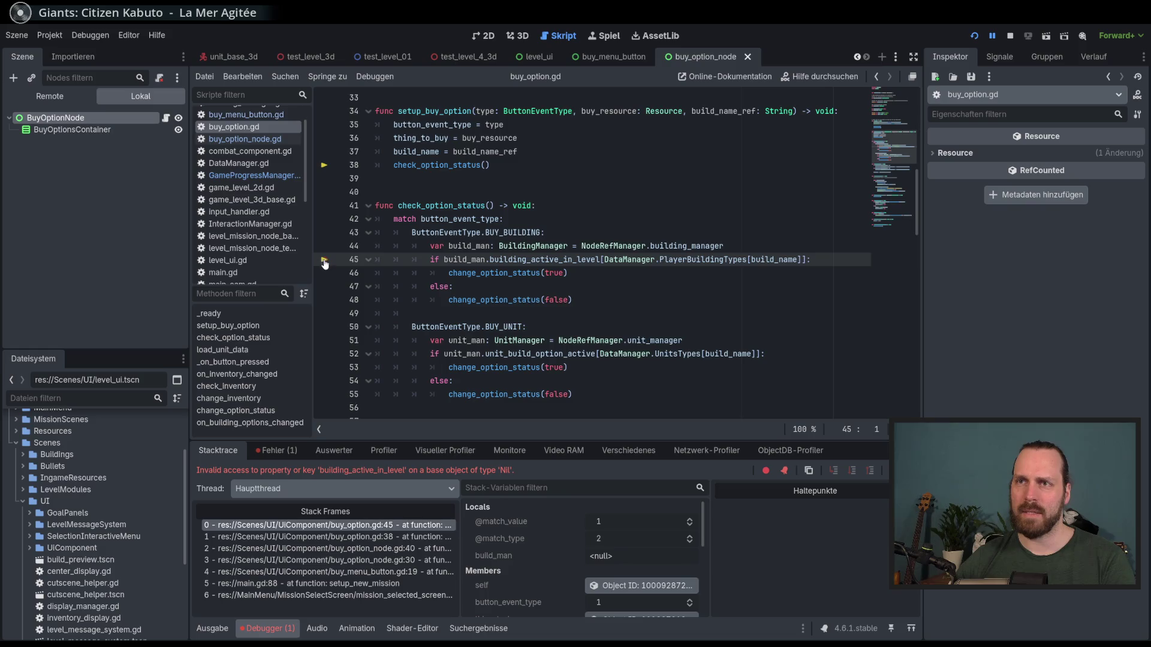
pyautogui.press('F12')
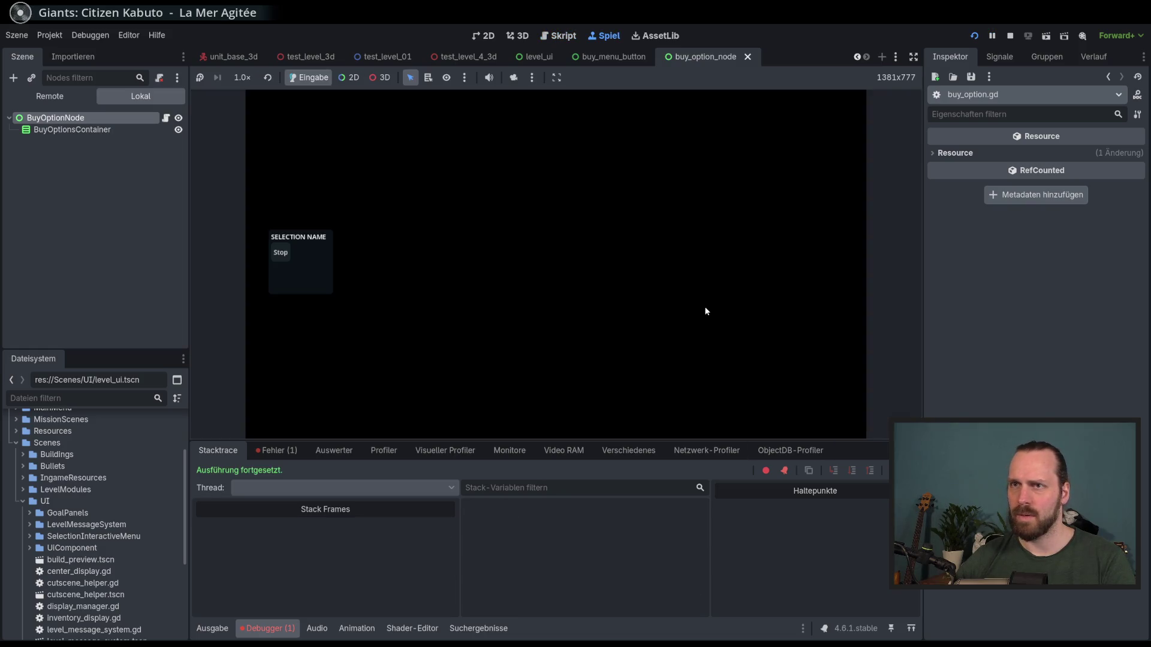
pyautogui.press('F5')
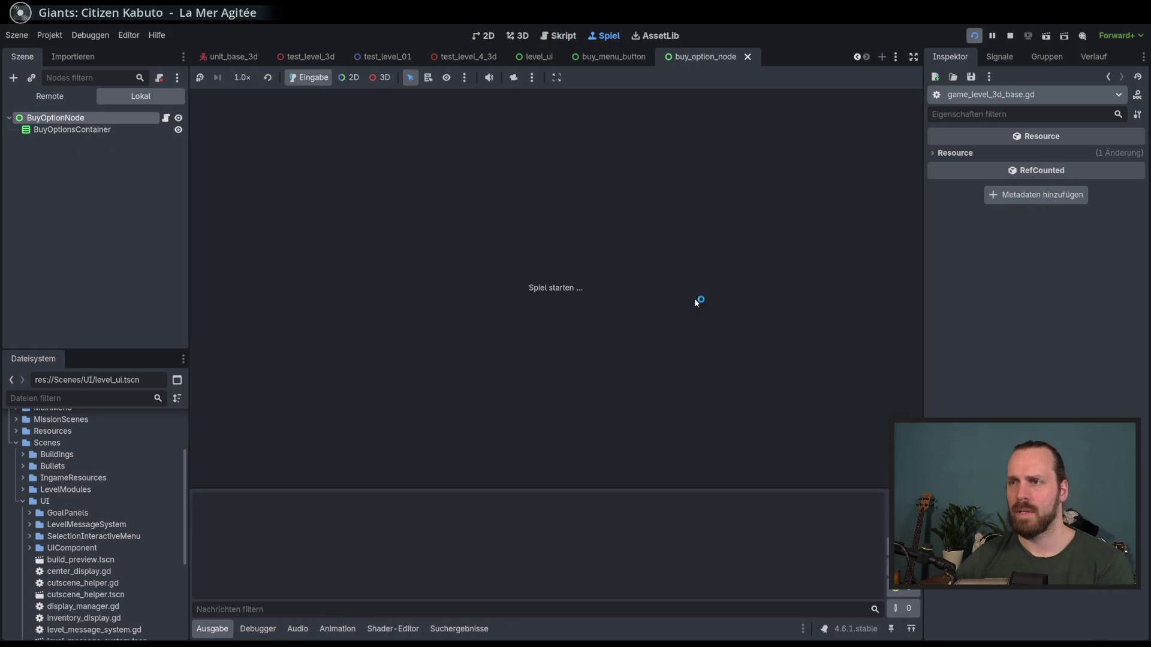
pyautogui.press('F8')
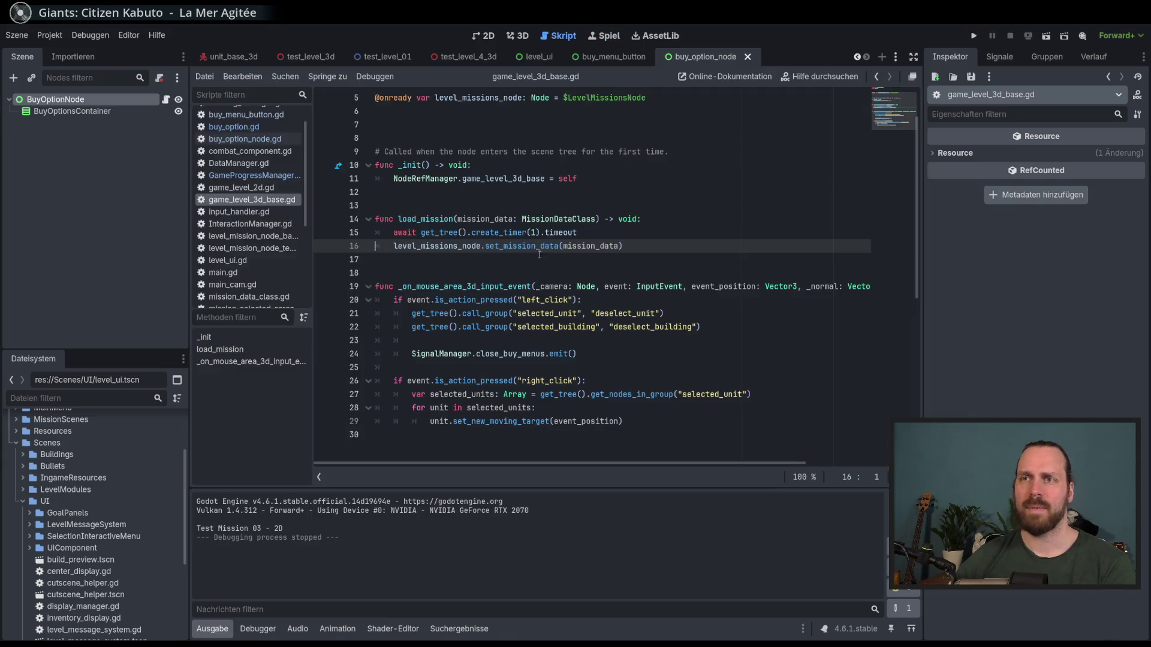
# - Look through buy_menu_button.gd, buy_option_node.gd, buy_option.gd and GameProgressManager.gd
pyautogui.scroll(2, 500, 260)
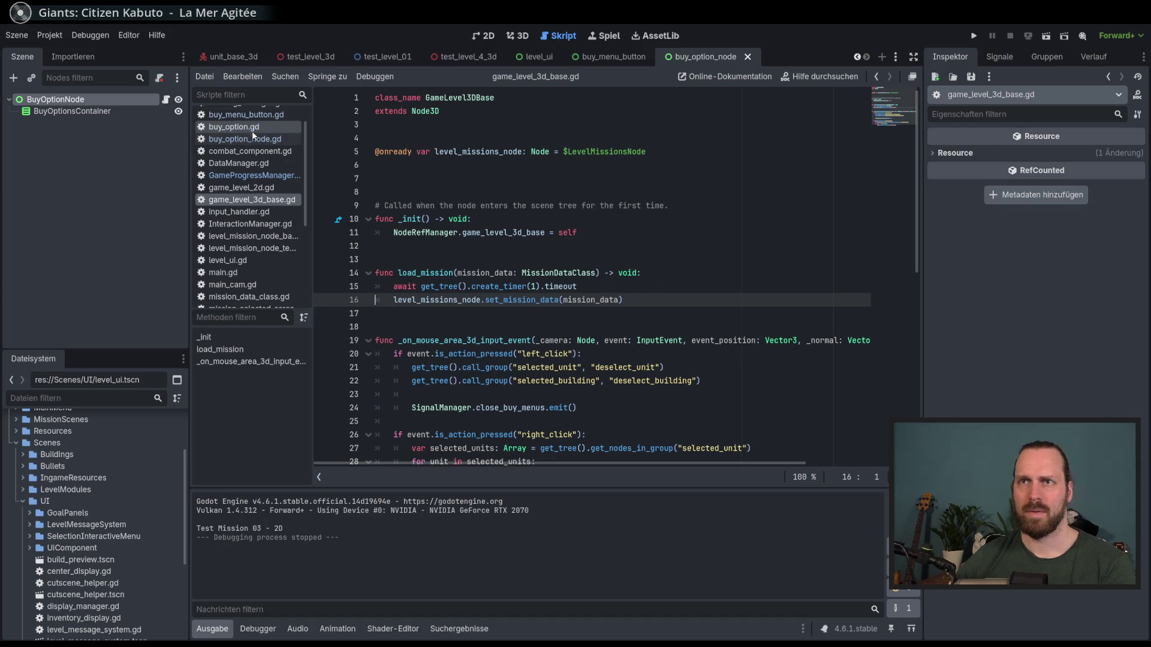
pyautogui.click(243, 114)
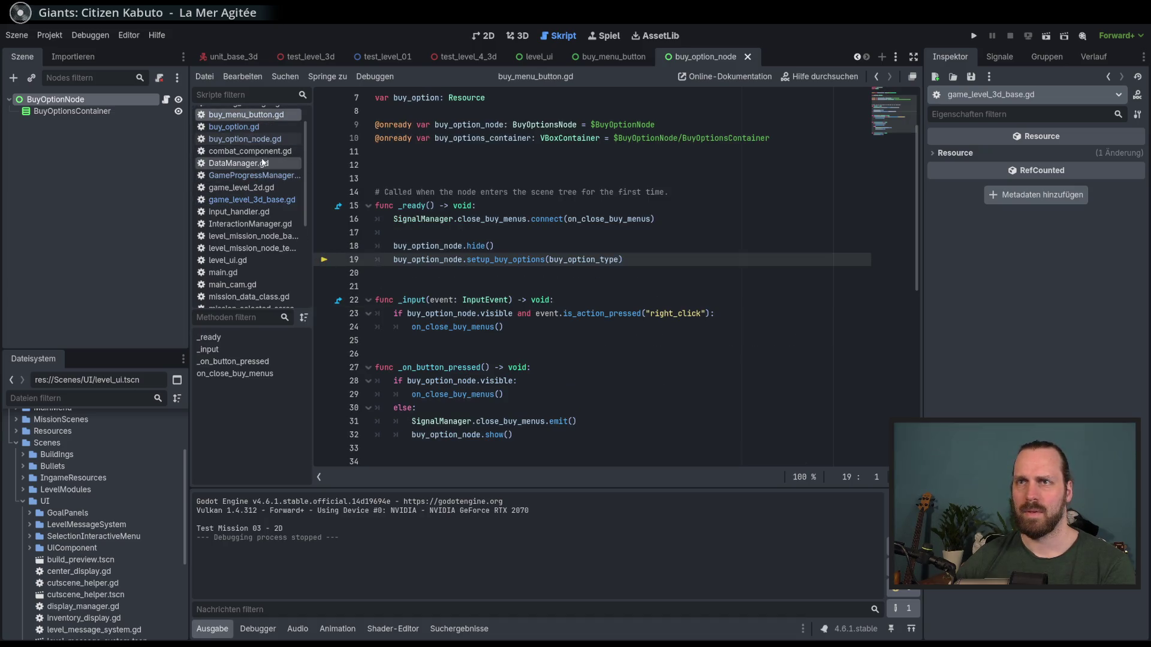
pyautogui.click(257, 140)
pyautogui.click(240, 127)
pyautogui.click(252, 176)
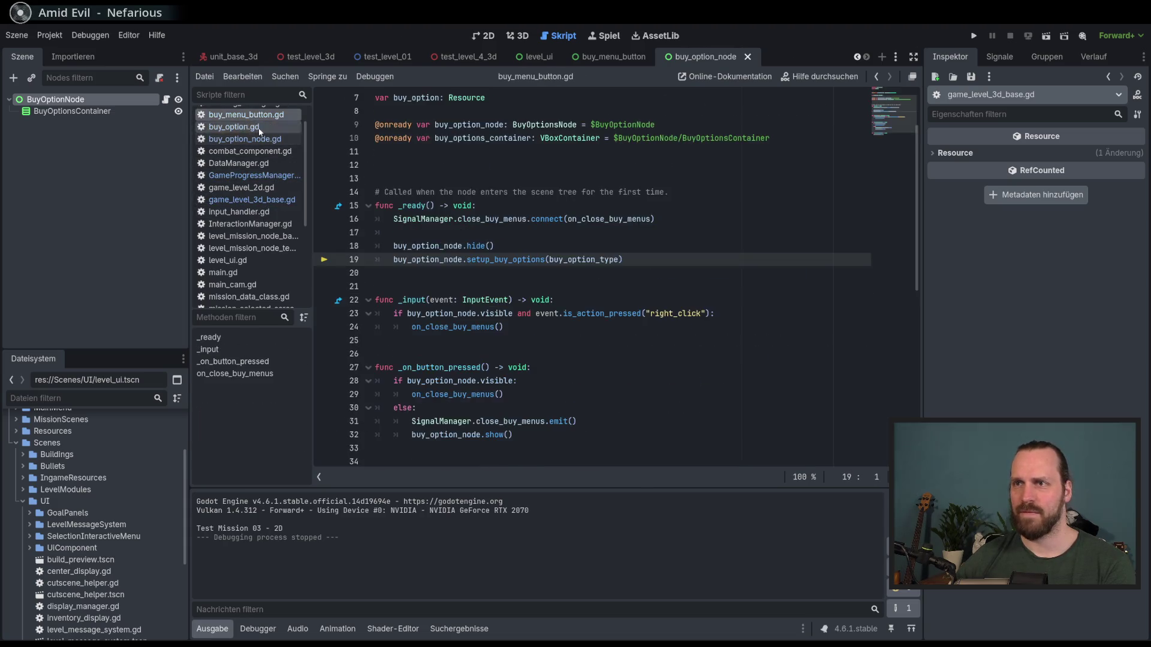
# - Run the game, load Test Level GYM - 2D, then return and start Test Mission - 3D
pyautogui.press('F5')
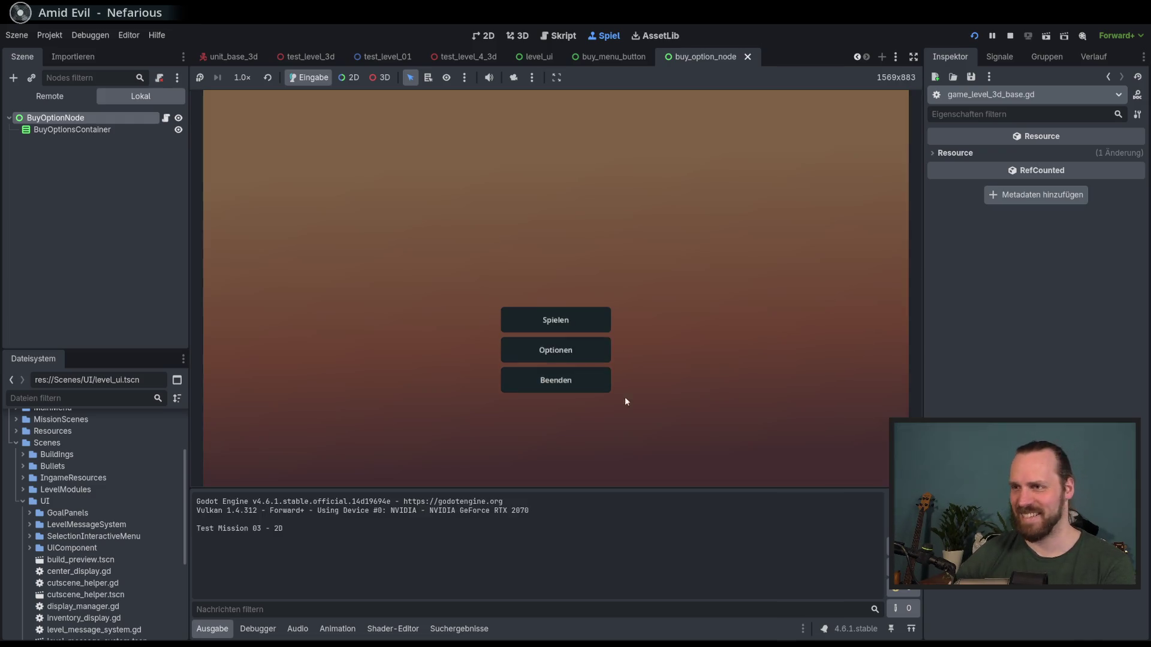
pyautogui.click(583, 314)
pyautogui.click(378, 255)
pyautogui.click(380, 148)
pyautogui.click(649, 430)
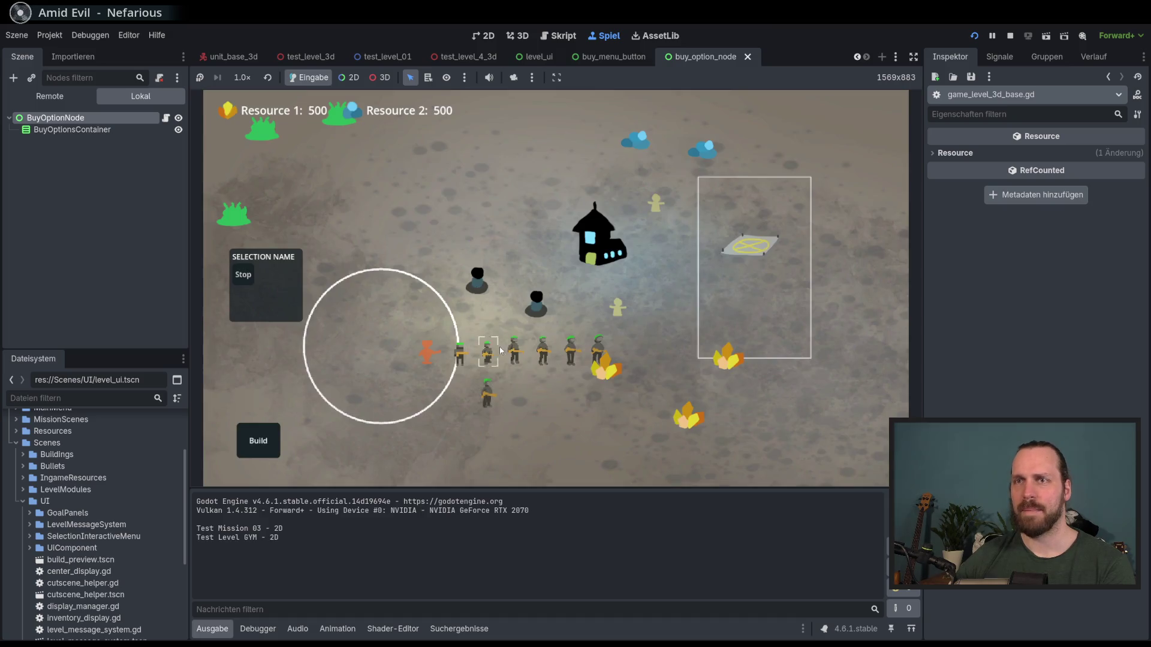
pyautogui.press('Escape')
pyautogui.click(555, 301)
pyautogui.click(370, 244)
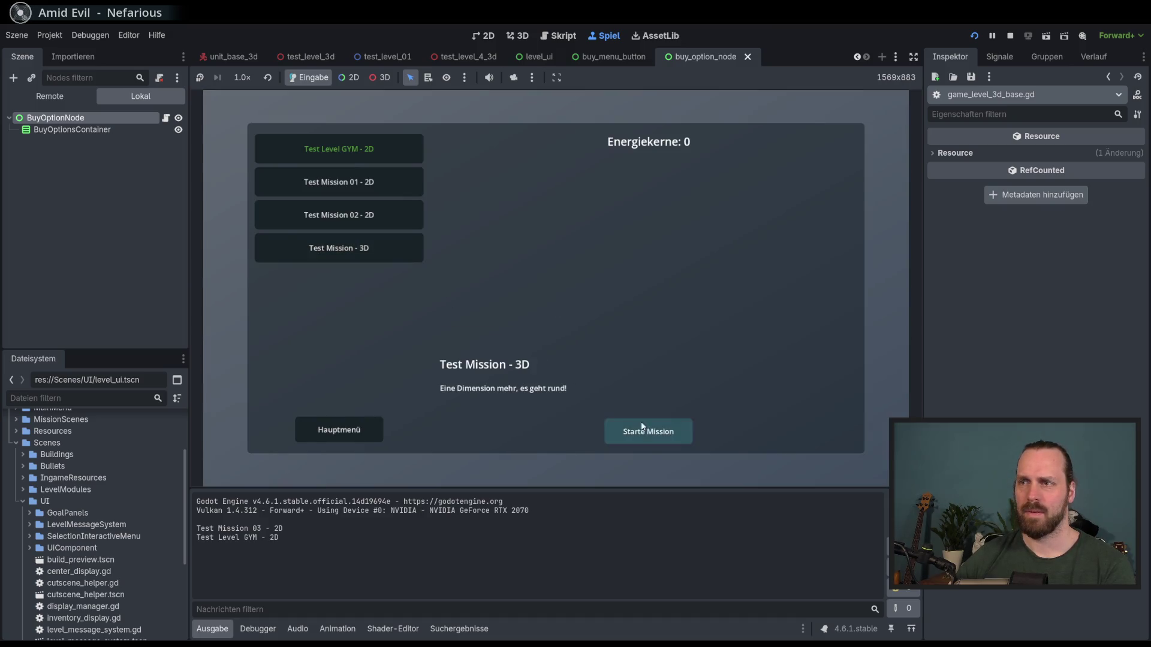
pyautogui.click(641, 424)
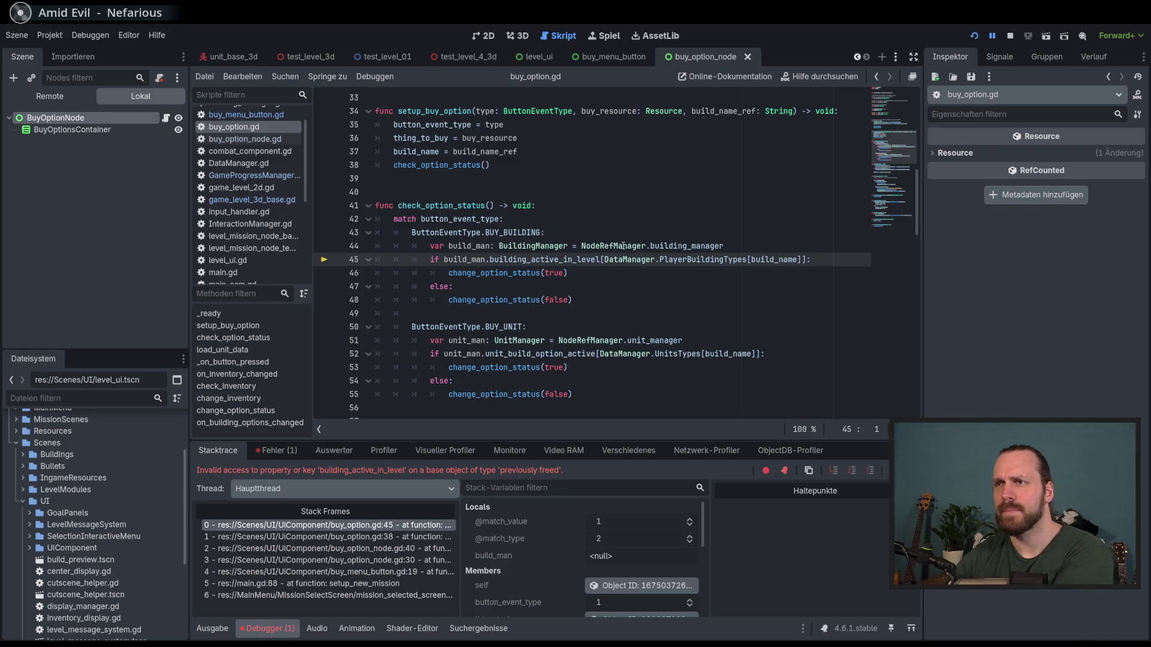
# - Check building_manager's type on line 44 of buy_option.gd, then stop debugging
pyautogui.moveTo(688, 246)
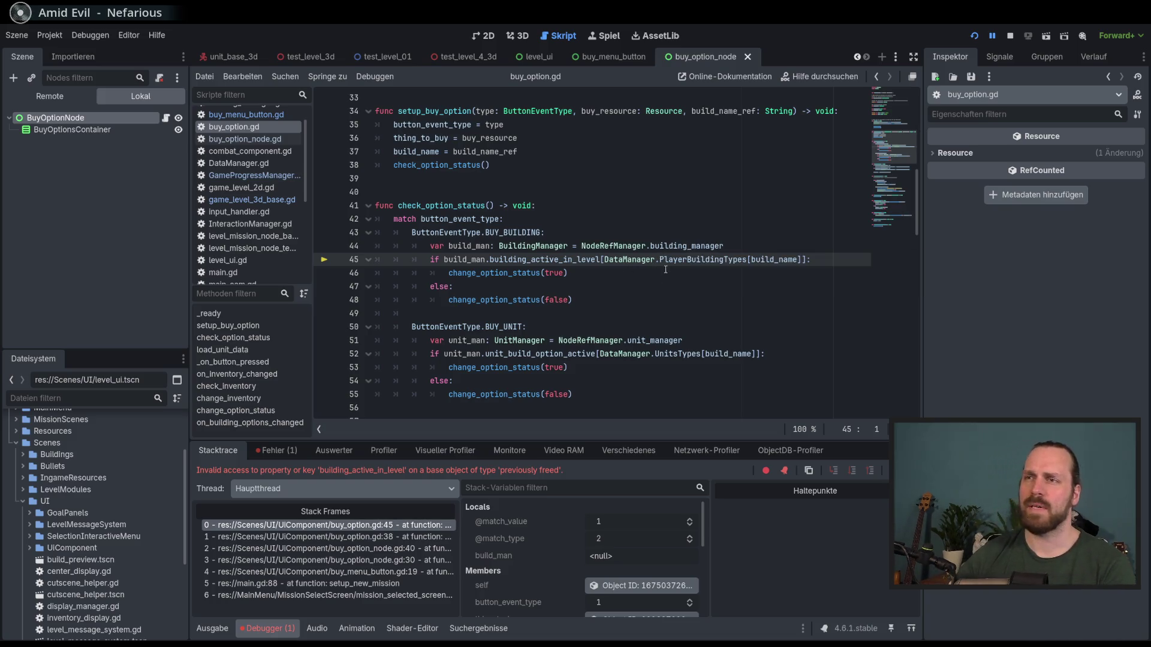
pyautogui.scroll(1, 670, 269)
pyautogui.scroll(10, 669, 270)
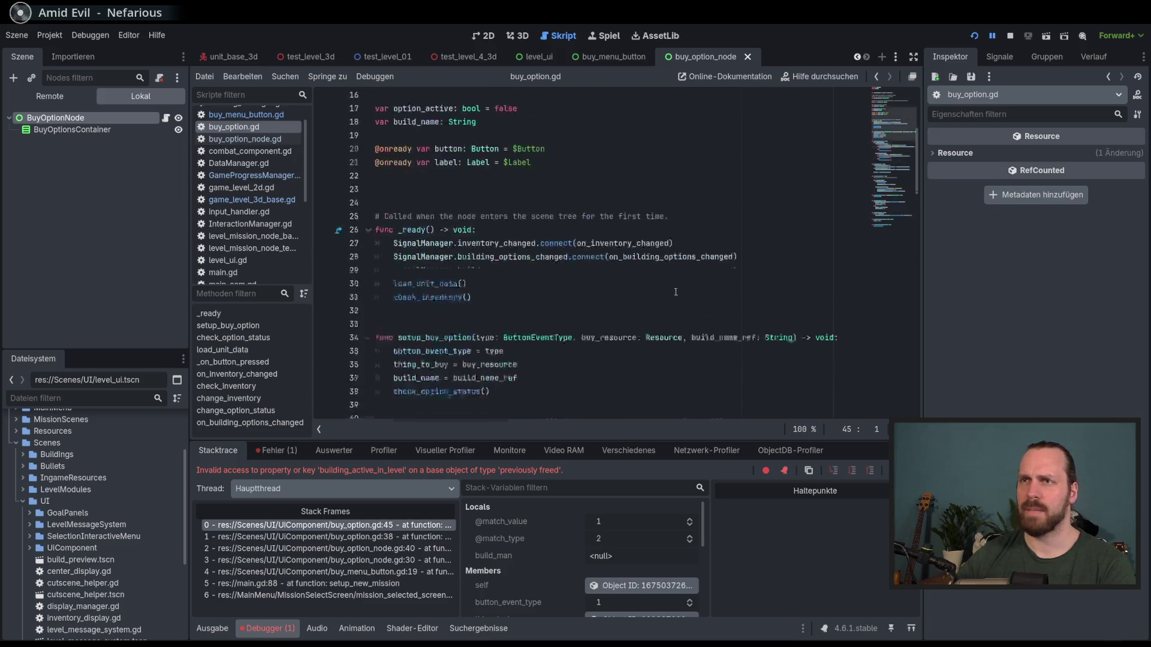
pyautogui.scroll(-9, 676, 293)
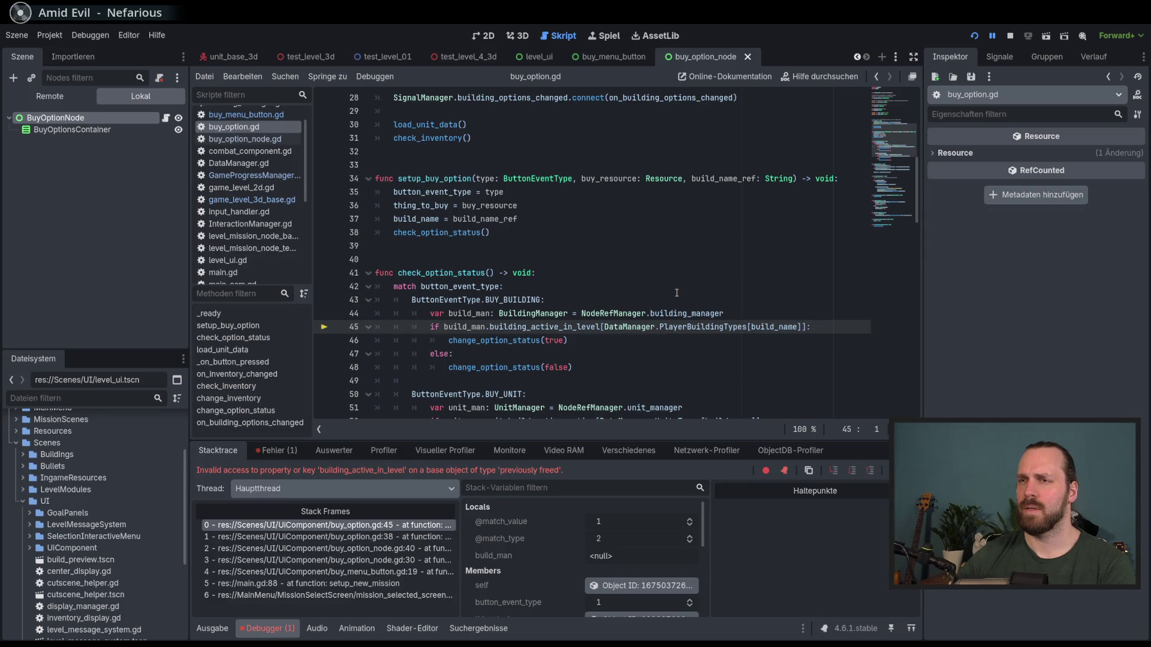
pyautogui.press('F8')
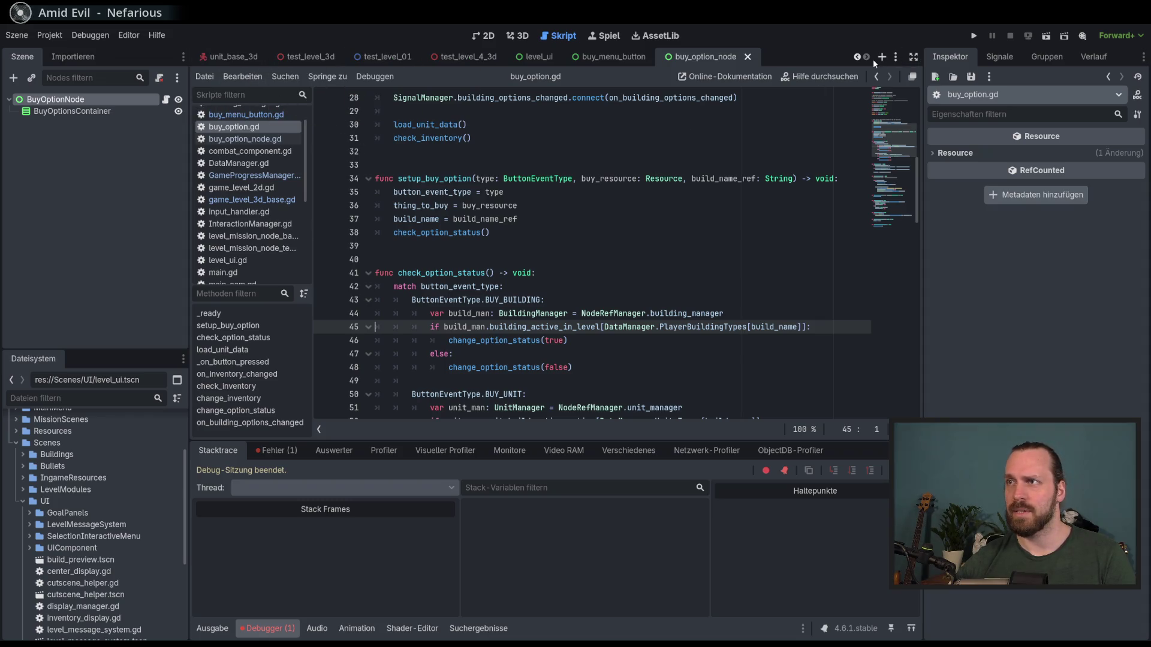
# - Bring the game_level_2d scene tab back into view and open it
pyautogui.click(857, 56)
pyautogui.click(857, 57)
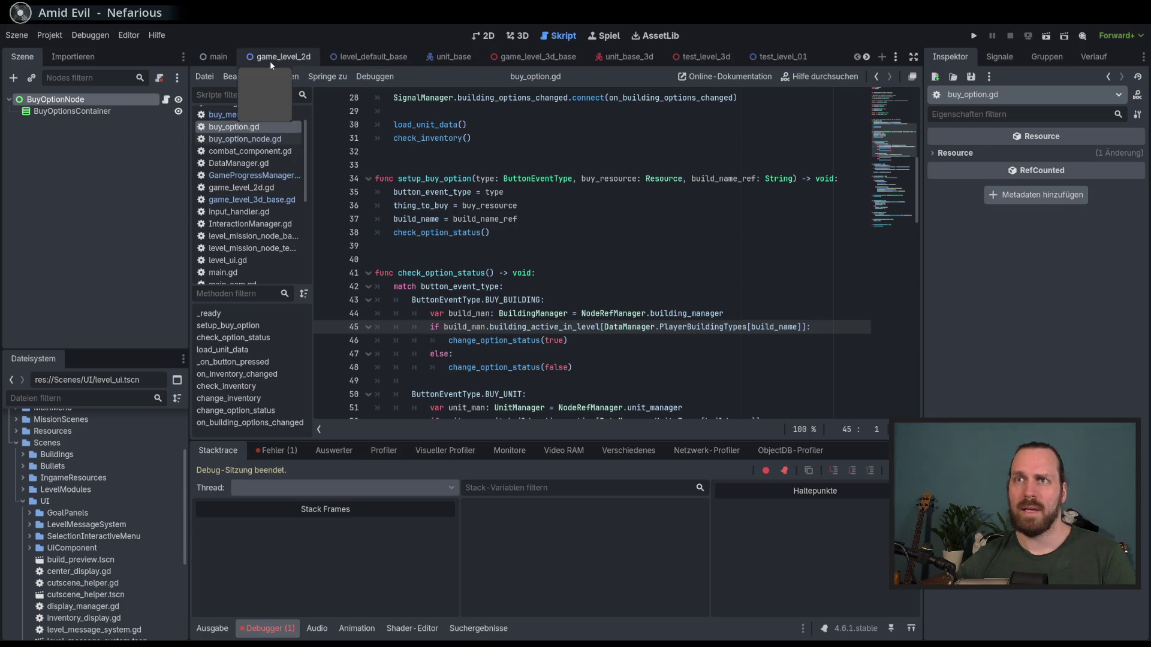
pyautogui.click(285, 58)
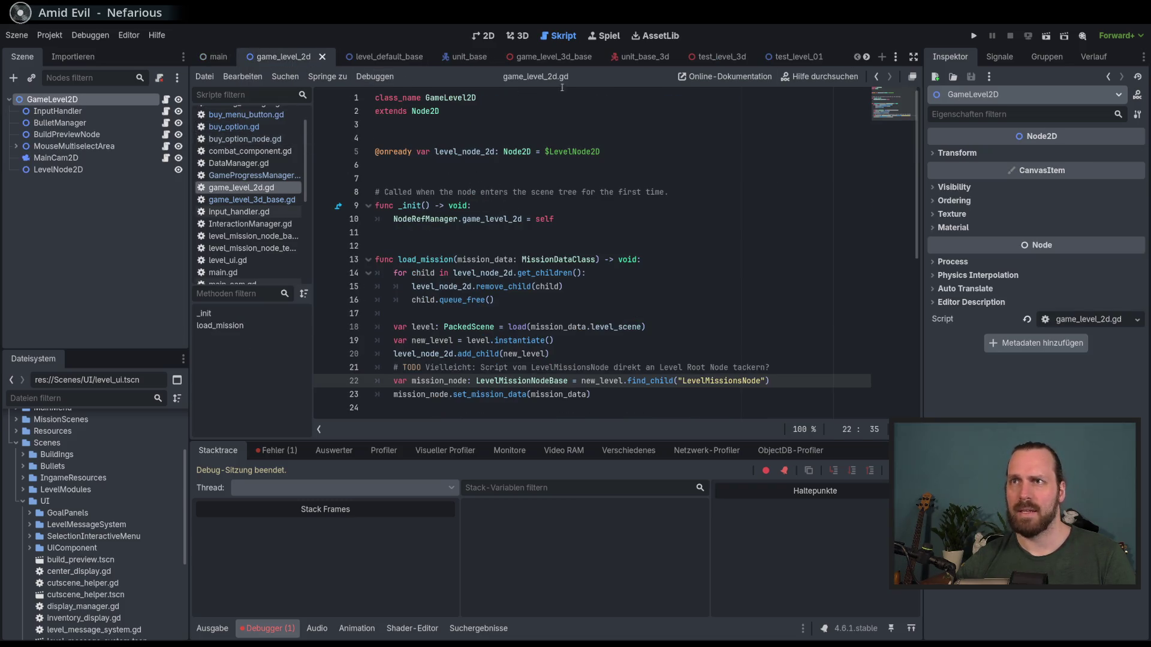
# - Launch Test Mission - 3D and inspect the live NodeRefManager's references after the crash
pyautogui.press('F5')
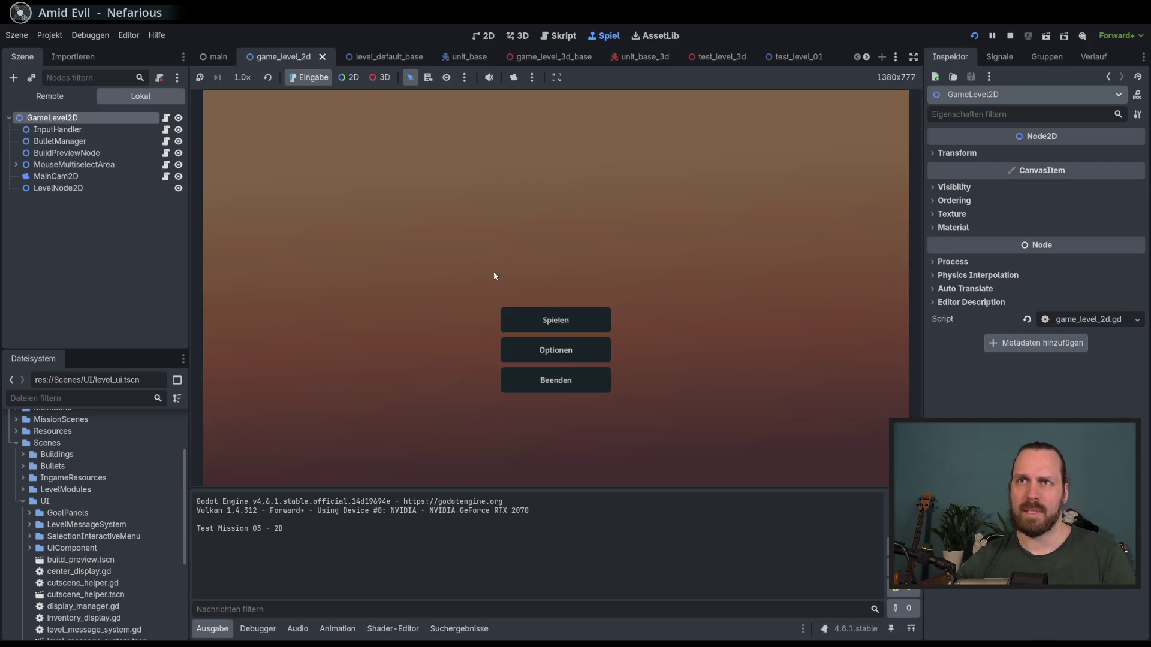
pyautogui.click(546, 321)
pyautogui.click(339, 247)
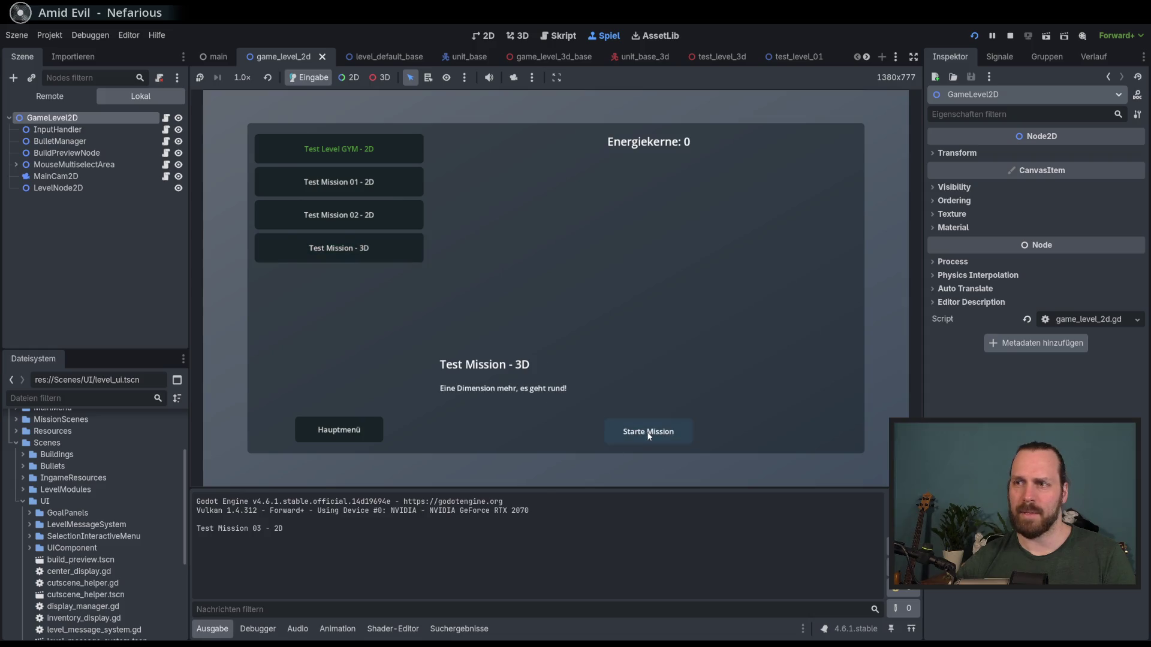
pyautogui.click(648, 431)
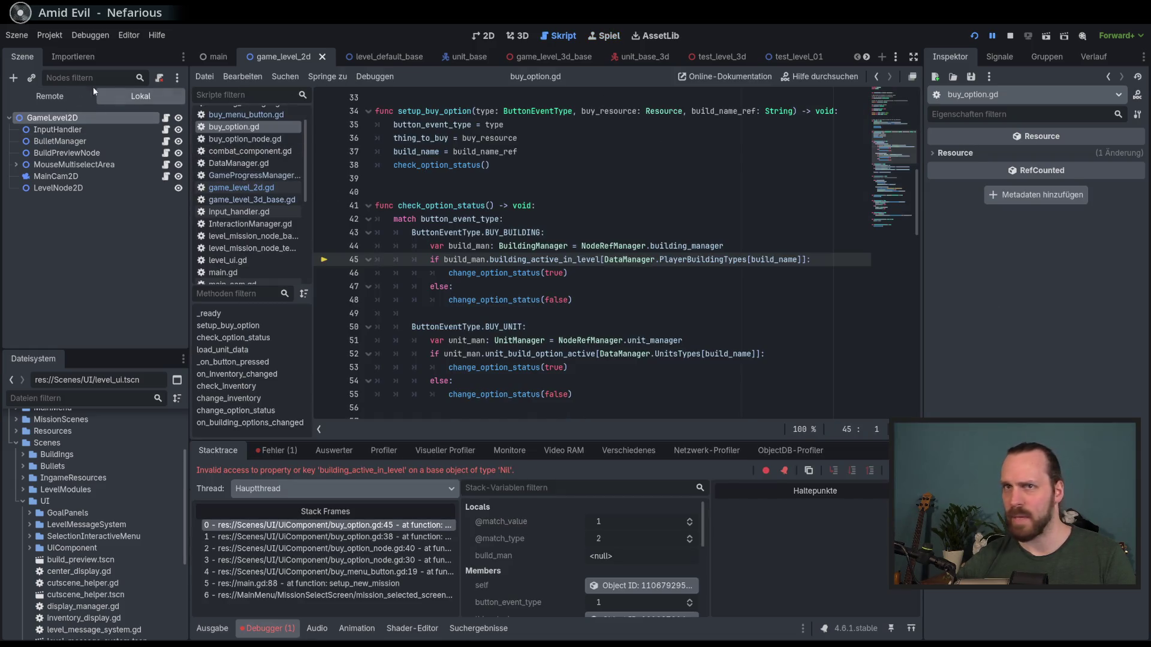
pyautogui.click(36, 98)
pyautogui.click(84, 164)
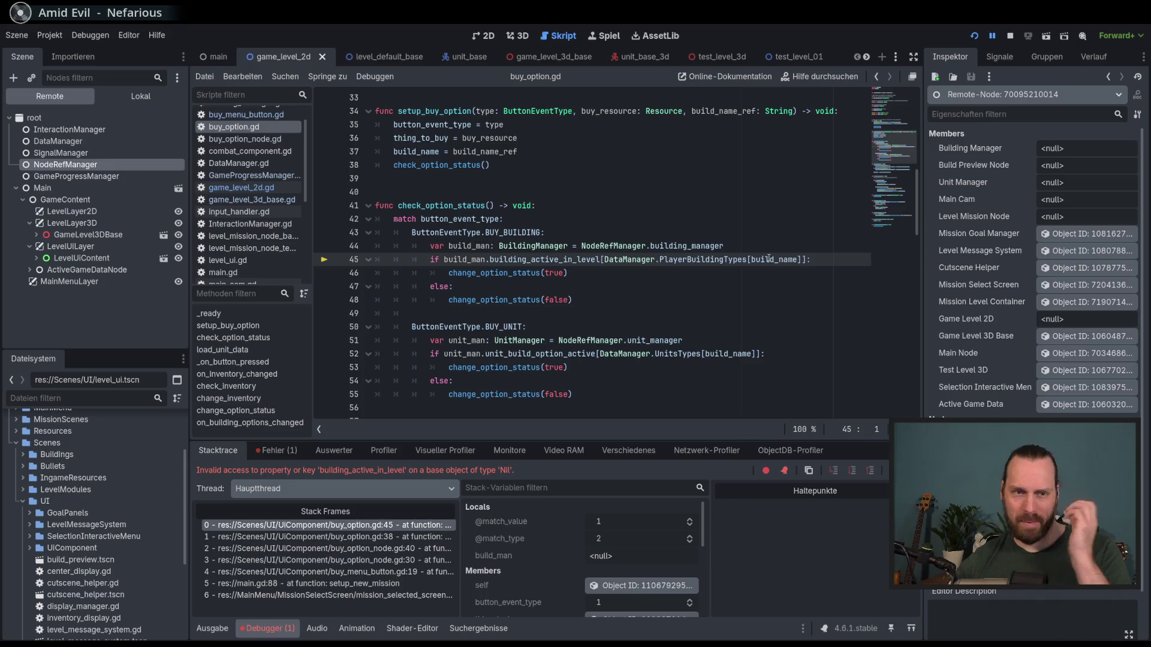
# - Stop the game, browse game_level_3d_base's BuildPreviewNode and BulletManager, then open level_default_base
pyautogui.press('F8')
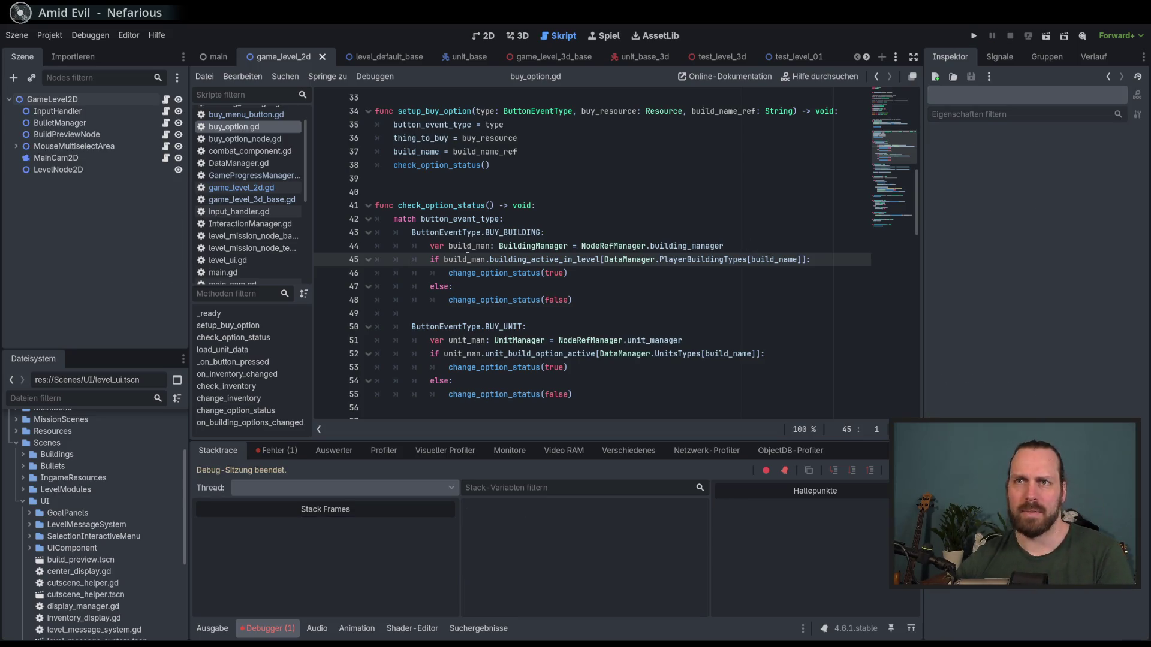
pyautogui.click(539, 57)
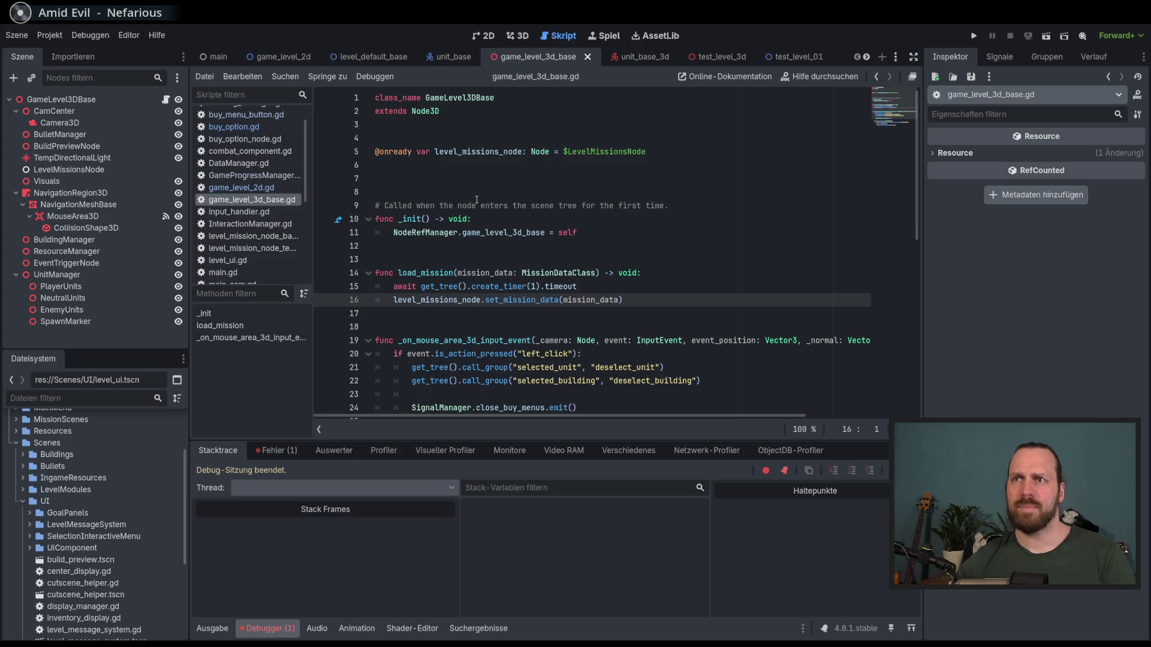
pyautogui.click(75, 146)
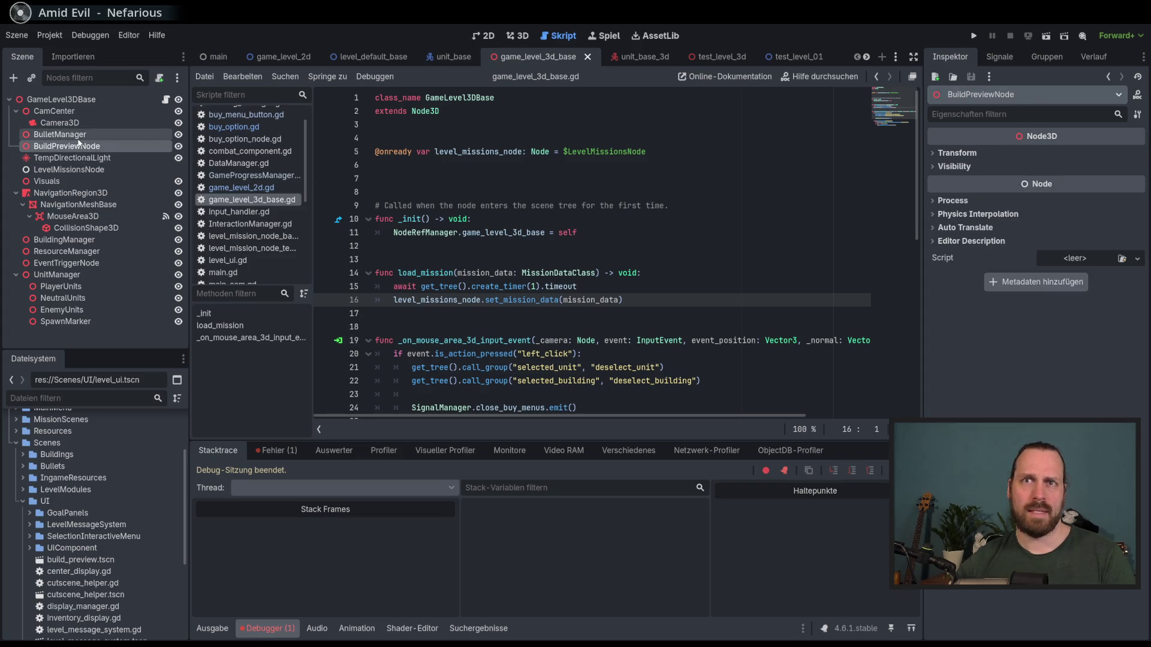
pyautogui.click(78, 137)
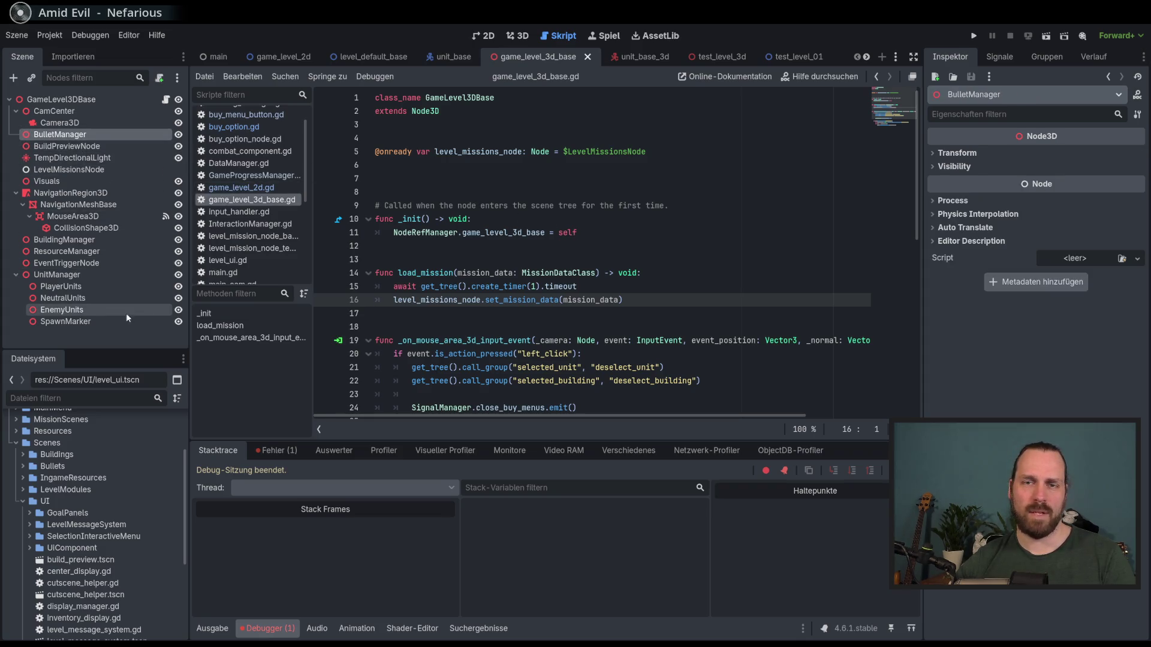
pyautogui.scroll(-3, 130, 497)
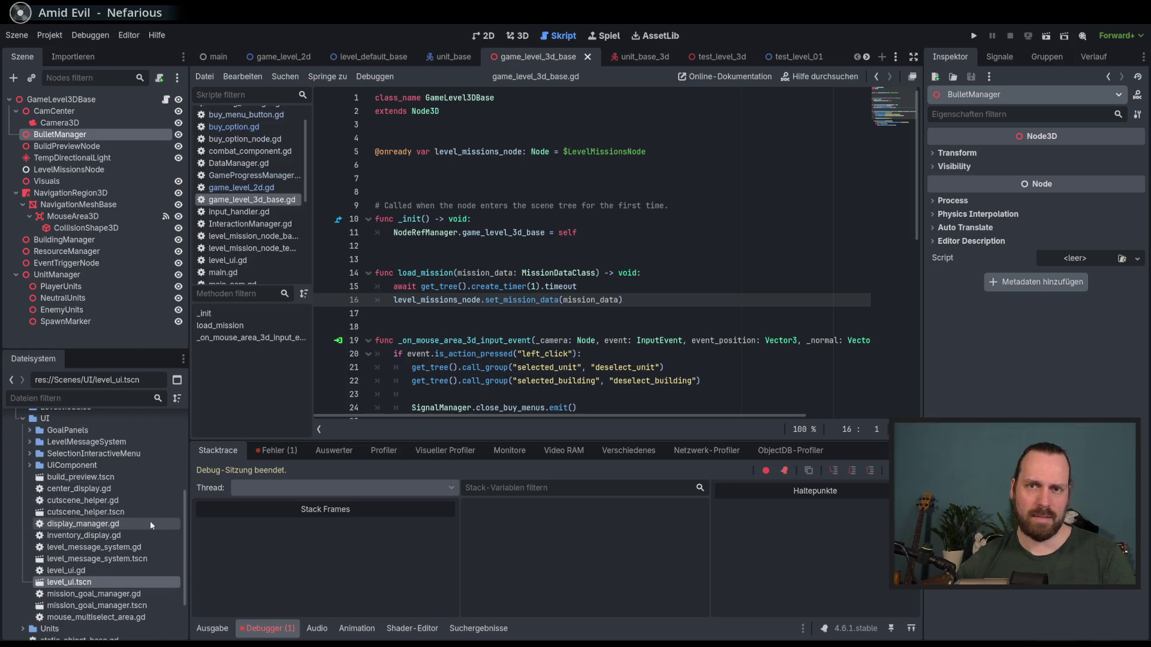
pyautogui.scroll(-3, 132, 505)
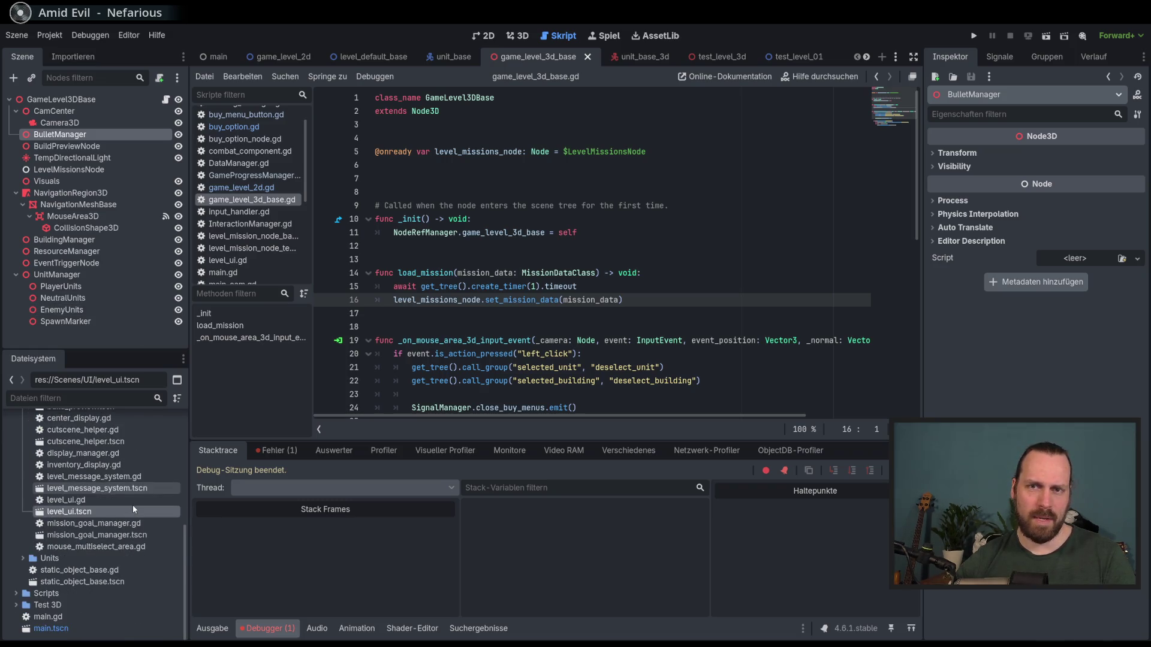
pyautogui.click(369, 56)
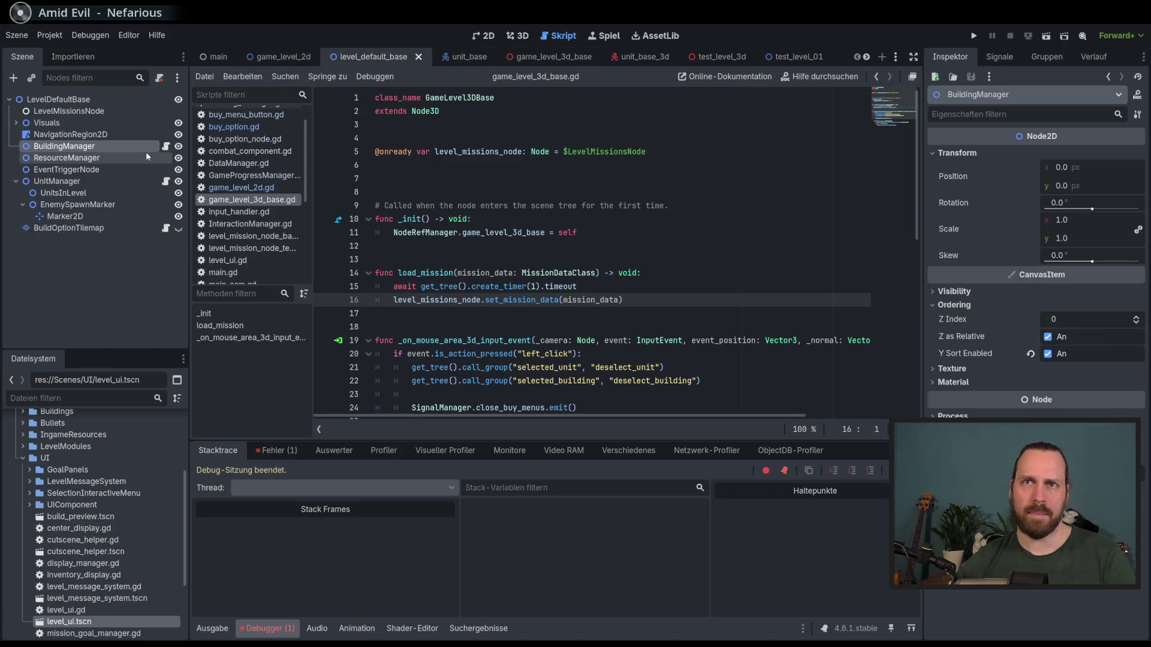
# - Open BuildingManager's script and search the whole project for change_building_active_in_level
pyautogui.click(166, 146)
pyautogui.doubleClick(501, 273)
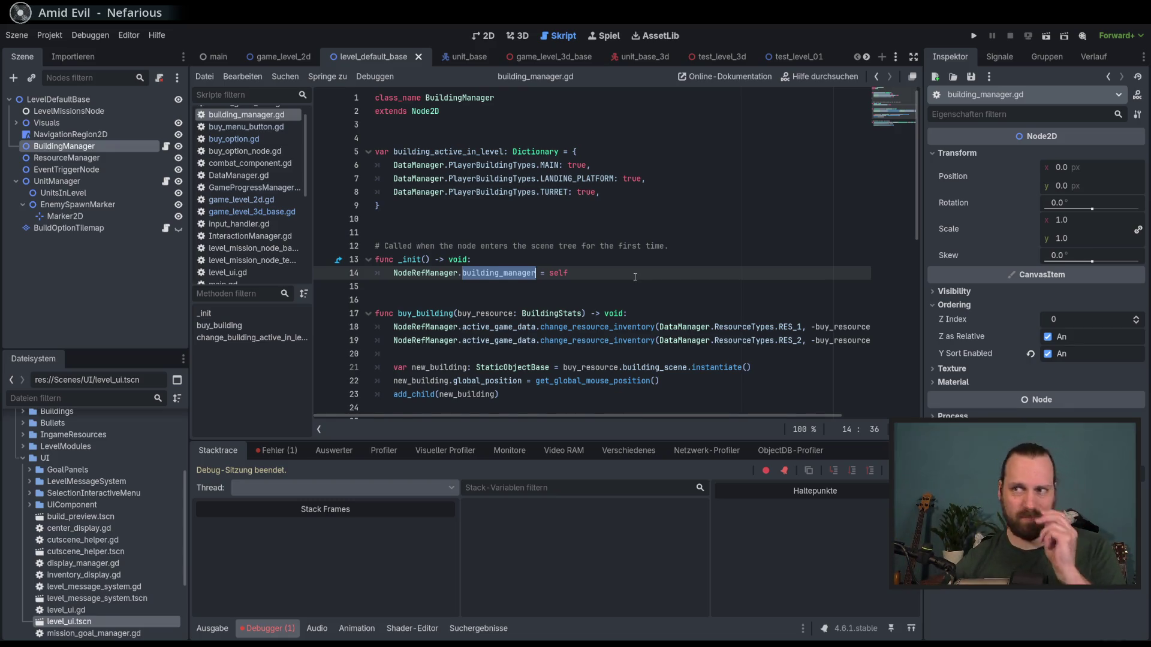
pyautogui.scroll(-4, 634, 277)
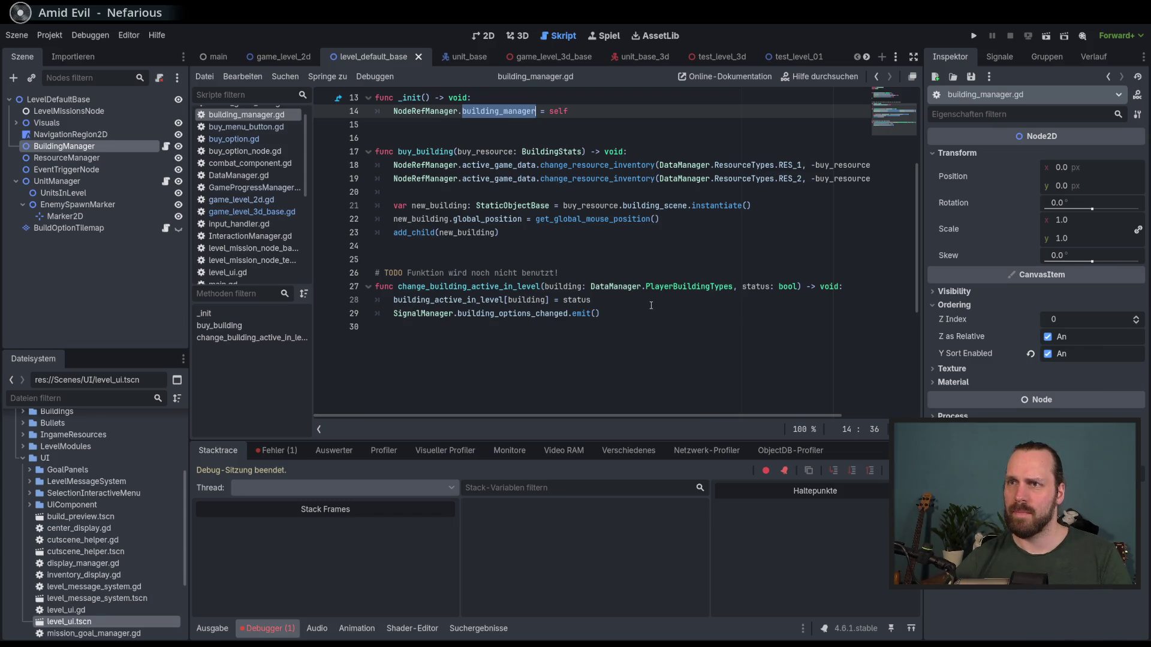
pyautogui.doubleClick(479, 288)
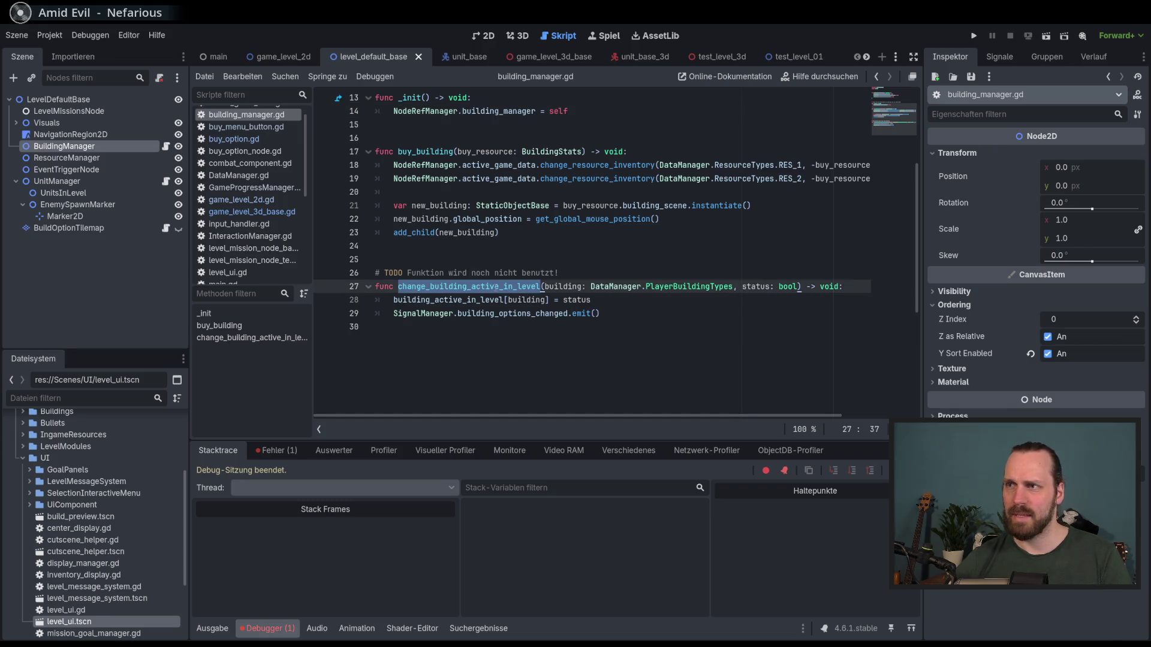
pyautogui.hotkey('ctrl', 'shift', 'f')
pyautogui.click(574, 394)
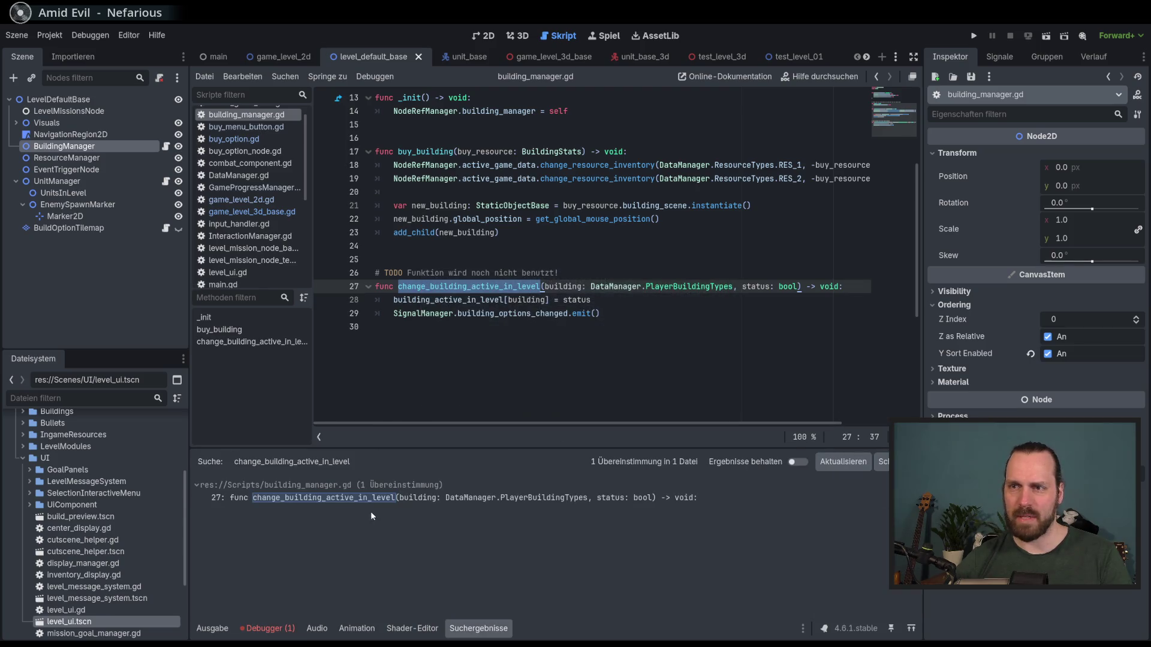
# - Close the search results and select lines 1 to 29 of building_manager.gd
pyautogui.click(882, 462)
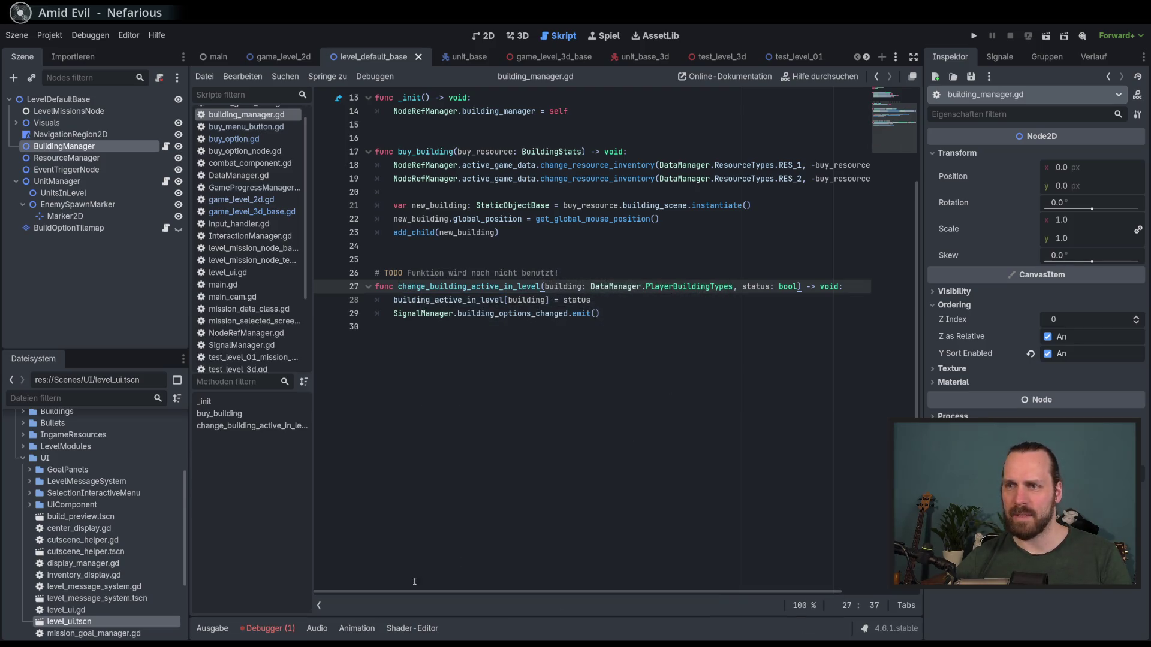
pyautogui.click(707, 402)
pyautogui.scroll(4, 707, 402)
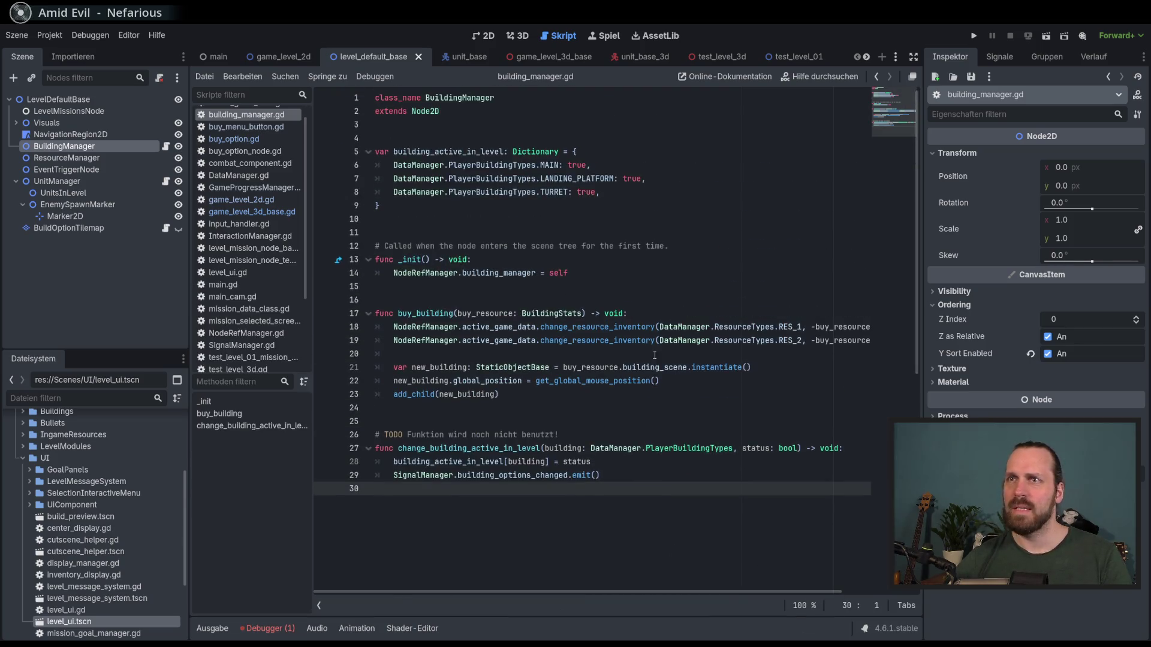
pyautogui.click(550, 241)
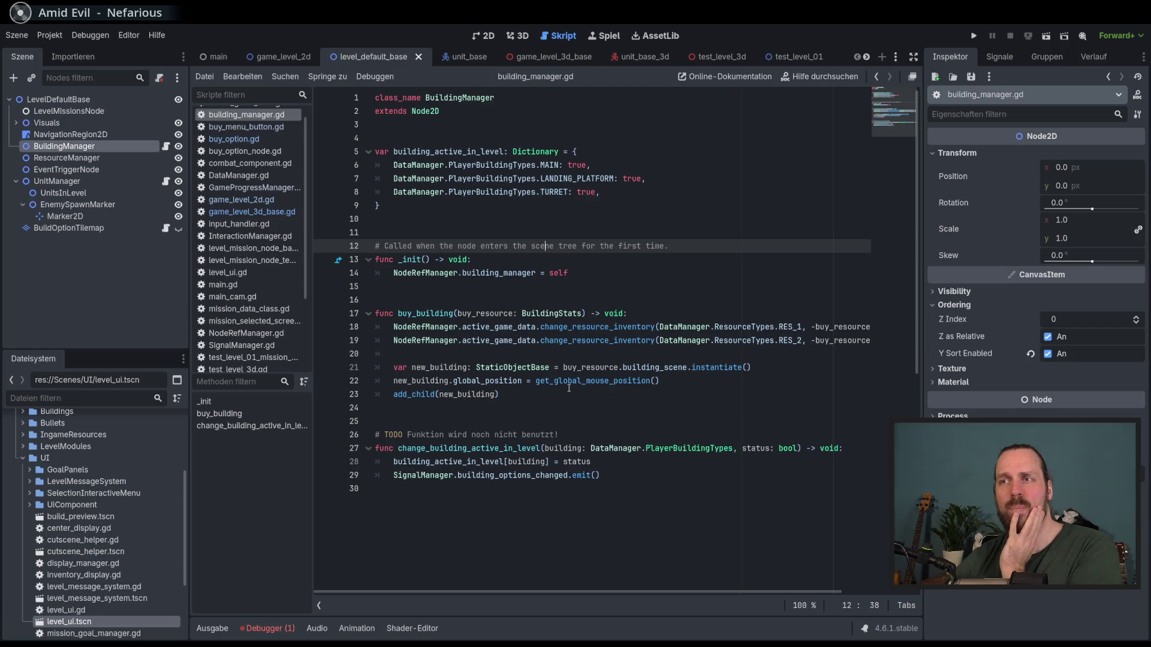
pyautogui.moveTo(583, 381)
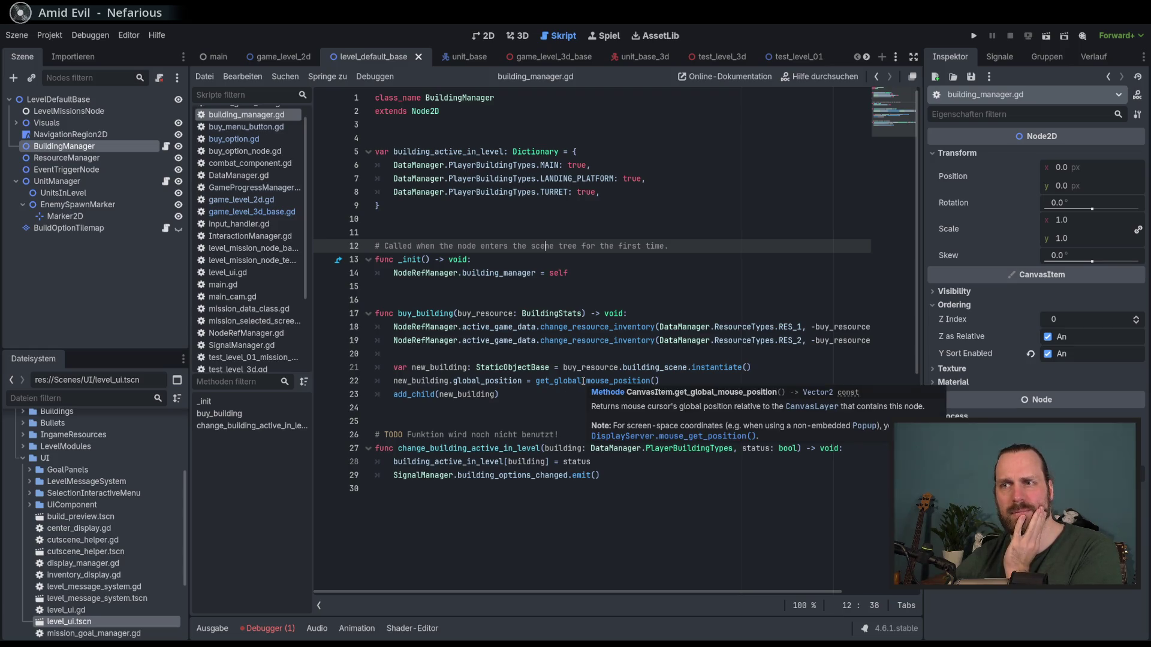
pyautogui.click(584, 381)
pyautogui.press('Down')
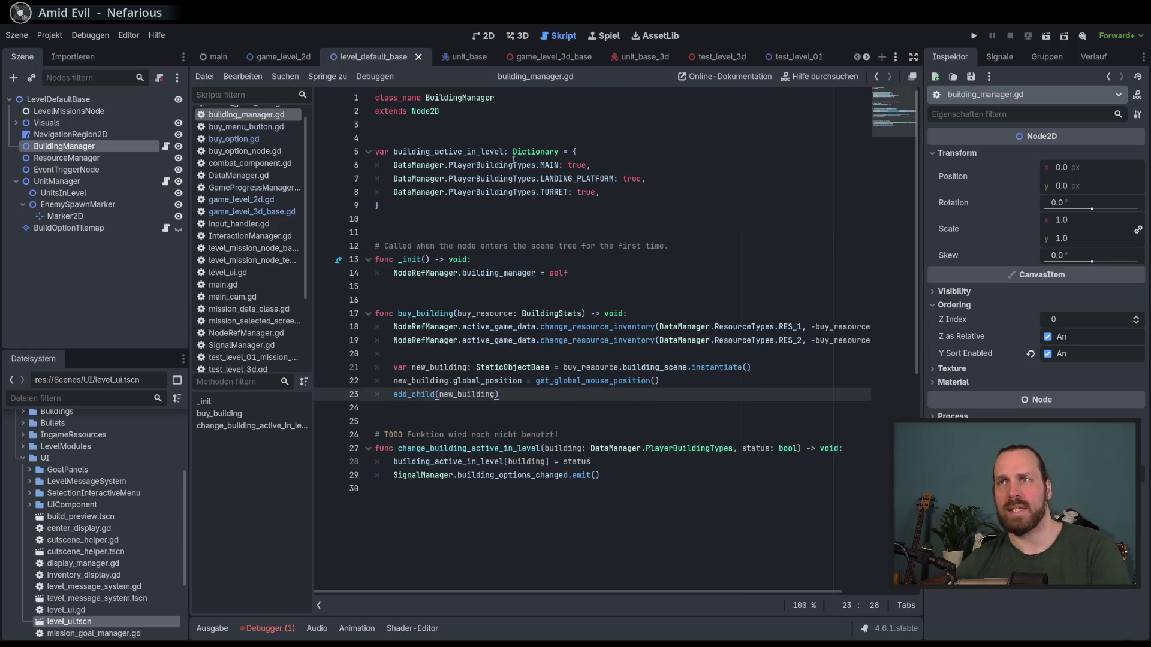
pyautogui.click(539, 219)
pyautogui.moveTo(629, 477)
pyautogui.mouseDown()
pyautogui.moveTo(378, 247)
pyautogui.moveTo(375, 97)
pyautogui.mouseUp()
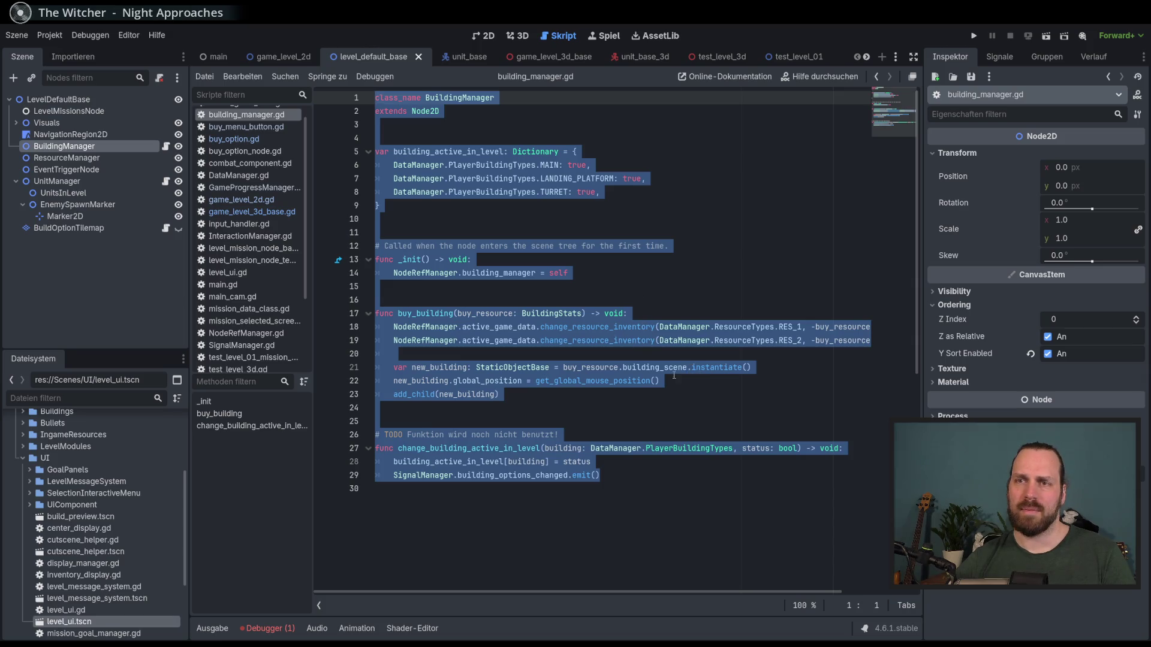
# - Filter the FileSystem panel by 'building_mana' to show building_manager.gd under Scripts
pyautogui.scroll(-2, 139, 491)
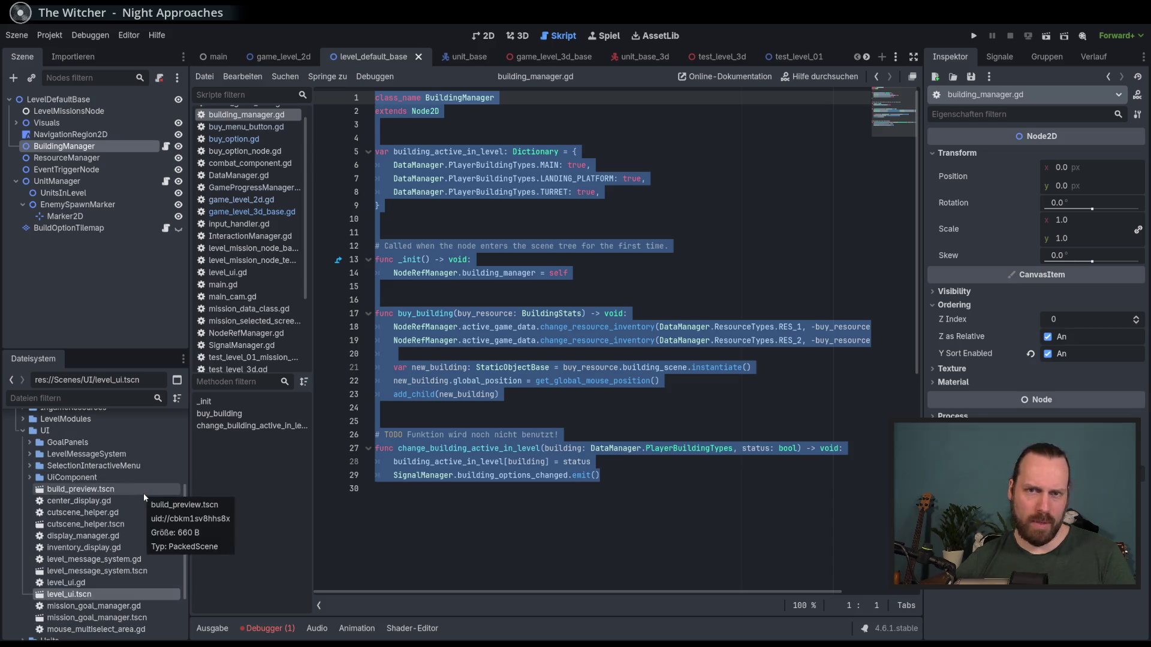
pyautogui.scroll(2, 142, 494)
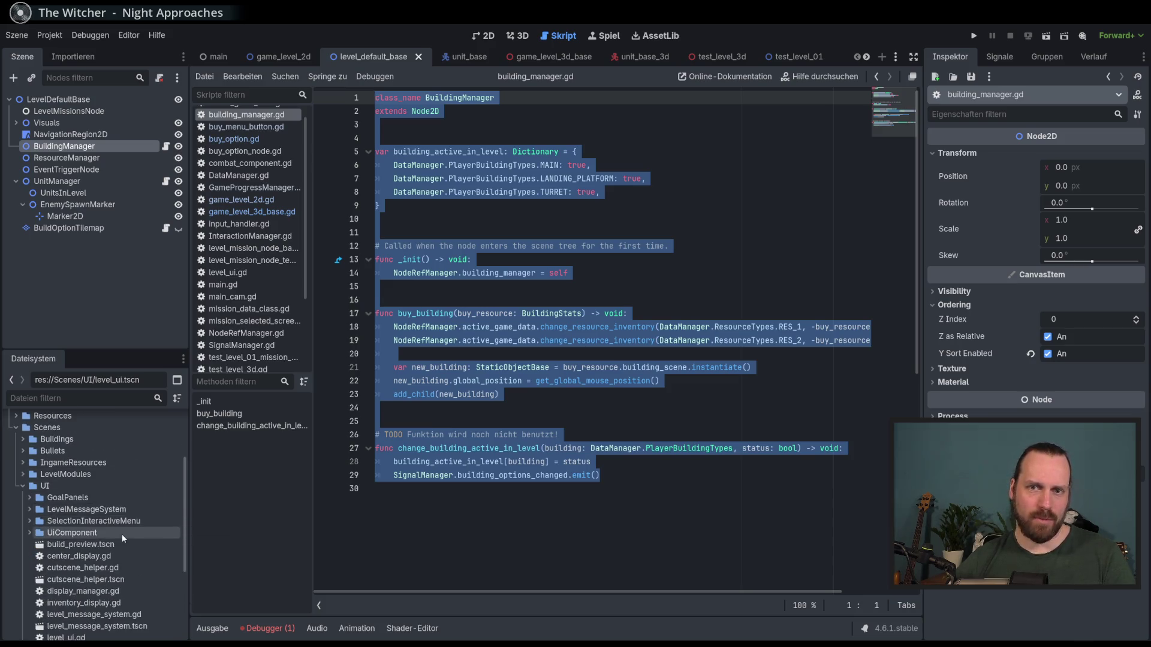
pyautogui.scroll(-5, 121, 534)
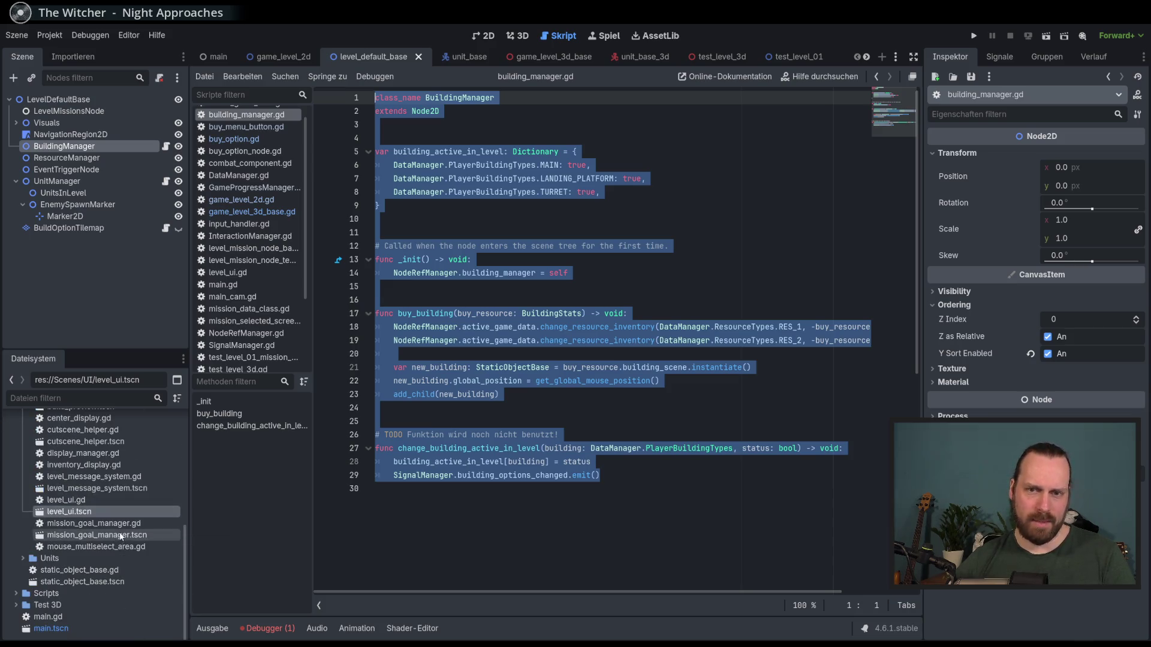
pyautogui.click(106, 398)
pyautogui.write('building')
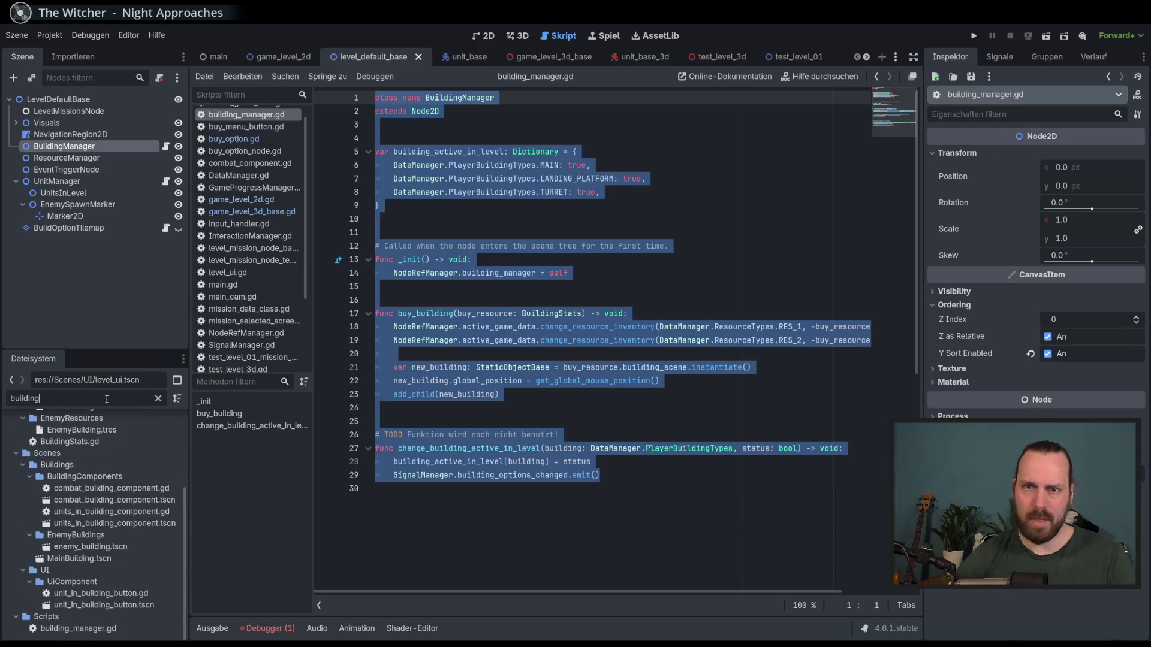
pyautogui.write('_mana')
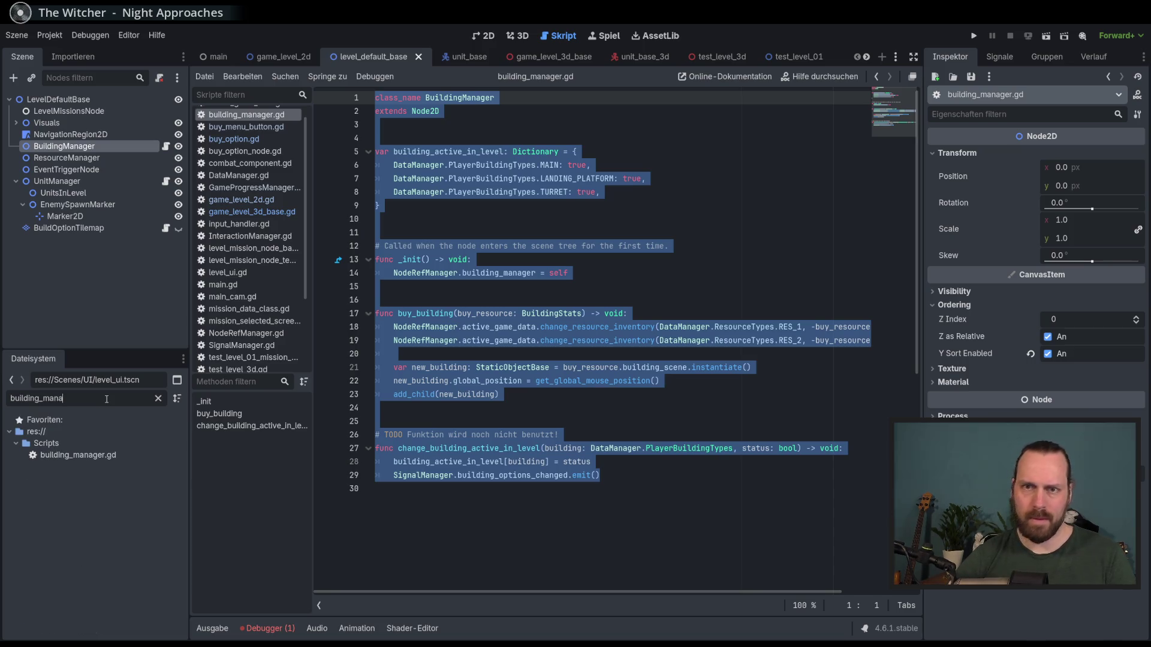